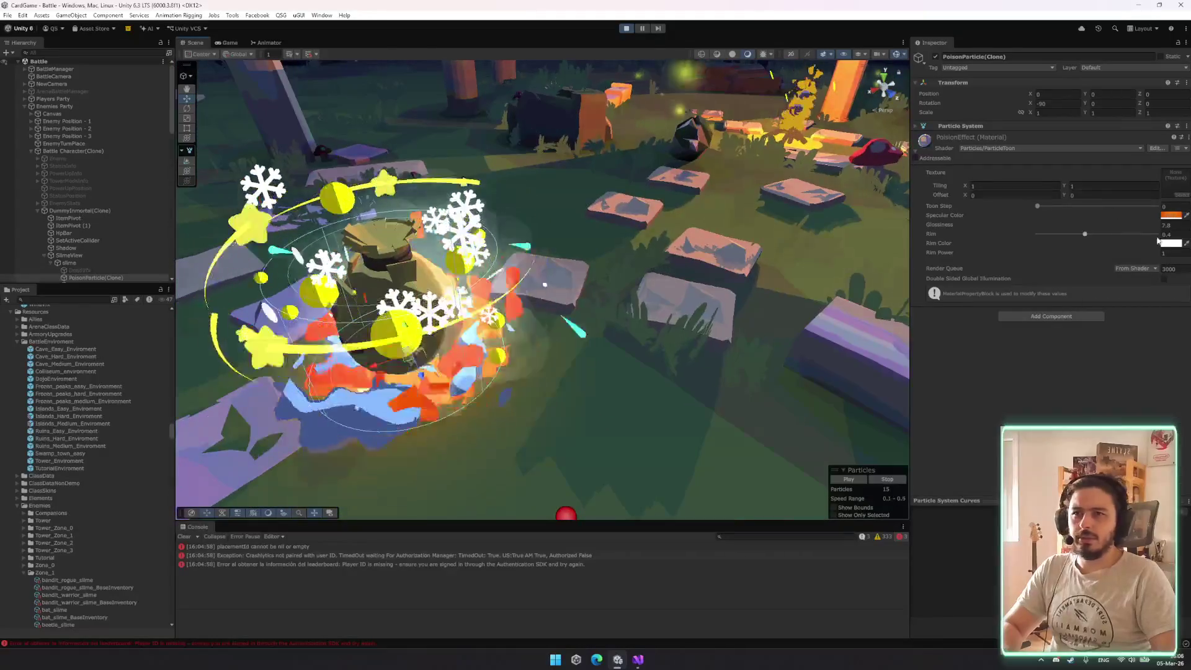
# Set the PoisonEffect material's specular colour to green in the HDR Color picker
pyautogui.click(1171, 215)
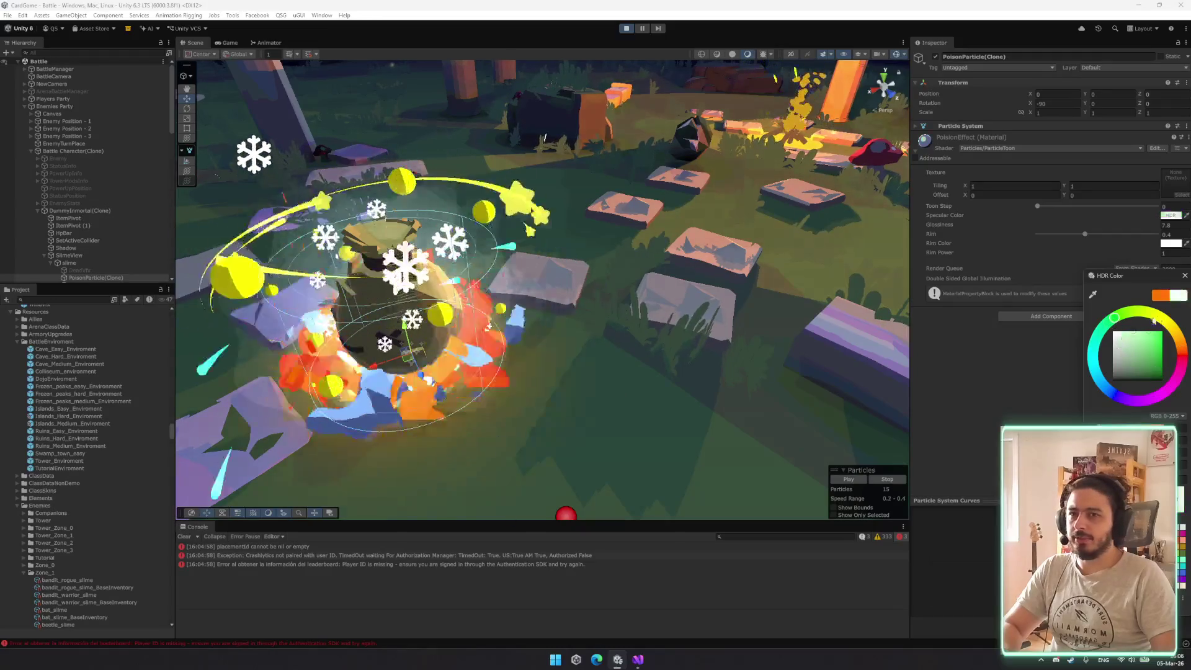
pyautogui.click(1185, 275)
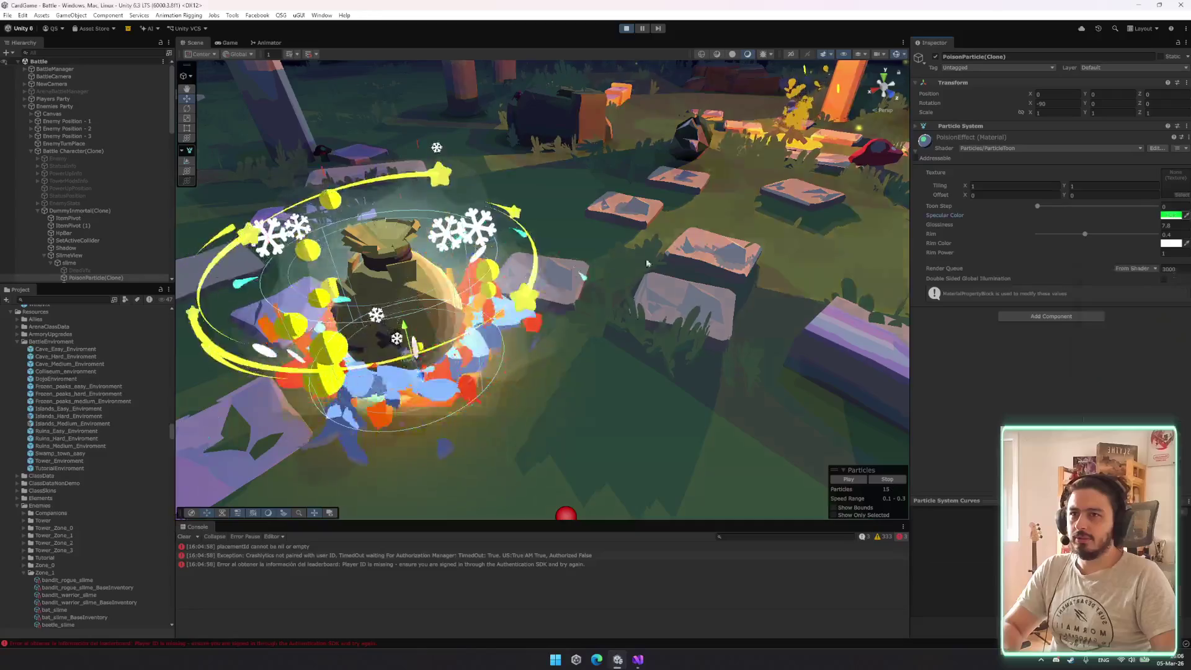
pyautogui.scroll(8, 523, 222)
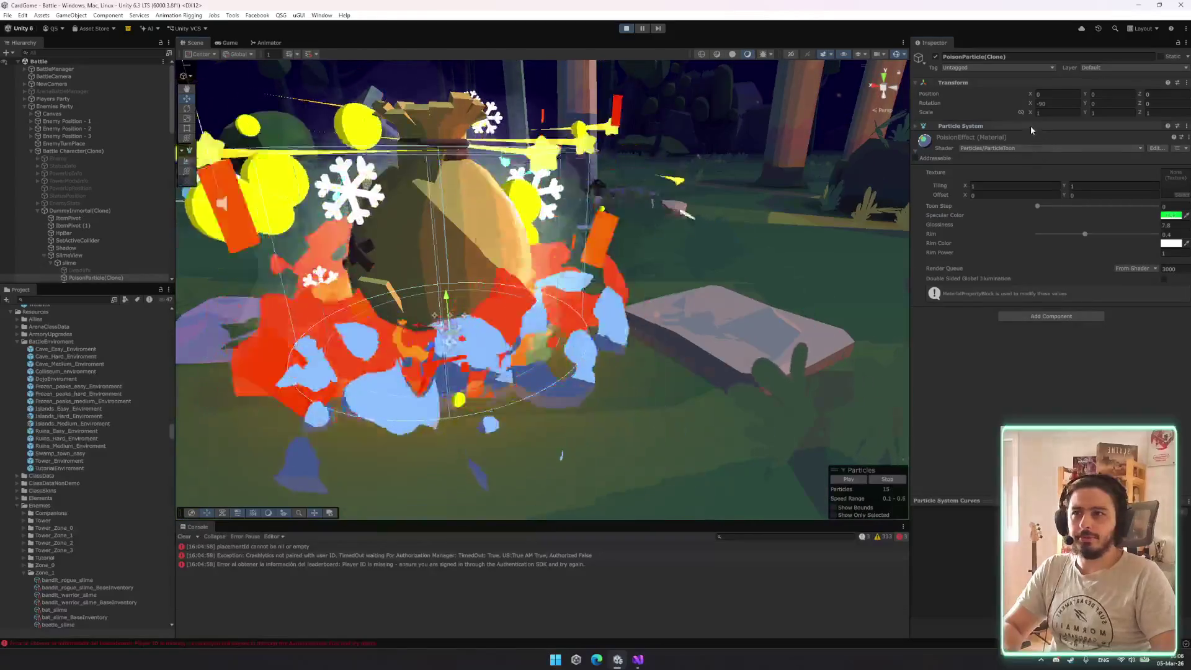
# Lower the PoisonEffect Toon Step to 0.219 through the particle renderer's material settings
pyautogui.click(1029, 125)
pyautogui.scroll(-5, 980, 298)
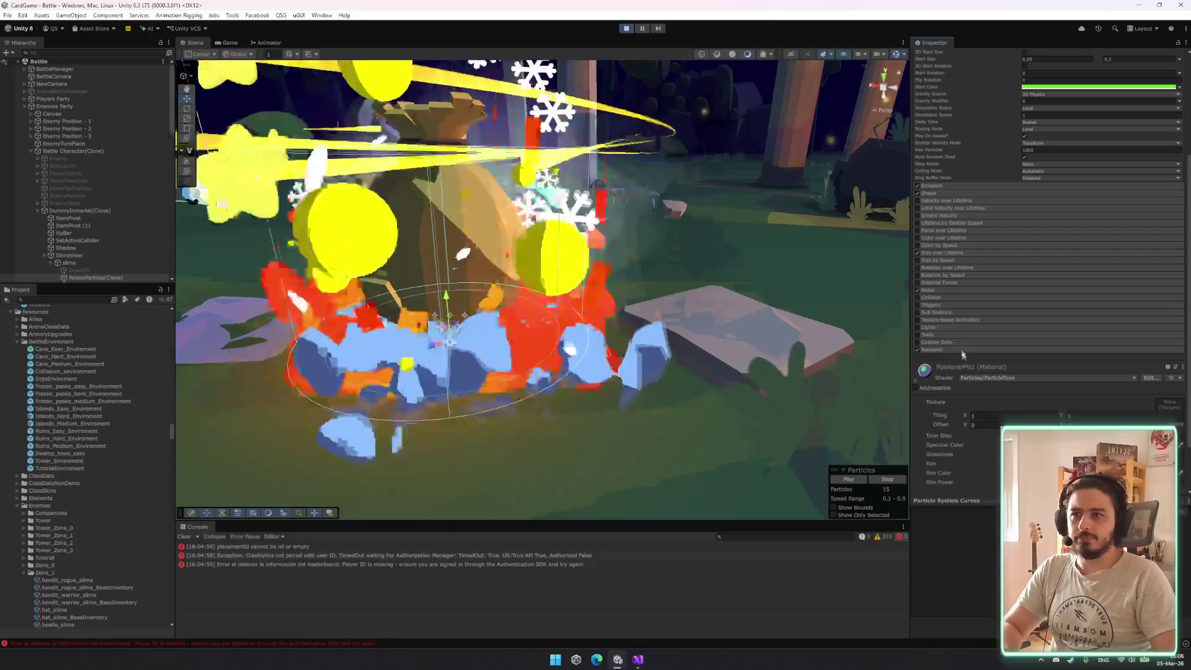
pyautogui.click(933, 349)
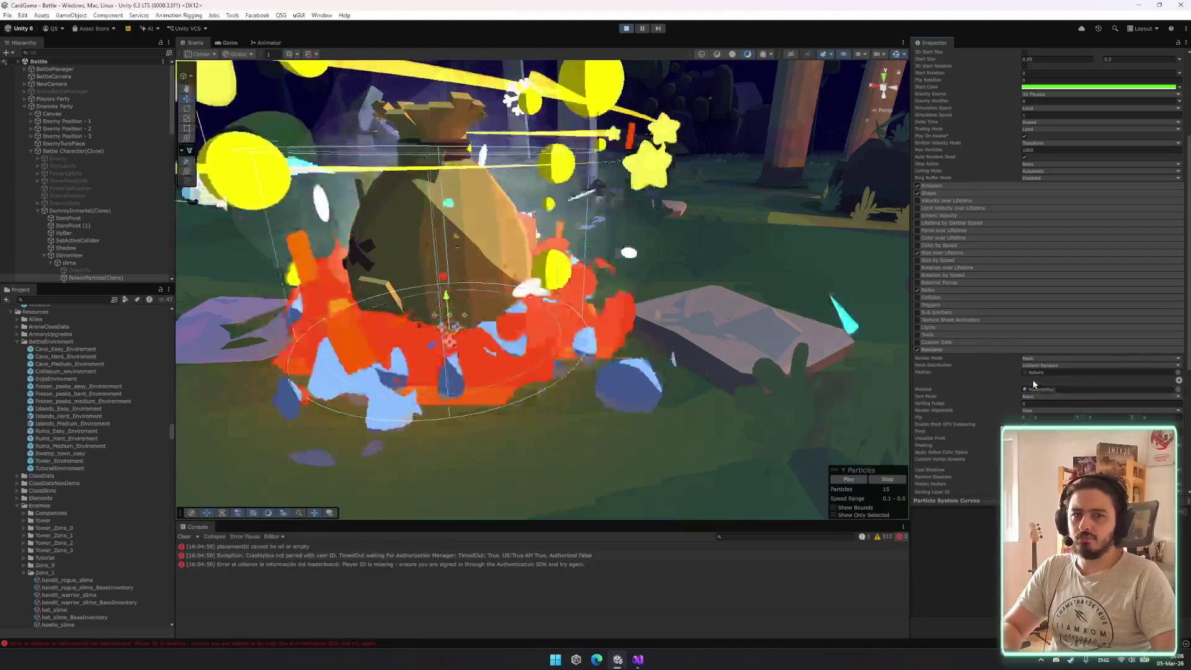
pyautogui.click(1041, 389)
pyautogui.scroll(-6, 1040, 390)
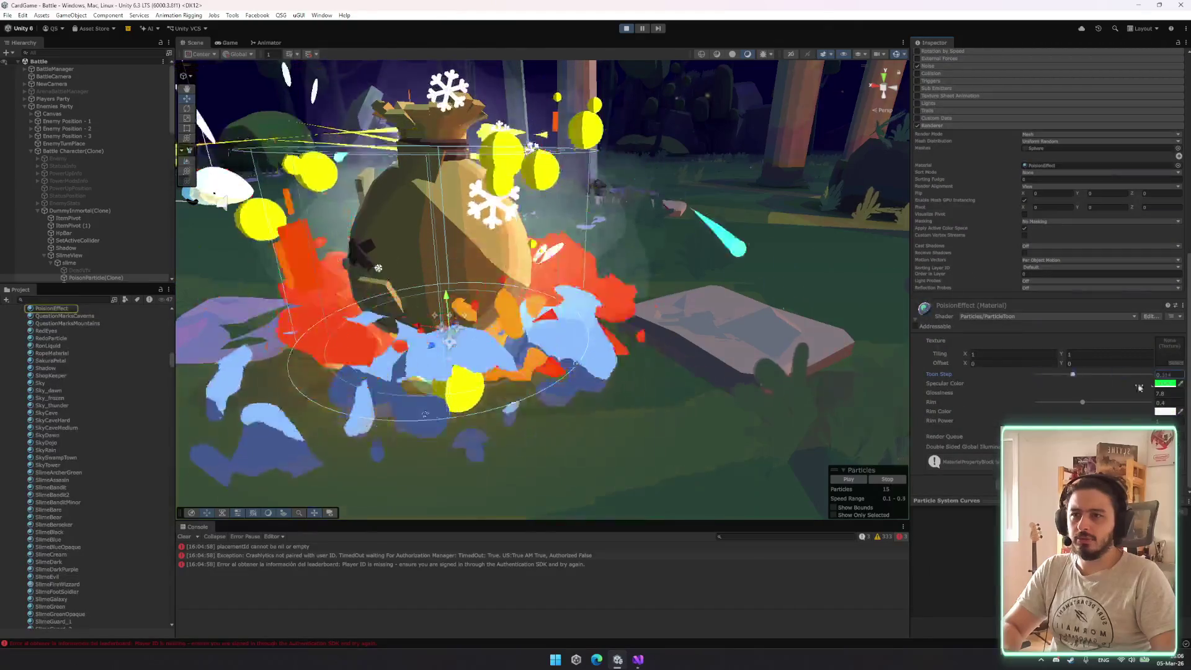
pyautogui.moveTo(1095, 375); pyautogui.dragTo(1062, 375)
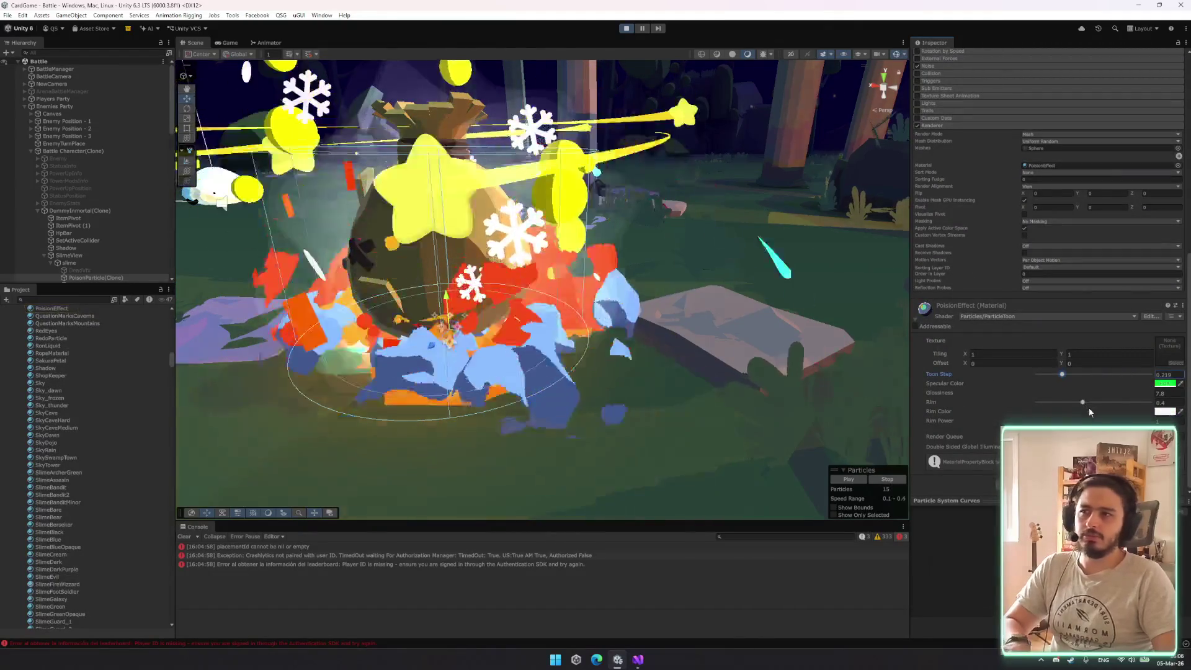
pyautogui.moveTo(620, 261)
pyautogui.mouseDown()
pyautogui.moveTo(574, 258)
pyautogui.moveTo(649, 243)
pyautogui.mouseUp()
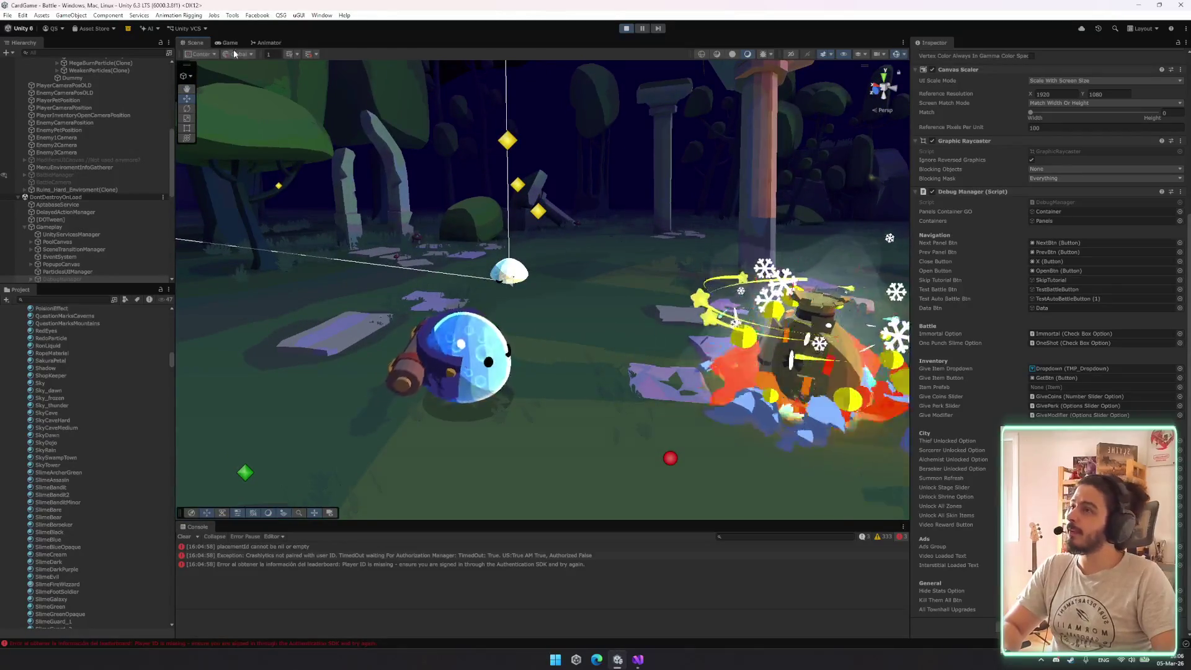
# In the Game view, drop the ice orb on Cast Spell and cast it at the enemy
pyautogui.click(228, 42)
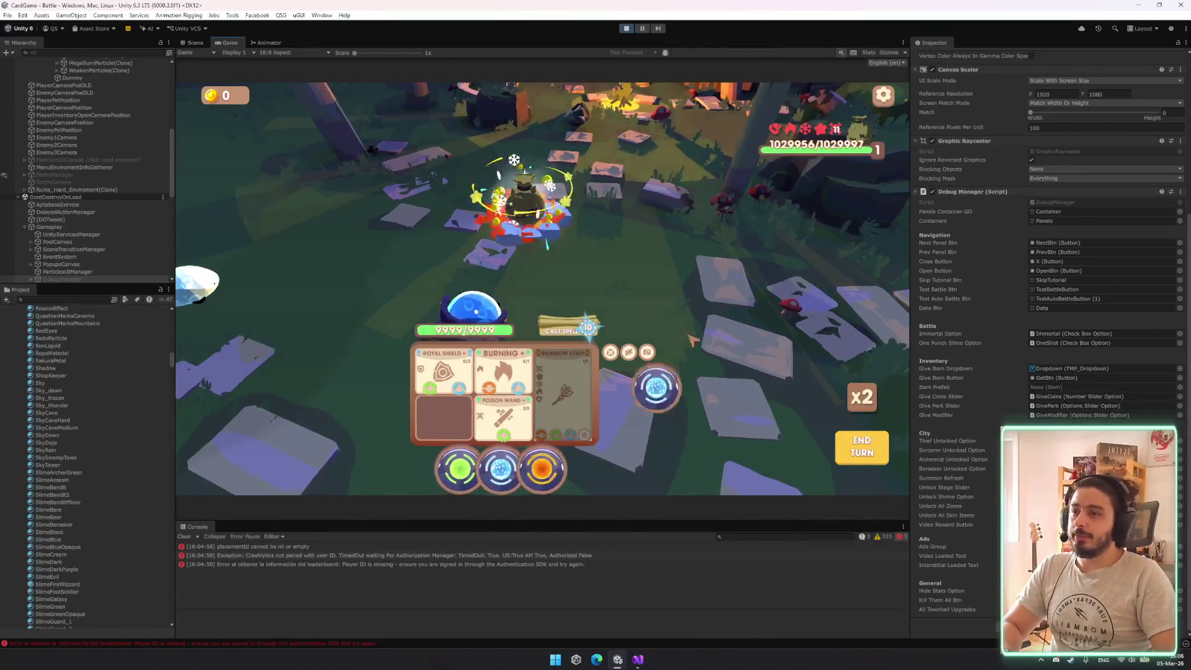
pyautogui.moveTo(696, 346); pyautogui.dragTo(588, 326)
pyautogui.click(588, 329)
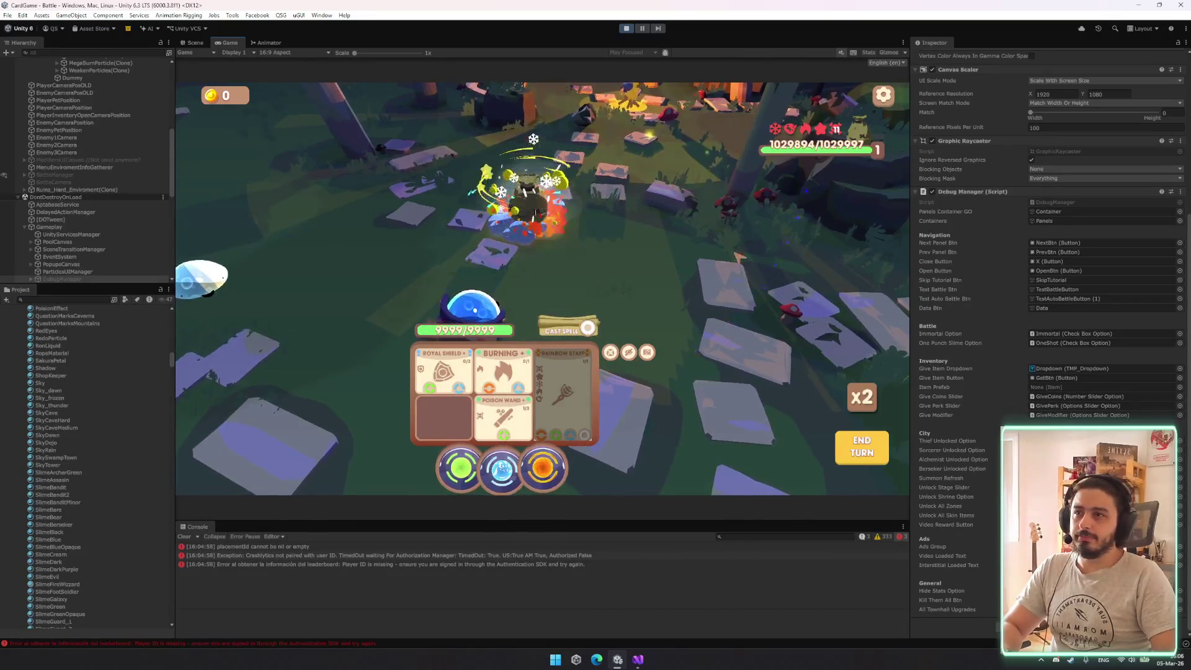
# Charge the Poison Wand with green energy, then clear the Console
pyautogui.moveTo(837, 131)
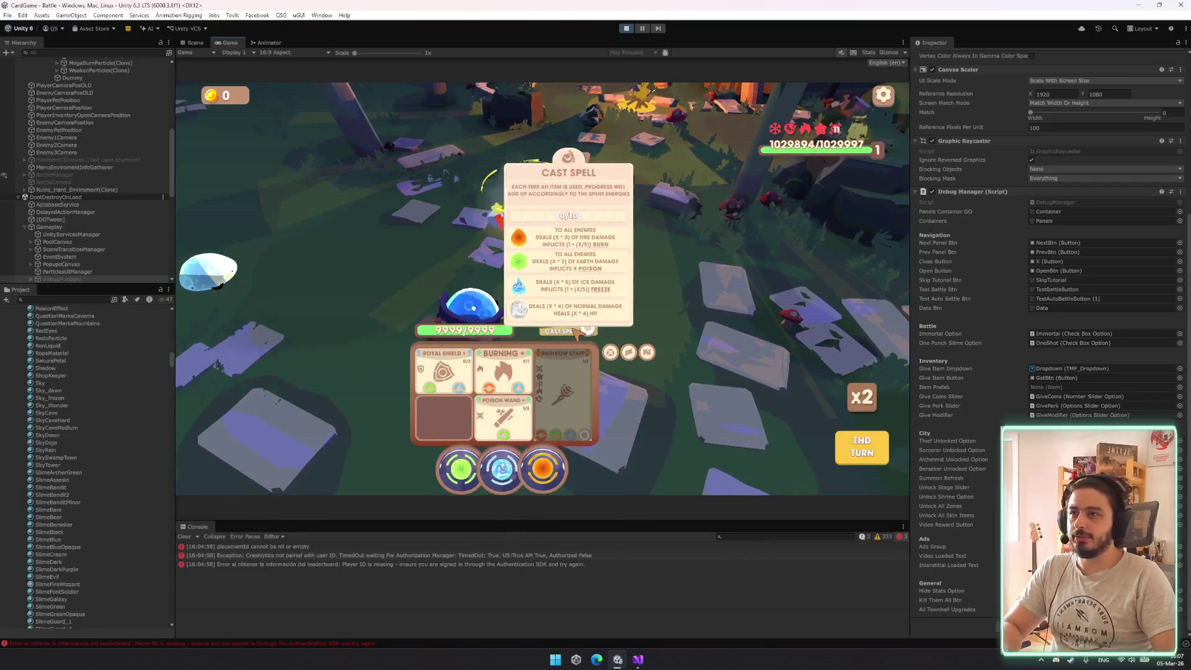
pyautogui.moveTo(587, 335)
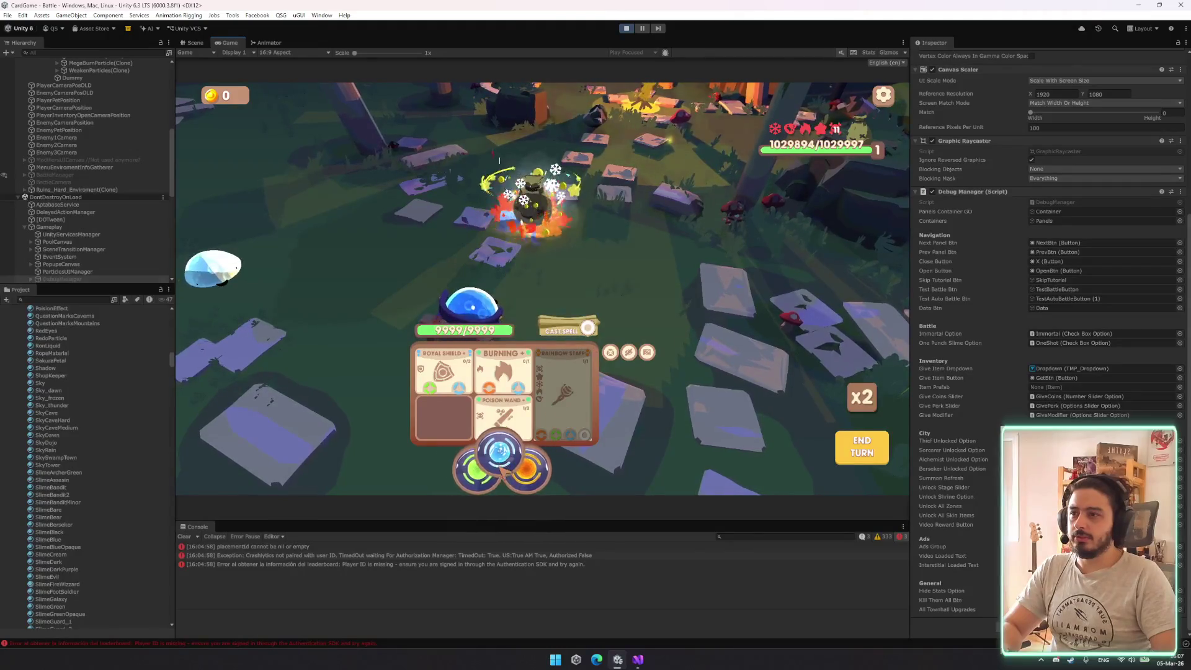
pyautogui.moveTo(481, 444); pyautogui.dragTo(502, 414)
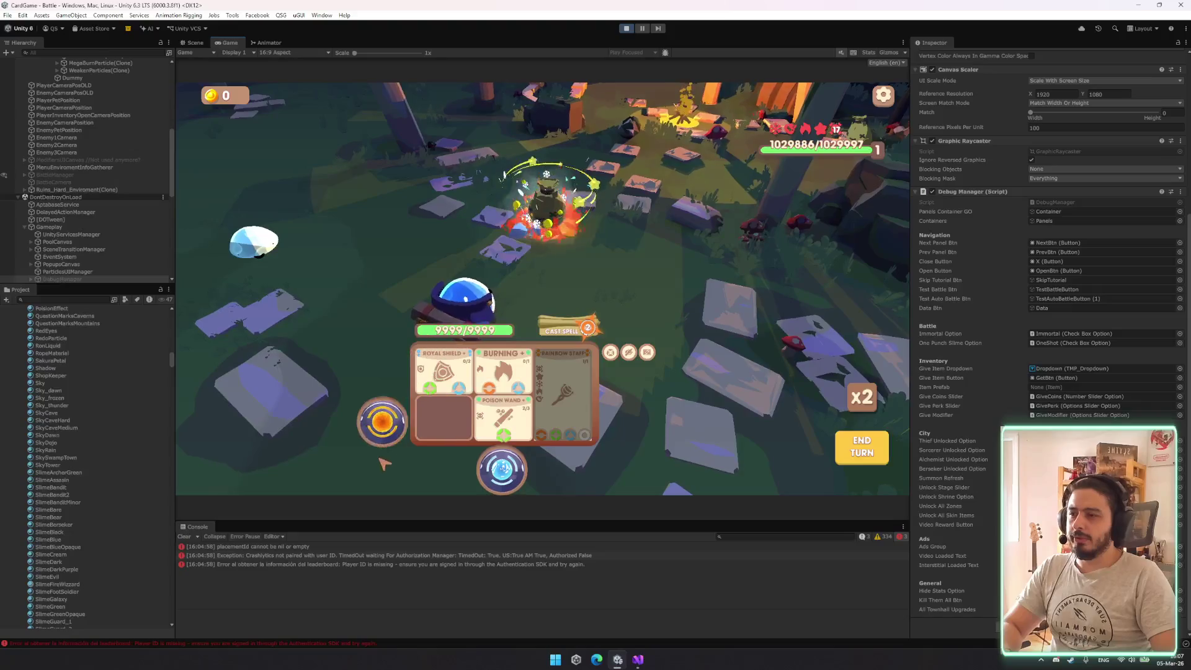
pyautogui.click(185, 537)
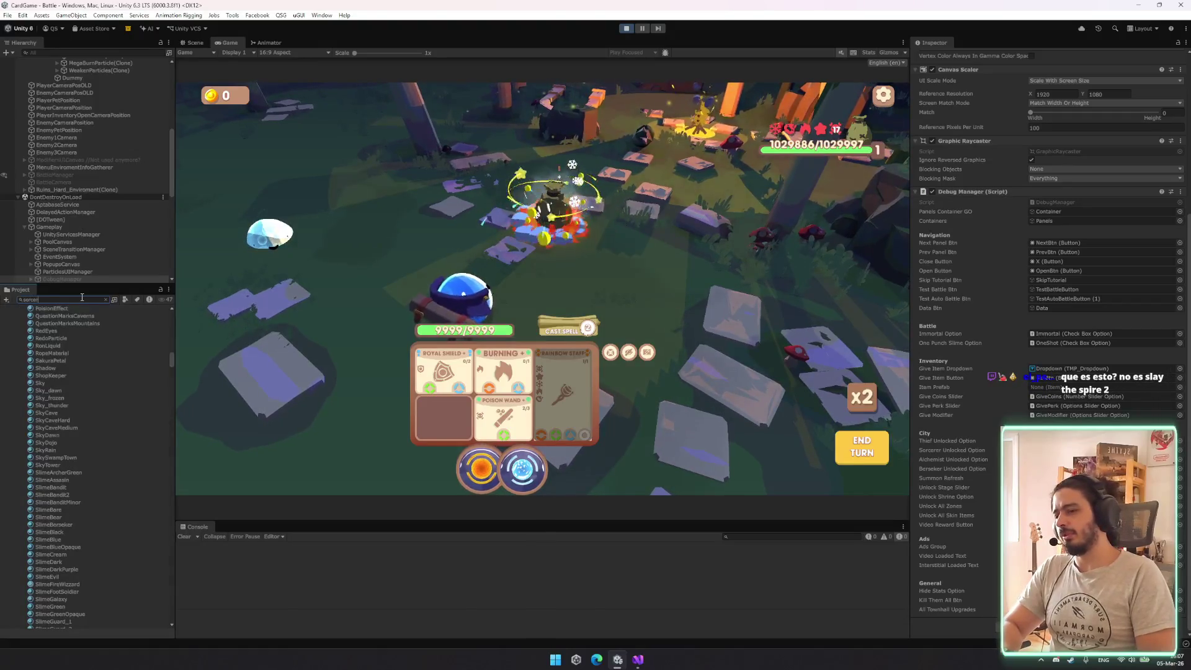
# Find and select the Skillbar_Sorcerer prefab, then ping its SorcererSkillbarUI script in the Skills folder
pyautogui.write('er')
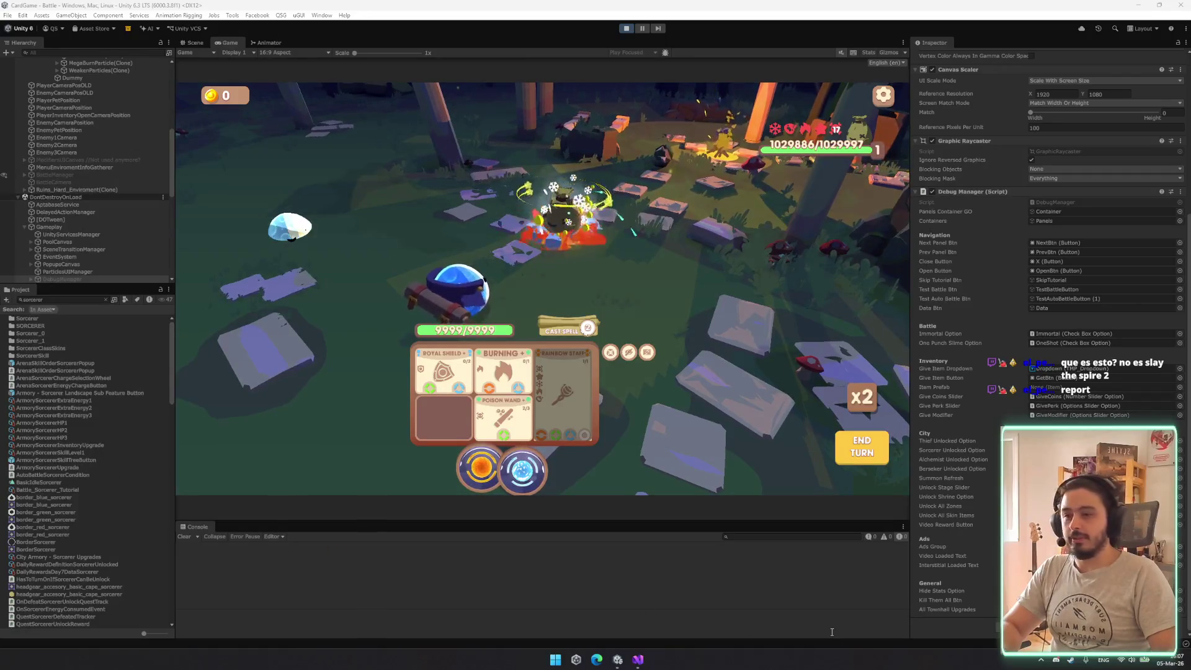
pyautogui.scroll(-6, 37, 506)
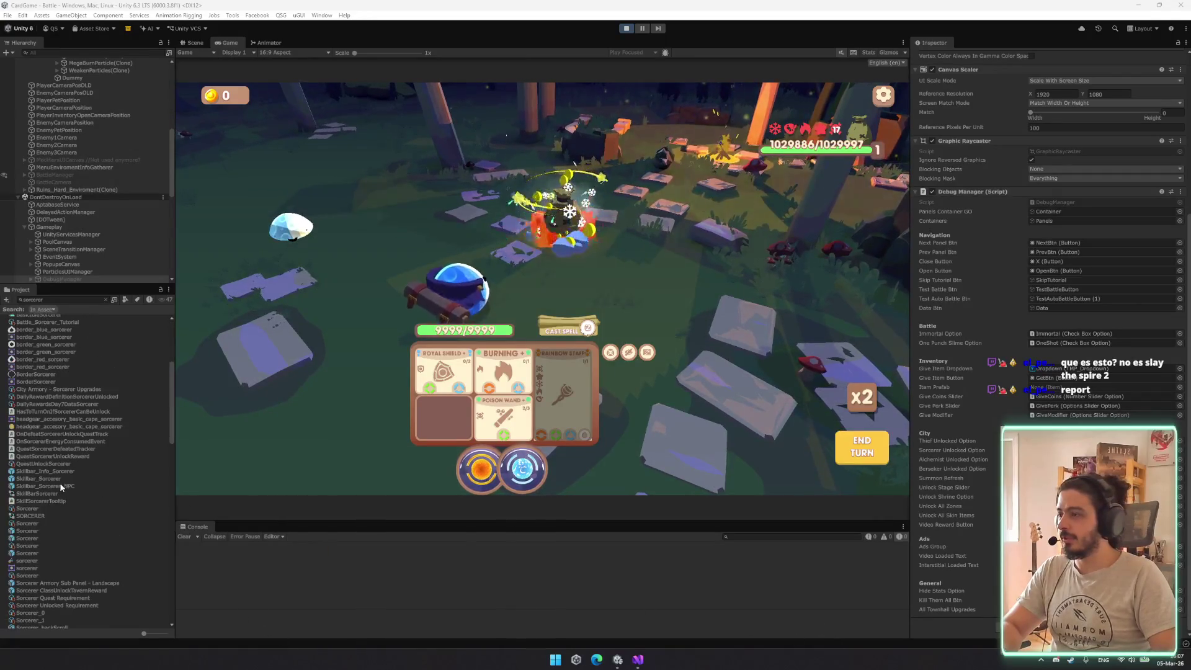
pyautogui.click(55, 479)
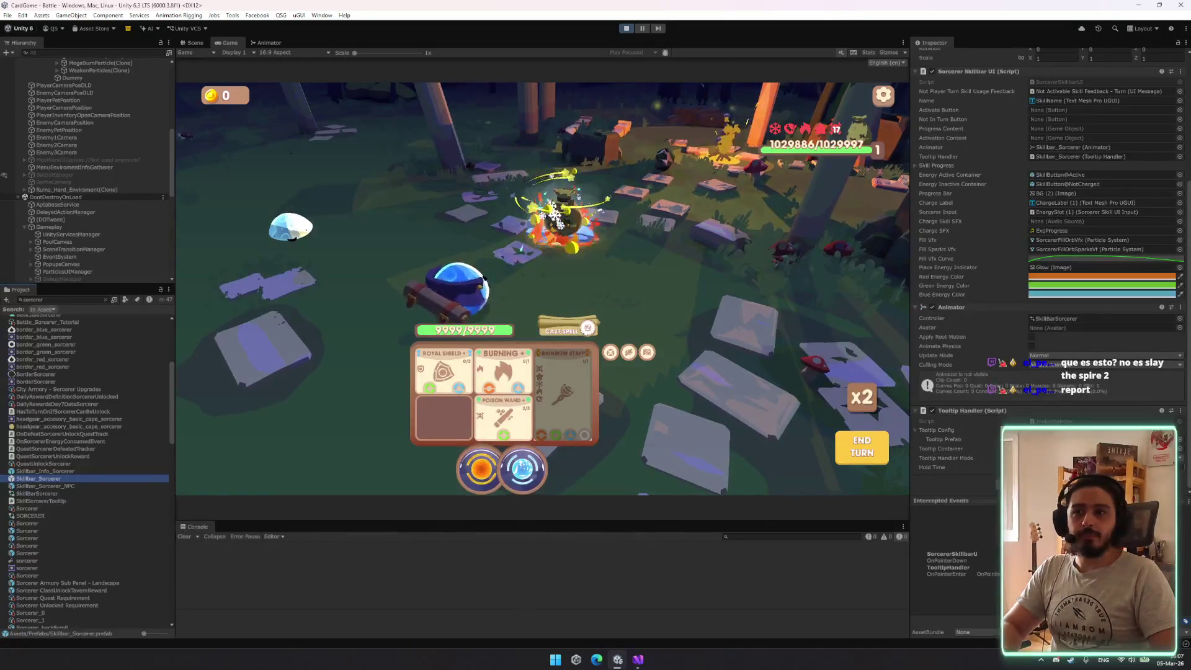
pyautogui.scroll(6, 1078, 247)
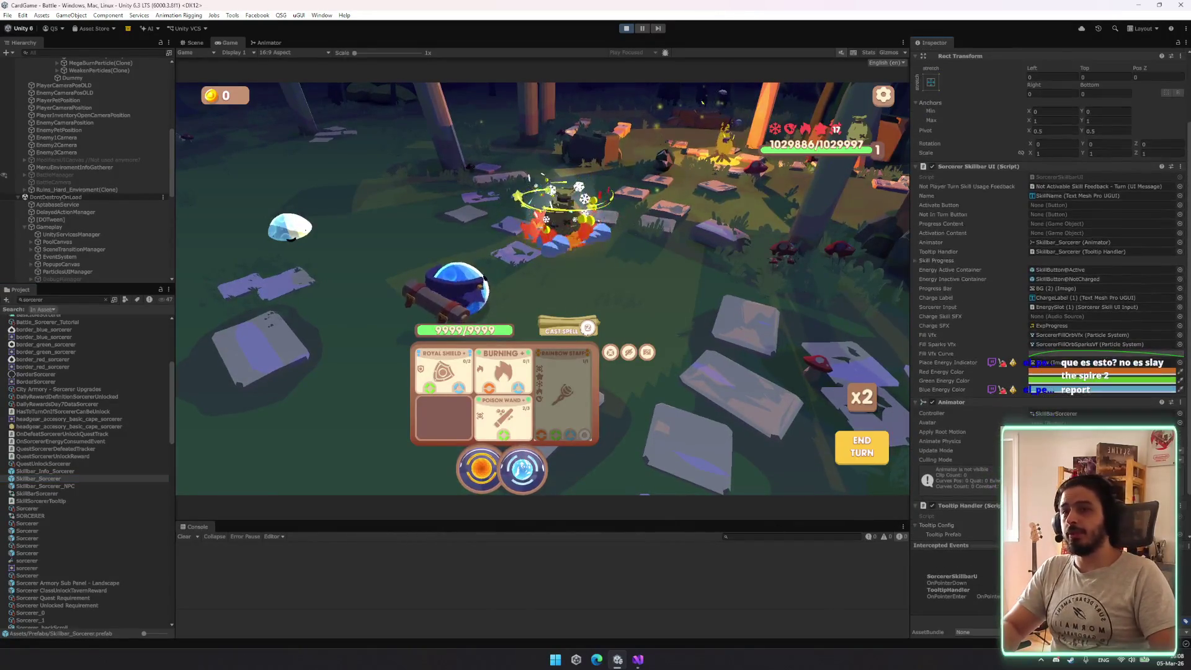
pyautogui.click(1077, 252)
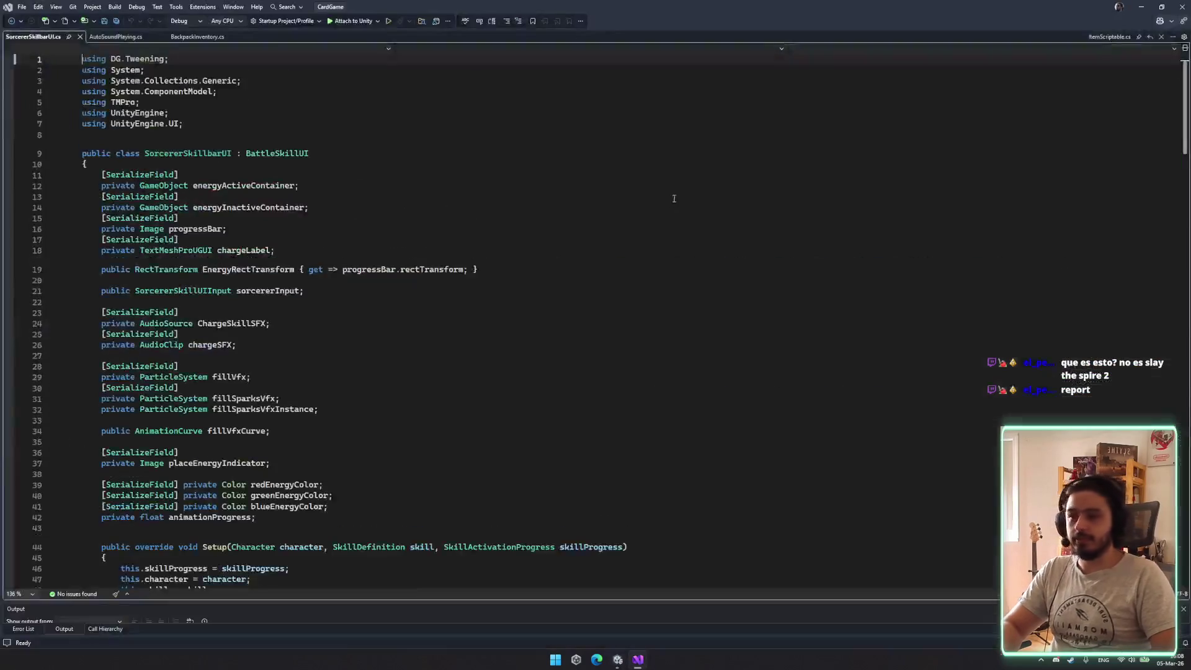
# Read through OnItemUse, OnUpdateFillBar, CheckProgress and OnEnergyGrabbed, then go back to Unity
pyautogui.scroll(-20, 600, 302)
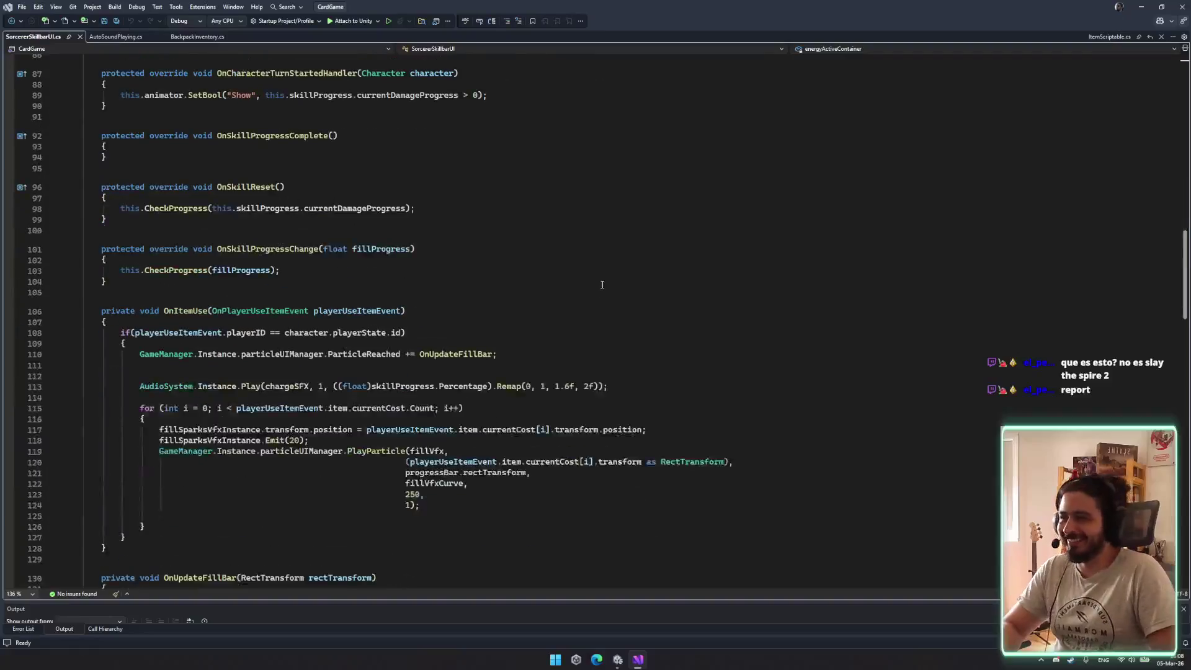
pyautogui.scroll(-9, 586, 259)
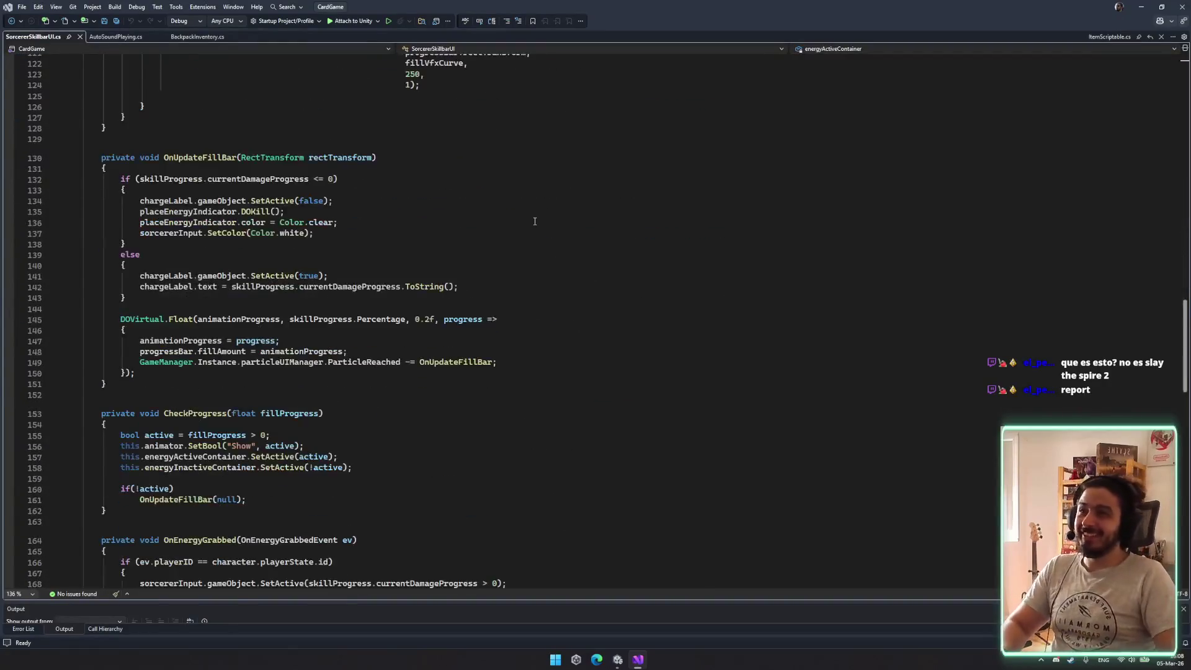
pyautogui.scroll(9, 535, 221)
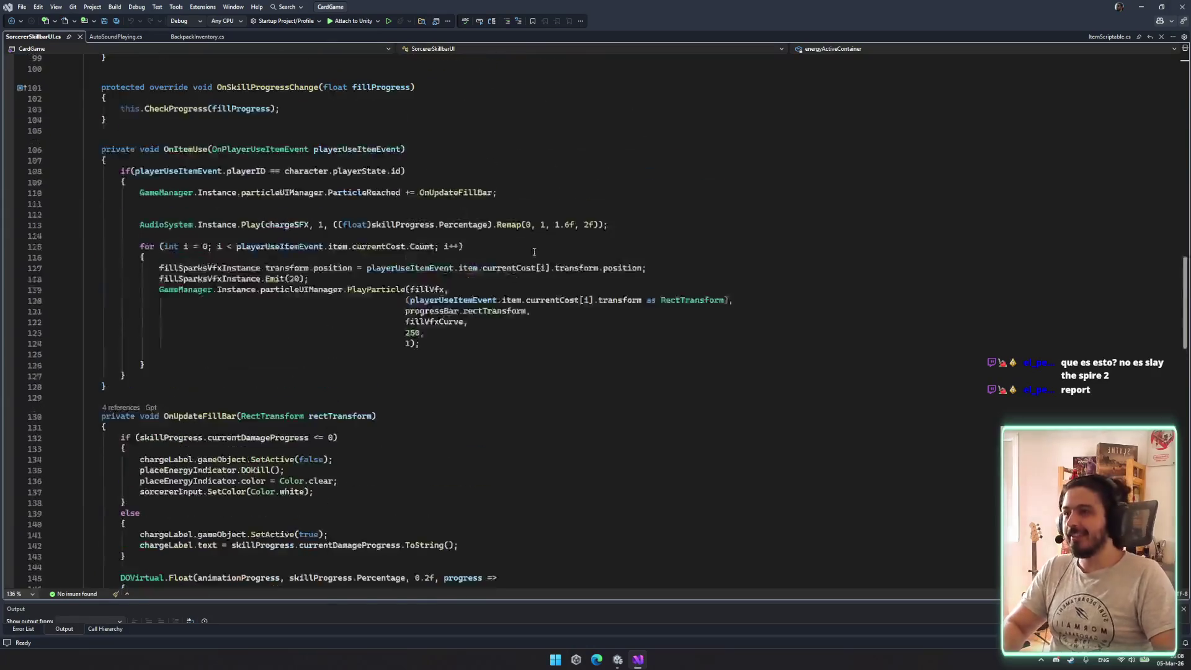
pyautogui.scroll(-20, 351, 223)
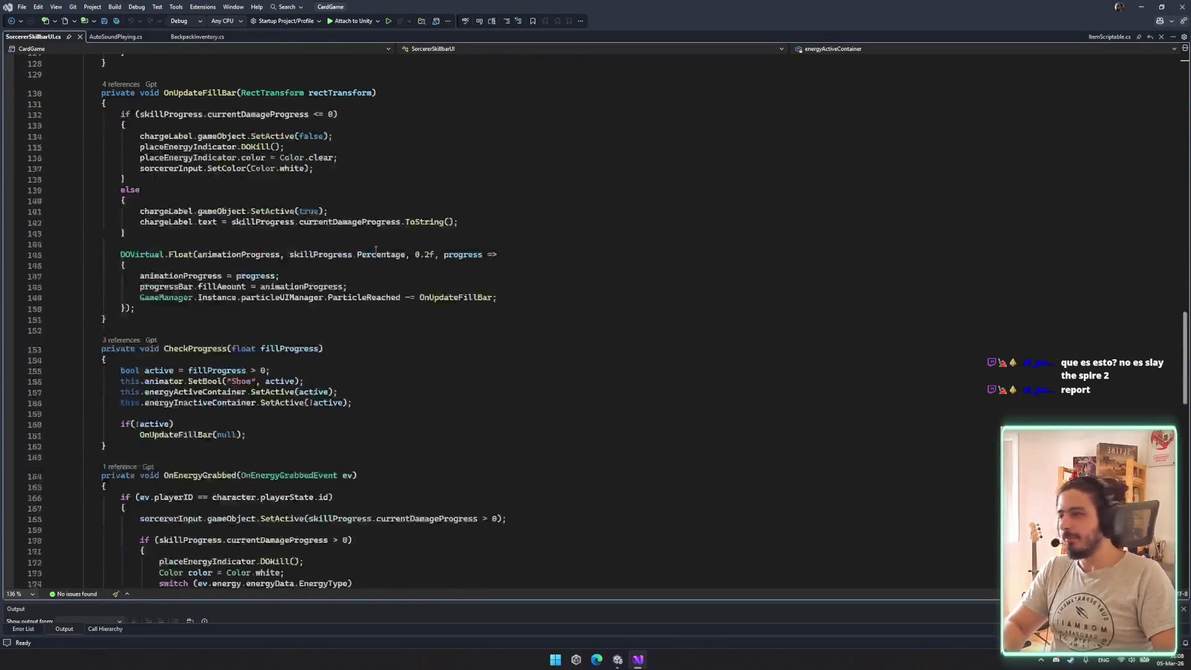
pyautogui.scroll(-16, 621, 301)
pyautogui.scroll(12, 627, 301)
pyautogui.scroll(11, 592, 298)
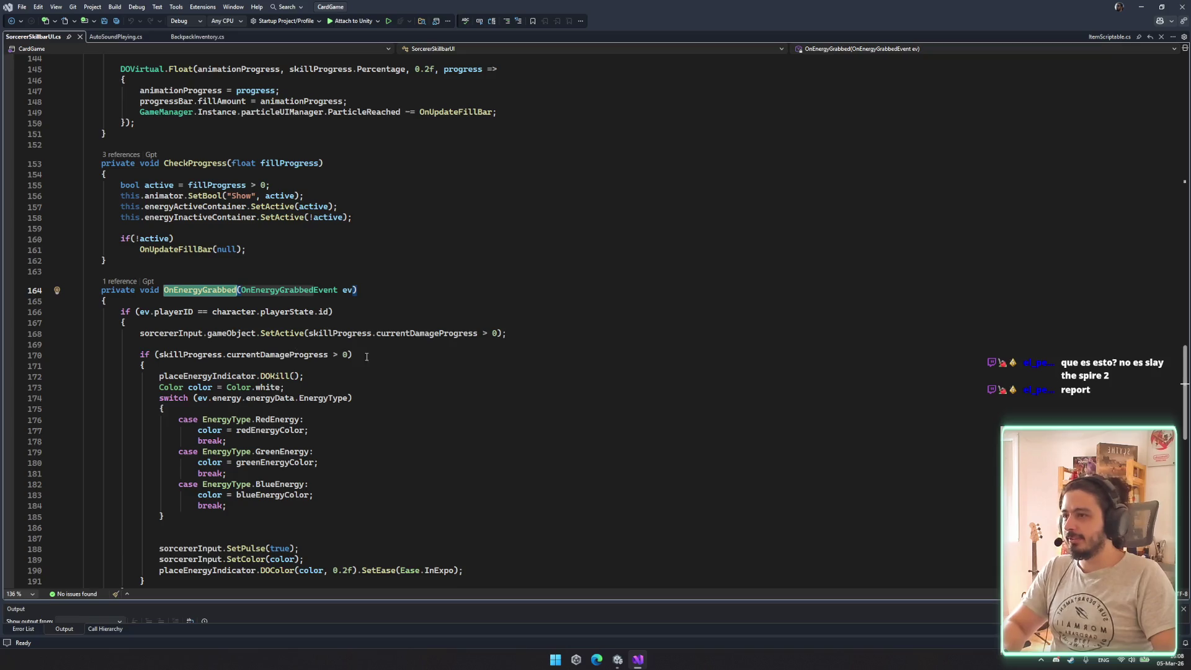
pyautogui.scroll(11, 366, 356)
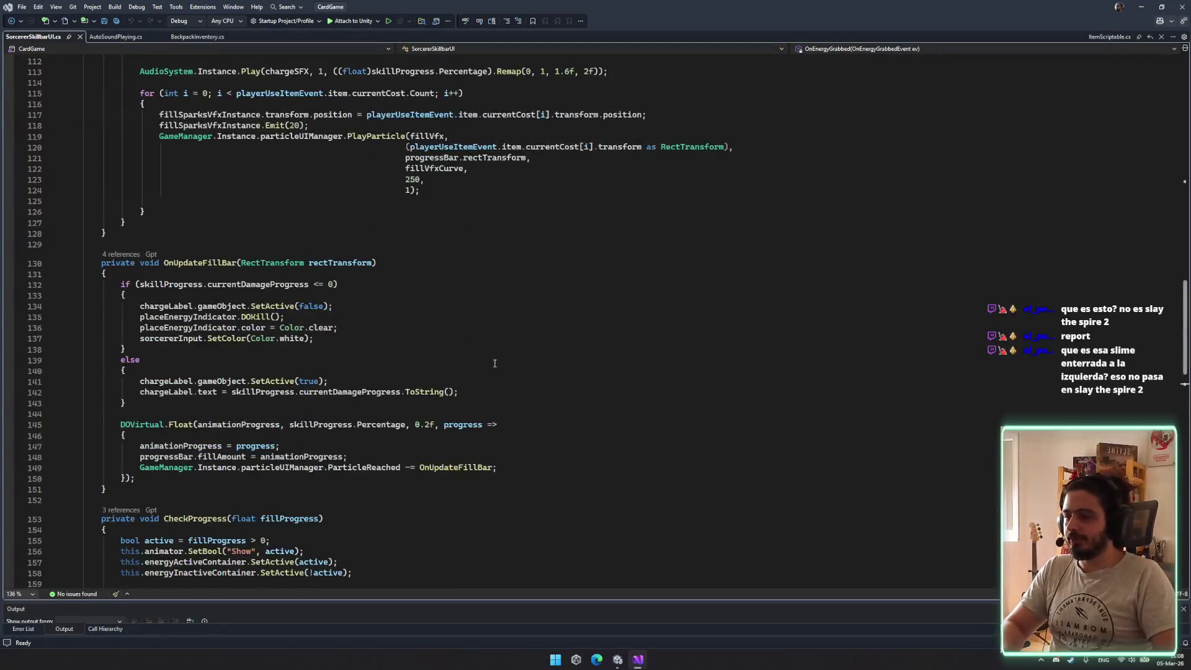
pyautogui.scroll(6, 494, 363)
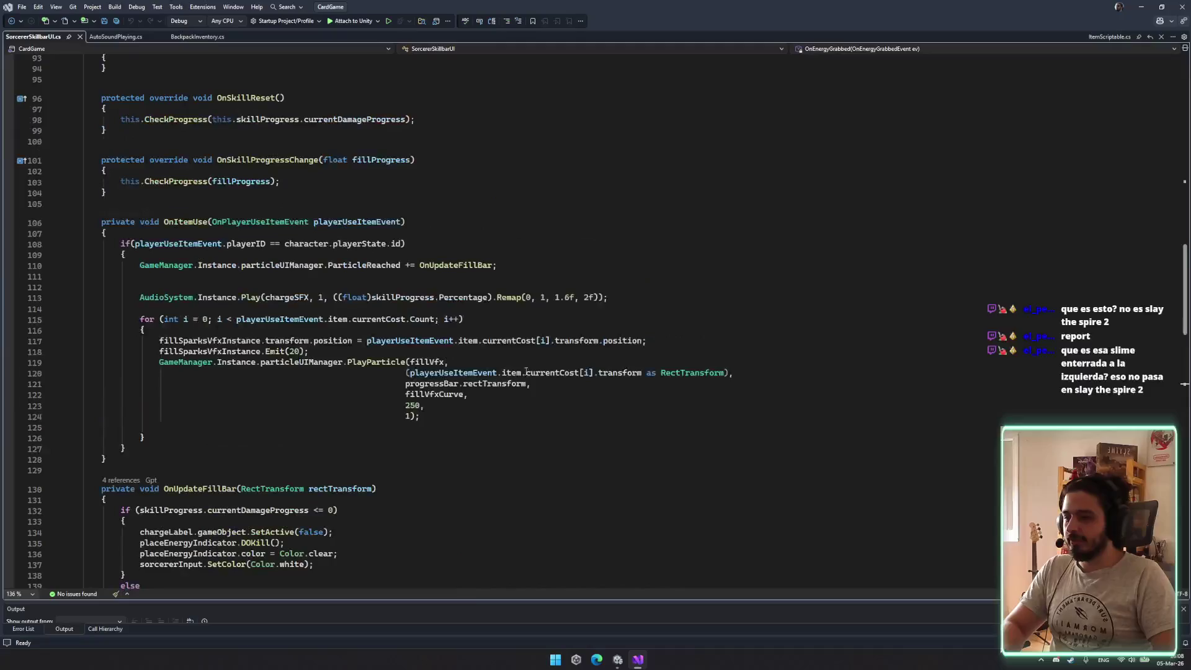
pyautogui.click(615, 661)
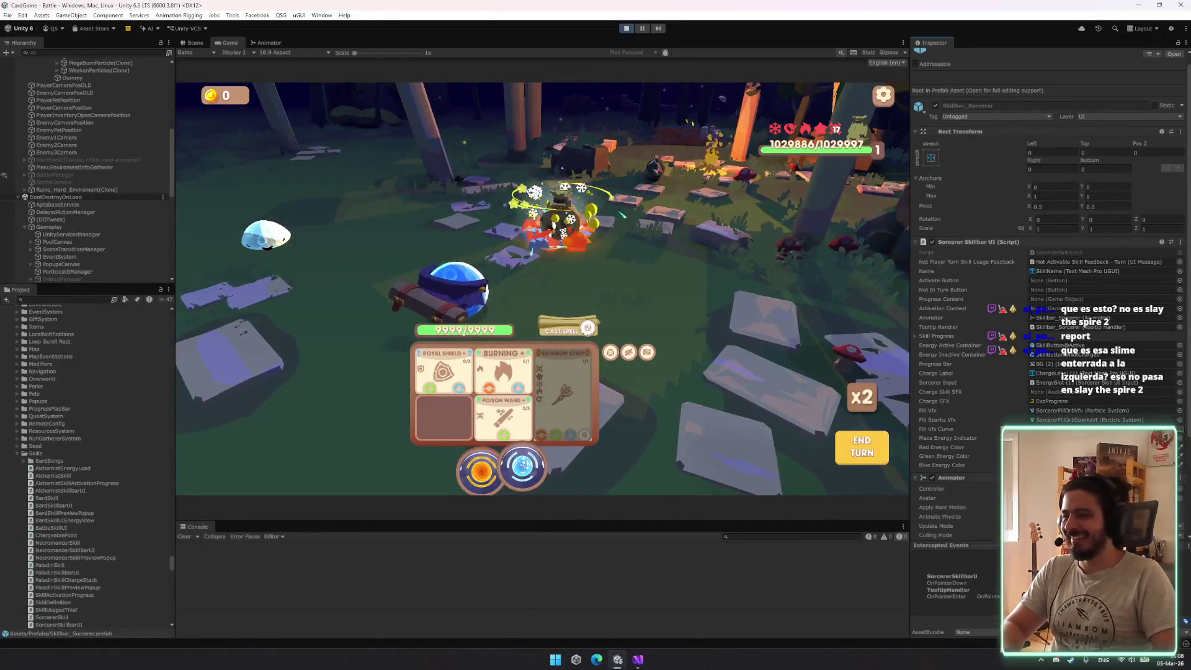
# In the Scene view, orbit toward the slime and select the BurnParticleSmall effect
pyautogui.click(193, 41)
pyautogui.moveTo(599, 325); pyautogui.dragTo(502, 350)
pyautogui.scroll(-3, 502, 350)
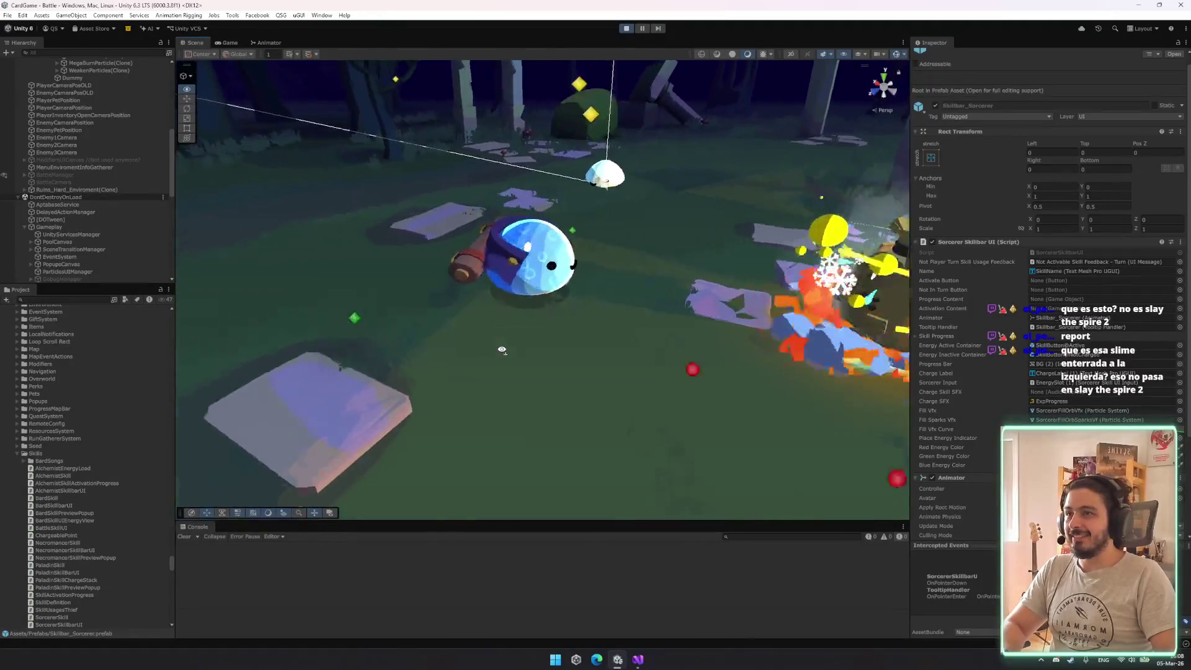
pyautogui.scroll(3, 502, 350)
pyautogui.scroll(-3, 502, 350)
pyautogui.scroll(5, 502, 350)
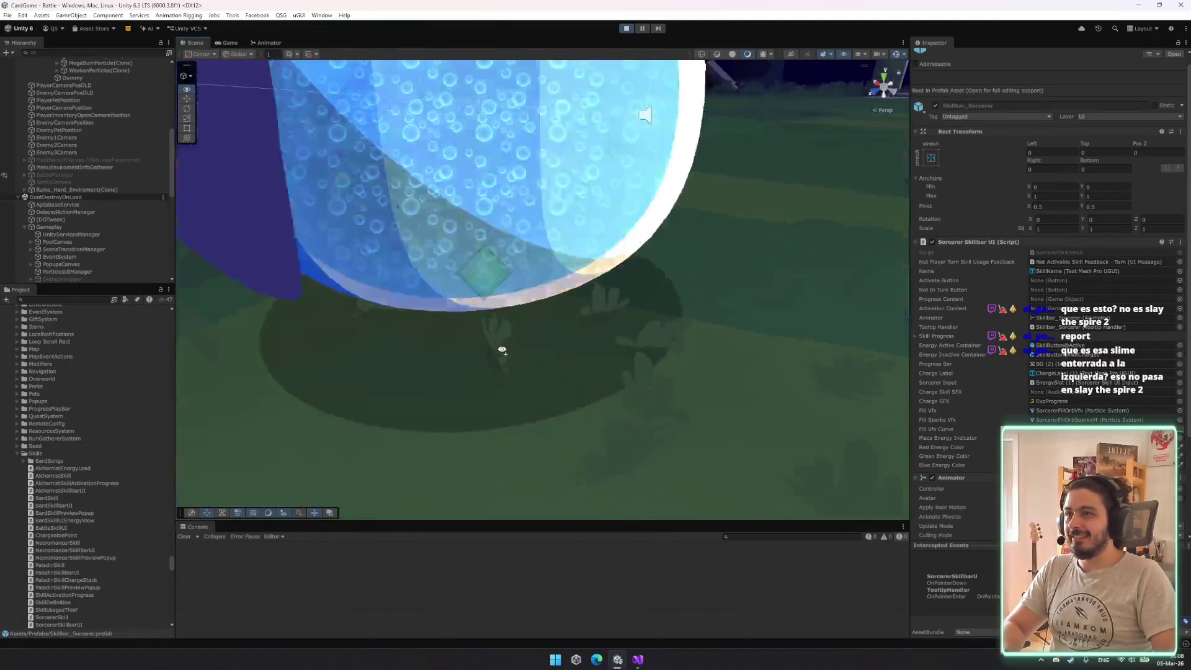
pyautogui.scroll(-5, 502, 349)
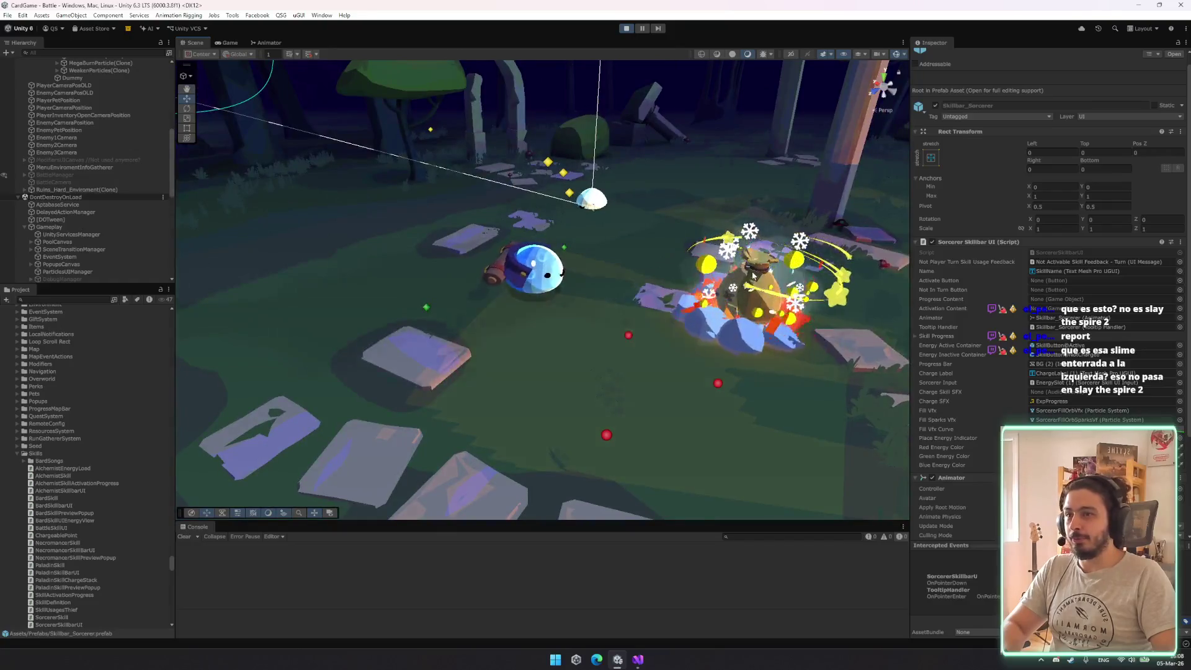
pyautogui.click(753, 276)
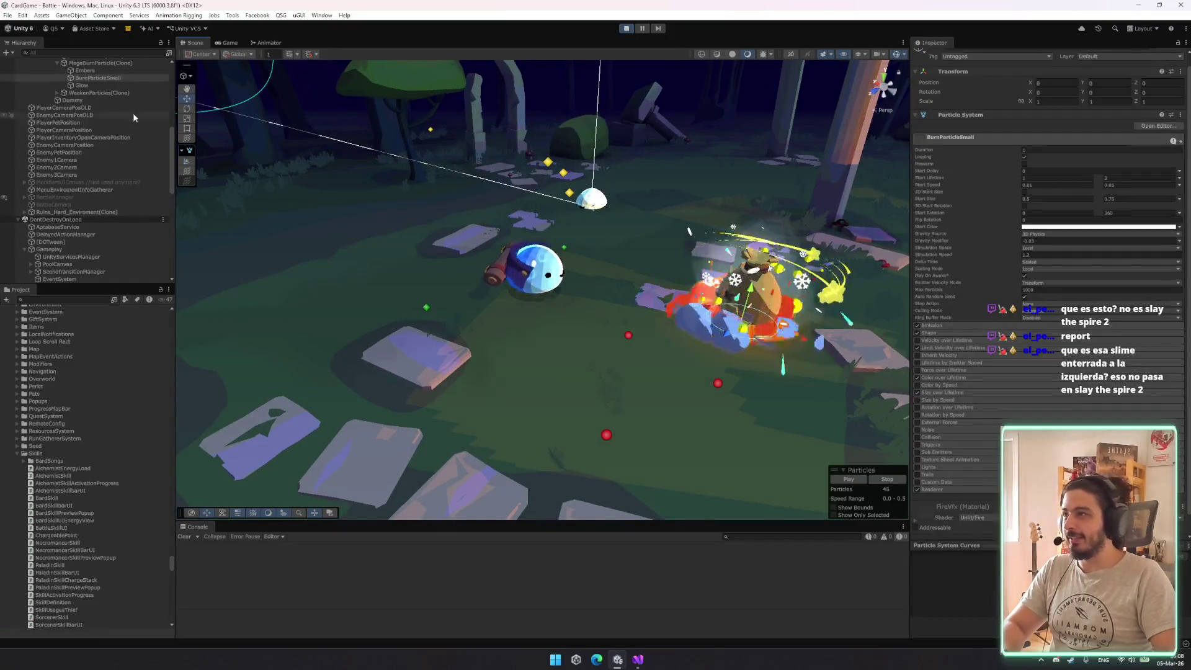
pyautogui.scroll(3, 129, 109)
# Deactivate SlimeView, then frame BurnParticleSmall with F and orbit around the burning enemy
pyautogui.click(69, 102)
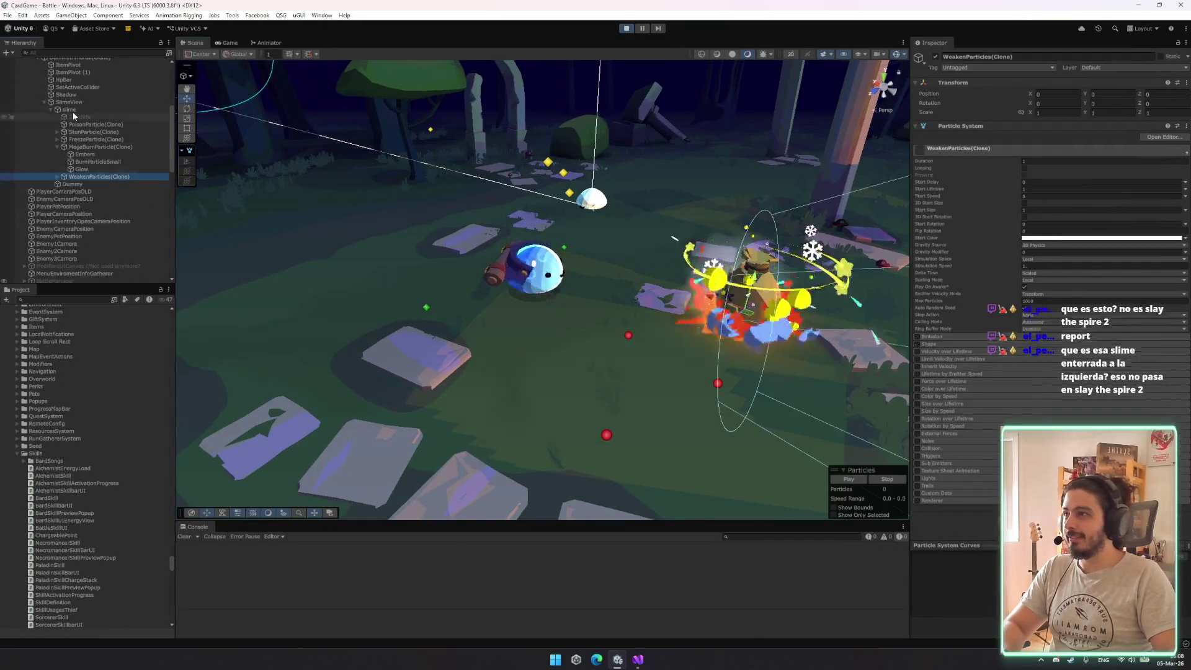
pyautogui.click(936, 57)
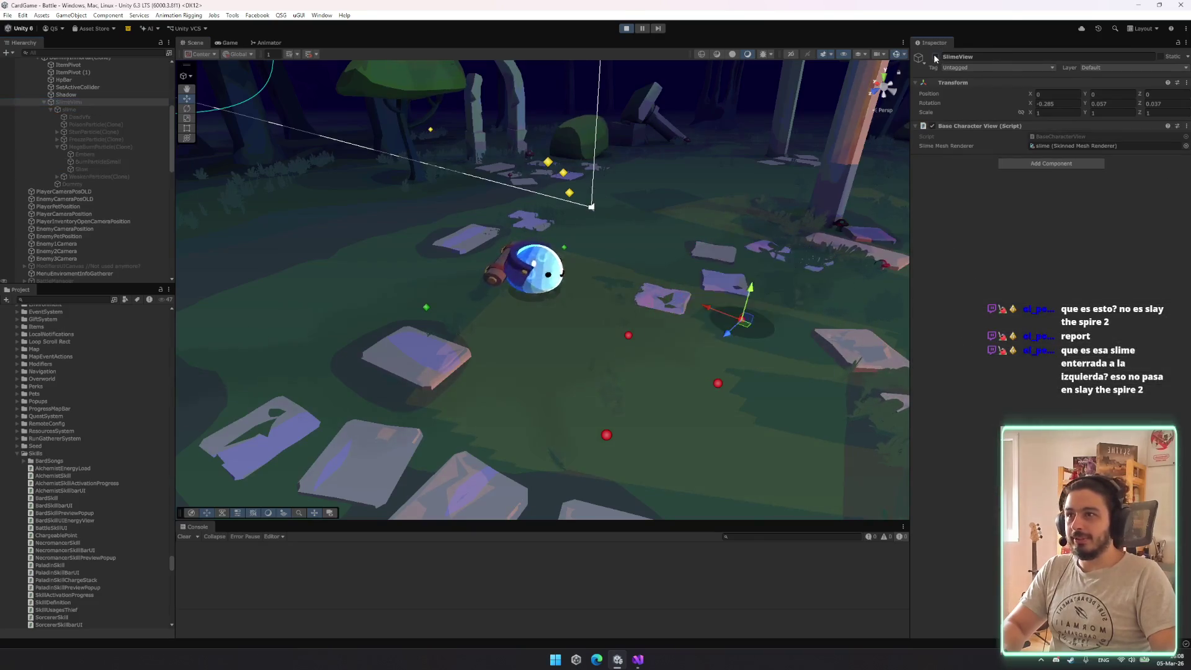
pyautogui.scroll(6, 767, 192)
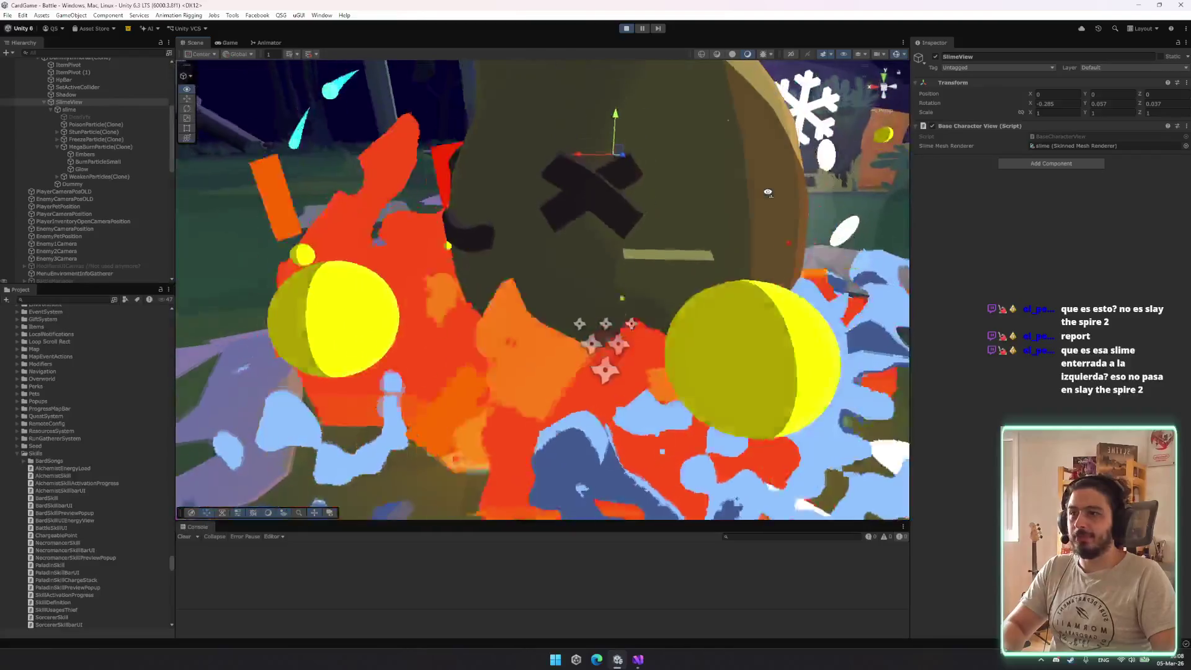
pyautogui.click(667, 207)
pyautogui.moveTo(667, 207); pyautogui.dragTo(313, 155)
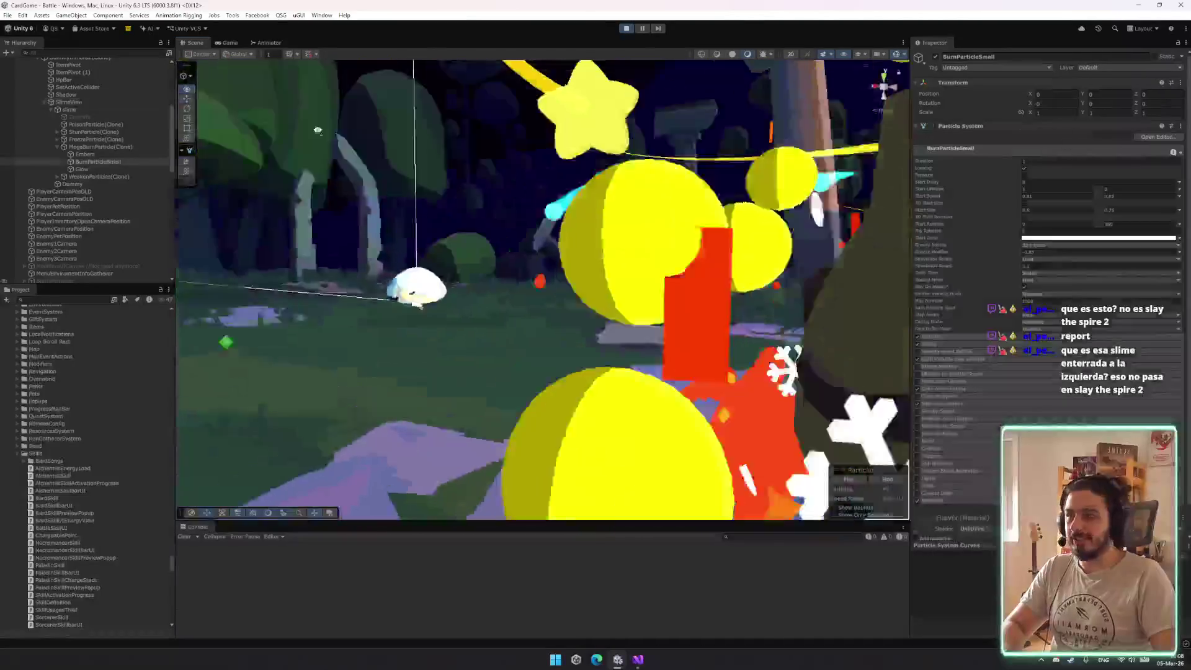
pyautogui.press('f')
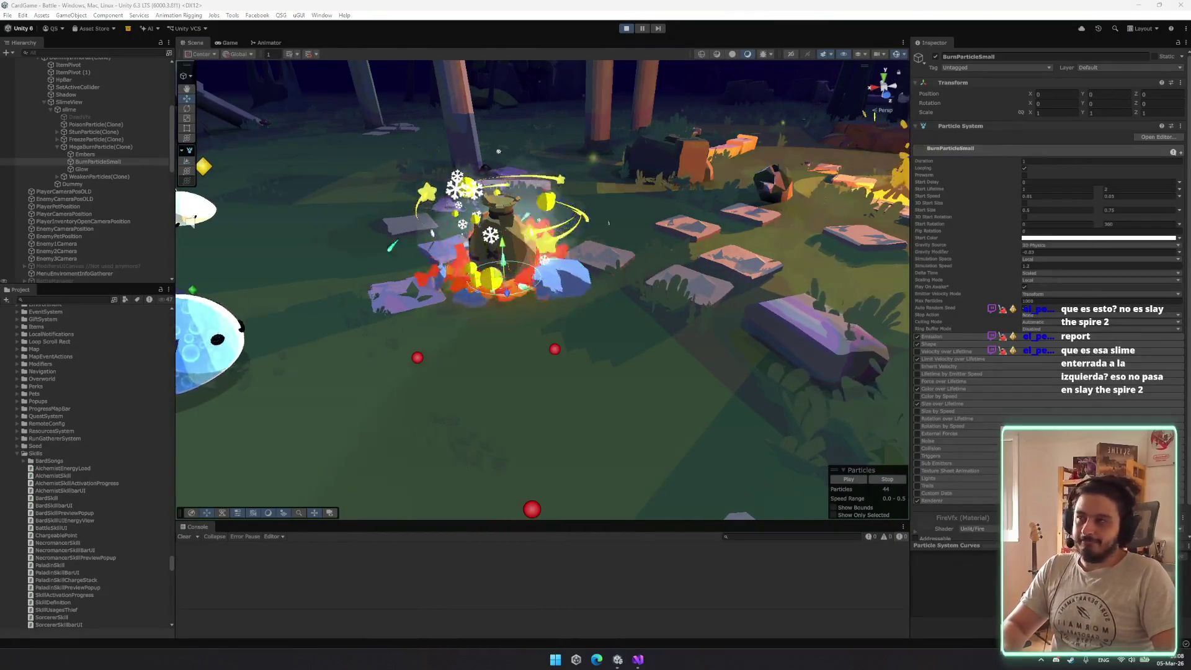
pyautogui.moveTo(434, 372)
pyautogui.mouseDown()
pyautogui.moveTo(385, 322)
pyautogui.moveTo(414, 300)
pyautogui.moveTo(228, 199)
pyautogui.moveTo(417, 346)
pyautogui.moveTo(428, 384)
pyautogui.moveTo(389, 371)
pyautogui.mouseUp()
# Select the slime and glance at its material's texture choices without changing anything
pyautogui.moveTo(456, 385)
pyautogui.mouseDown()
pyautogui.moveTo(396, 393)
pyautogui.moveTo(391, 367)
pyautogui.moveTo(433, 330)
pyautogui.mouseUp()
pyautogui.scroll(5, 394, 397)
pyautogui.click(433, 330)
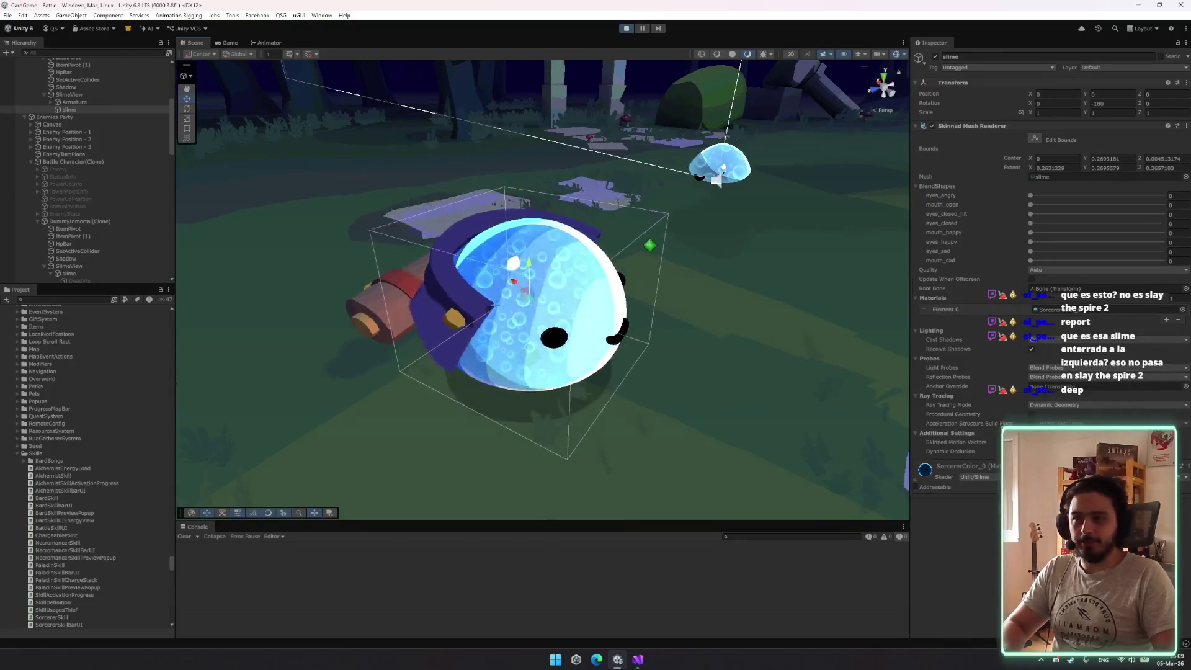
pyautogui.scroll(-5, 1183, 483)
pyautogui.click(1183, 483)
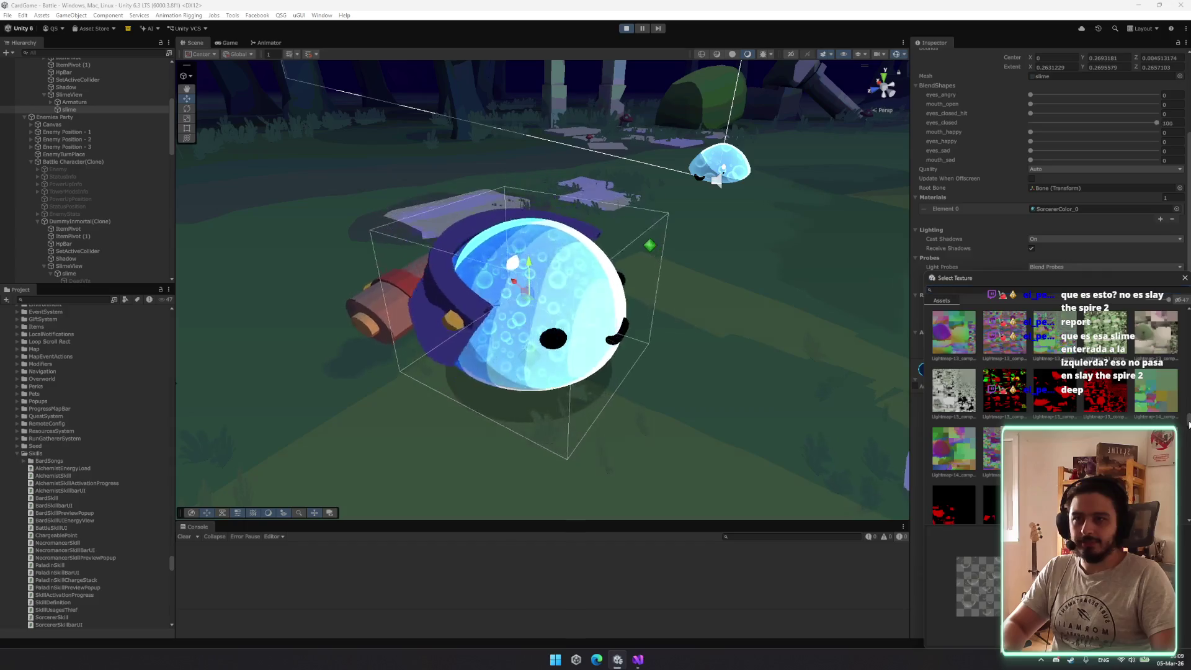
pyautogui.click(434, 126)
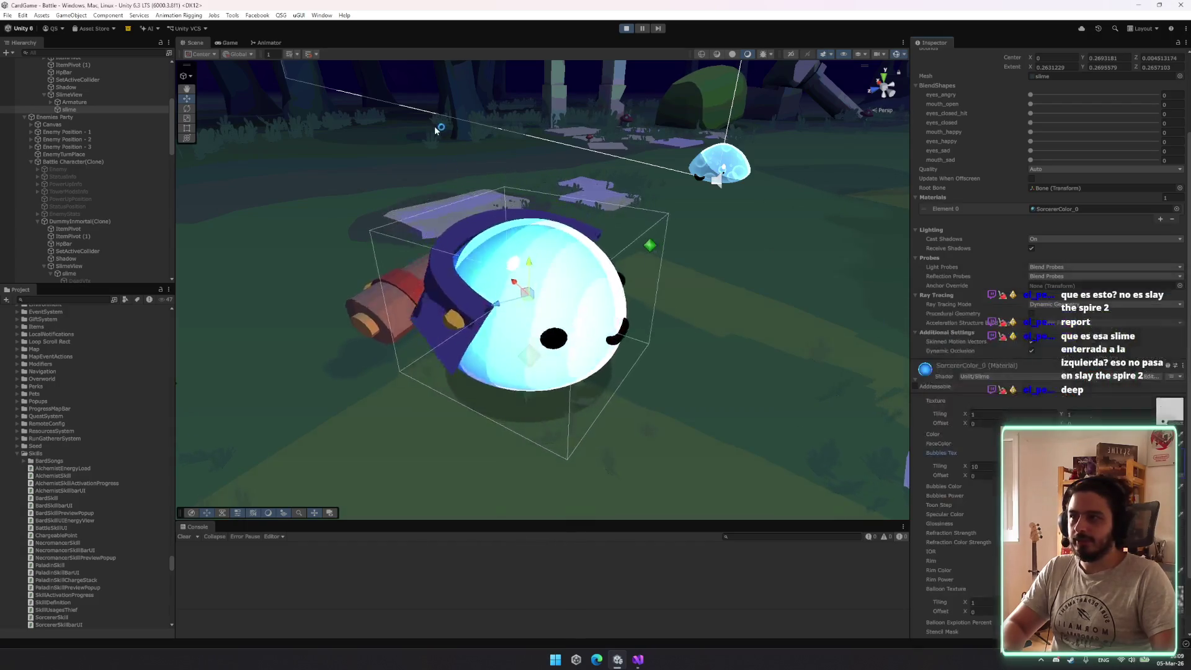
# Orbit to a new angle and reselect the slime after accidentally selecting the Floor
pyautogui.moveTo(486, 146)
pyautogui.mouseDown()
pyautogui.moveTo(598, 225)
pyautogui.moveTo(704, 337)
pyautogui.moveTo(455, 192)
pyautogui.moveTo(378, 106)
pyautogui.moveTo(634, 189)
pyautogui.moveTo(471, 214)
pyautogui.moveTo(550, 308)
pyautogui.mouseUp()
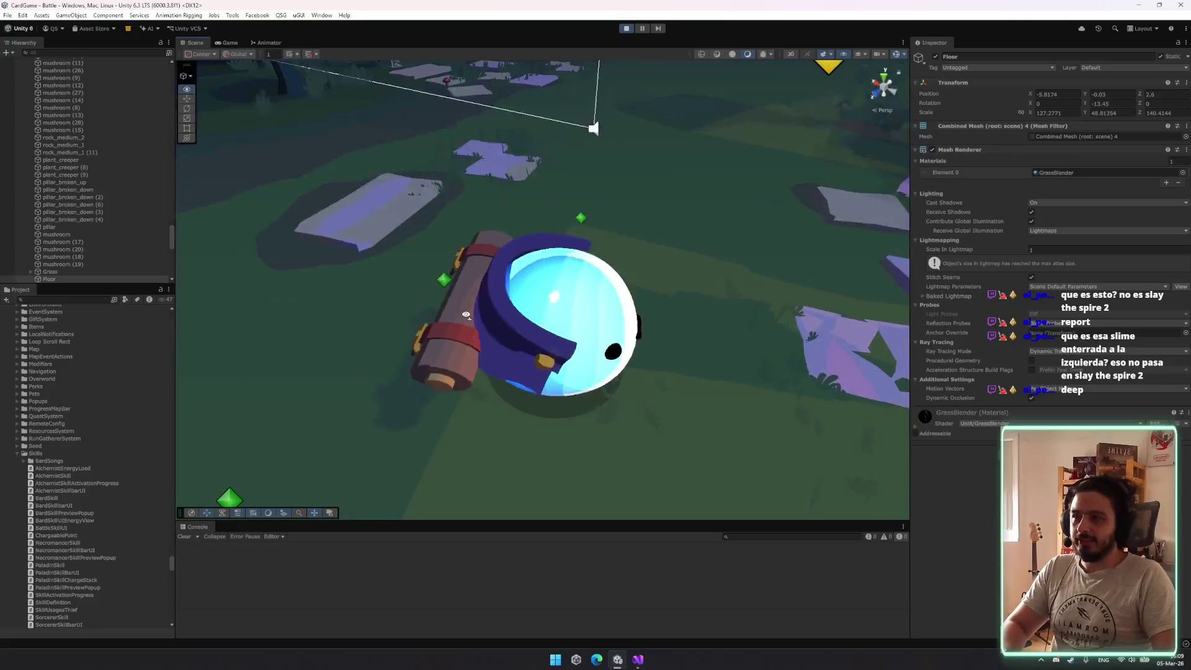
pyautogui.click(549, 308)
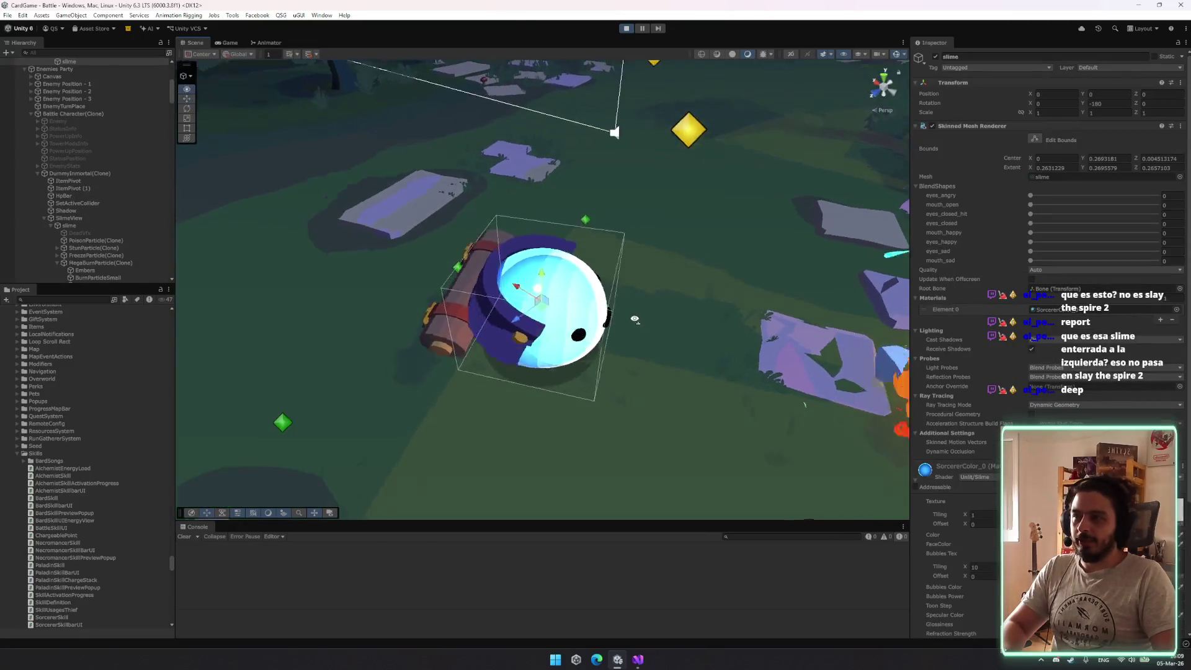
pyautogui.click(679, 429)
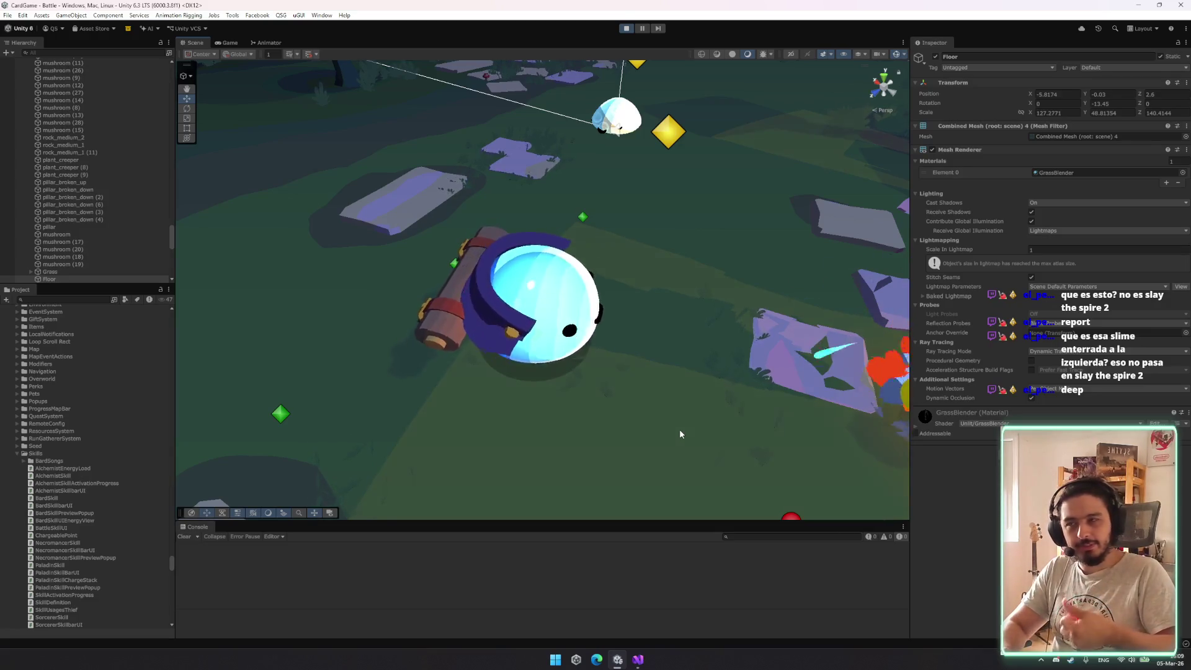
pyautogui.moveTo(679, 429)
pyautogui.mouseDown()
pyautogui.moveTo(618, 341)
pyautogui.moveTo(851, 346)
pyautogui.moveTo(606, 332)
pyautogui.moveTo(563, 366)
pyautogui.moveTo(608, 372)
pyautogui.moveTo(595, 385)
pyautogui.moveTo(576, 347)
pyautogui.mouseUp()
pyautogui.click(577, 347)
pyautogui.scroll(-2, 1178, 533)
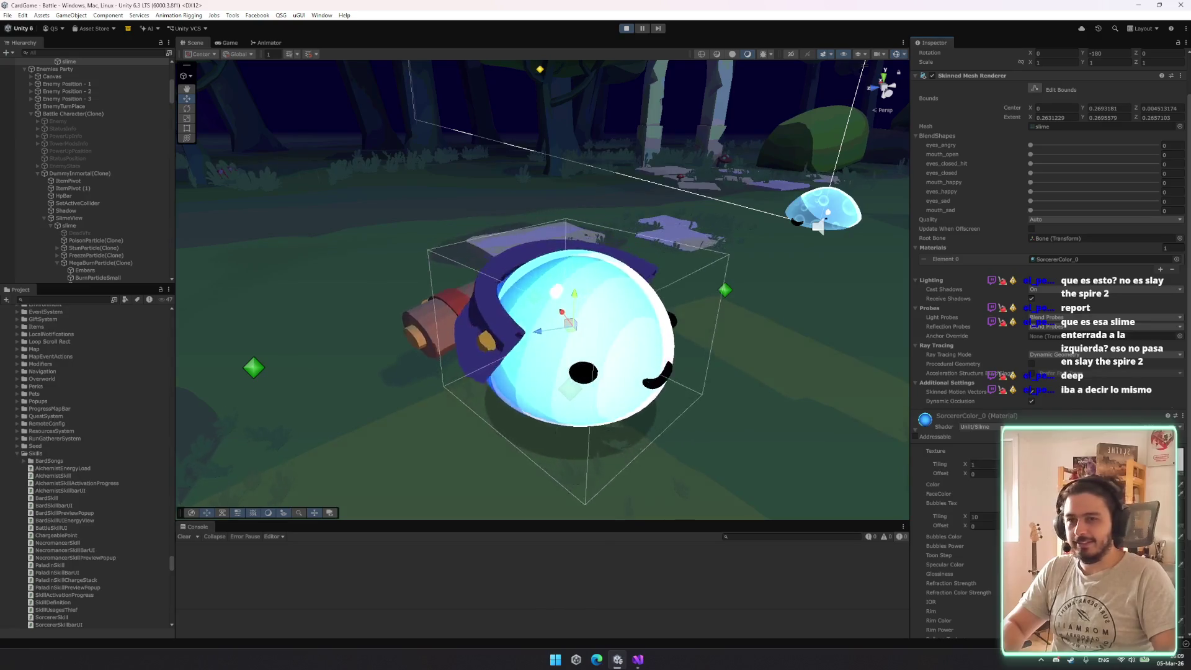
# Try a couple of textures on the slime's material, then set the texture to None
pyautogui.click(1182, 527)
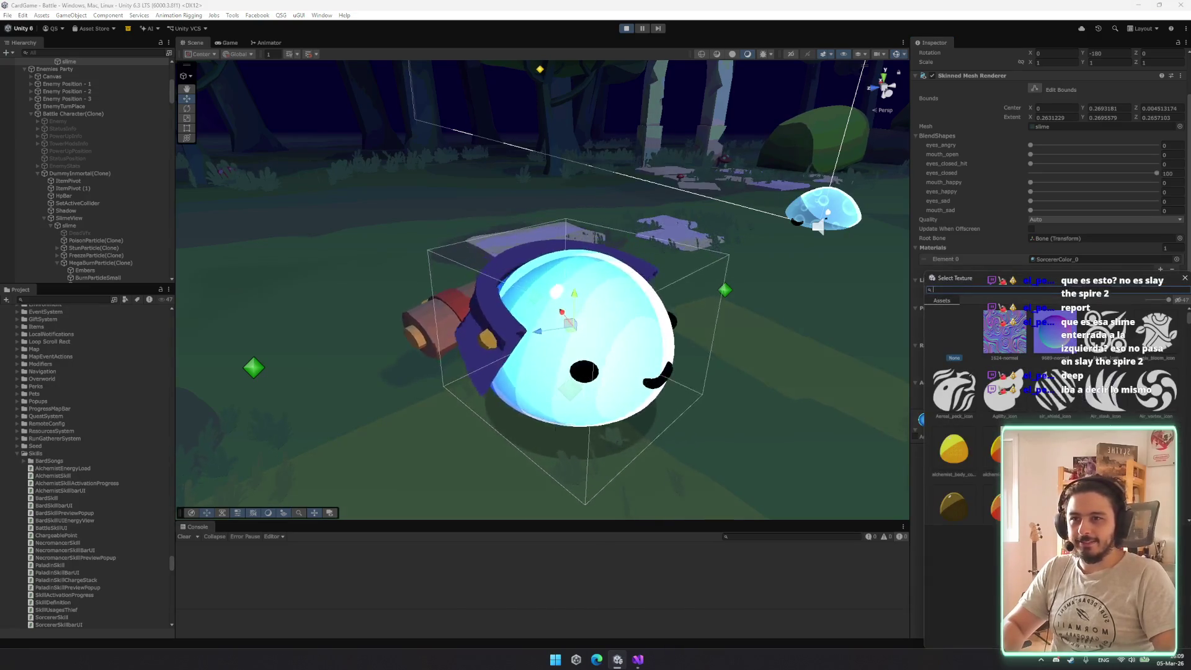
pyautogui.click(949, 403)
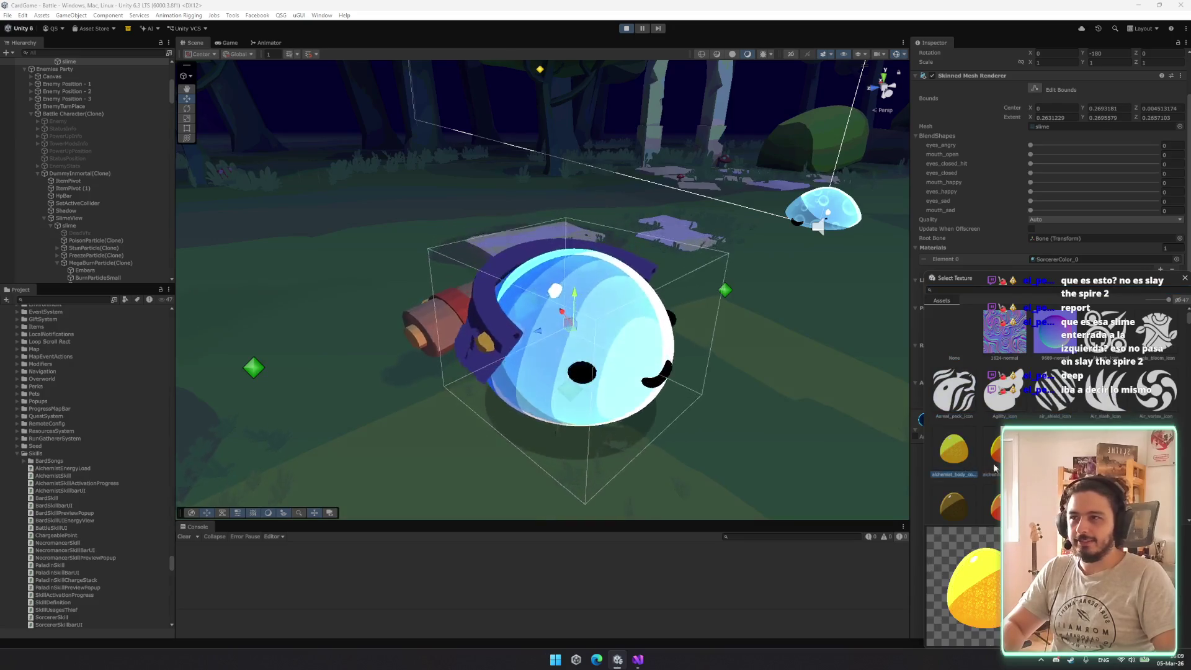
pyautogui.scroll(-3, 1027, 377)
pyautogui.click(1028, 377)
pyautogui.scroll(1, 1070, 409)
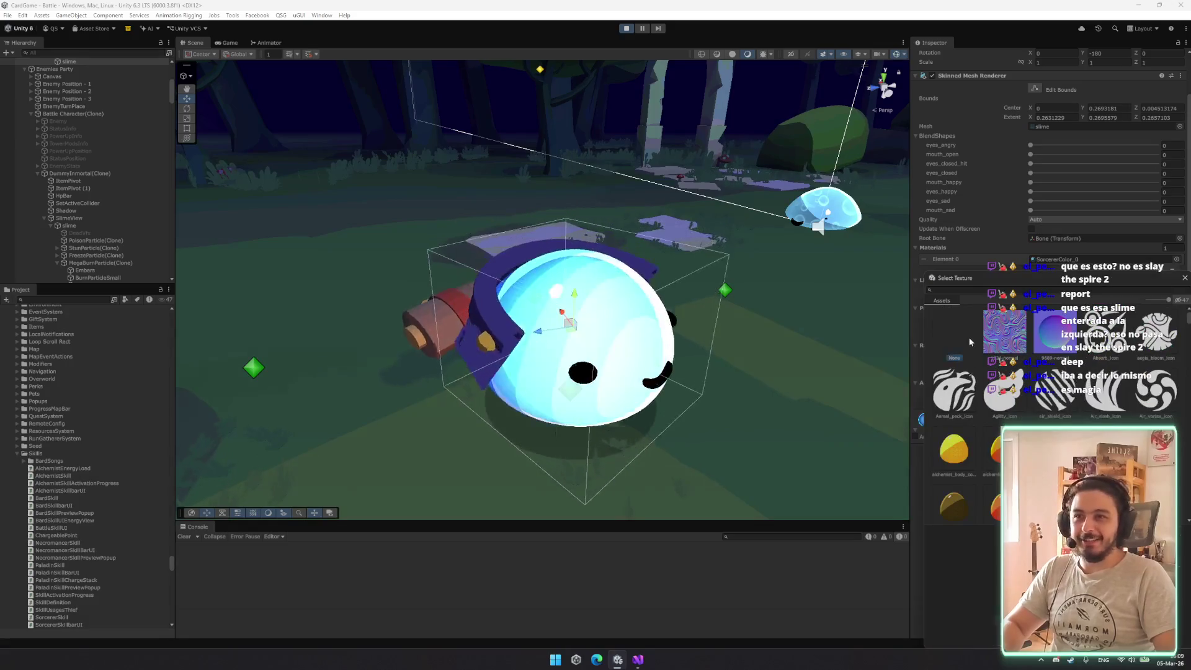
pyautogui.doubleClick(966, 338)
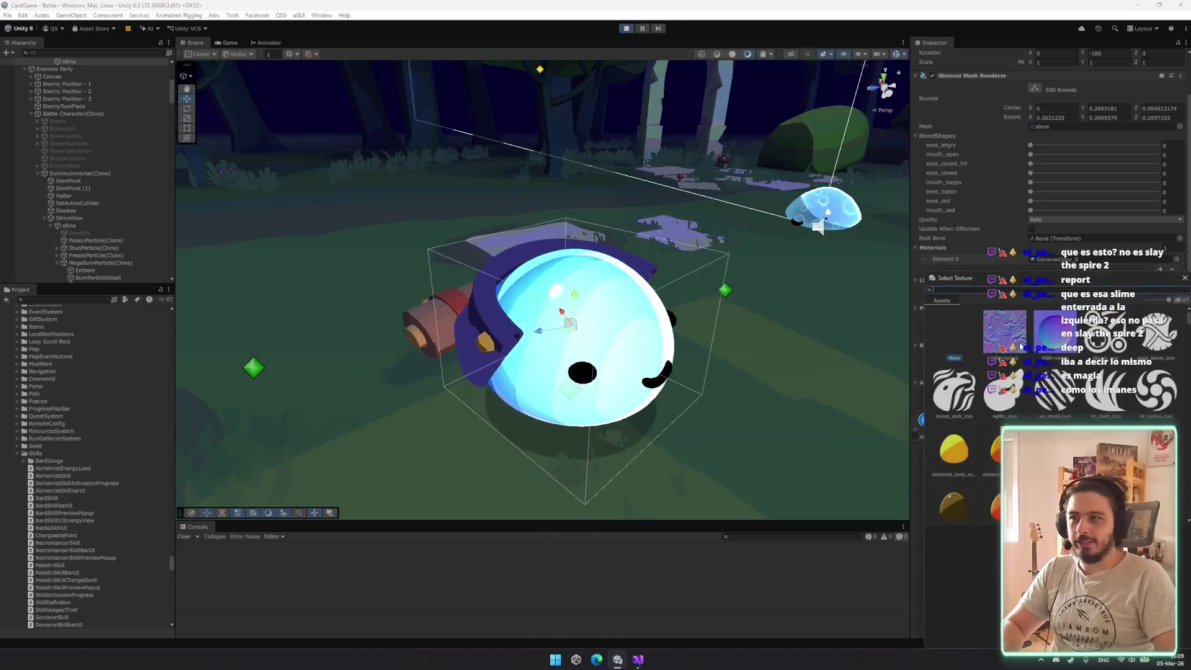
# Orbit and zoom around the slime, ending with a top-down view, then switch to Visual Studio
pyautogui.moveTo(596, 266)
pyautogui.keyDown('alt'); pyautogui.mouseDown()
pyautogui.moveTo(559, 303)
pyautogui.moveTo(621, 304)
pyautogui.mouseUp(); pyautogui.keyUp('alt')
pyautogui.scroll(5, 738, 316)
pyautogui.scroll(-5, 734, 306)
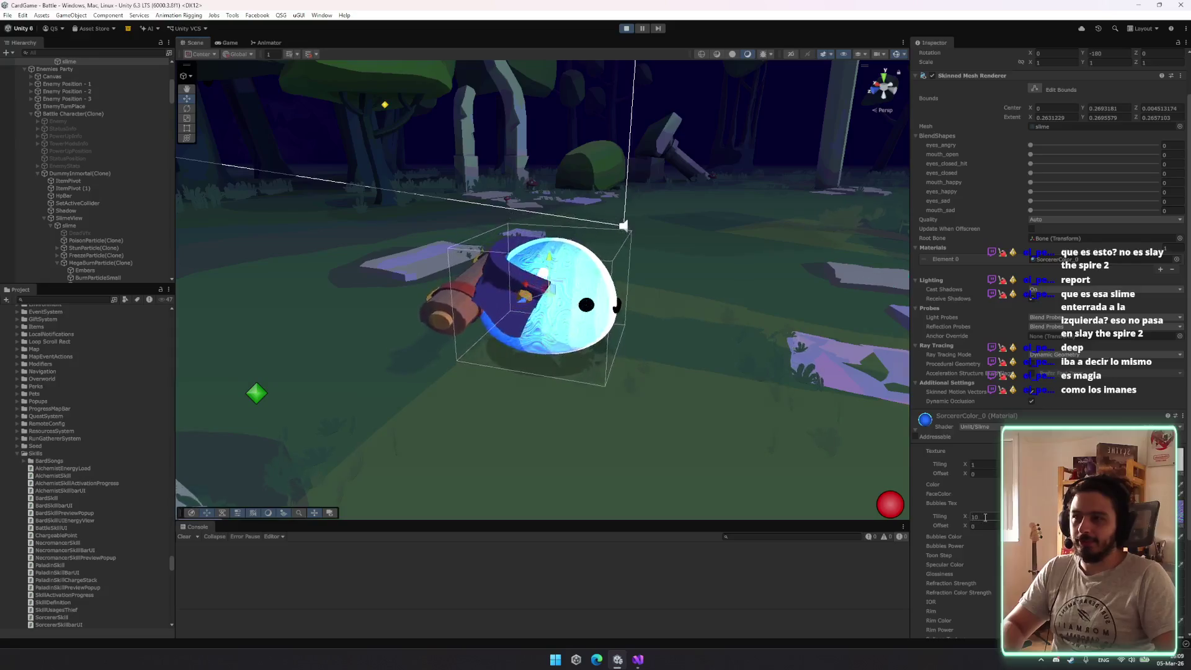
pyautogui.keyDown('alt'); pyautogui.moveTo(807, 403); pyautogui.dragTo(681, 322); pyautogui.keyUp('alt')
pyautogui.scroll(5, 681, 322)
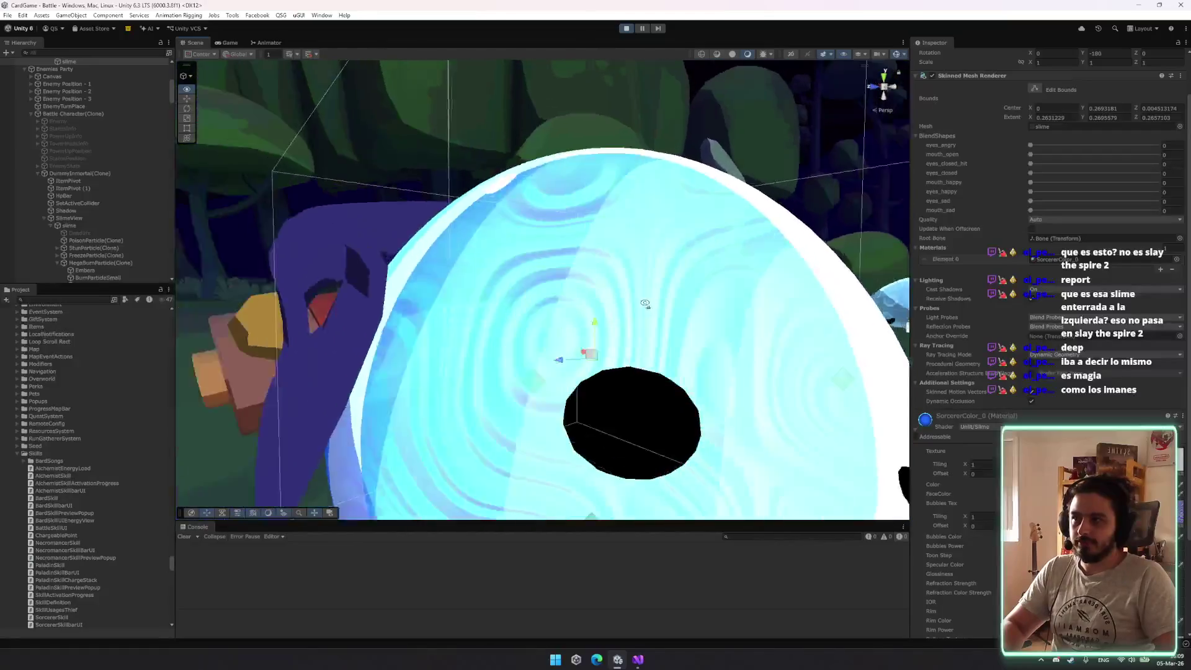
pyautogui.scroll(-8, 645, 303)
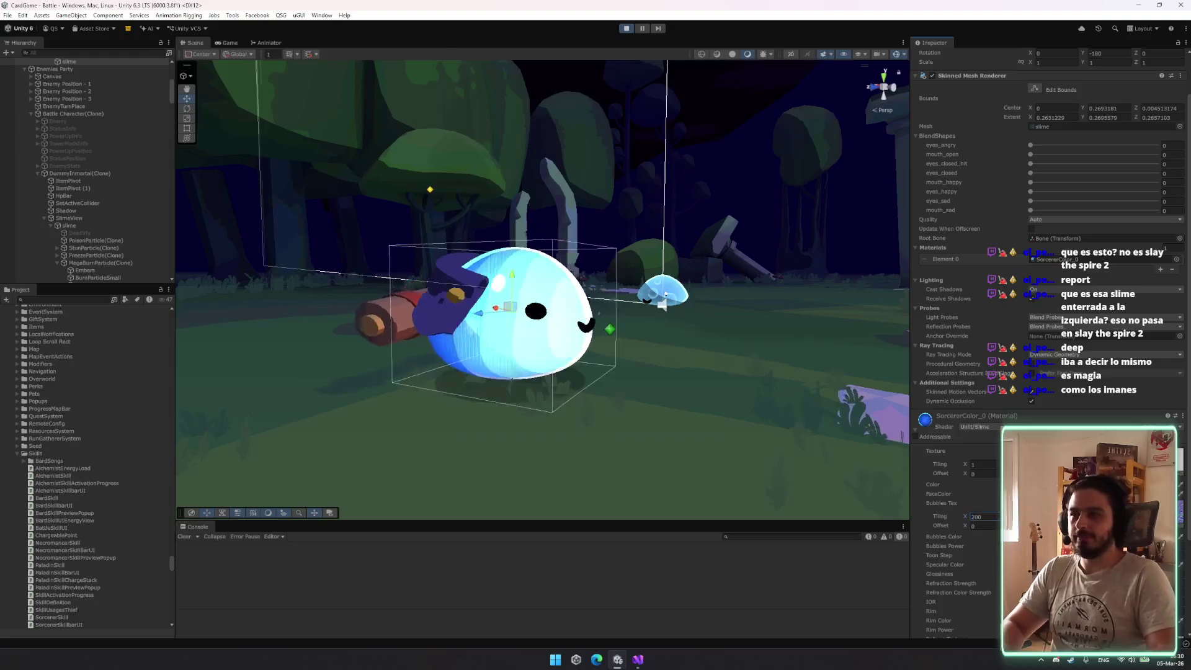
pyautogui.moveTo(680, 381)
pyautogui.keyDown('alt'); pyautogui.mouseDown()
pyautogui.moveTo(694, 388)
pyautogui.moveTo(598, 394)
pyautogui.mouseUp(); pyautogui.keyUp('alt')
pyautogui.scroll(6, 694, 388)
pyautogui.scroll(-4, 766, 266)
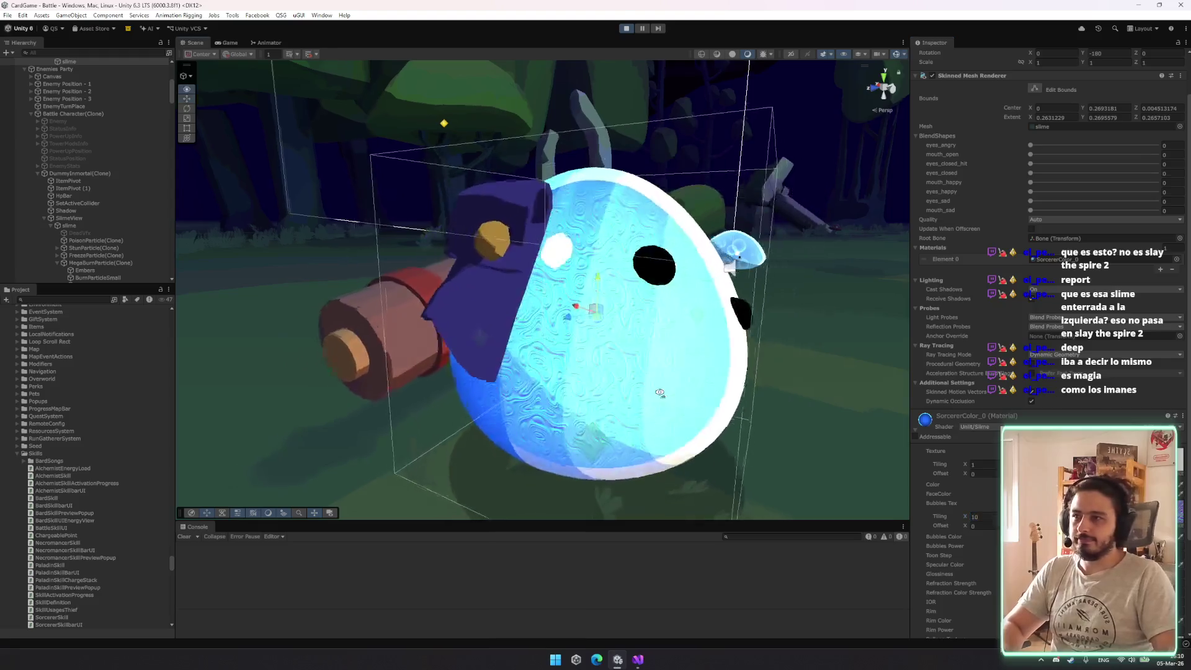
pyautogui.scroll(-5, 613, 392)
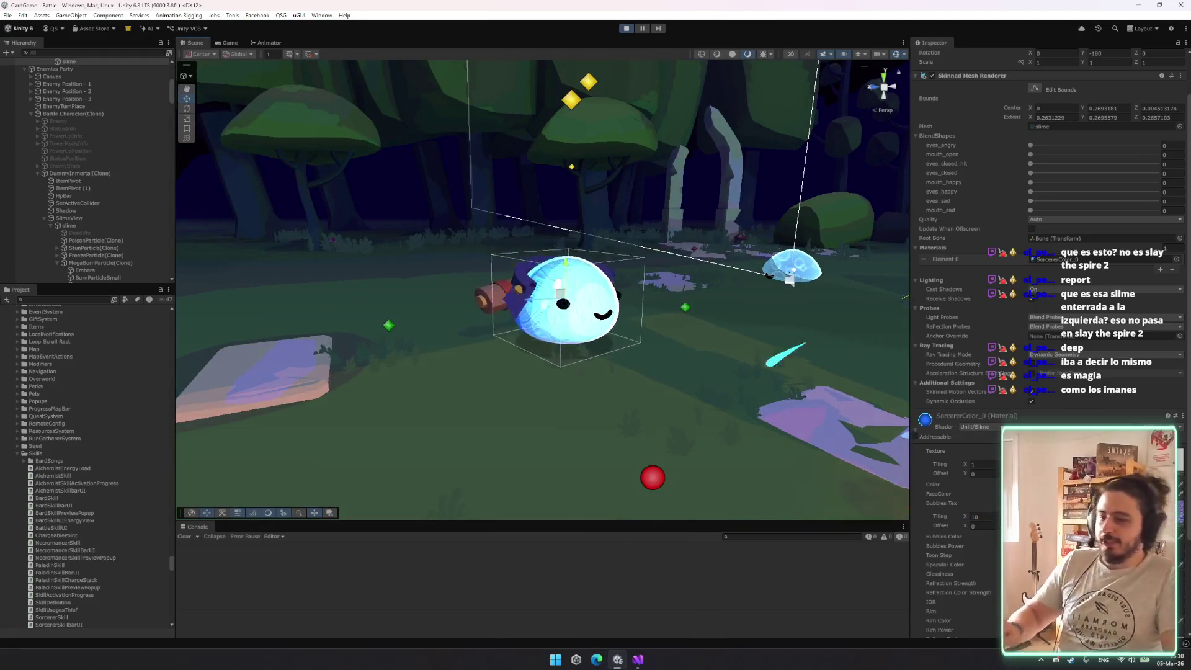
pyautogui.keyDown('alt'); pyautogui.moveTo(655, 474); pyautogui.dragTo(691, 485); pyautogui.keyUp('alt')
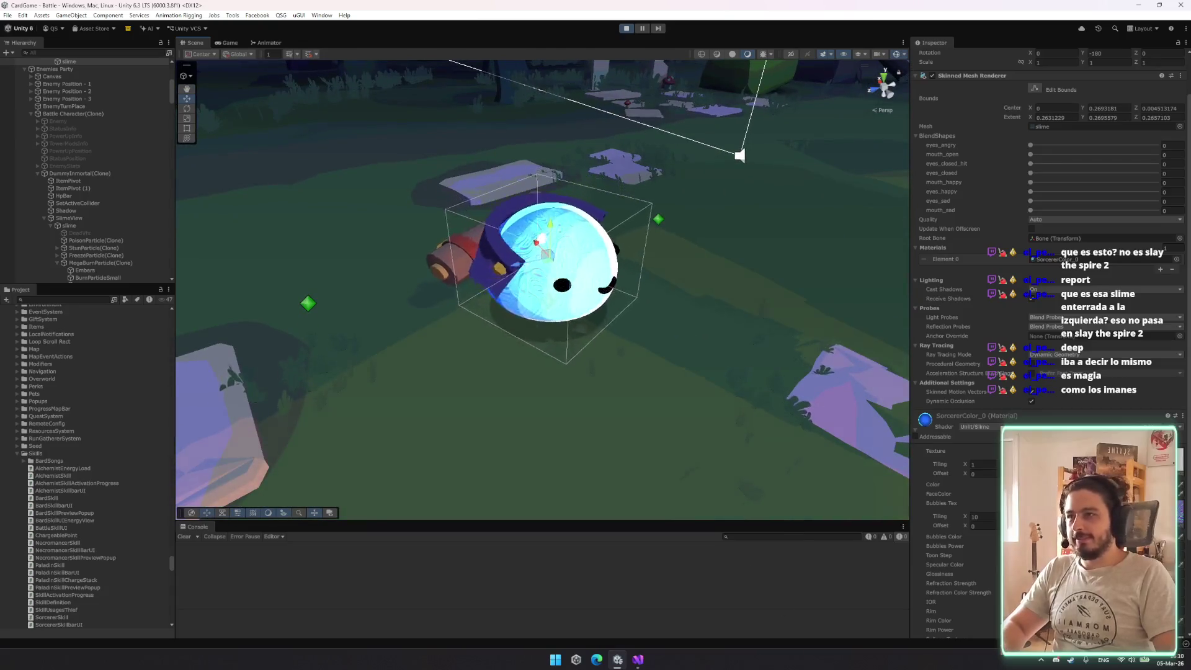
pyautogui.click(639, 659)
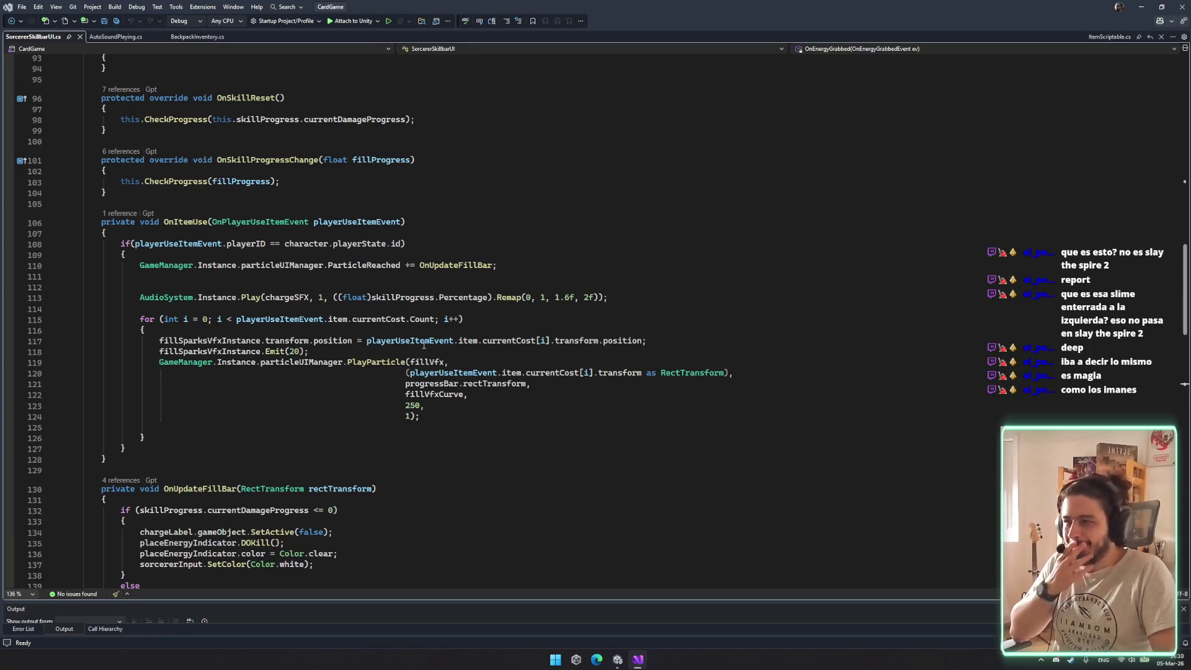
pyautogui.click(651, 362)
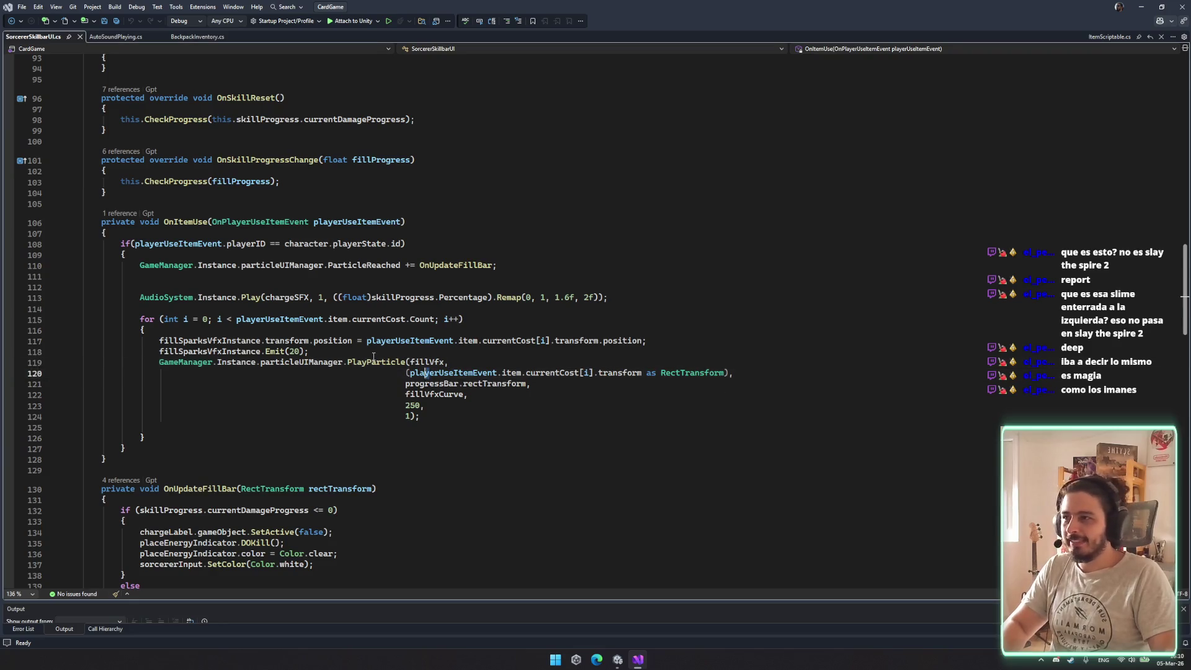
pyautogui.click(257, 362)
pyautogui.moveTo(386, 361)
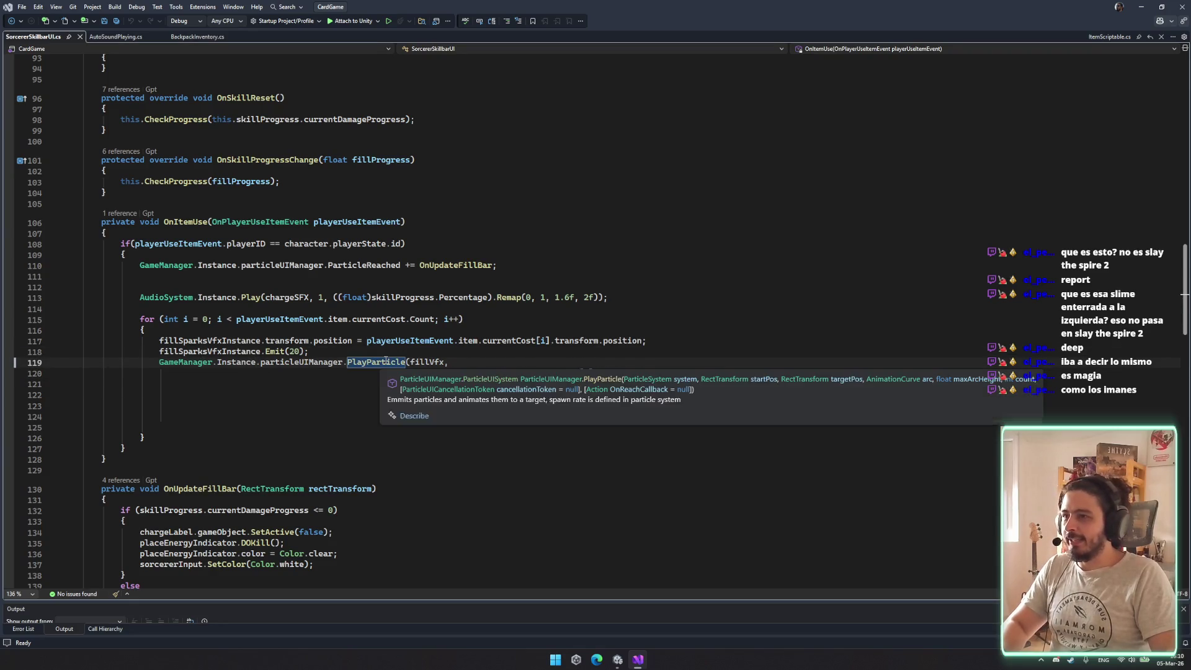
pyautogui.keyDown('ctrl'); pyautogui.click(386, 361); pyautogui.keyUp('ctrl')
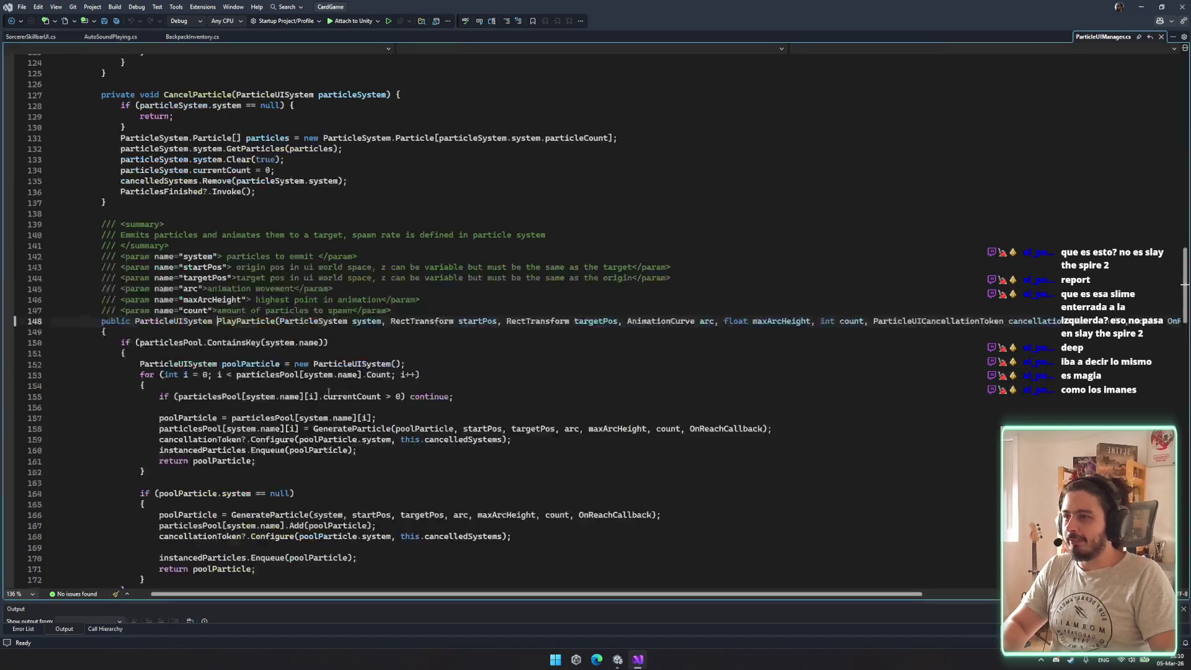
pyautogui.hotkey('ctrl', '-')
pyautogui.doubleClick(426, 361)
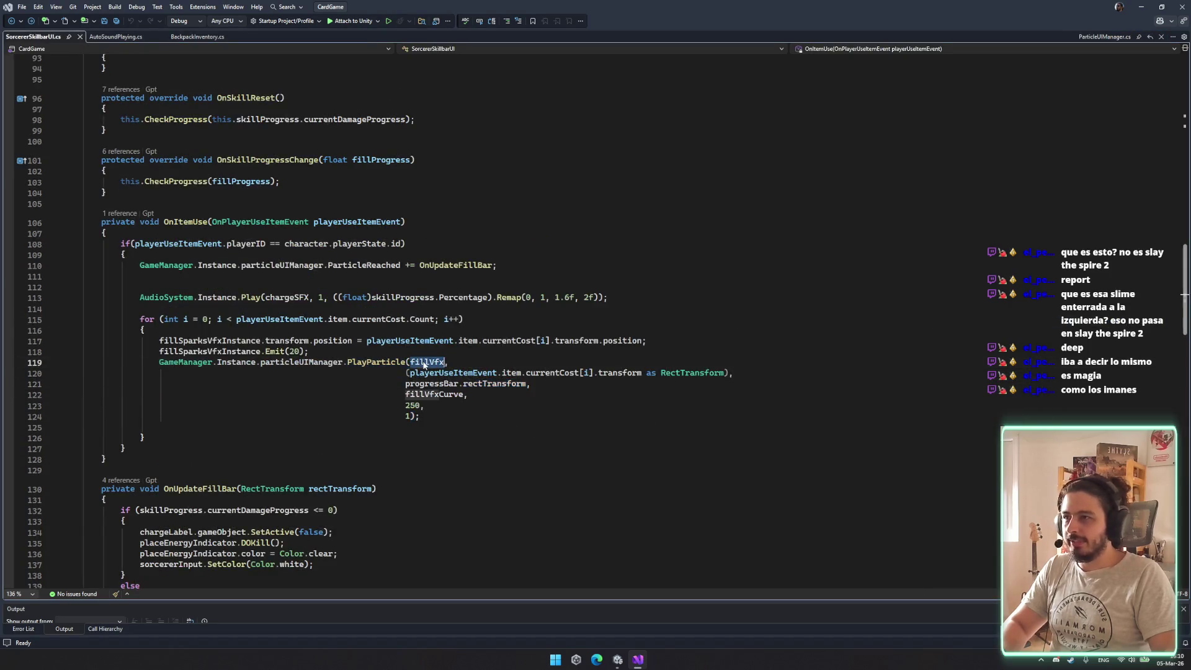
pyautogui.doubleClick(437, 373)
pyautogui.doubleClick(383, 363)
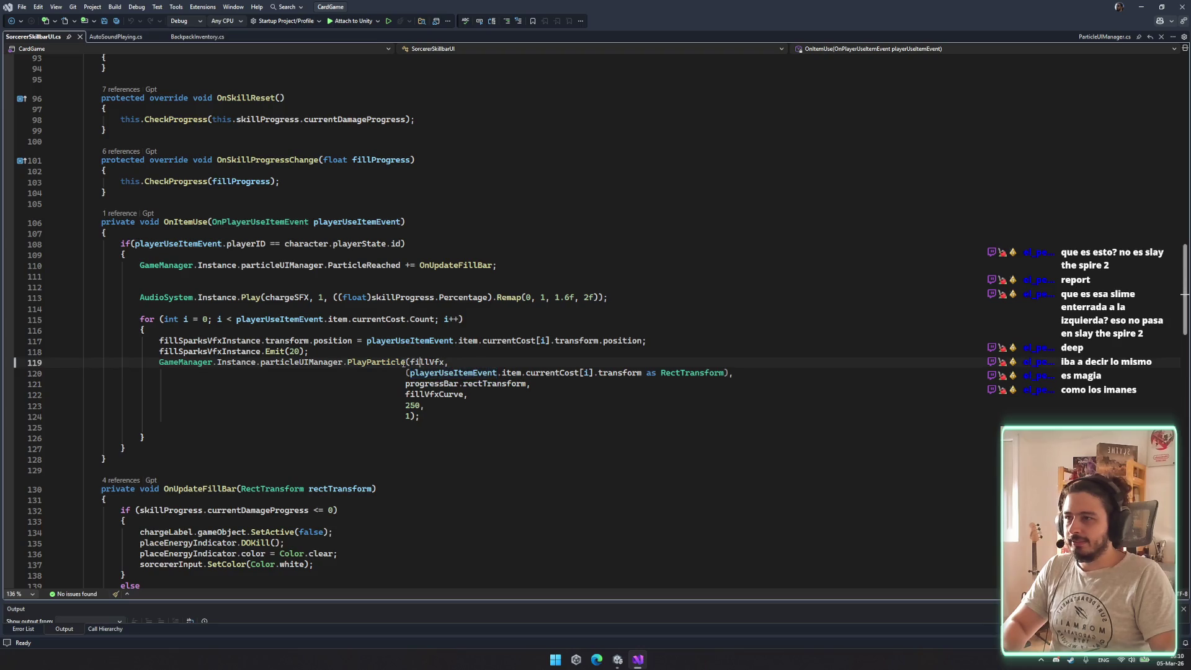
pyautogui.press('F12')
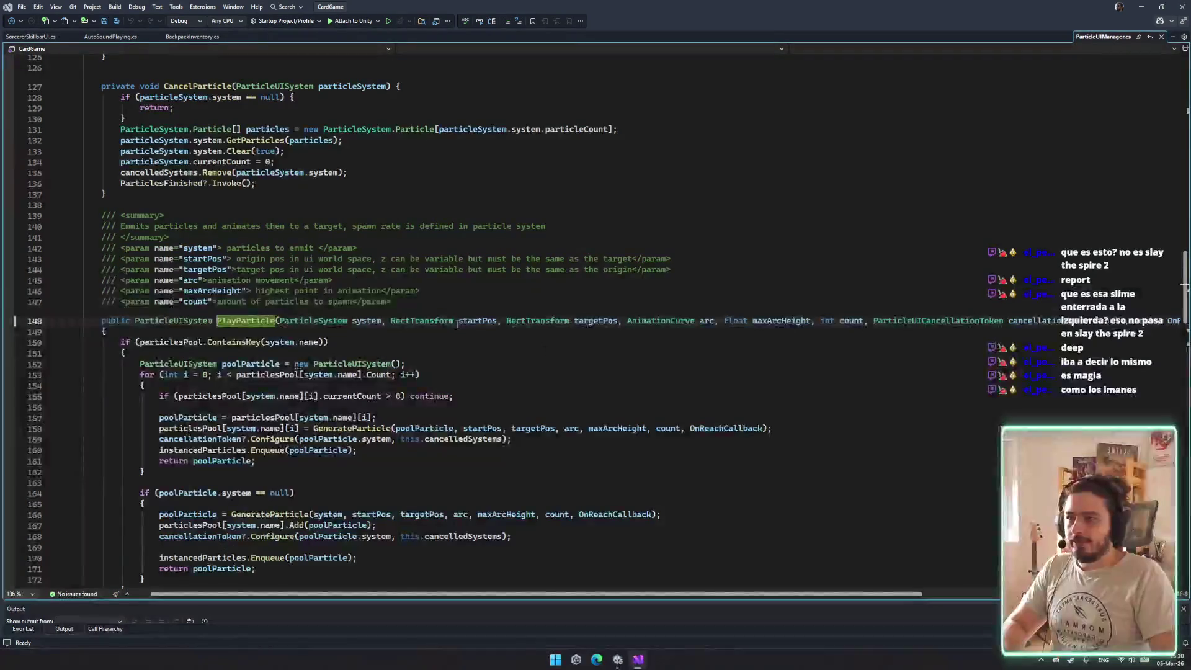
pyautogui.hotkey('ctrl', '-')
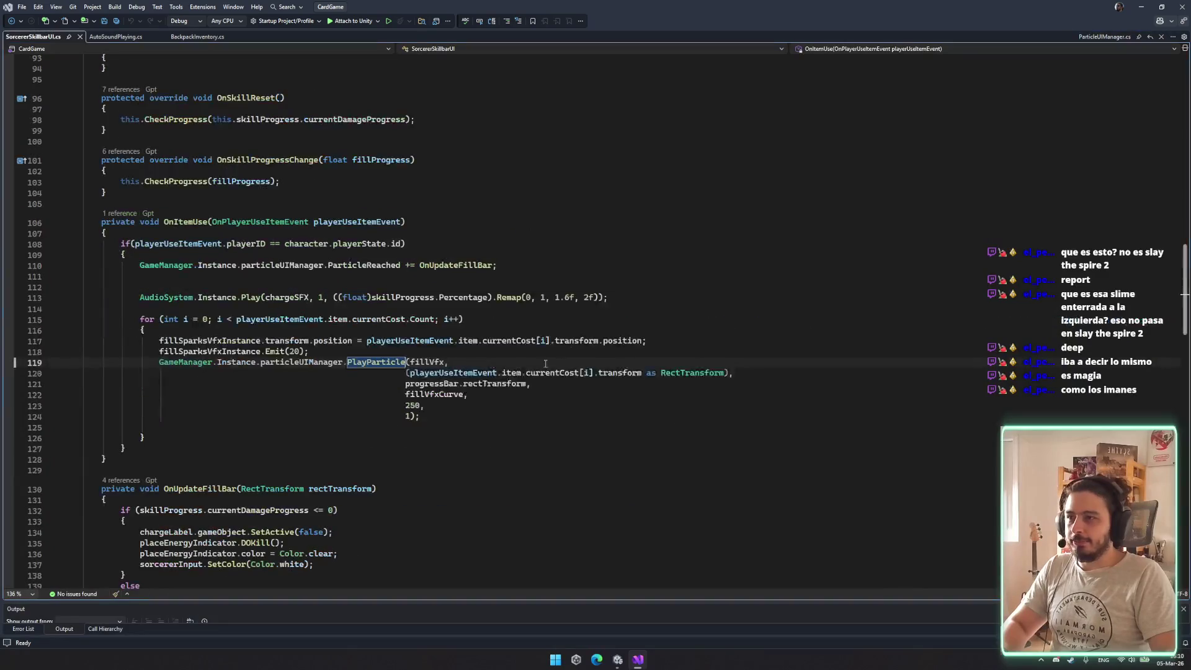
pyautogui.doubleClick(425, 384)
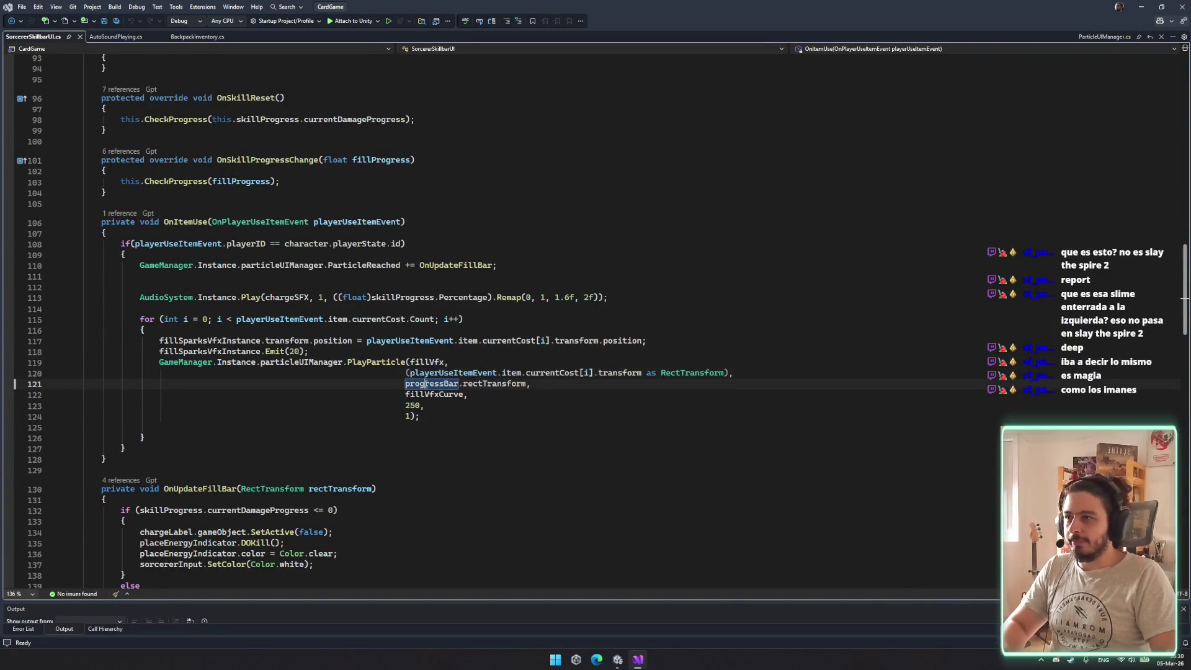
pyautogui.doubleClick(486, 385)
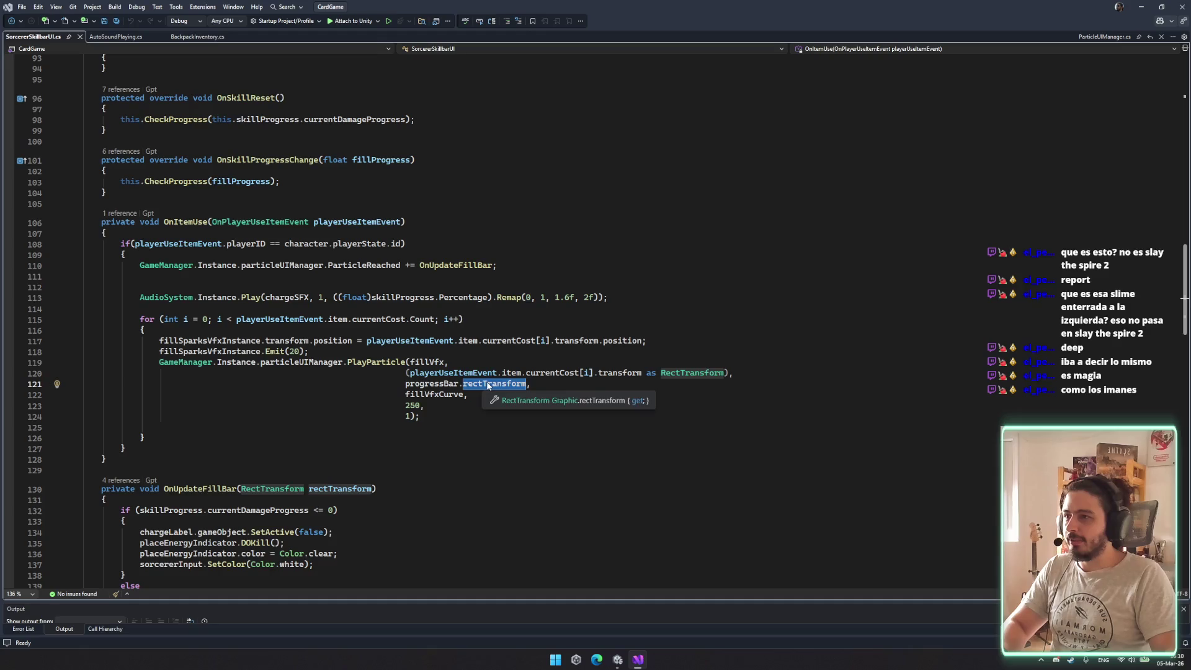
pyautogui.doubleClick(429, 385)
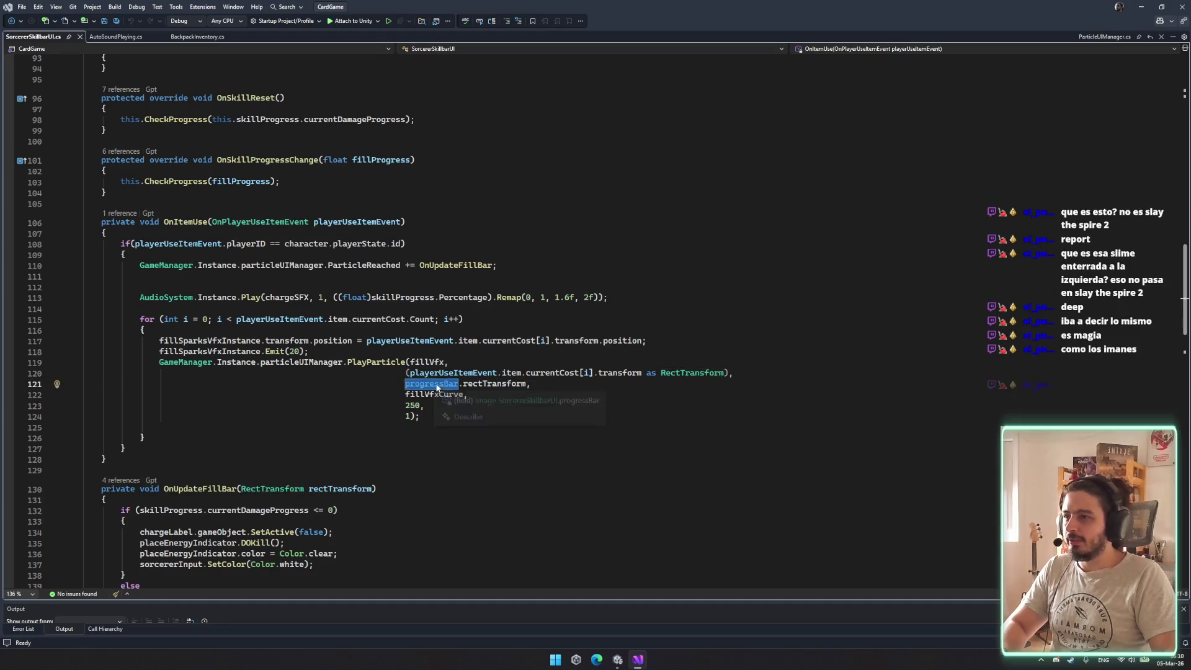
pyautogui.scroll(-4, 284, 381)
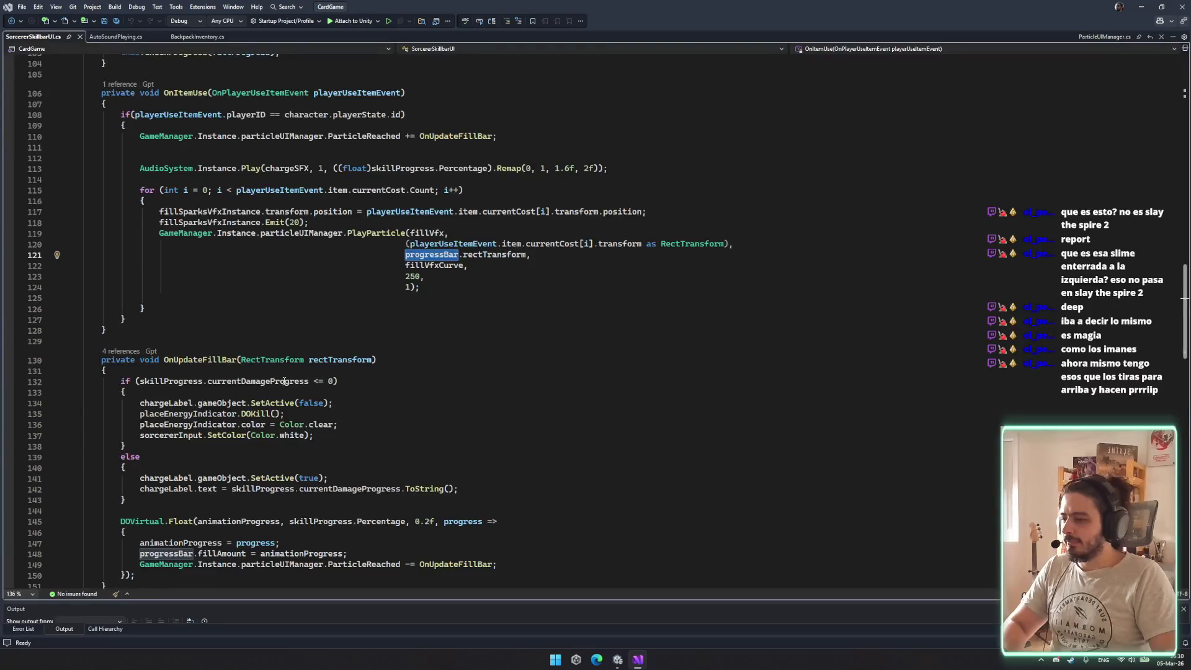
pyautogui.scroll(-3, 286, 381)
pyautogui.scroll(-3, 298, 381)
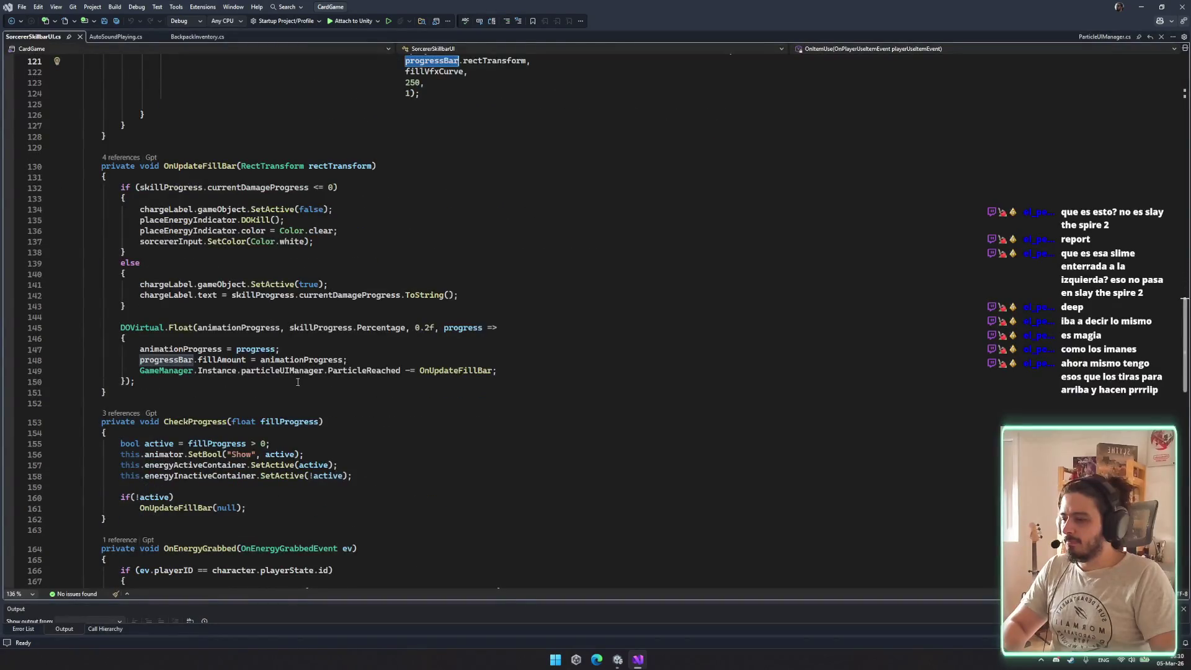
pyautogui.scroll(4, 298, 382)
pyautogui.moveTo(299, 376)
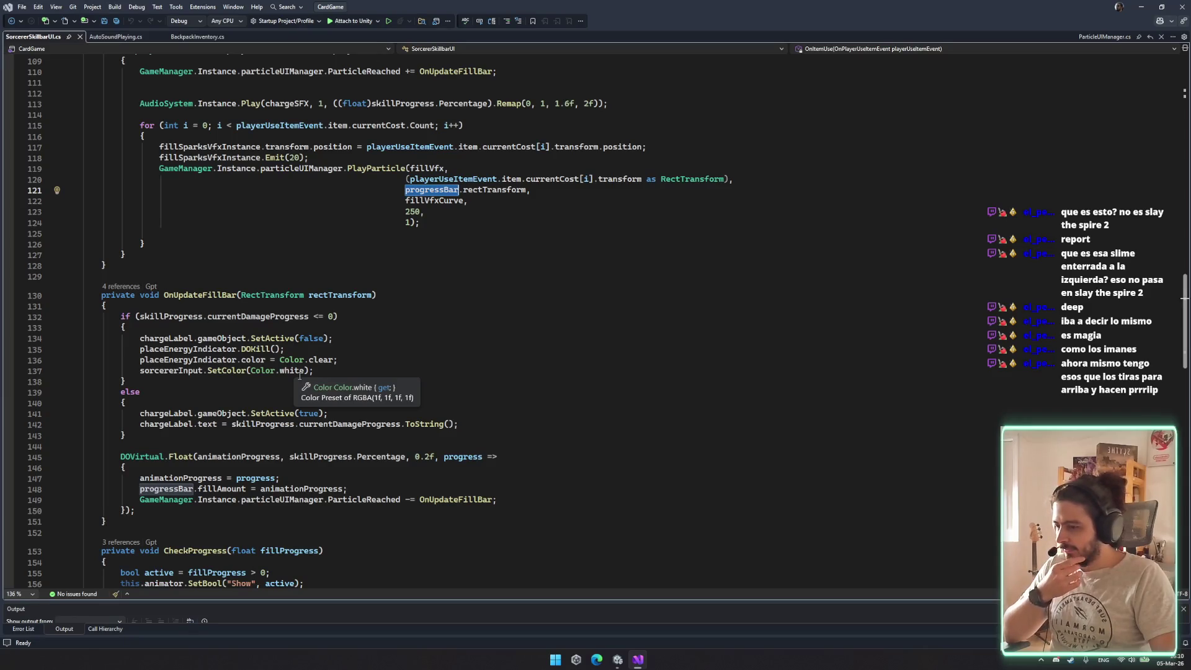
pyautogui.scroll(2, 300, 376)
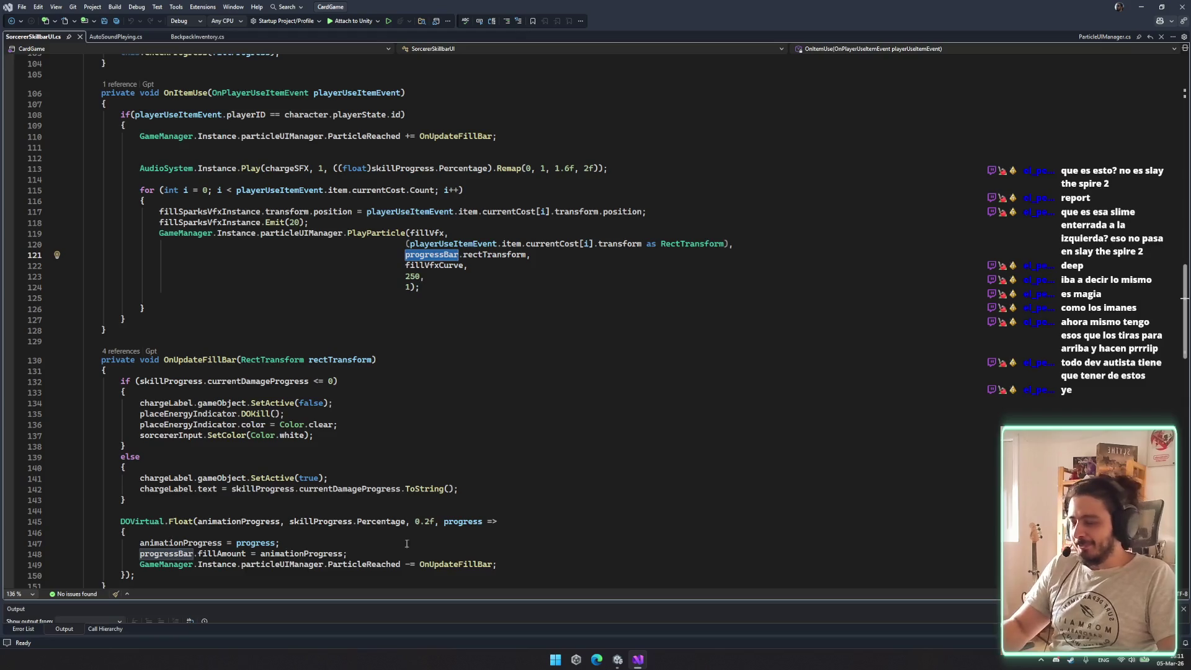
pyautogui.click(242, 511)
pyautogui.scroll(-3, 231, 498)
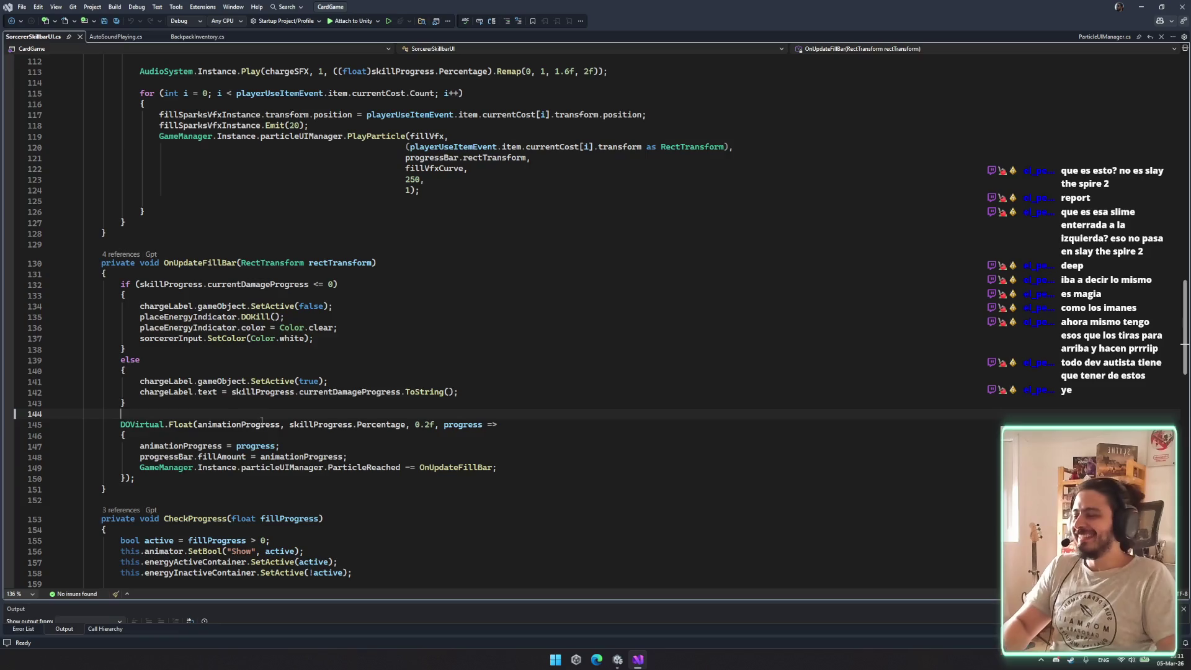
pyautogui.click(341, 262)
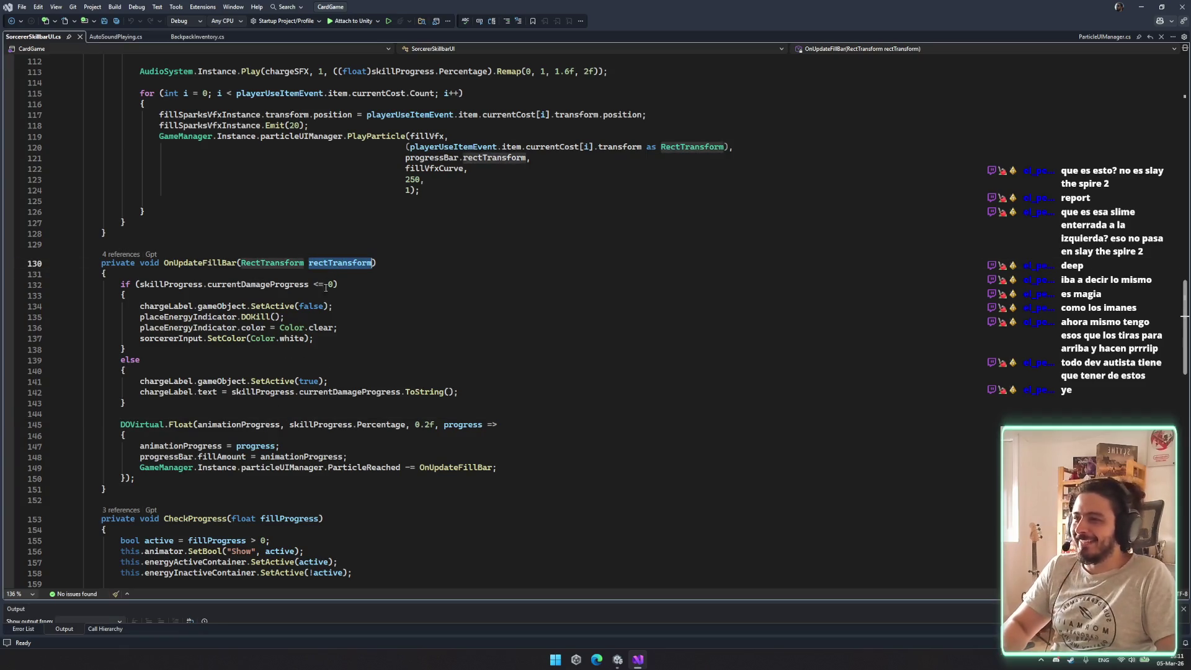
pyautogui.scroll(-9, 303, 318)
pyautogui.scroll(-3, 288, 322)
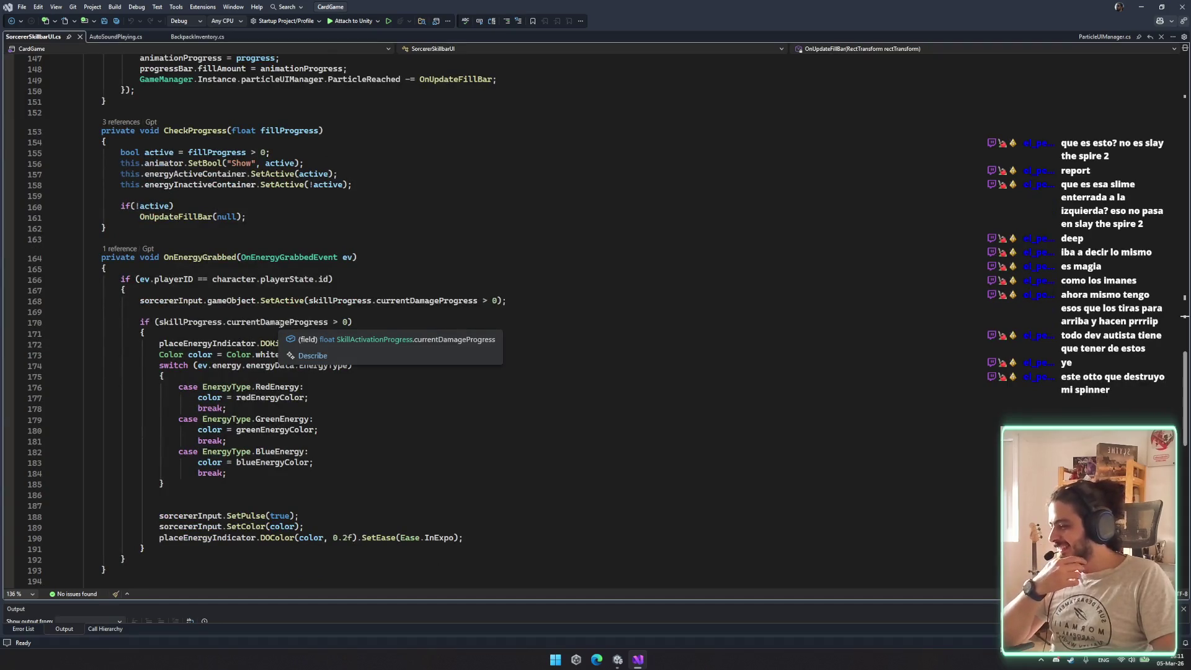
pyautogui.scroll(-2, 281, 323)
pyautogui.scroll(-9, 273, 322)
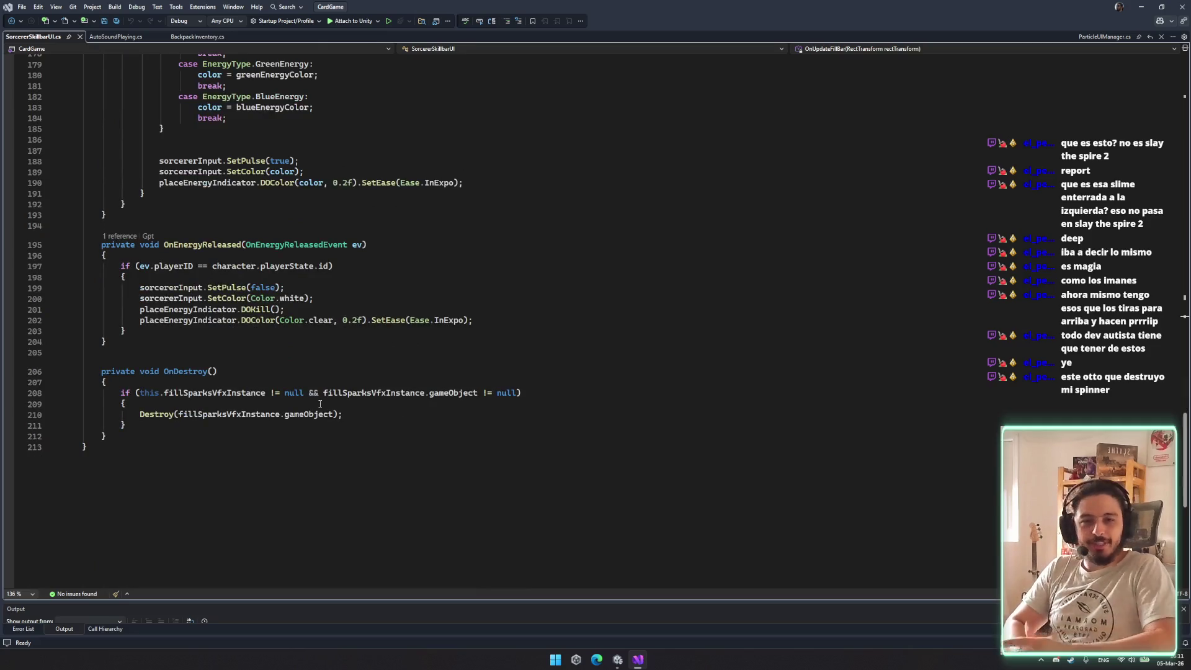
pyautogui.scroll(8, 320, 404)
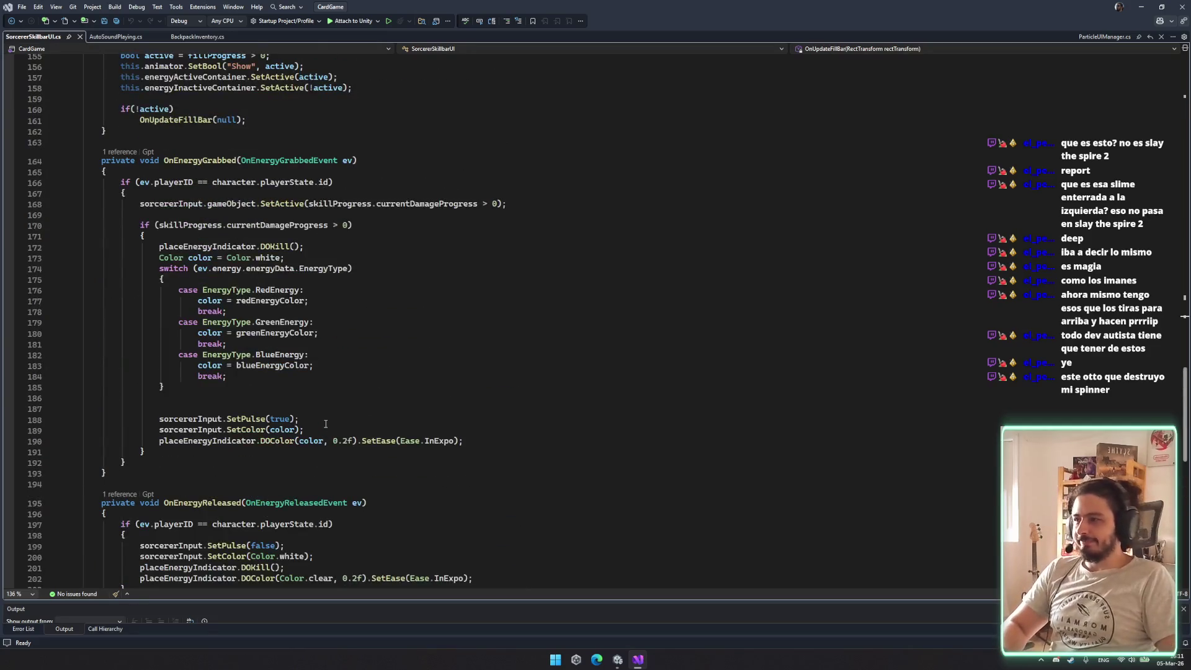
pyautogui.scroll(20, 354, 446)
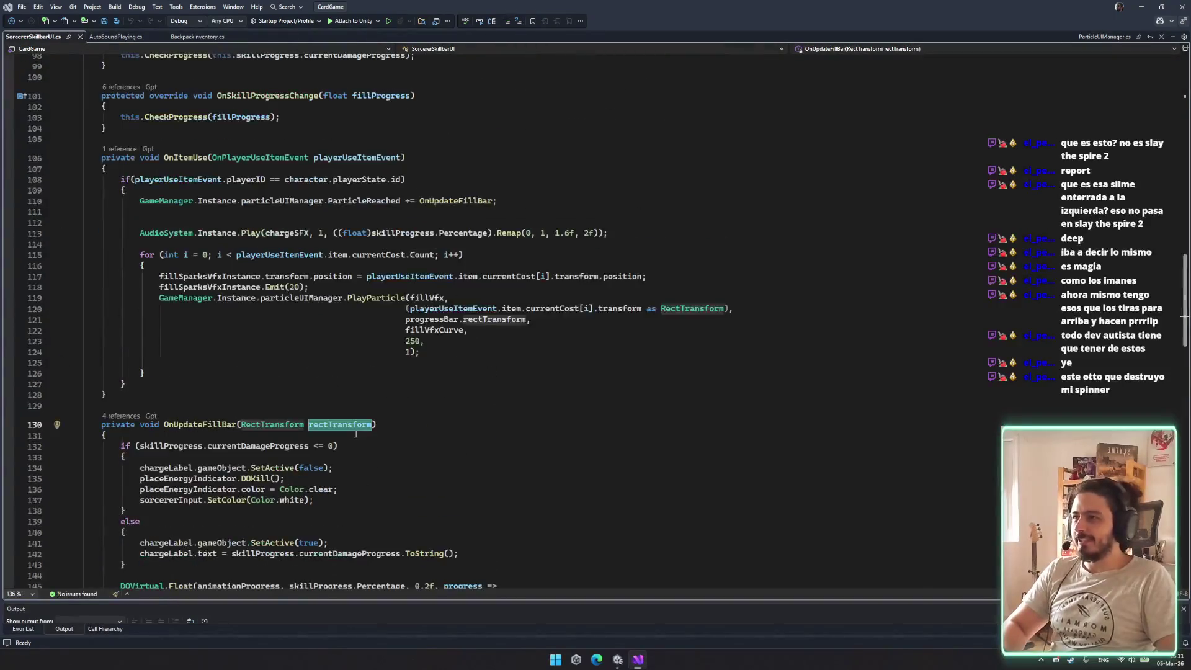
pyautogui.scroll(17, 279, 221)
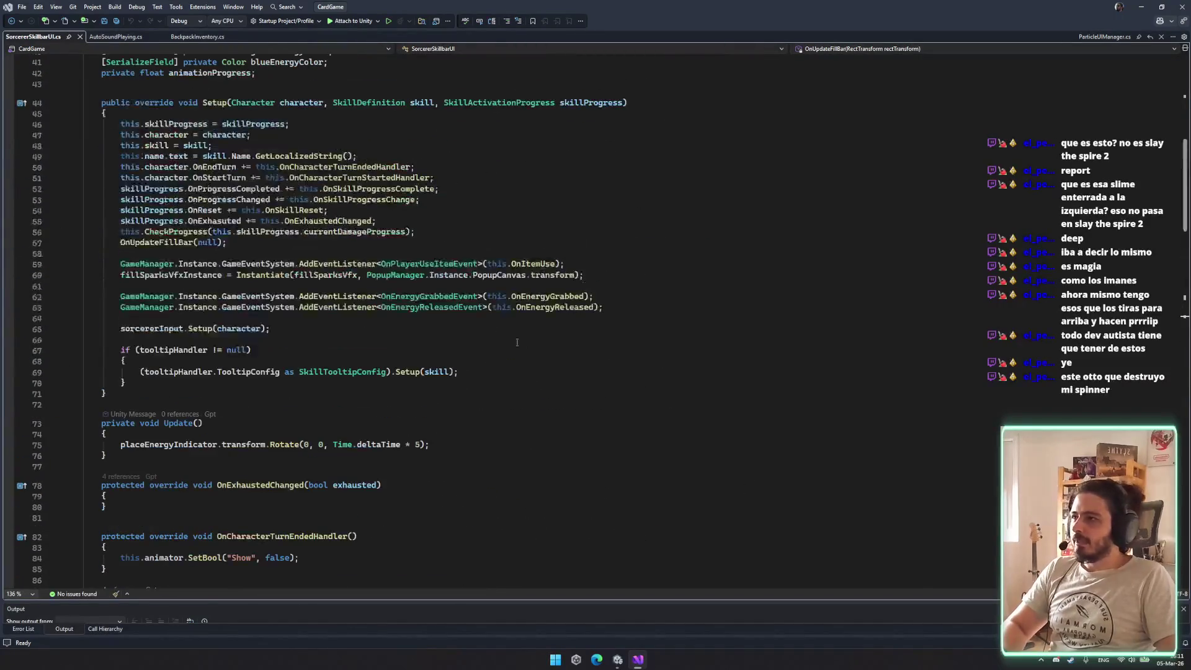
pyautogui.click(448, 254)
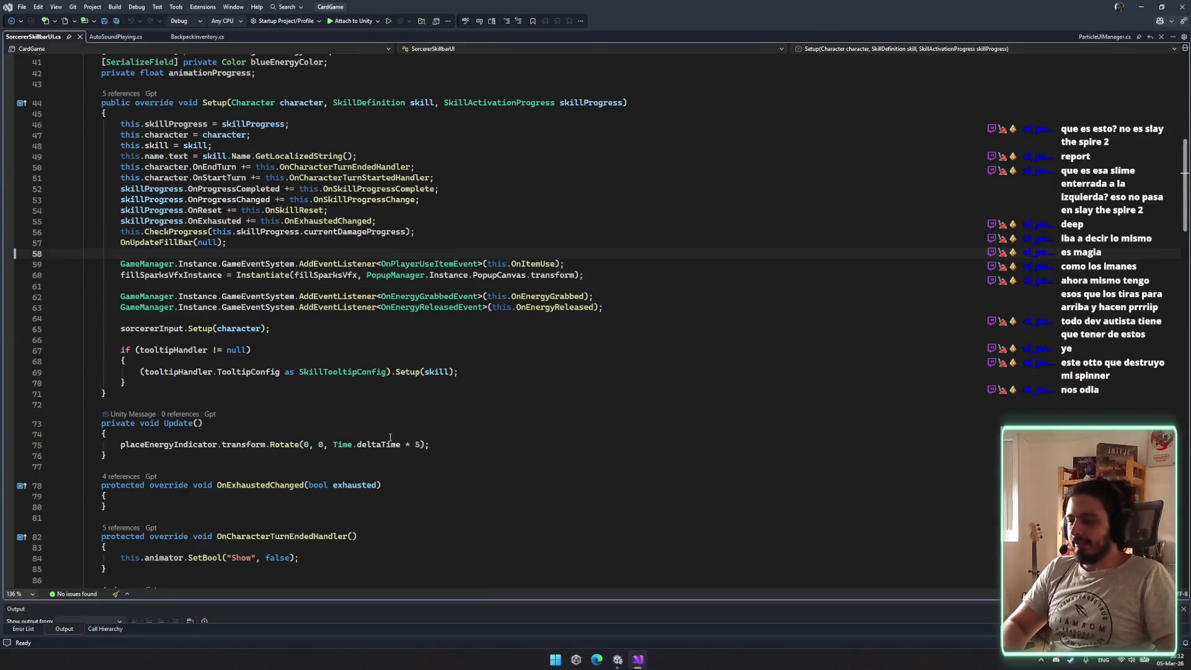
pyautogui.scroll(-1, 317, 328)
pyautogui.click(247, 329)
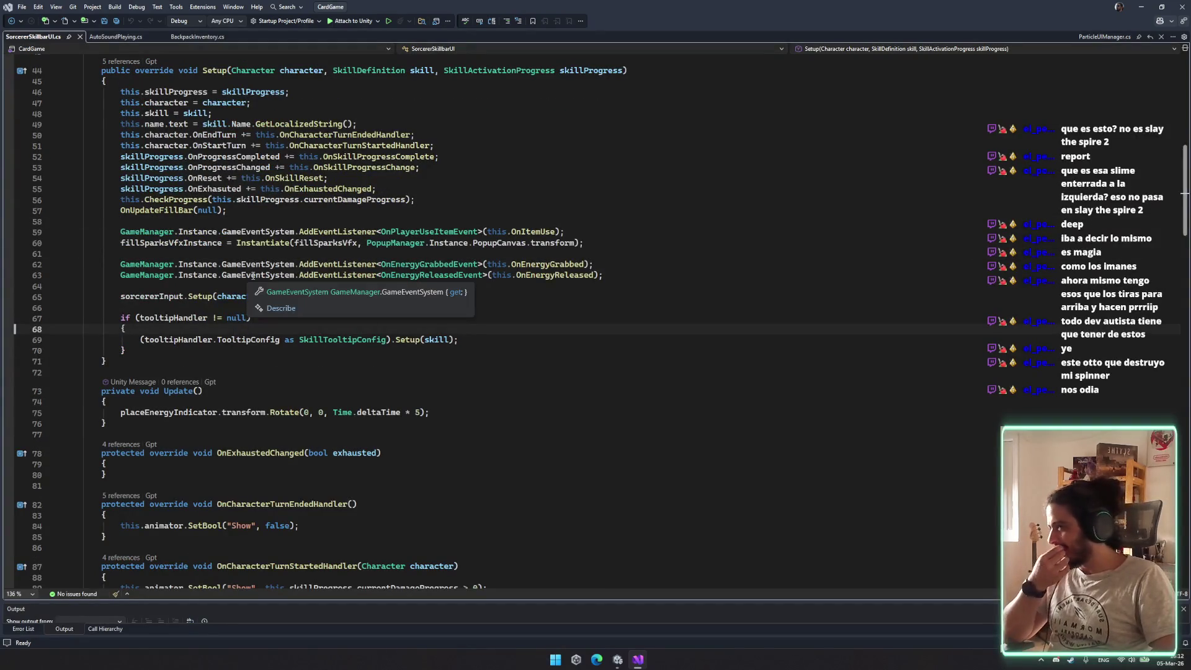
pyautogui.scroll(9, 253, 277)
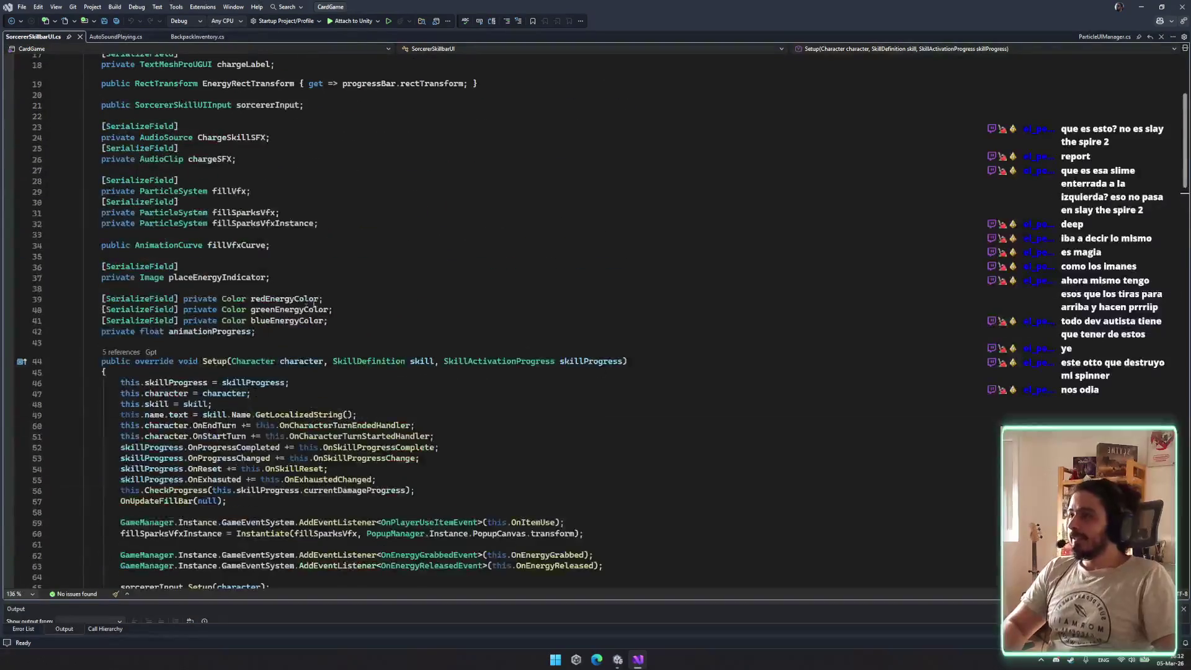
pyautogui.click(422, 361)
pyautogui.scroll(-7, 361, 279)
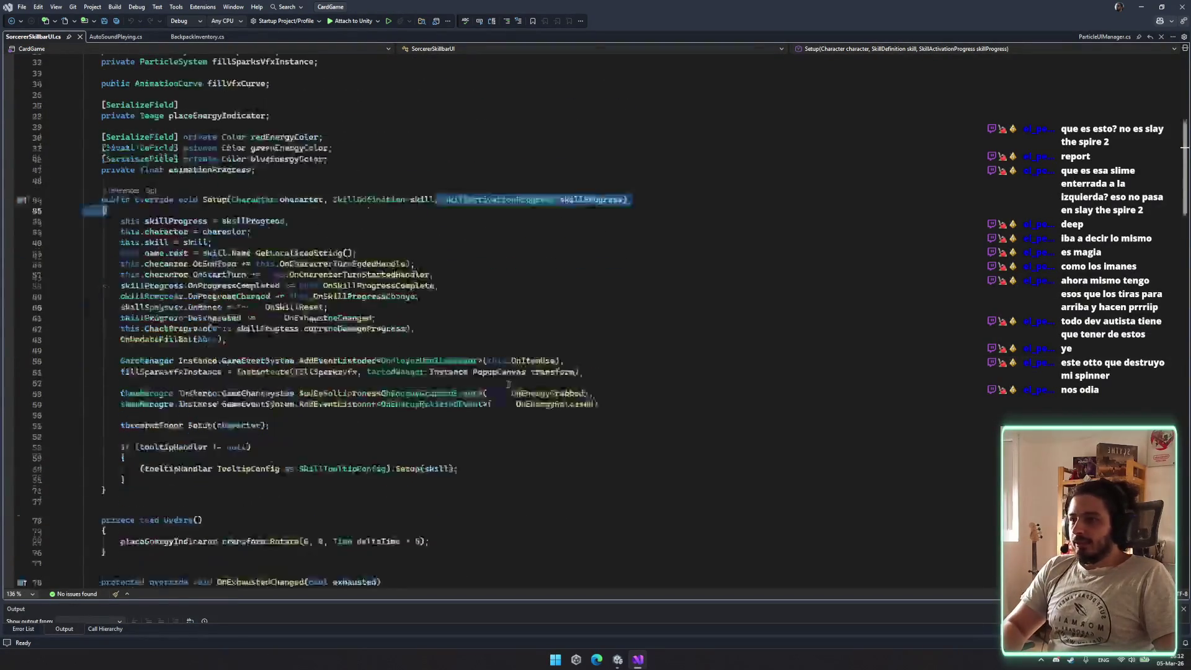
# Inspect the sparks Emit and position lines 116–118 and the OnUpdateFillBar method
pyautogui.click(362, 265)
pyautogui.scroll(-18, 361, 265)
pyautogui.click(566, 385)
pyautogui.press('Home')
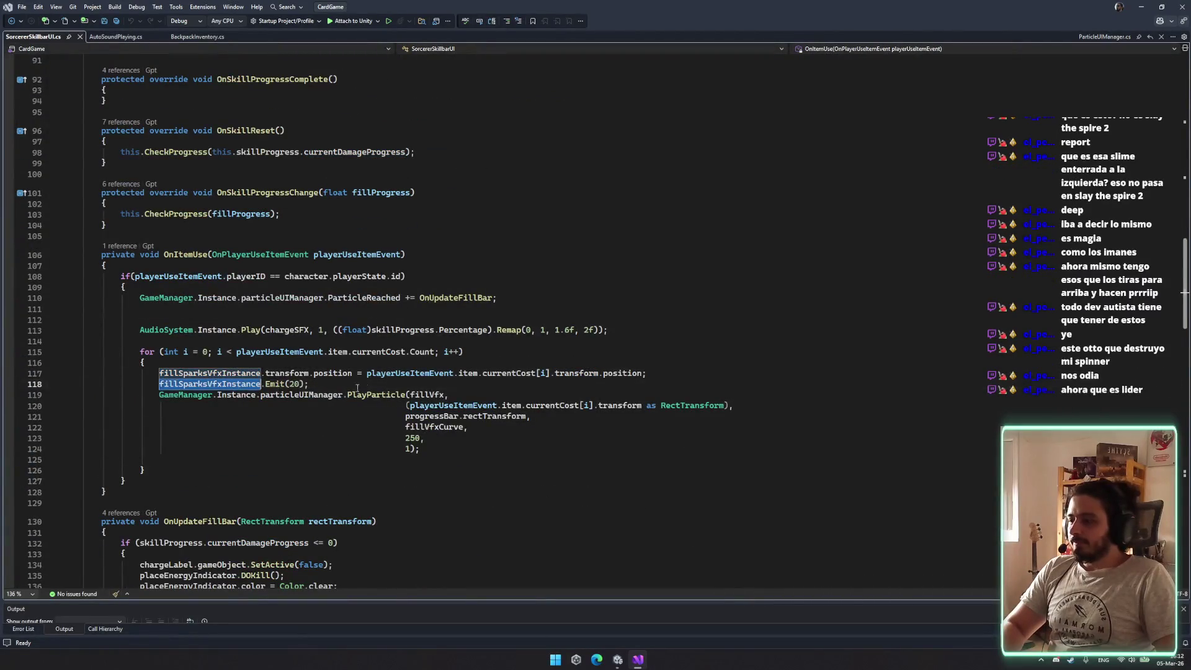
pyautogui.click(496, 373)
pyautogui.click(358, 373)
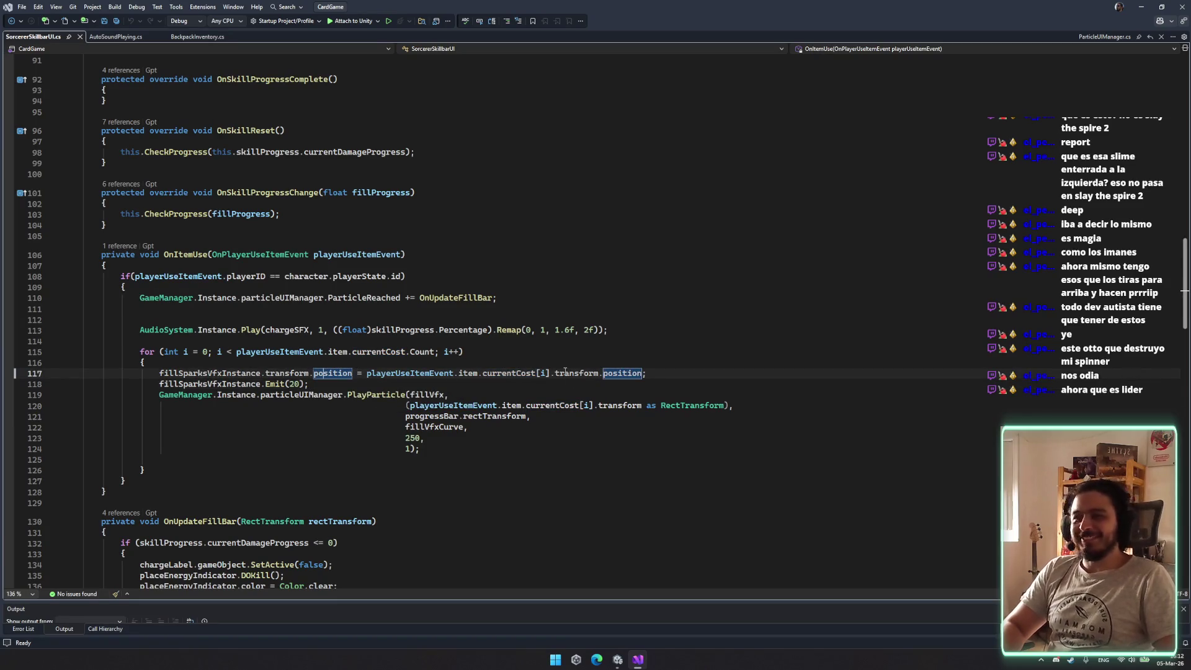
pyautogui.scroll(-3, 480, 375)
pyautogui.click(341, 435)
pyautogui.scroll(-4, 342, 395)
pyautogui.scroll(-2, 362, 391)
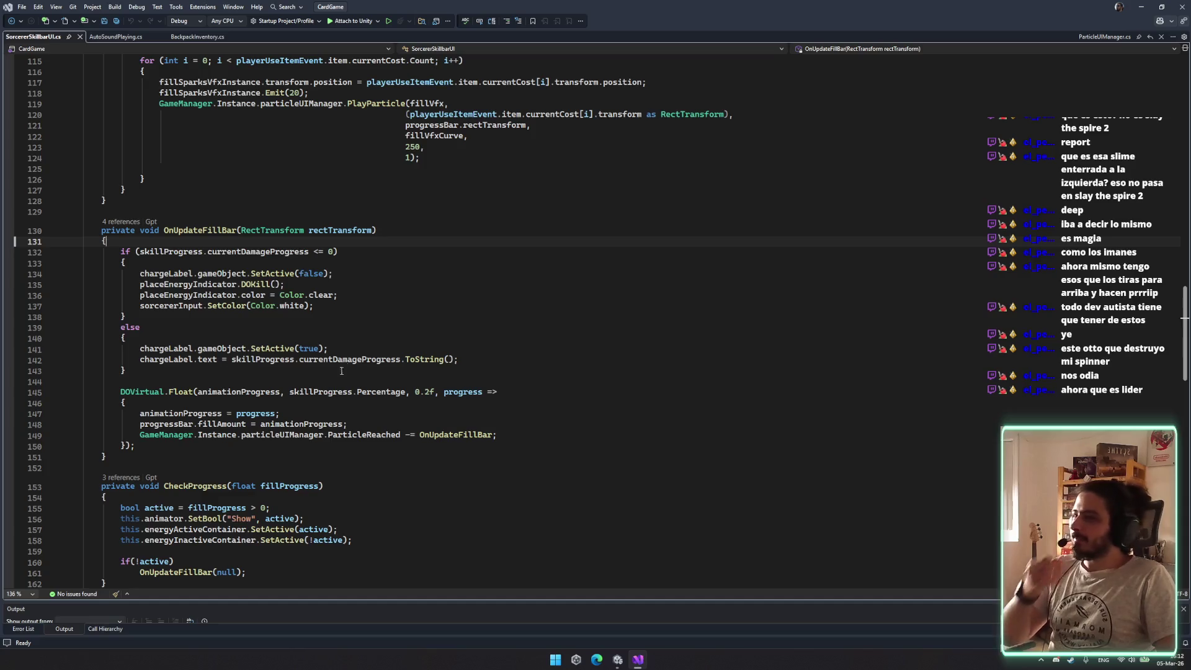
pyautogui.scroll(4, 364, 355)
# Select progressBar on line 121 and step through its matches with Ctrl+F
pyautogui.click(406, 244)
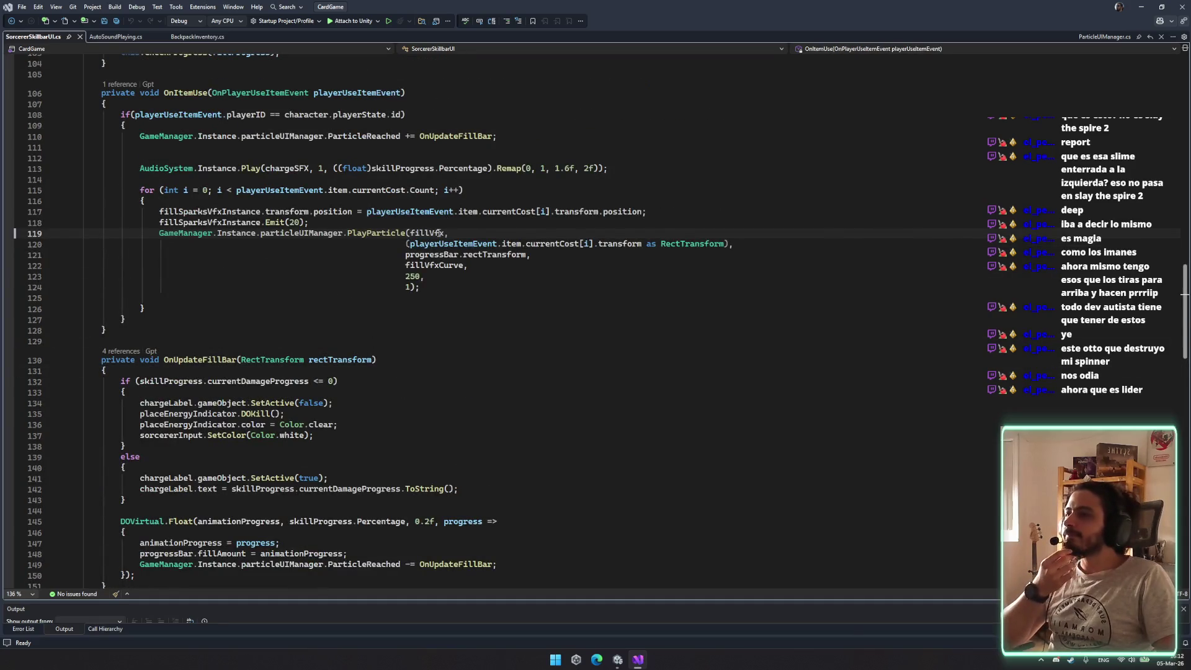
pyautogui.click(507, 255)
pyautogui.doubleClick(454, 254)
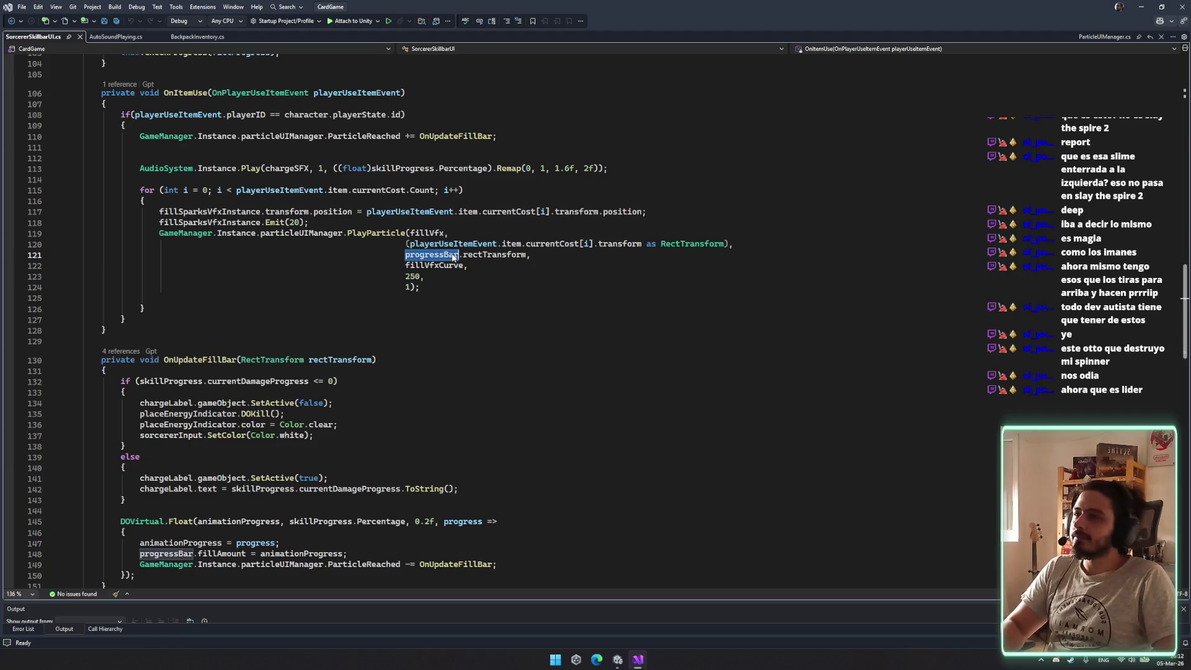
pyautogui.hotkey('ctrl', 'f')
pyautogui.press('Return')
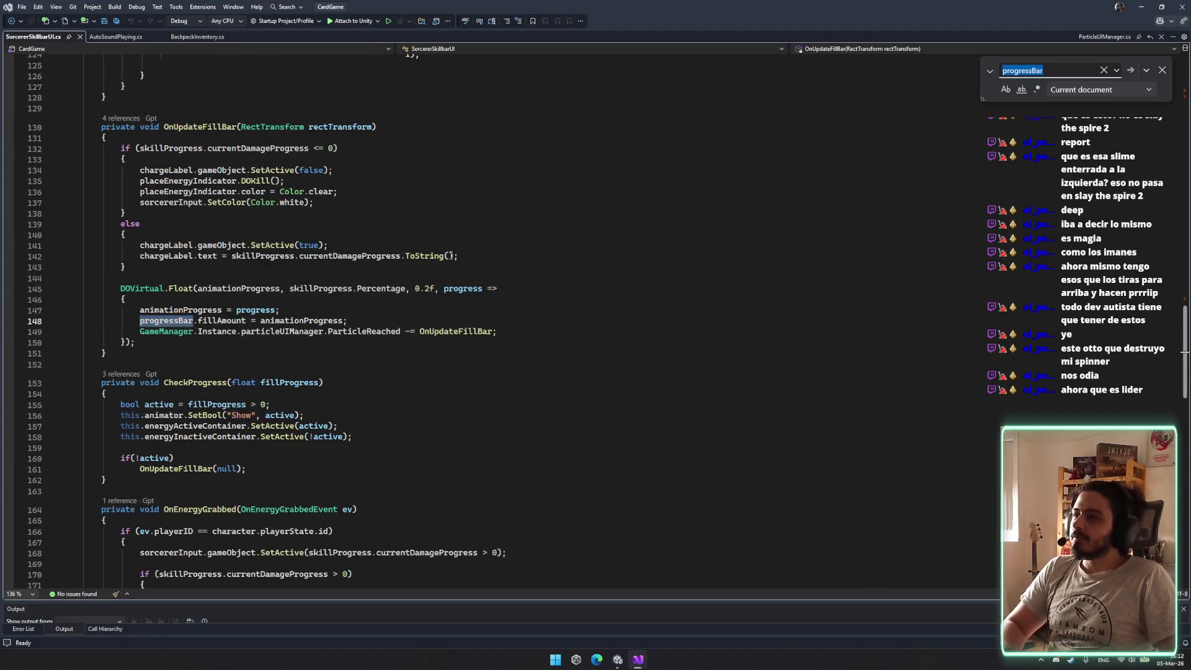
pyautogui.press('Return')
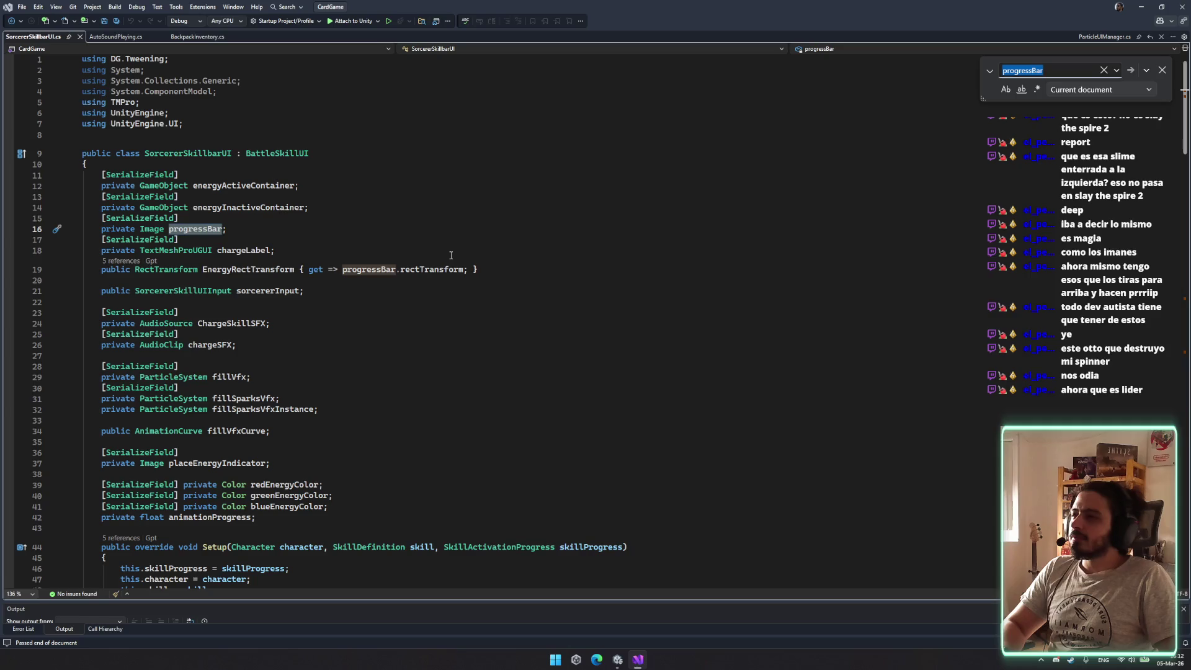
pyautogui.press('Return')
pyautogui.press('Return')
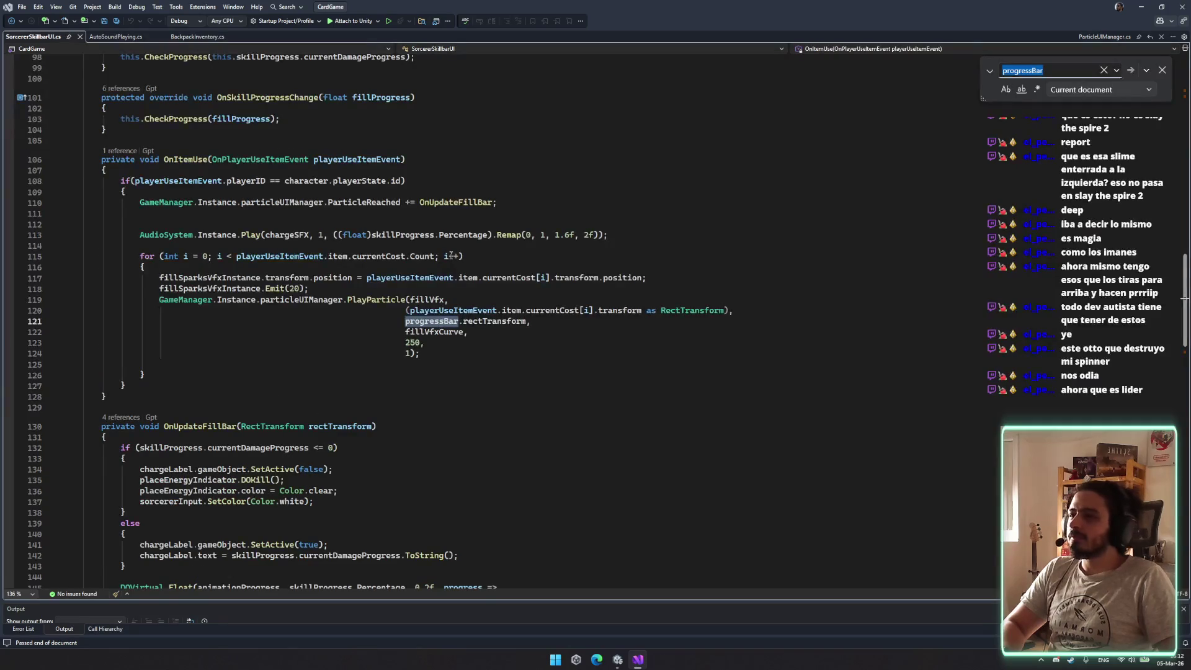
# Check OnItemUse's references and the Setup method, then bring up Code Search with Ctrl+T
pyautogui.click(420, 330)
pyautogui.click(586, 263)
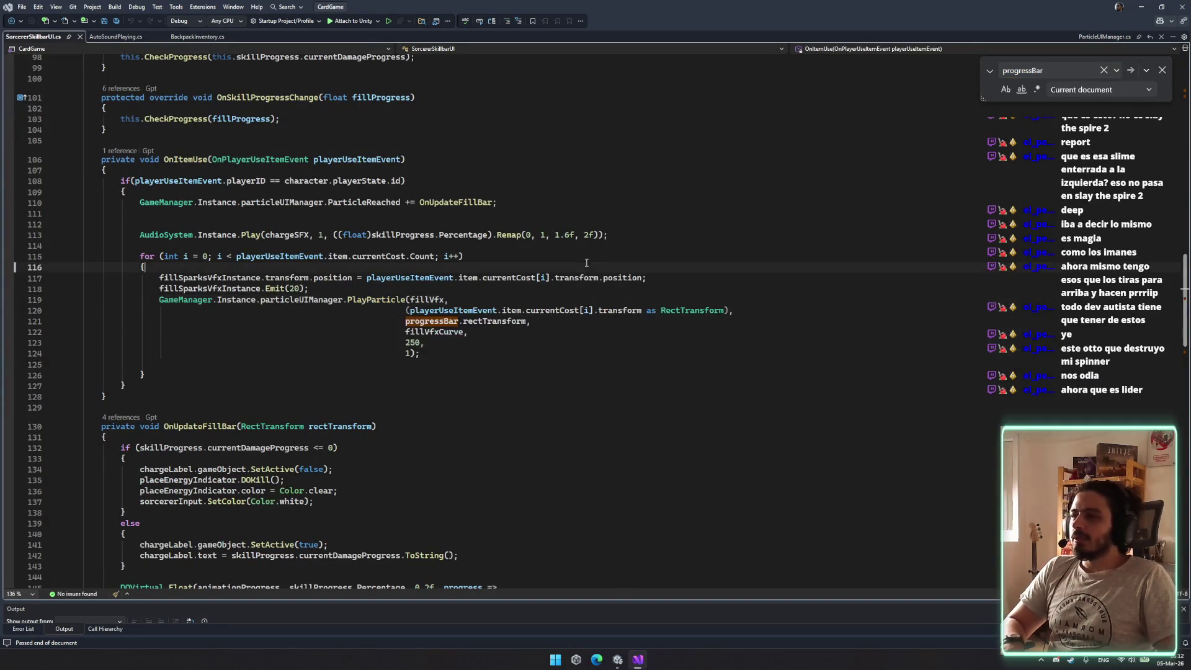
pyautogui.click(184, 159)
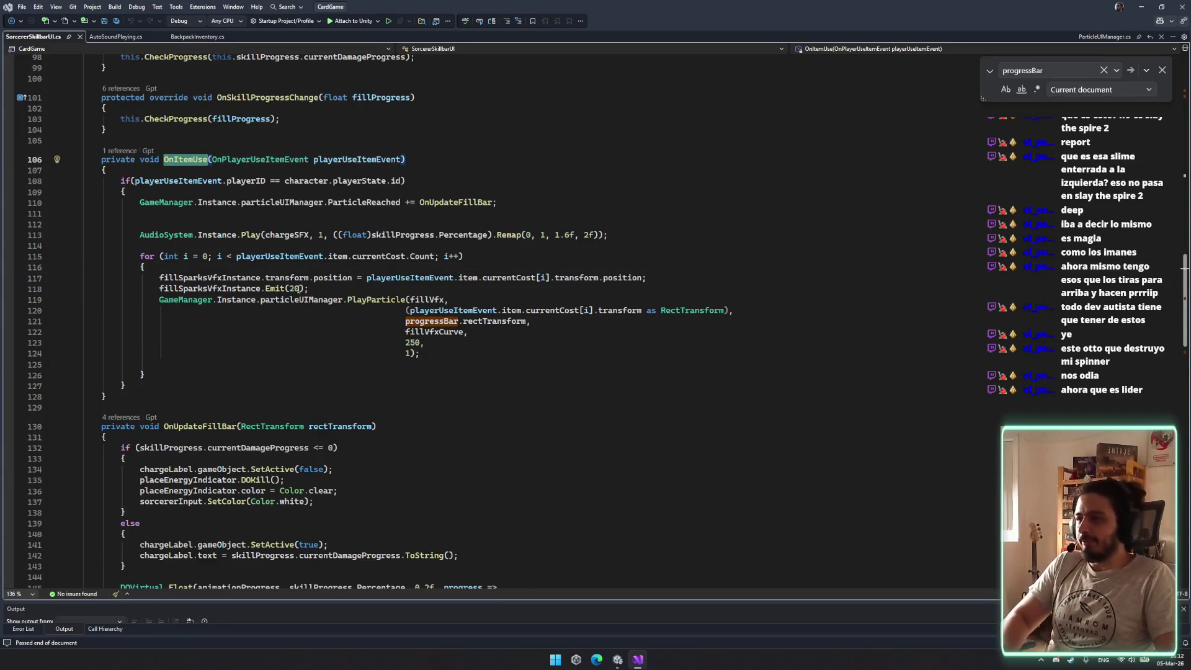
pyautogui.scroll(-17, 367, 390)
pyautogui.scroll(-10, 368, 391)
pyautogui.scroll(20, 225, 259)
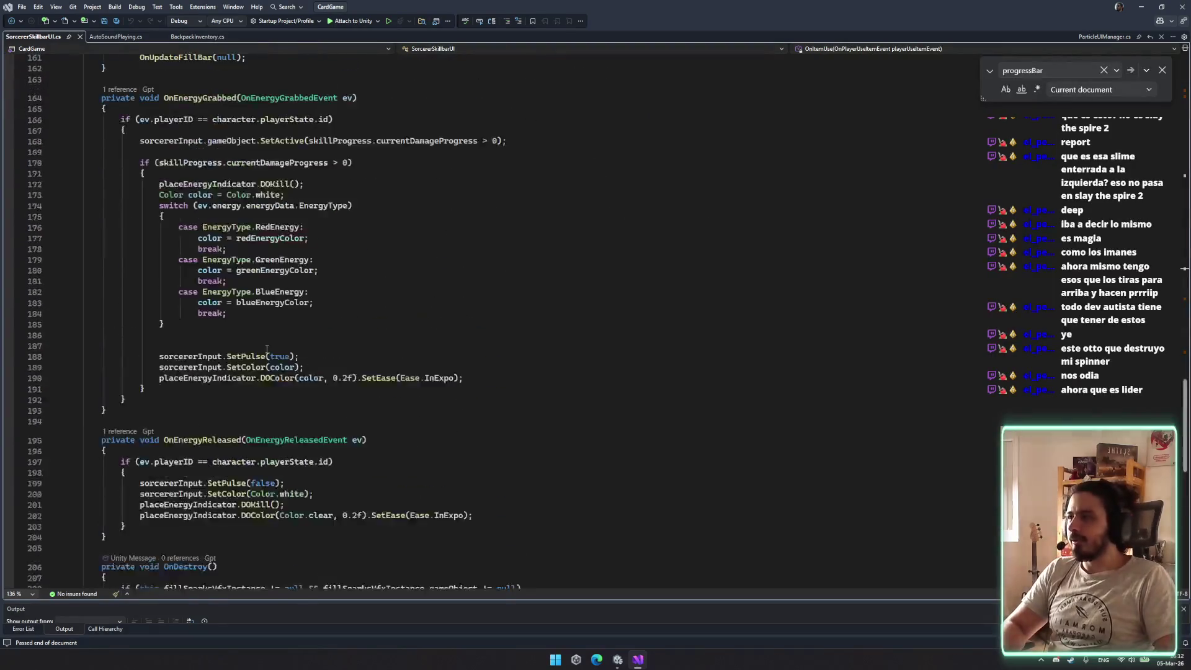
pyautogui.scroll(20, 225, 259)
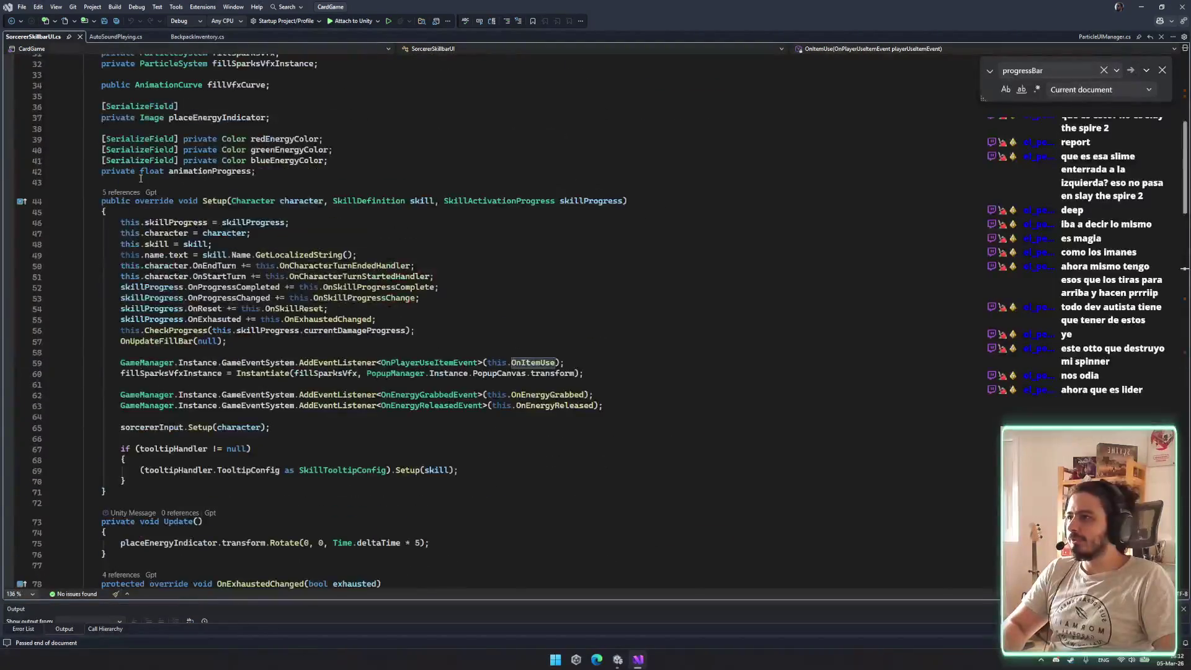
pyautogui.click(276, 330)
pyautogui.scroll(2, 208, 226)
pyautogui.hotkey('ctrl', 't')
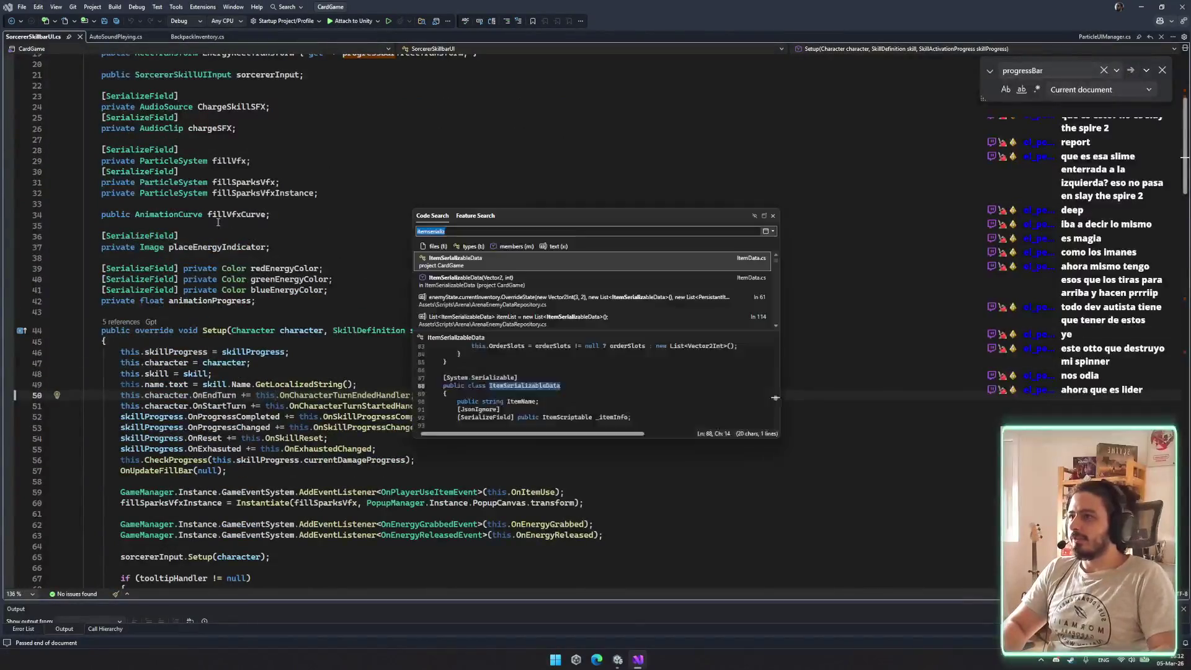
# Open SorcererSkill via 'sorcererskill' search and show references for its red-energy PlayParticle call
pyautogui.write('sorcererskill')
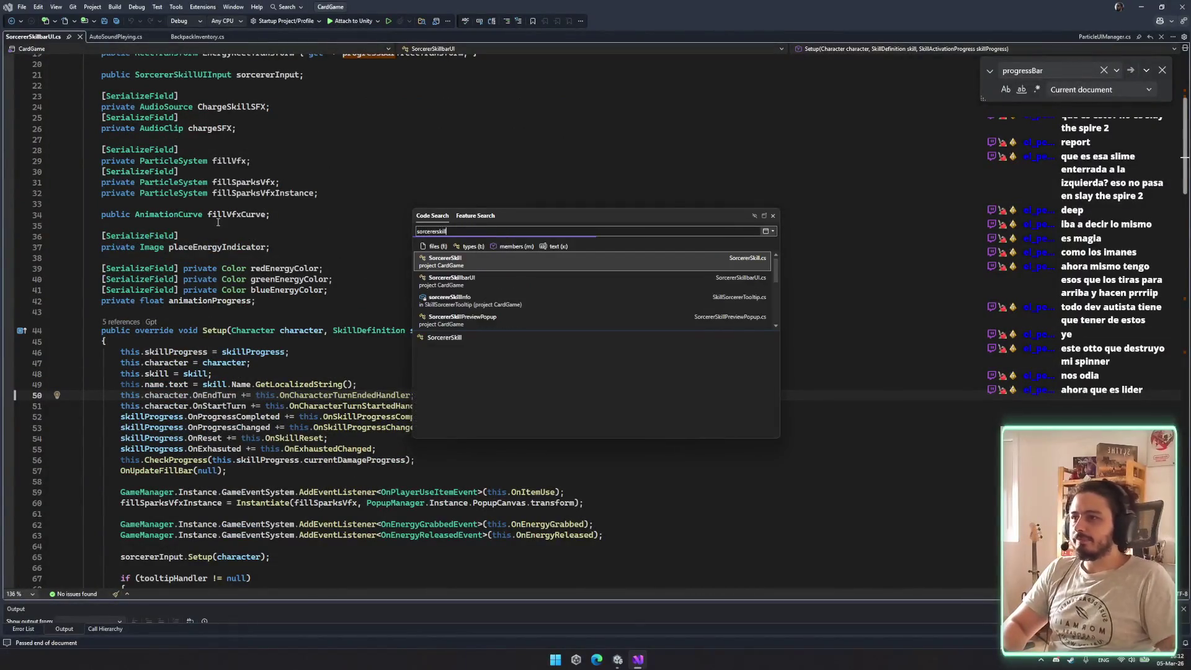
pyautogui.click(513, 271)
pyautogui.scroll(-20, 513, 271)
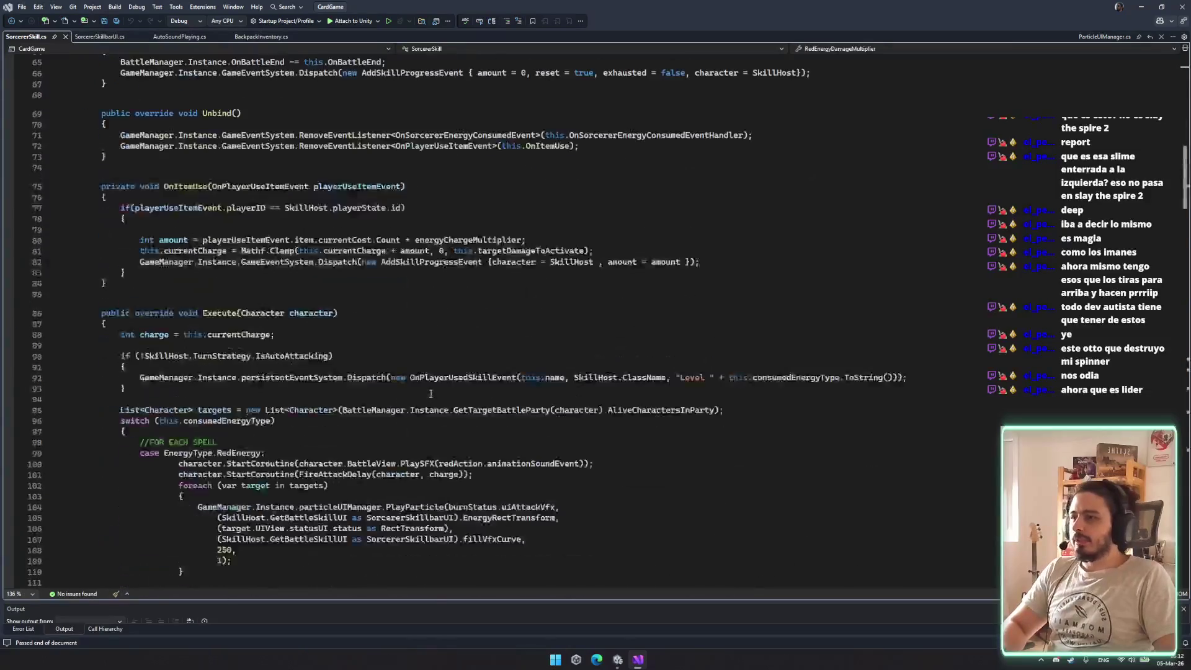
pyautogui.click(289, 323)
pyautogui.press('Up')
pyautogui.click(422, 280)
pyautogui.click(540, 280)
# Examine PlayParticle's arguments on lines 105–106, including the UIView statusUI RectTransform cast
pyautogui.moveTo(214, 291); pyautogui.dragTo(375, 302)
pyautogui.click(375, 311)
pyautogui.moveTo(221, 301); pyautogui.dragTo(354, 302)
pyautogui.click(330, 304)
pyautogui.click(376, 302)
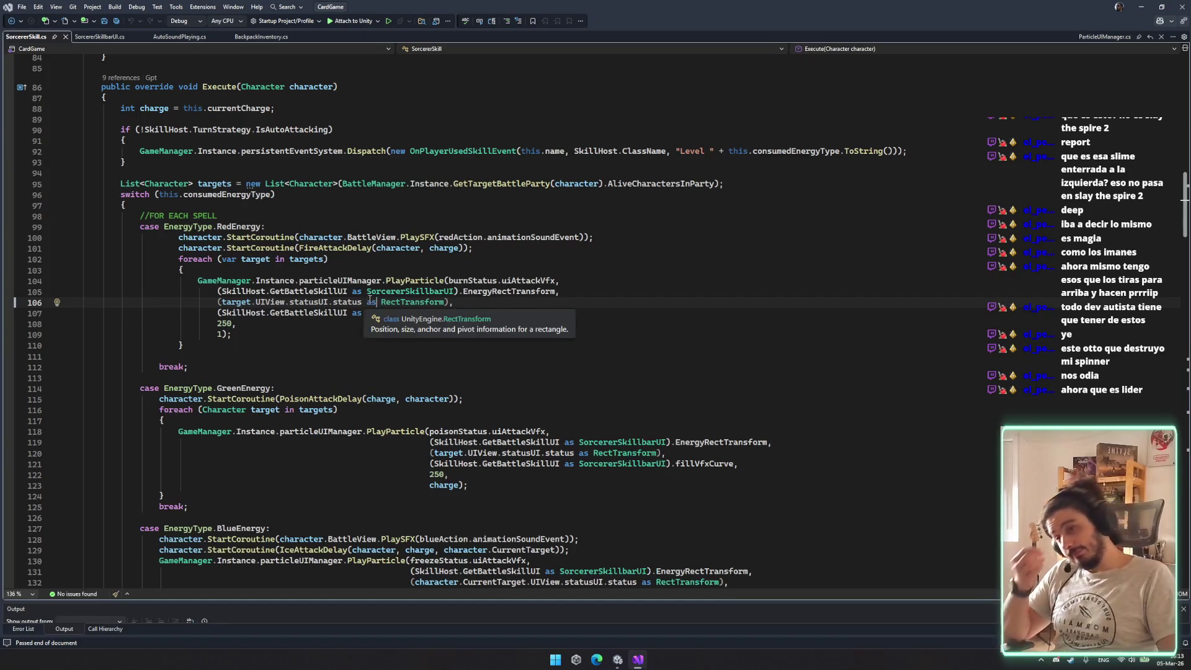
pyautogui.moveTo(382, 302)
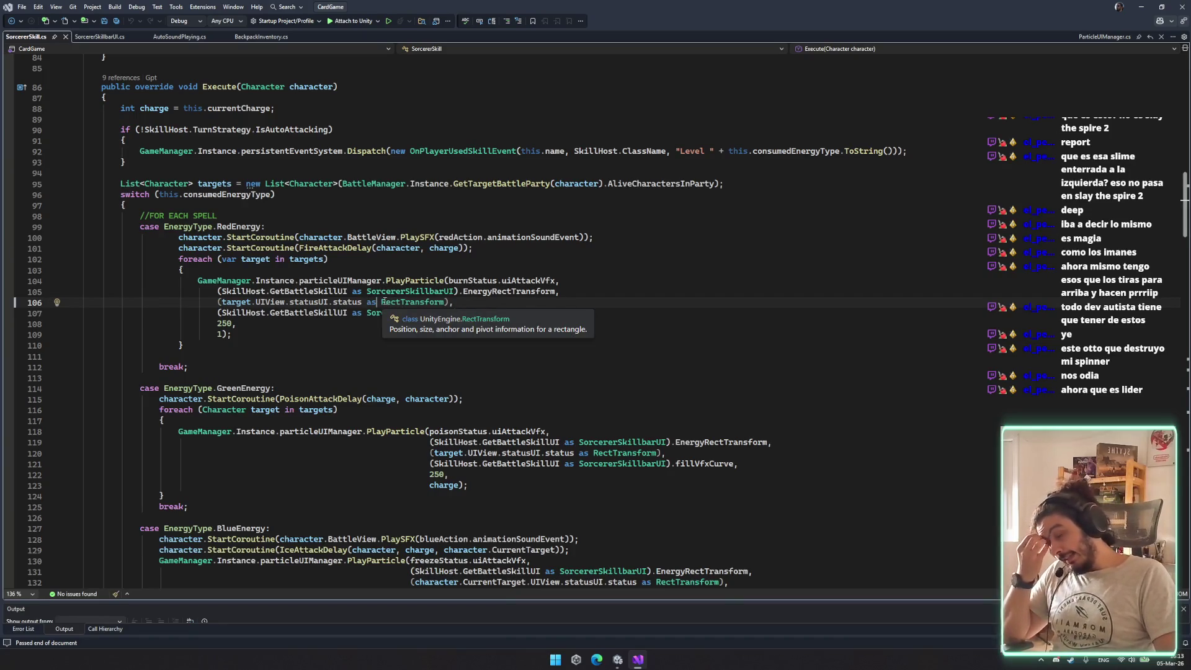
pyautogui.click(448, 303)
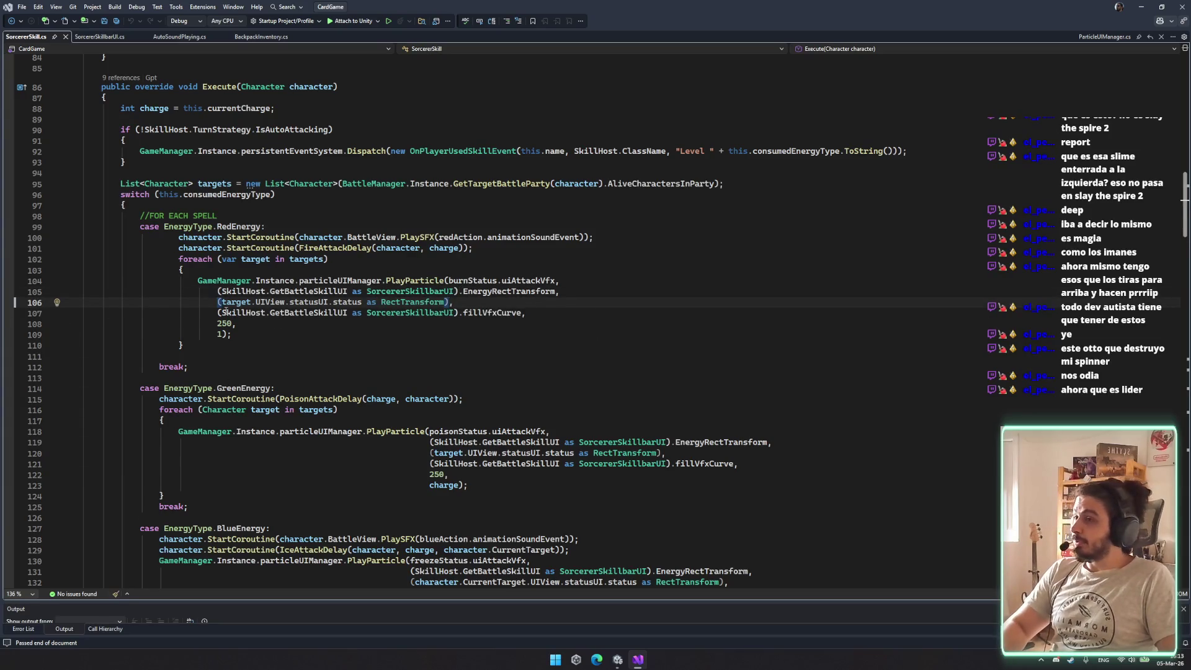
pyautogui.click(607, 287)
pyautogui.click(289, 303)
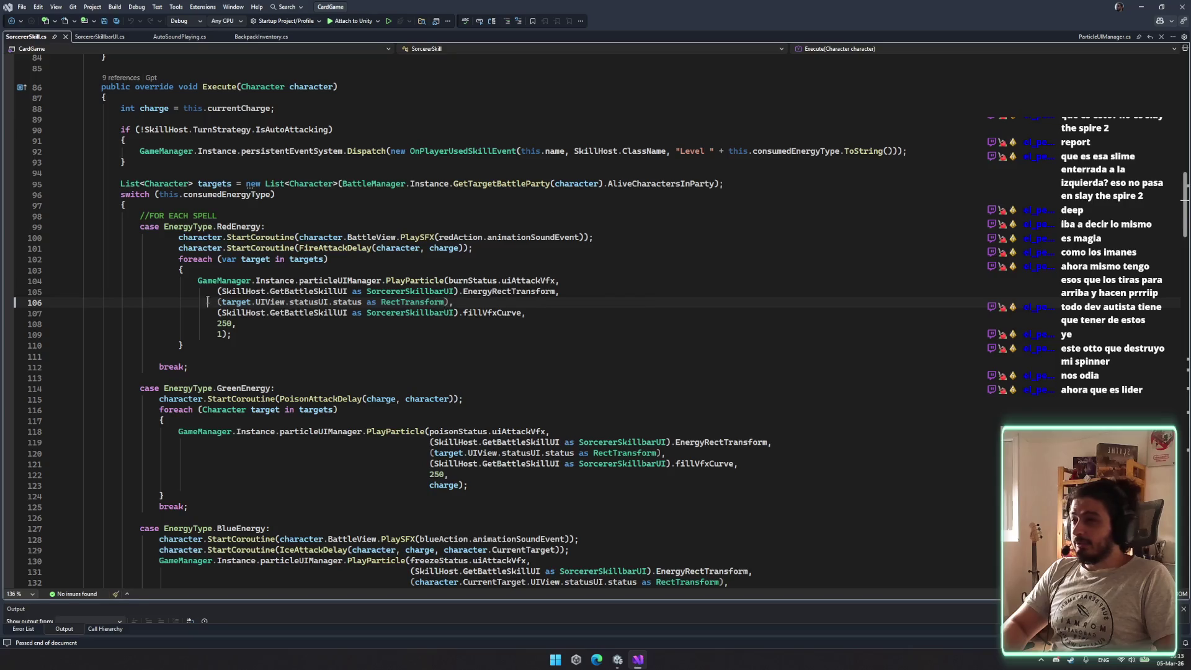
# Go to PlayParticle's definition, highlight targetPos, navigate back, then view Unity's running battle
pyautogui.click(508, 291)
pyautogui.click(418, 281)
pyautogui.press('F12')
pyautogui.click(593, 321)
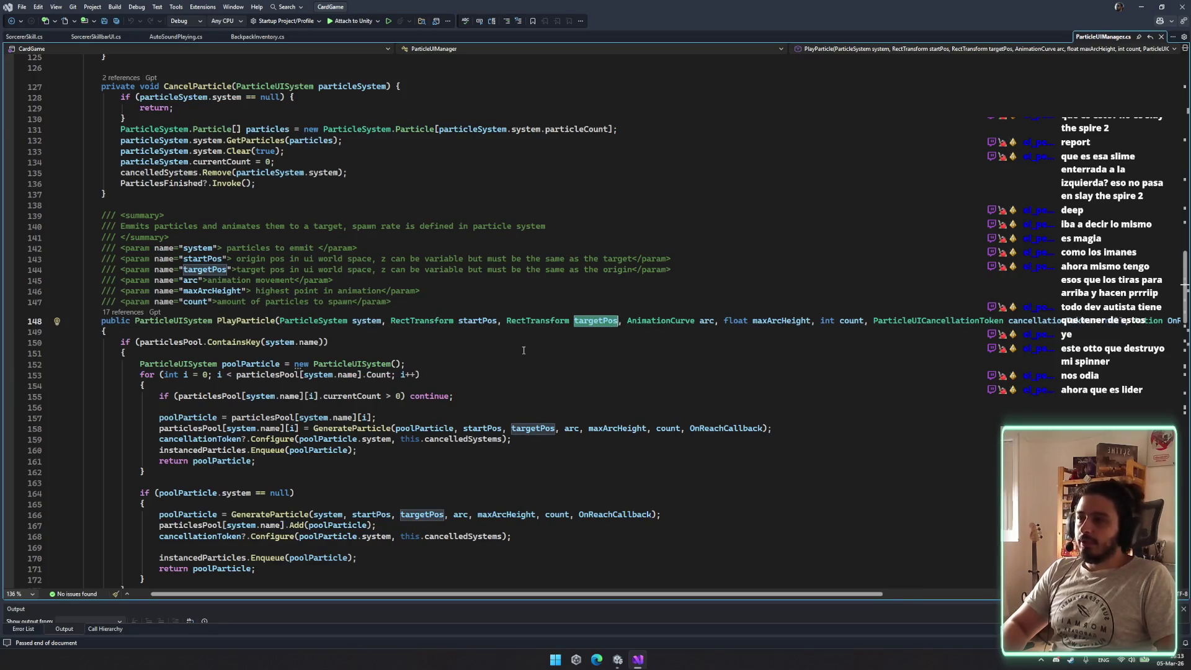
pyautogui.hotkey('ctrl', '-')
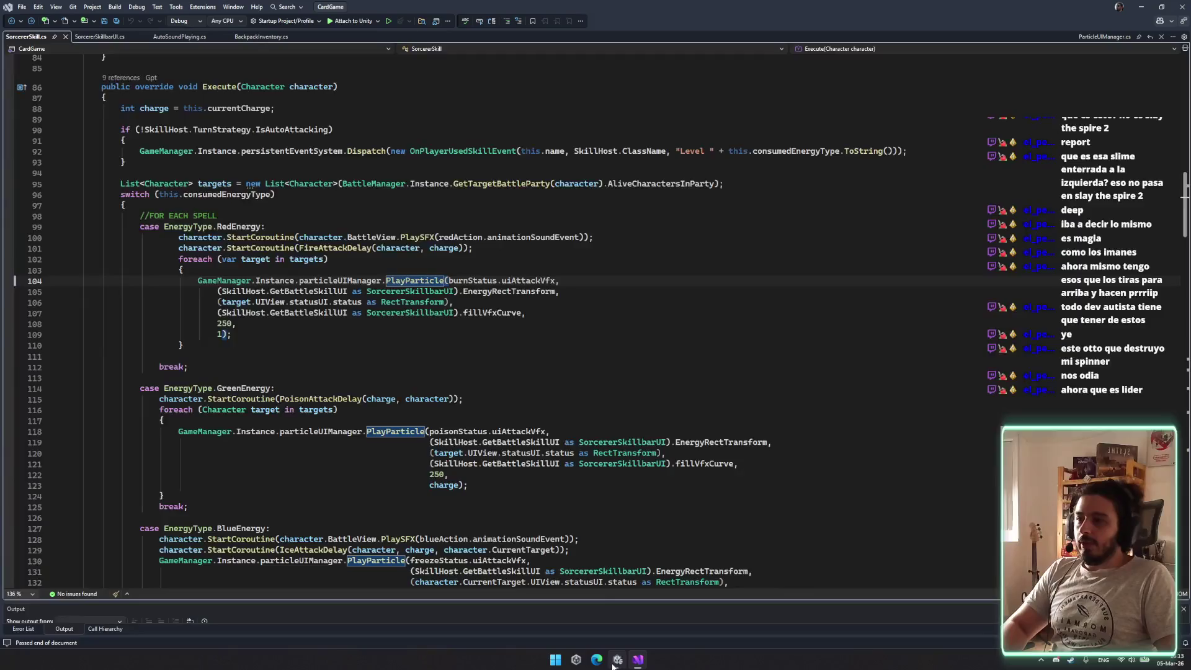
pyautogui.click(617, 659)
pyautogui.click(227, 42)
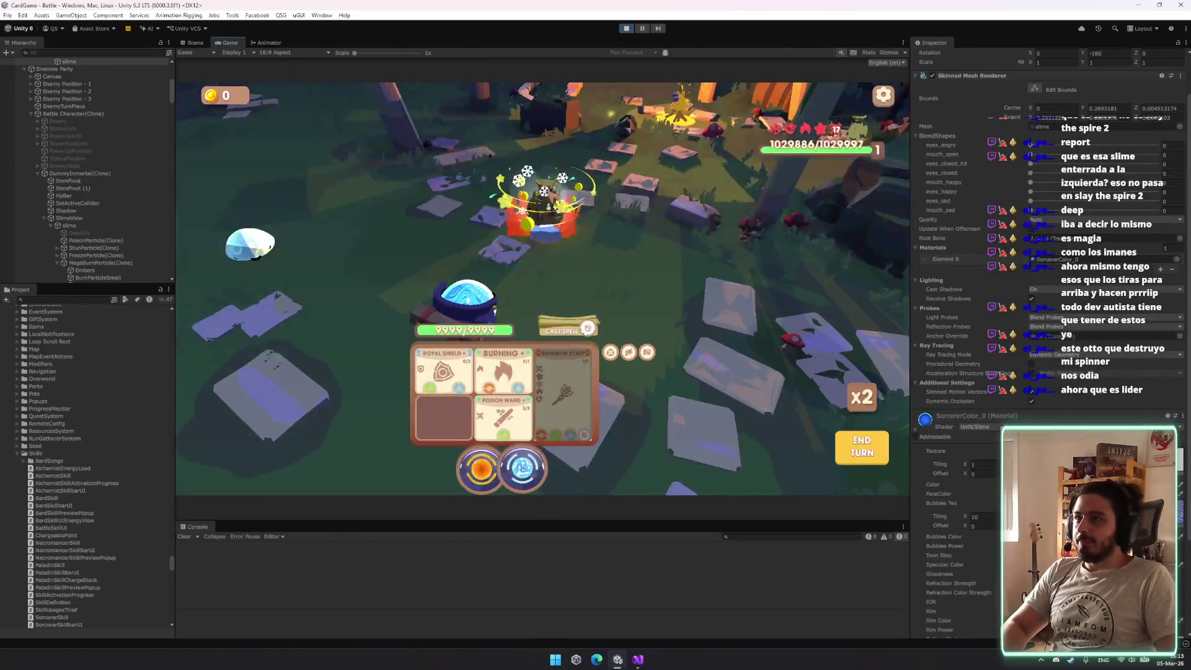
# Frame the slime in a 2D Scene view, return to Game, then reopen SorcererSkill's PlayParticle call
pyautogui.click(192, 42)
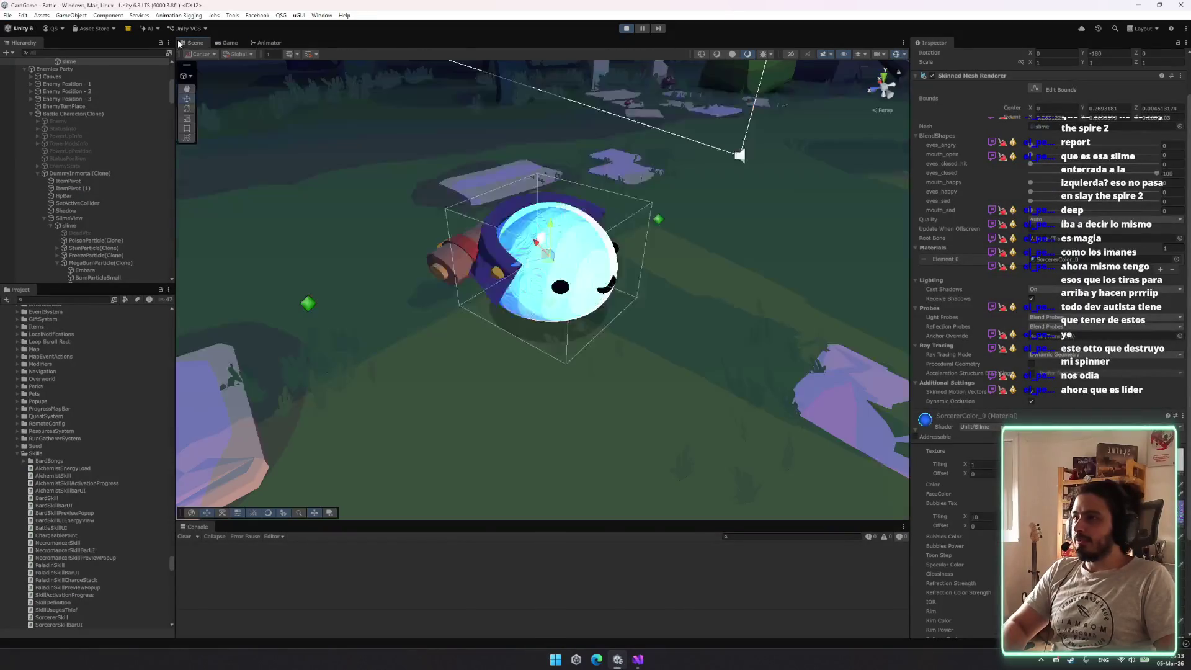
pyautogui.press('f')
pyautogui.press('2')
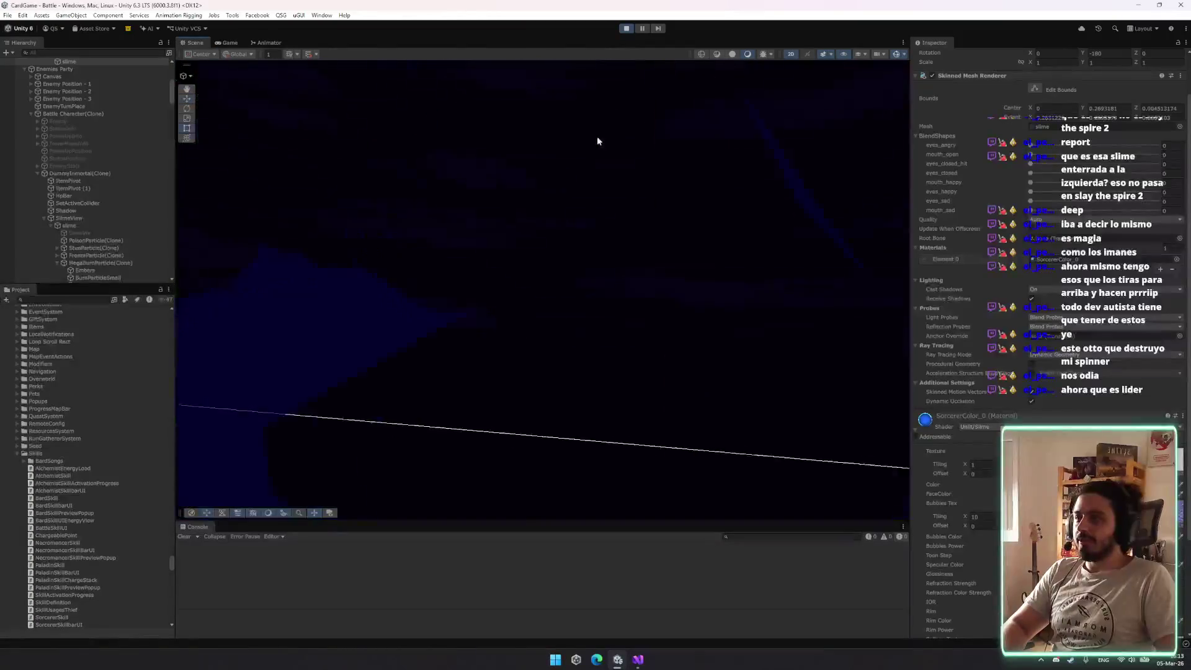
pyautogui.click(228, 43)
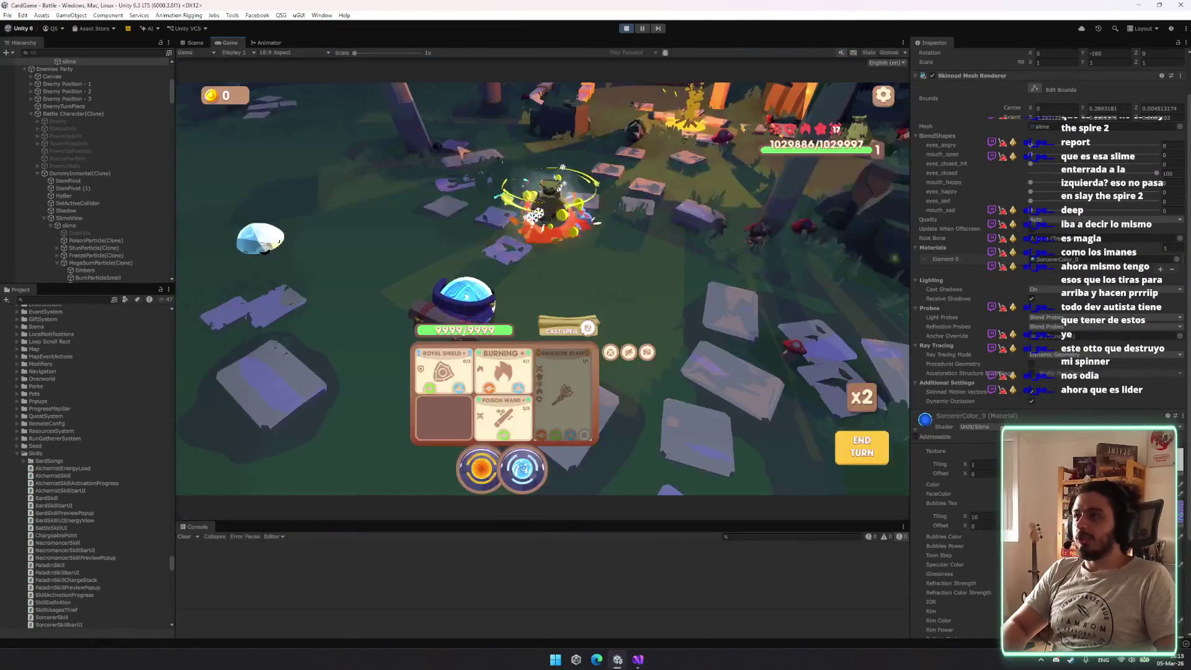
pyautogui.click(638, 659)
pyautogui.click(345, 292)
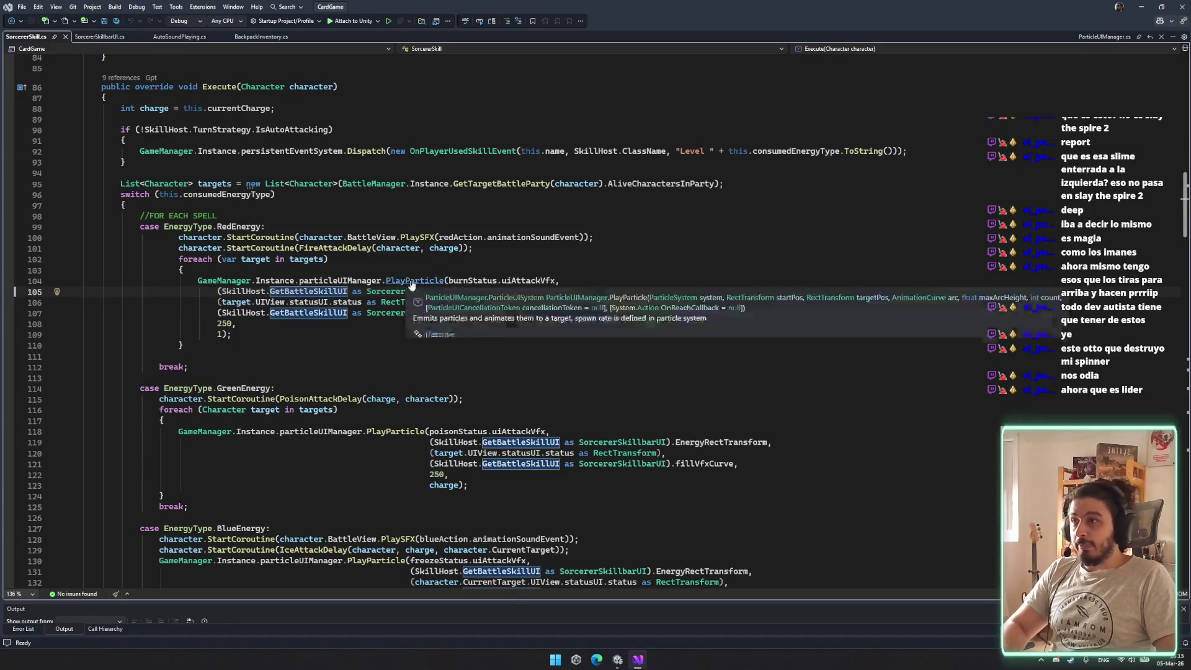
# Open PlayParticle's definition in ParticleUIManager.cs and highlight startPos, targetPos and their RectTransform types
pyautogui.keyDown('ctrl'); pyautogui.click(411, 281); pyautogui.keyUp('ctrl')
pyautogui.doubleClick(474, 321)
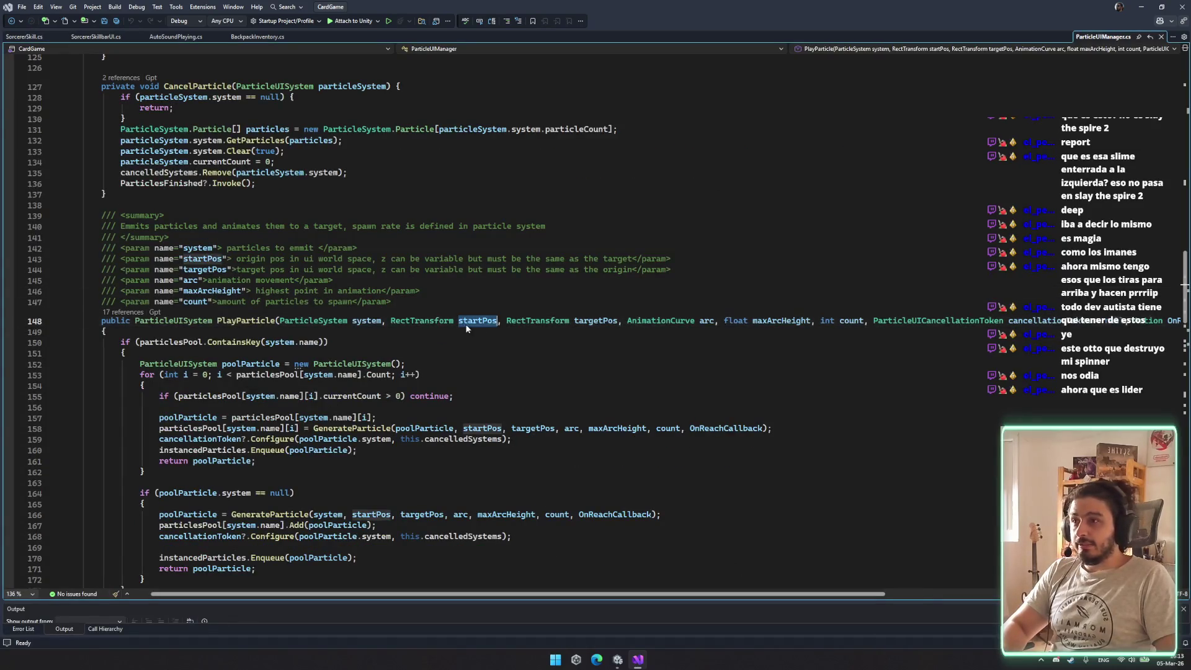
pyautogui.click(596, 320)
pyautogui.doubleClick(538, 321)
# Read through the file's if/else branches down to the FixedUpdate particle loop, then return to Unity
pyautogui.scroll(-12, 571, 329)
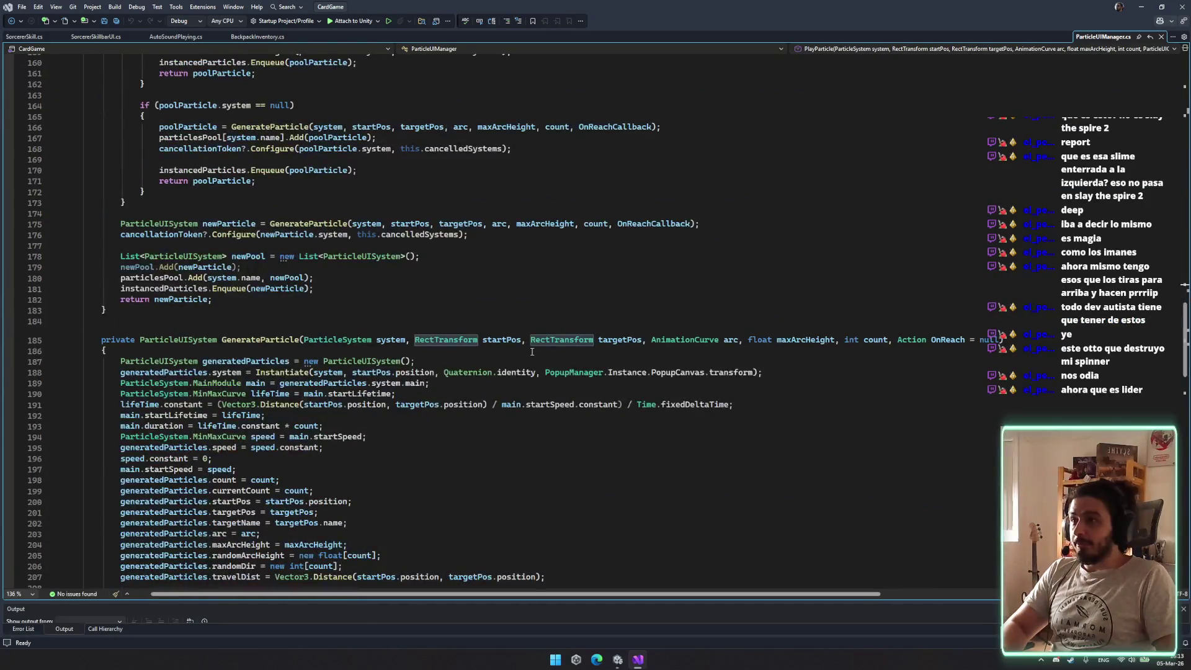
pyautogui.scroll(-20, 532, 352)
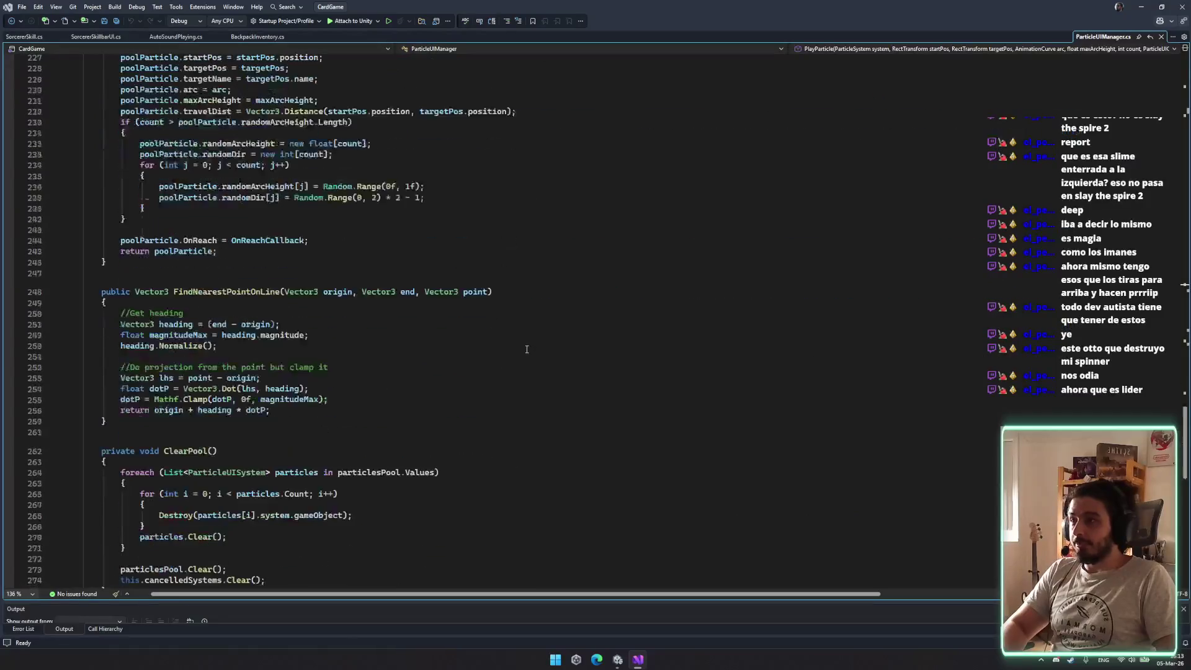
pyautogui.scroll(-7, 424, 374)
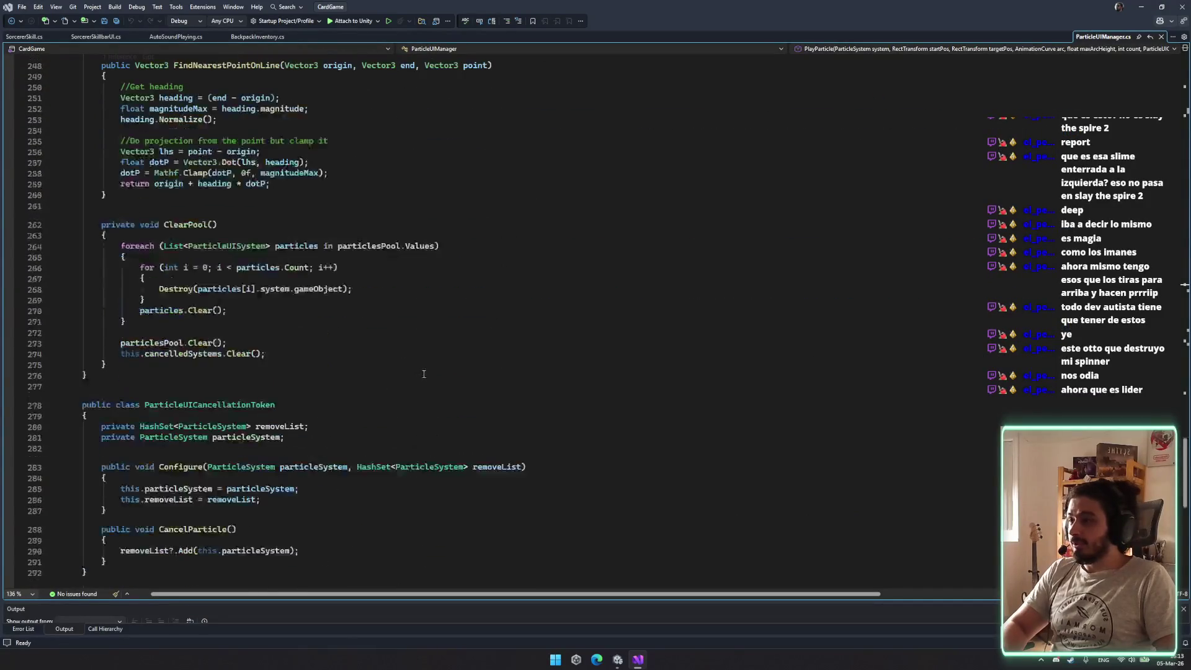
pyautogui.scroll(-7, 424, 367)
pyautogui.scroll(20, 419, 363)
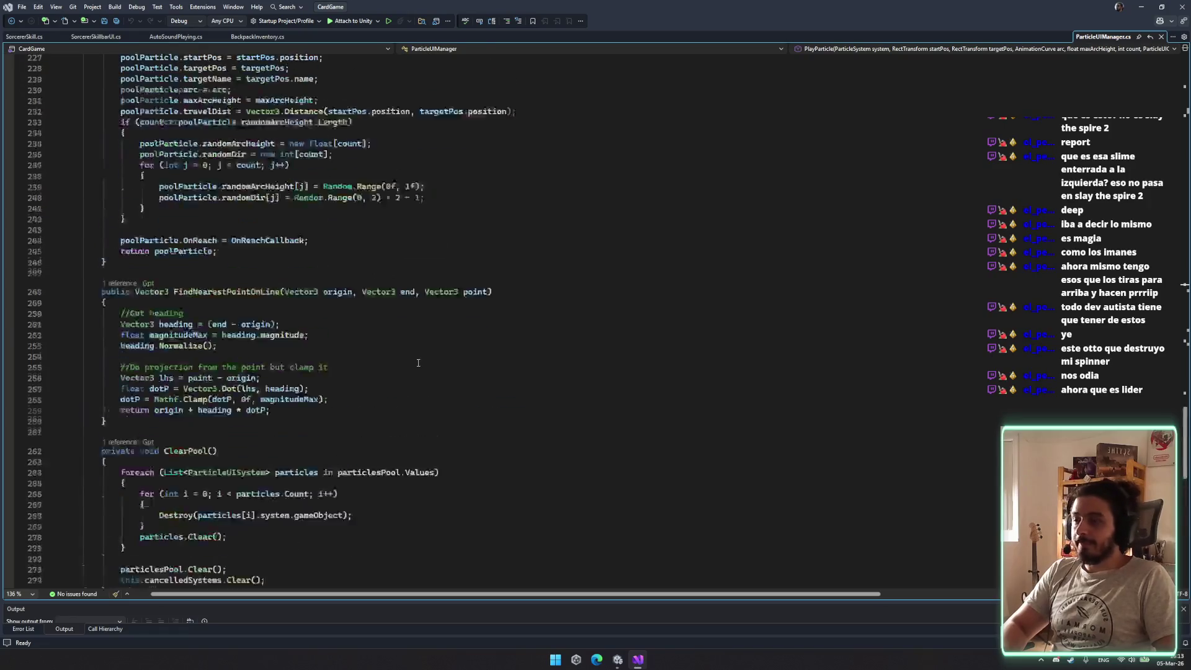
pyautogui.scroll(20, 480, 382)
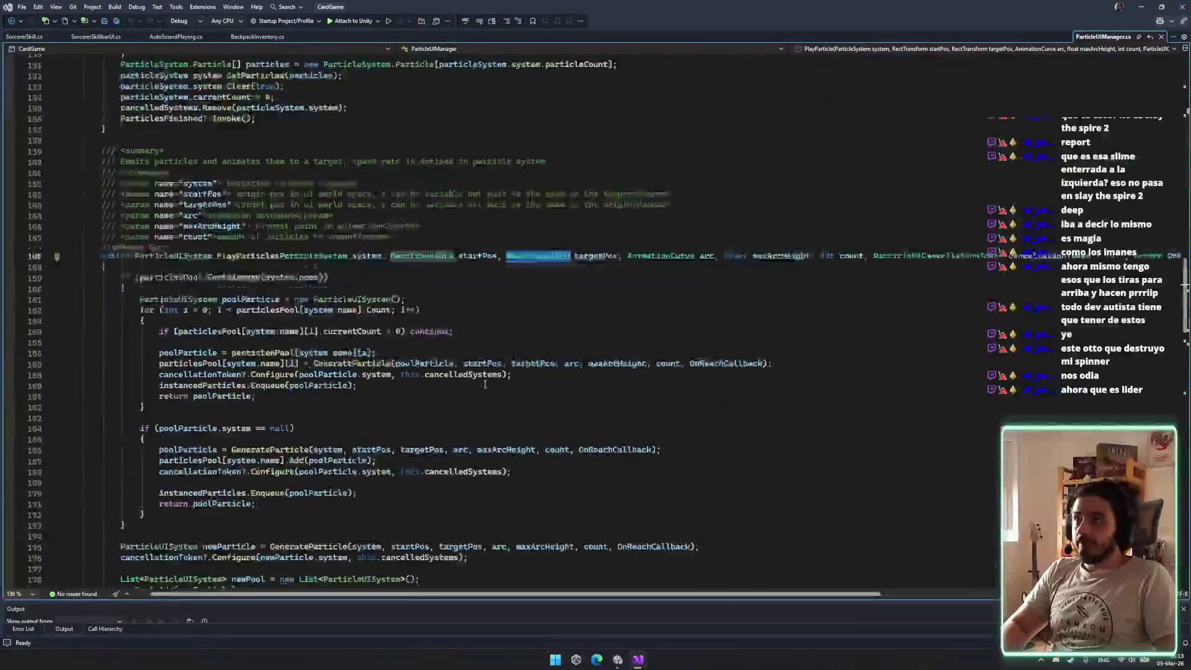
pyautogui.scroll(19, 481, 385)
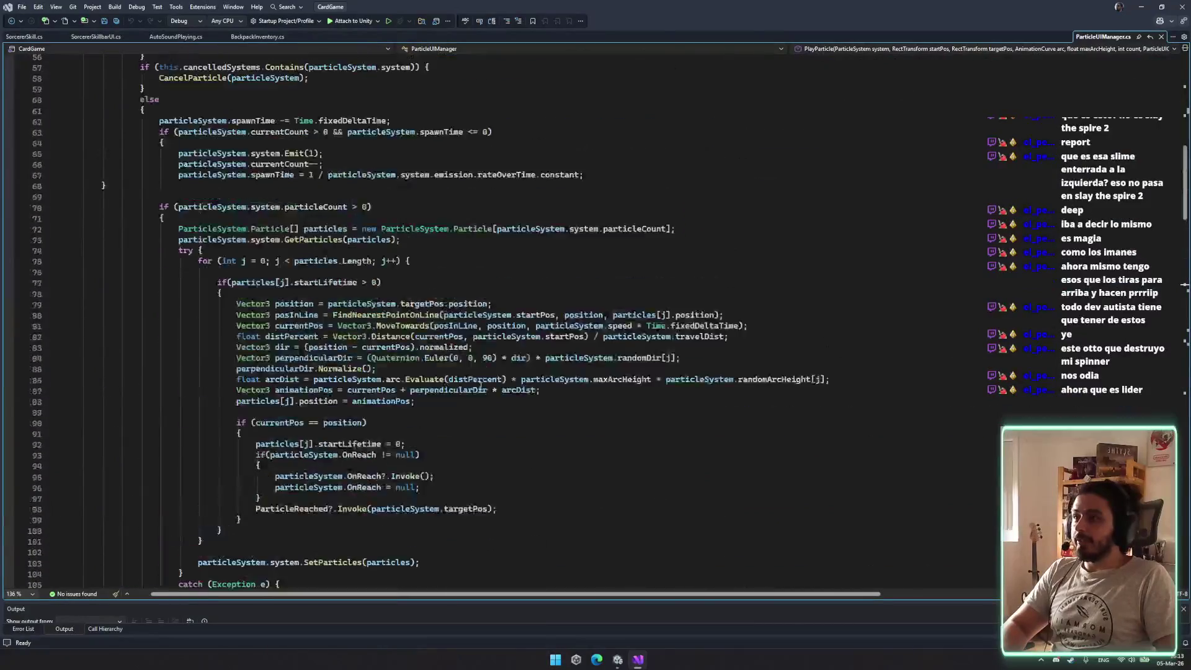
pyautogui.click(479, 386)
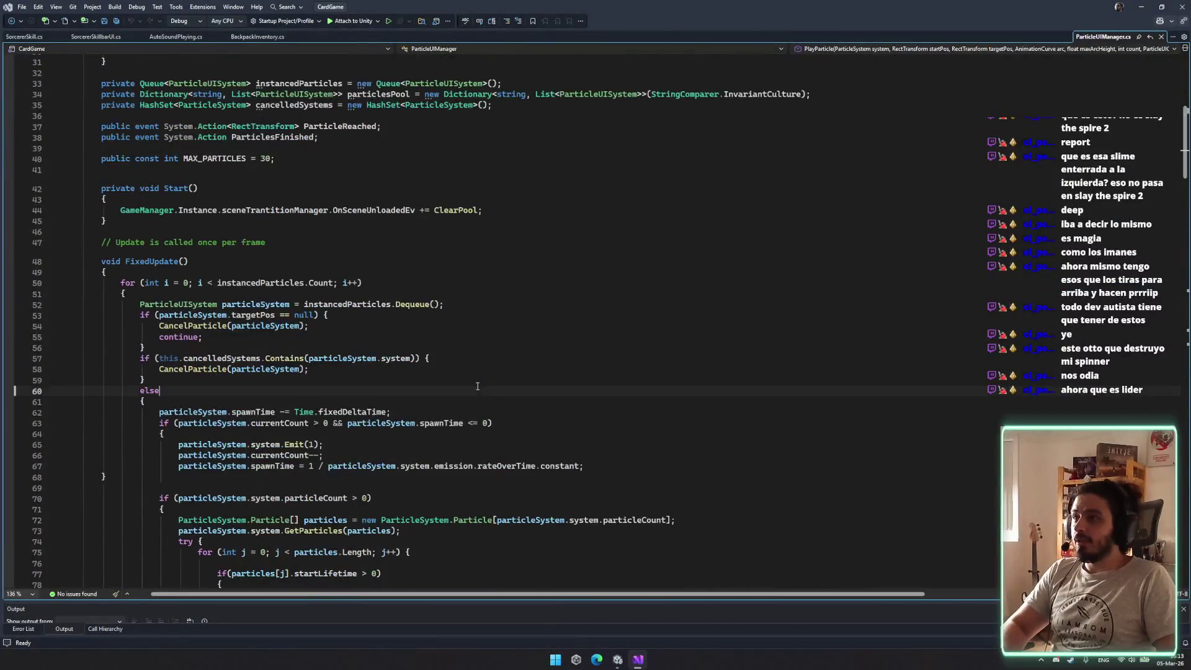
pyautogui.scroll(10, 472, 384)
pyautogui.scroll(-8, 447, 388)
pyautogui.scroll(-20, 447, 387)
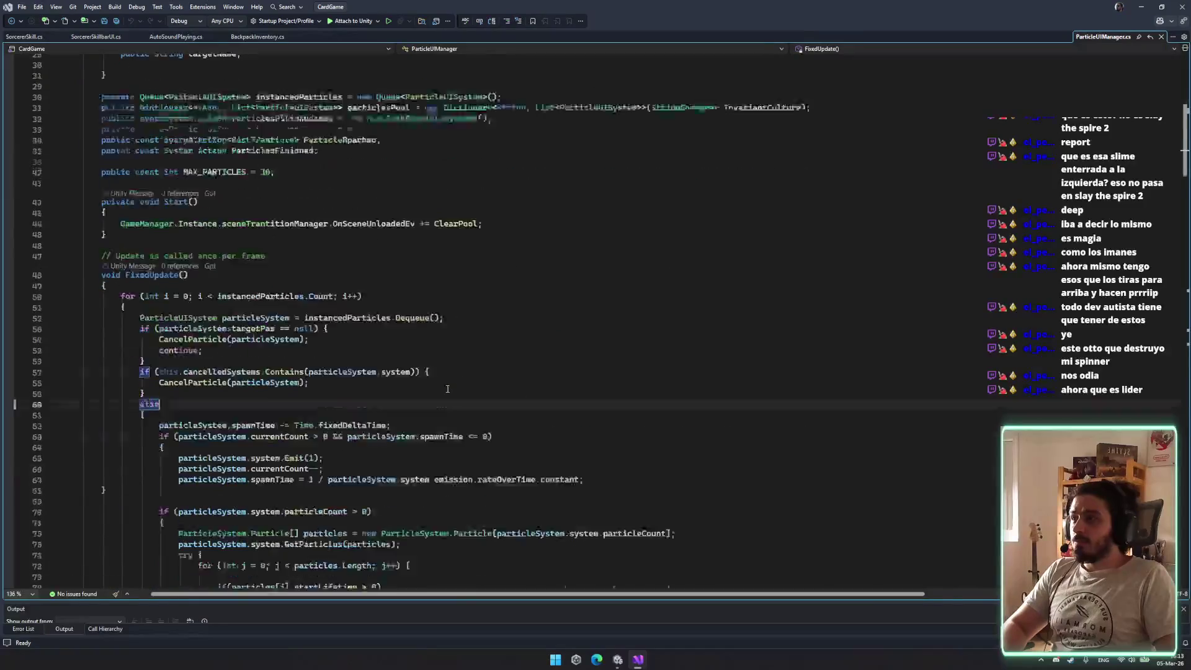
pyautogui.click(618, 662)
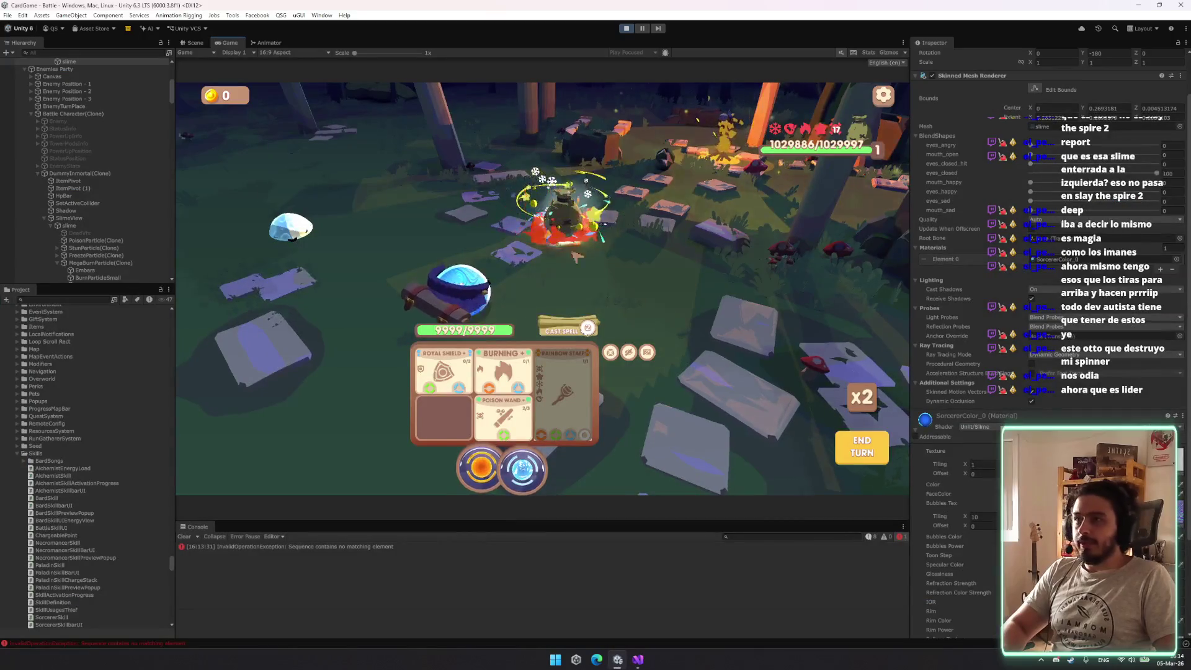
# Frame EnemyTurnPlace and DummyInmortal(Clone) in a 2D Scene view
pyautogui.doubleClick(64, 107)
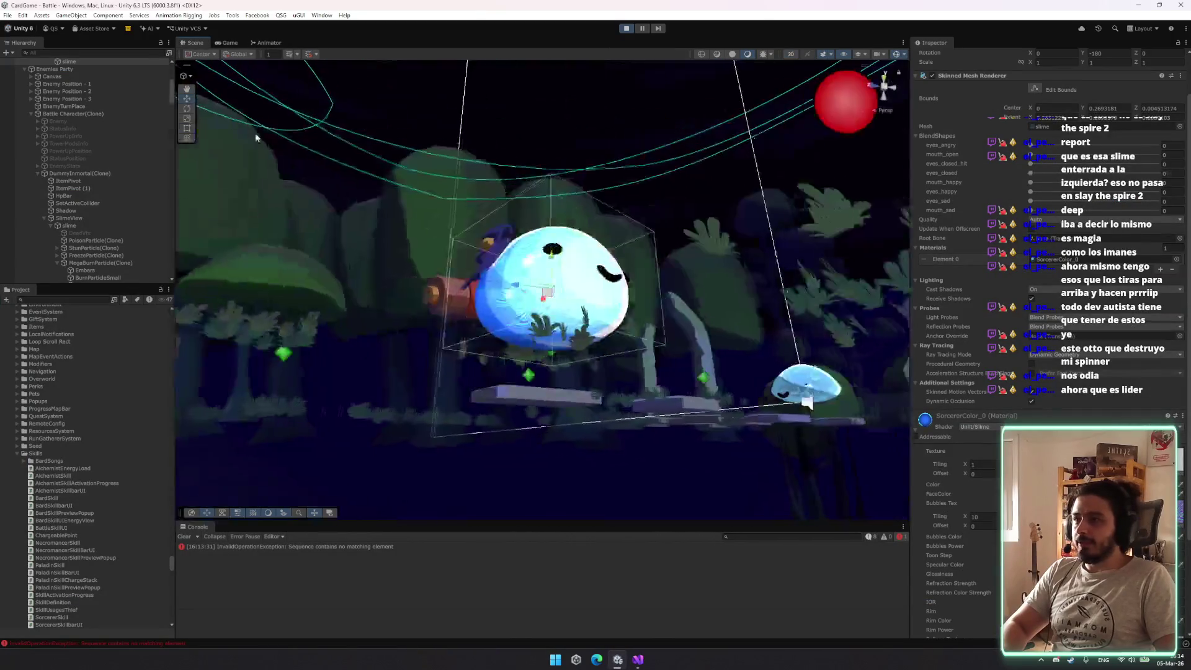
pyautogui.press('2')
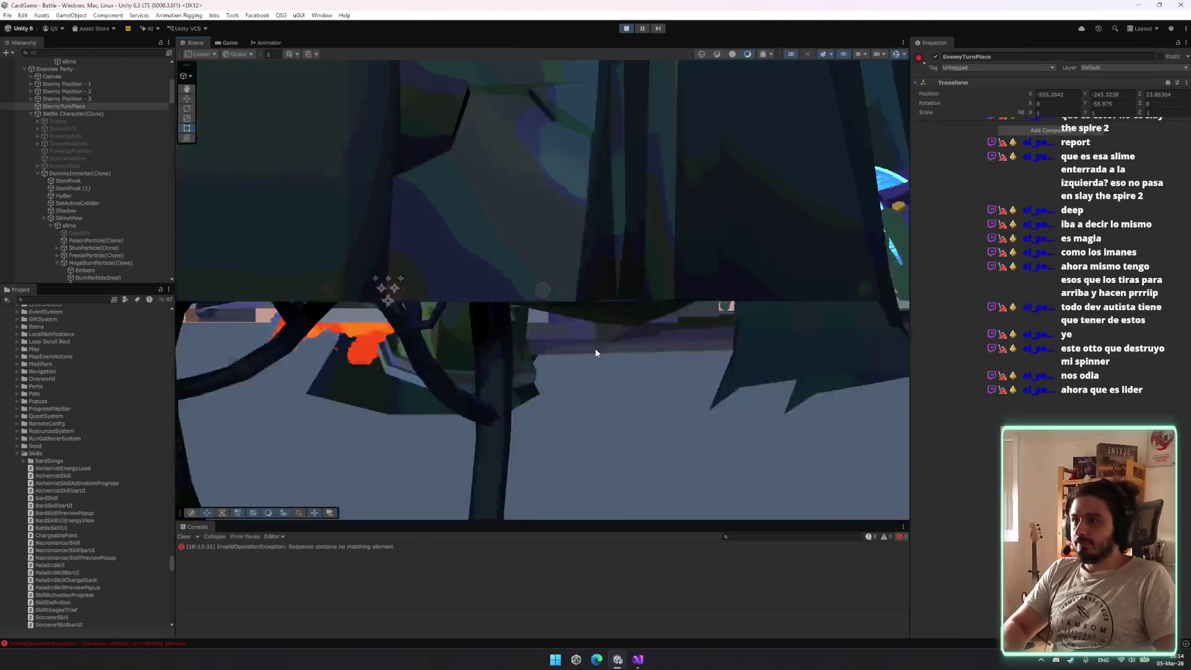
pyautogui.doubleClick(84, 173)
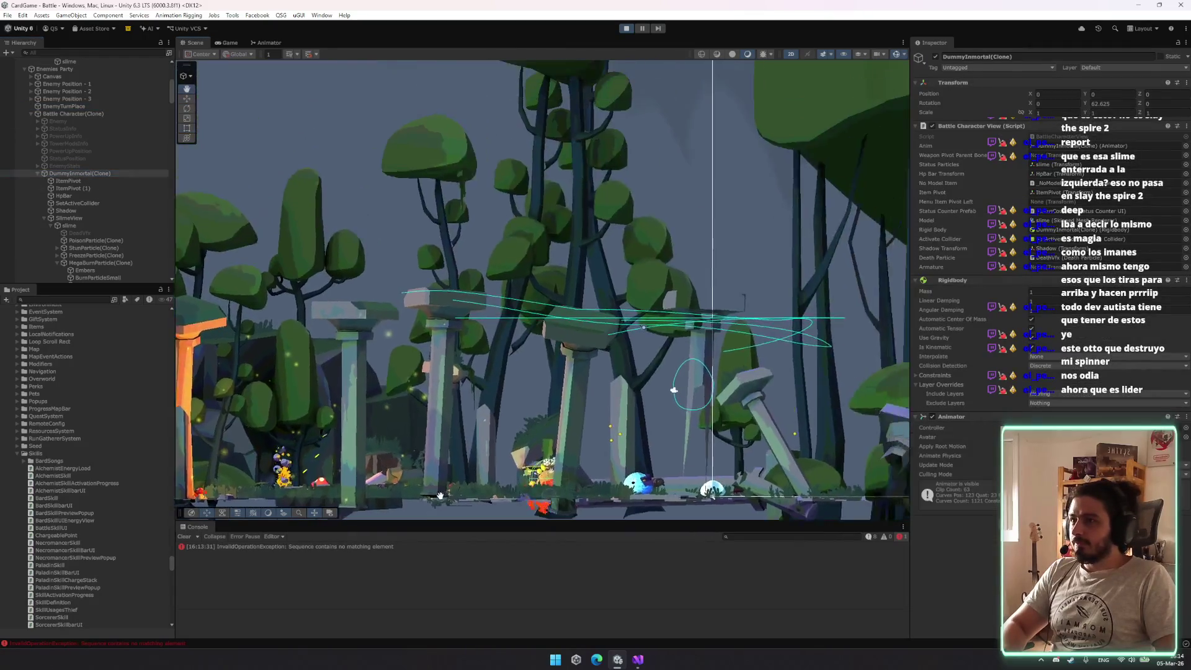
pyautogui.moveTo(545, 366)
pyautogui.mouseDown()
pyautogui.moveTo(692, 217)
pyautogui.moveTo(645, 345)
pyautogui.moveTo(650, 324)
pyautogui.moveTo(706, 298)
pyautogui.moveTo(496, 409)
pyautogui.moveTo(551, 374)
pyautogui.mouseUp()
pyautogui.scroll(-10, 551, 374)
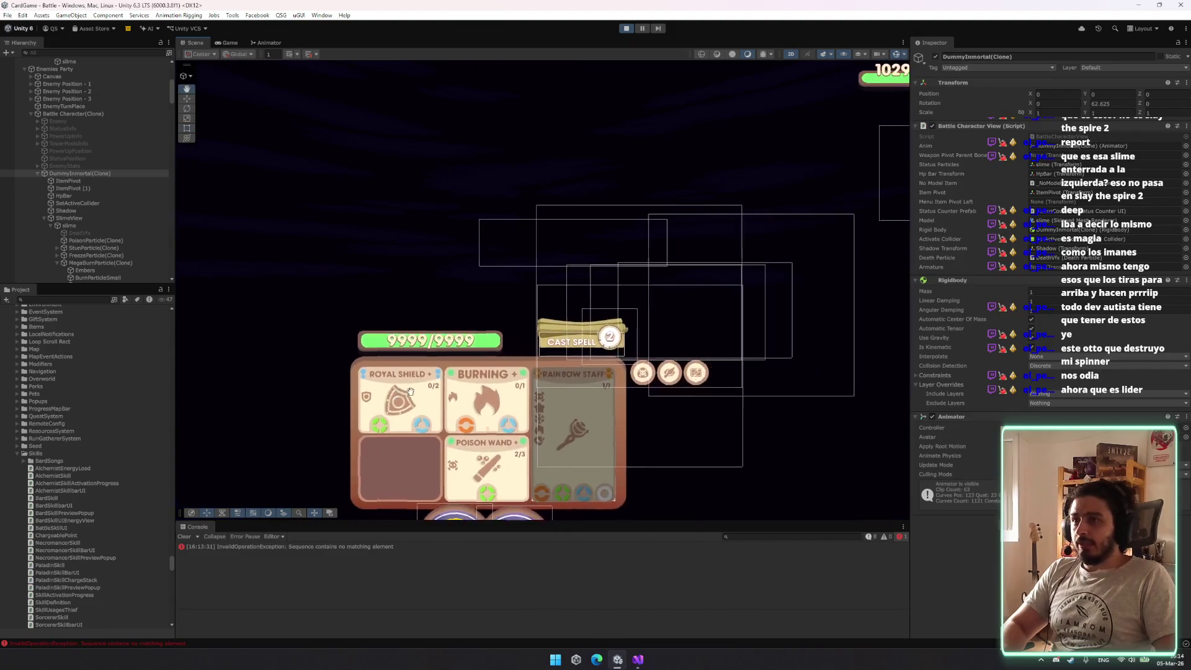
# Inspect the Base Content panel, Banner Container, ItemPrefab(Clone) and InventoryContainer, then return to the Game view
pyautogui.rightClick(504, 471)
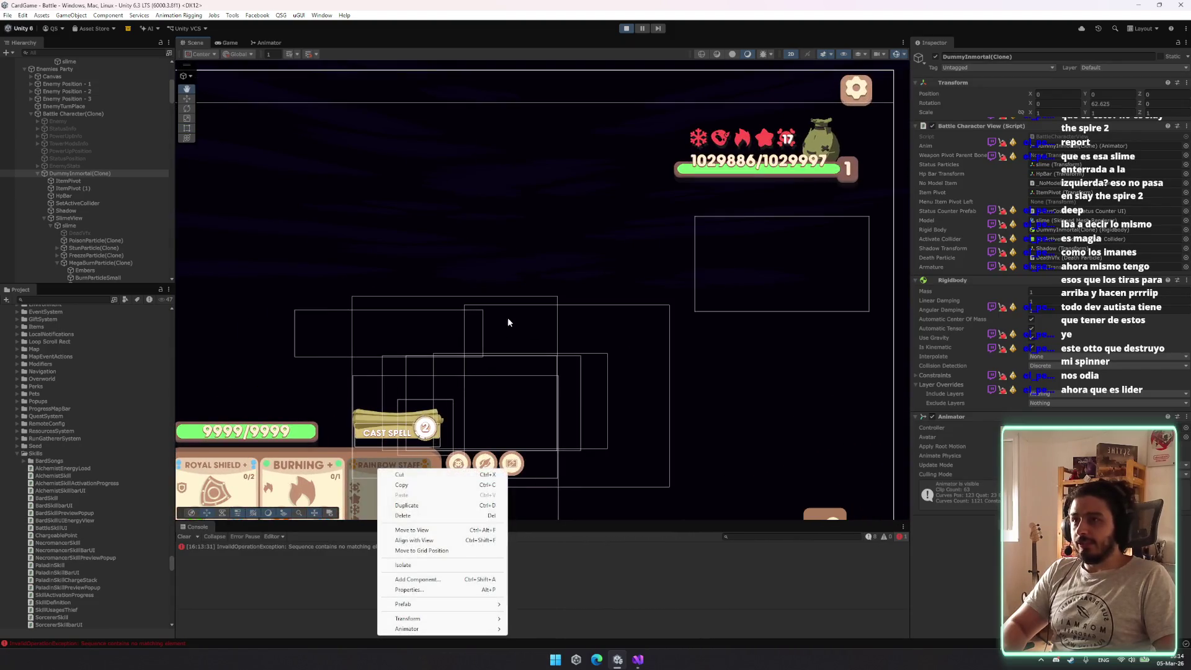
pyautogui.click(574, 253)
pyautogui.click(500, 275)
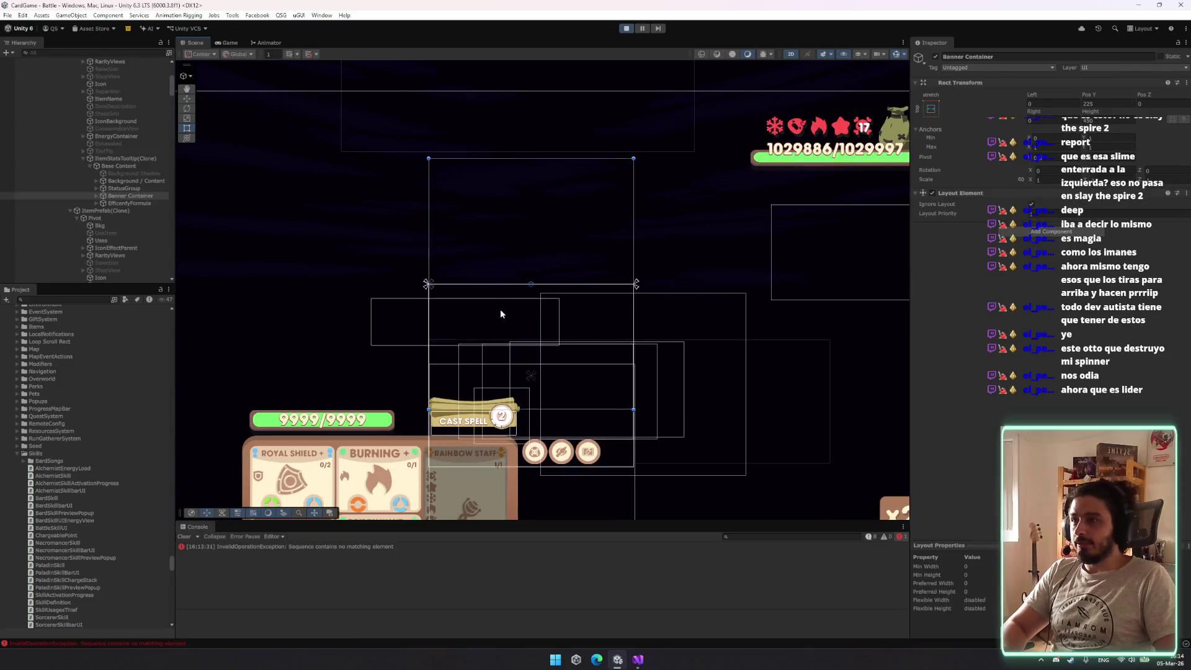
pyautogui.click(451, 291)
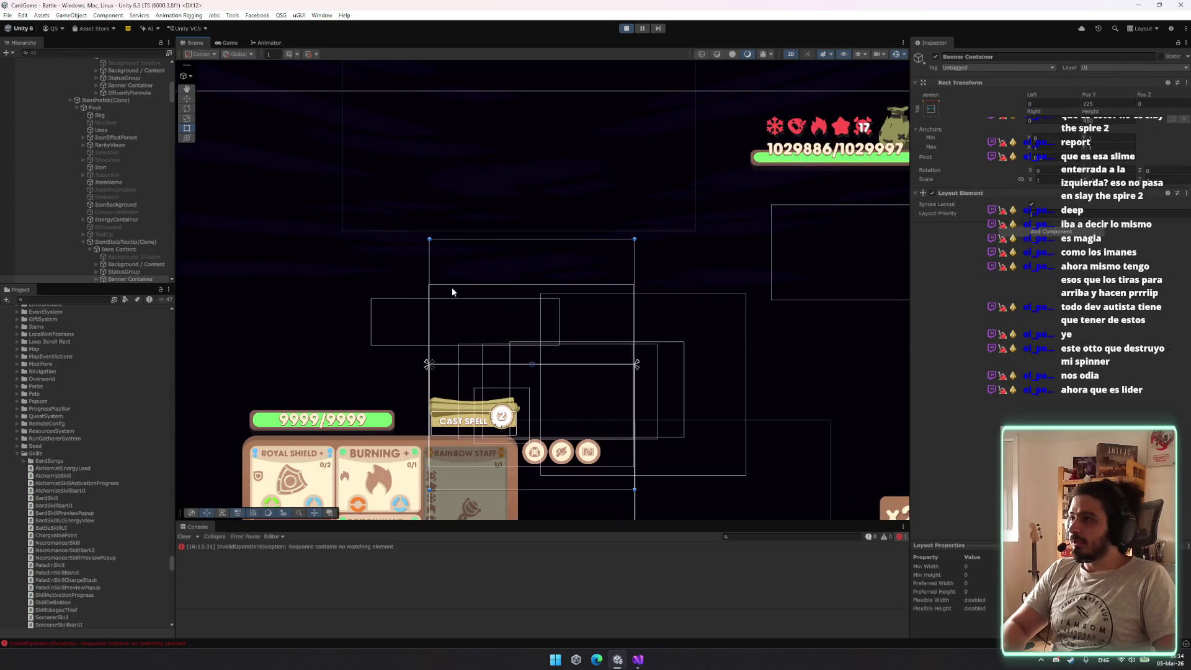
pyautogui.click(113, 101)
pyautogui.scroll(-1, 483, 297)
pyautogui.click(487, 298)
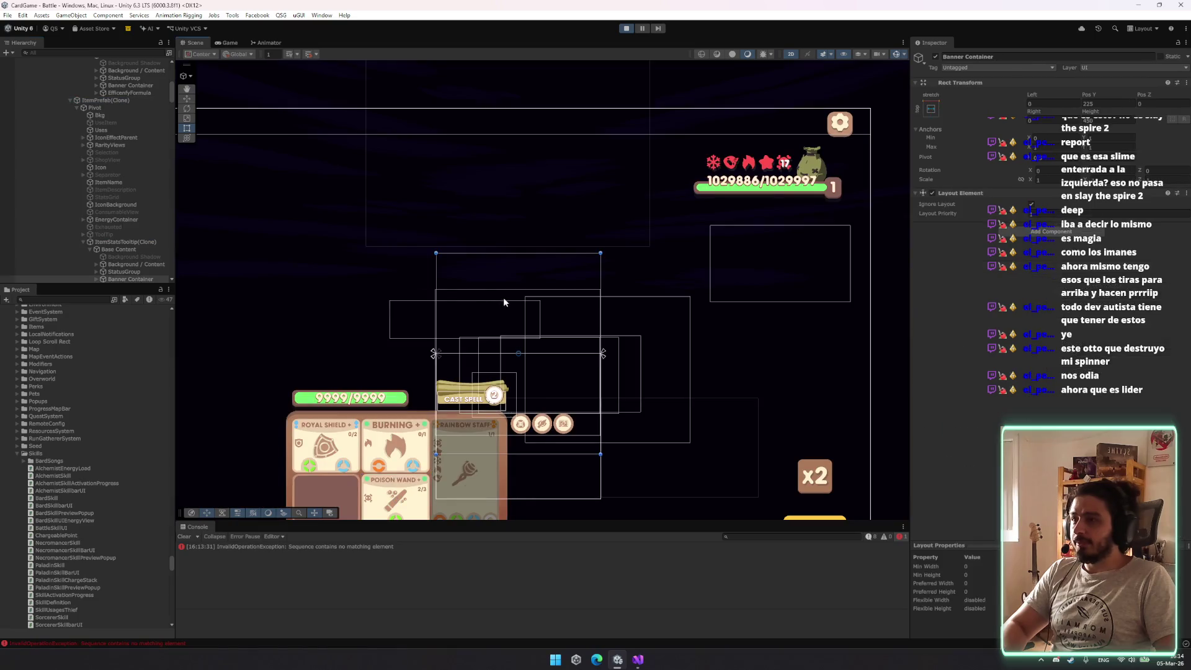
pyautogui.scroll(3, 417, 276)
pyautogui.scroll(-3, 545, 274)
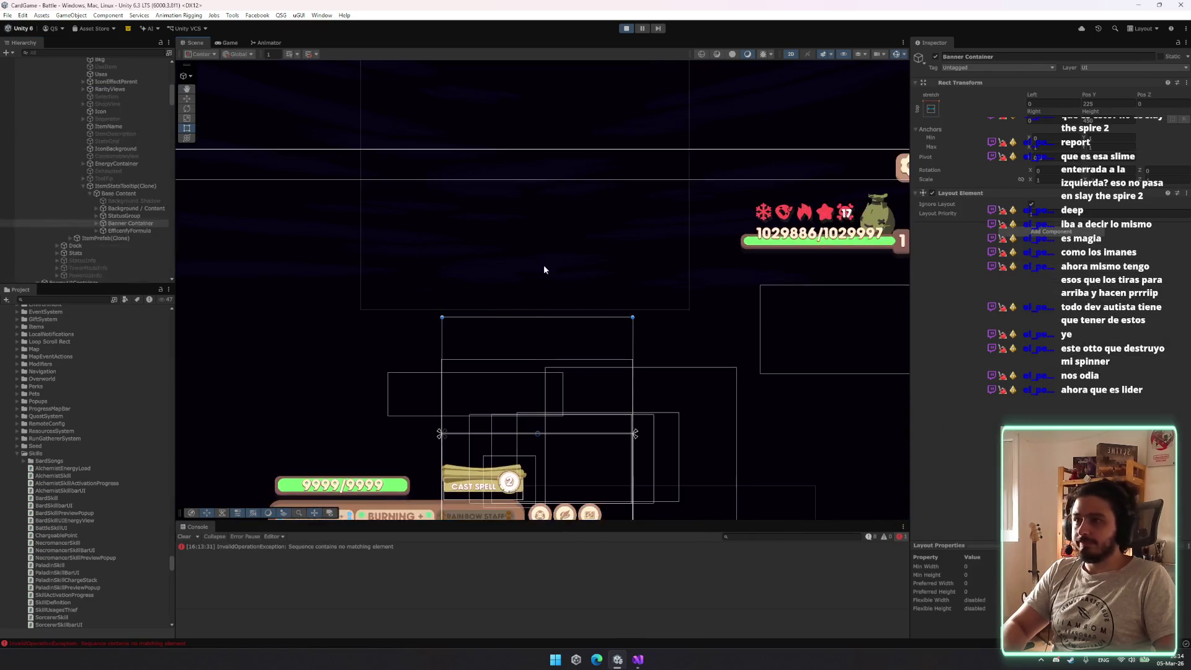
pyautogui.click(544, 274)
pyautogui.click(228, 44)
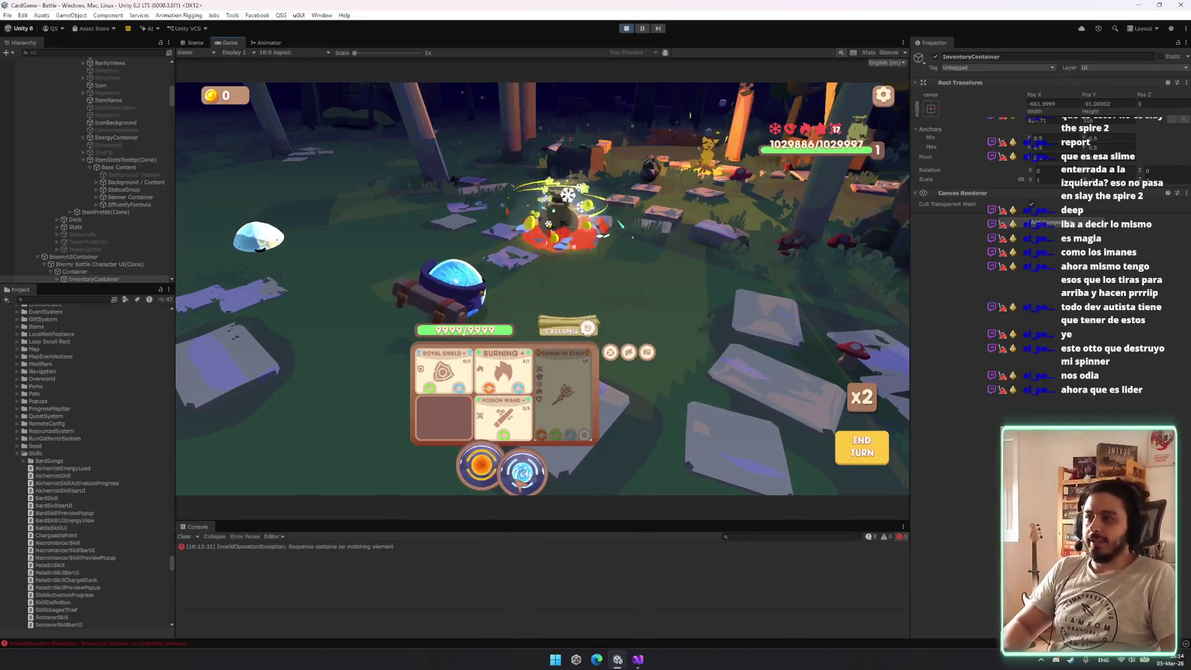
# Hit the enemy with the spell orb, end and confirm the turn, then select targetPos's RectTransform type
pyautogui.moveTo(586, 331)
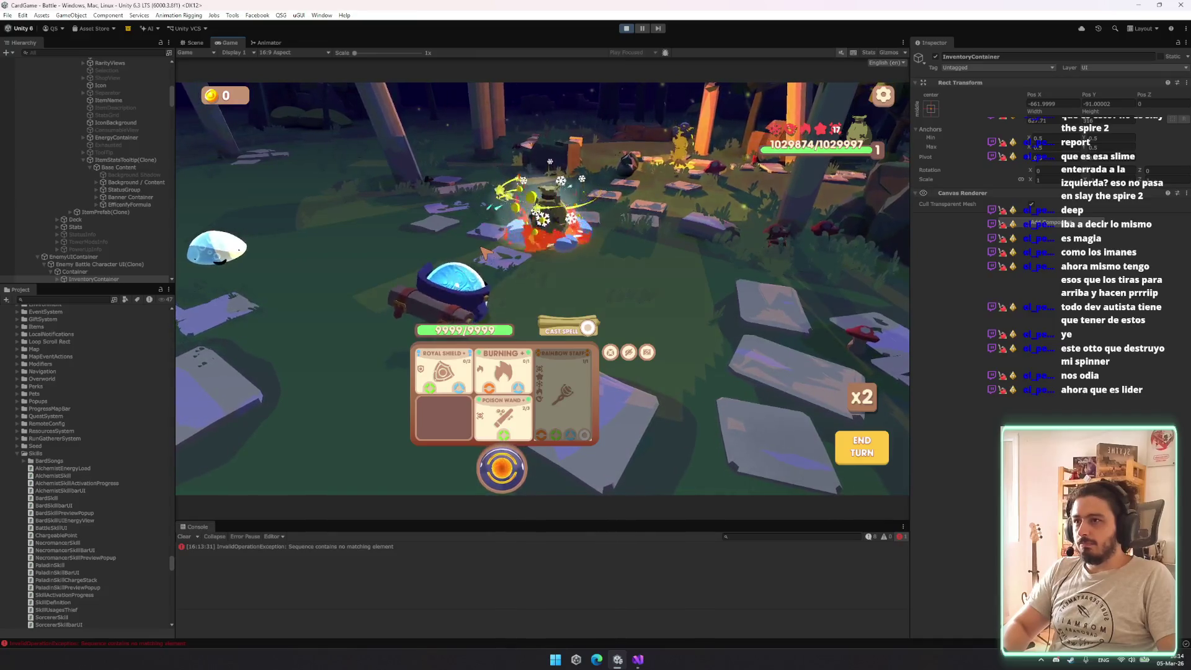
pyautogui.moveTo(500, 477); pyautogui.dragTo(508, 475)
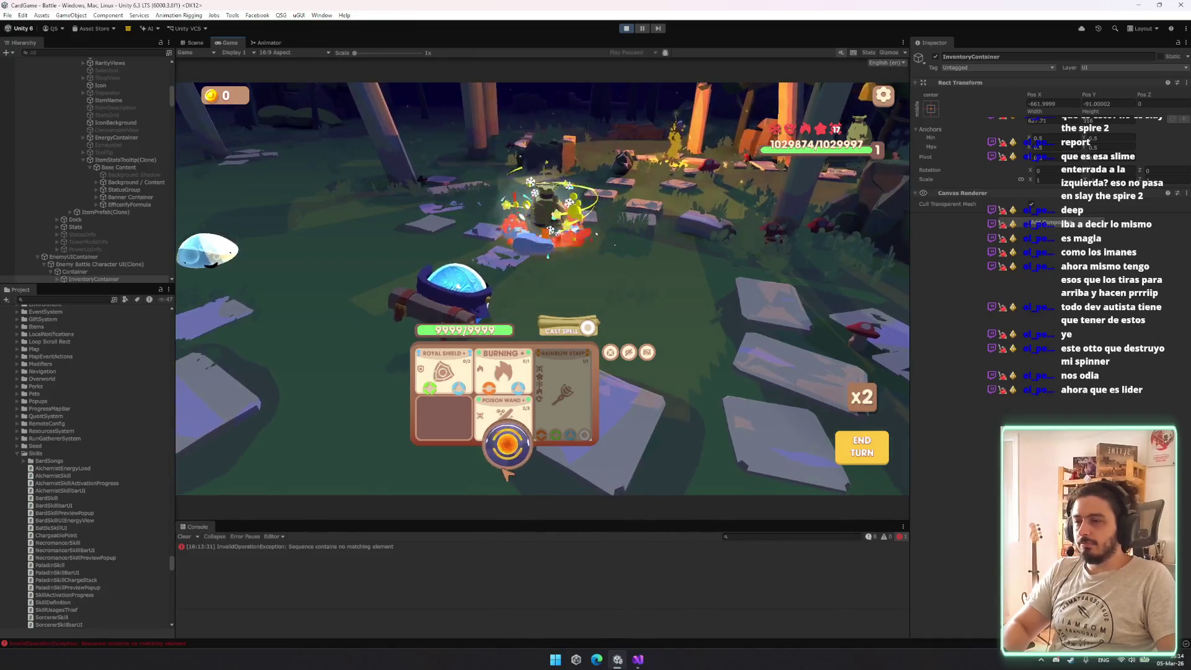
pyautogui.click(862, 446)
pyautogui.click(576, 354)
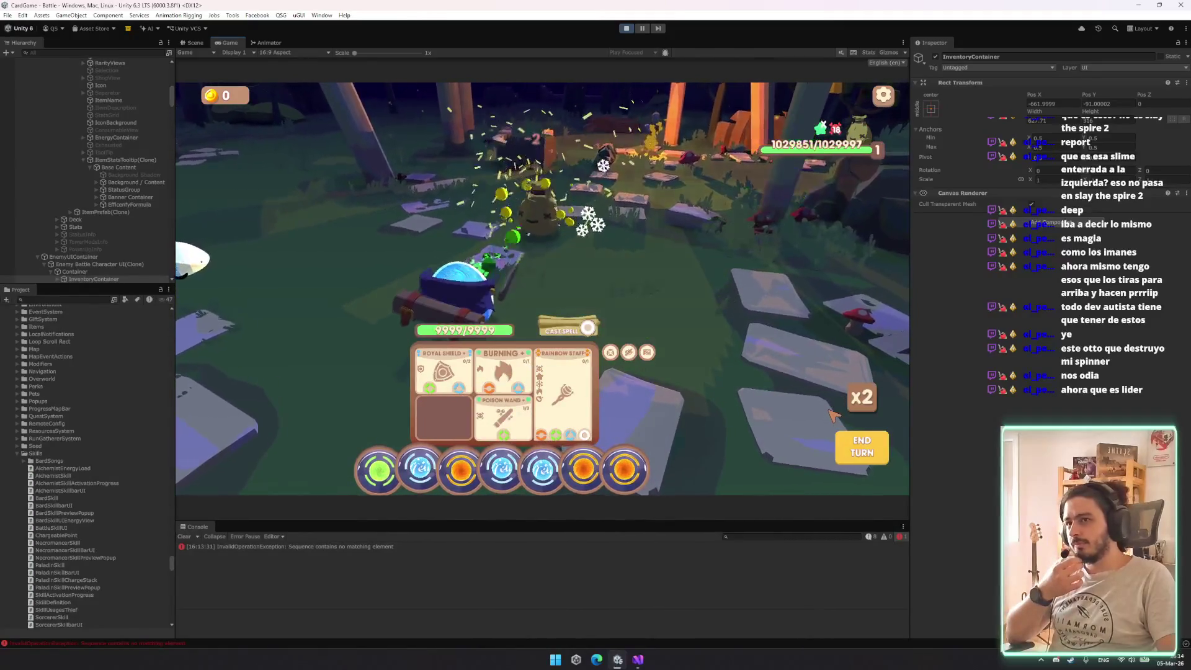
pyautogui.hotkey('alt', 'Tab')
pyautogui.doubleClick(552, 421)
# Type 'vec' over GenerateParticle's targetPos type and check the startPos field's definition
pyautogui.write('vec')
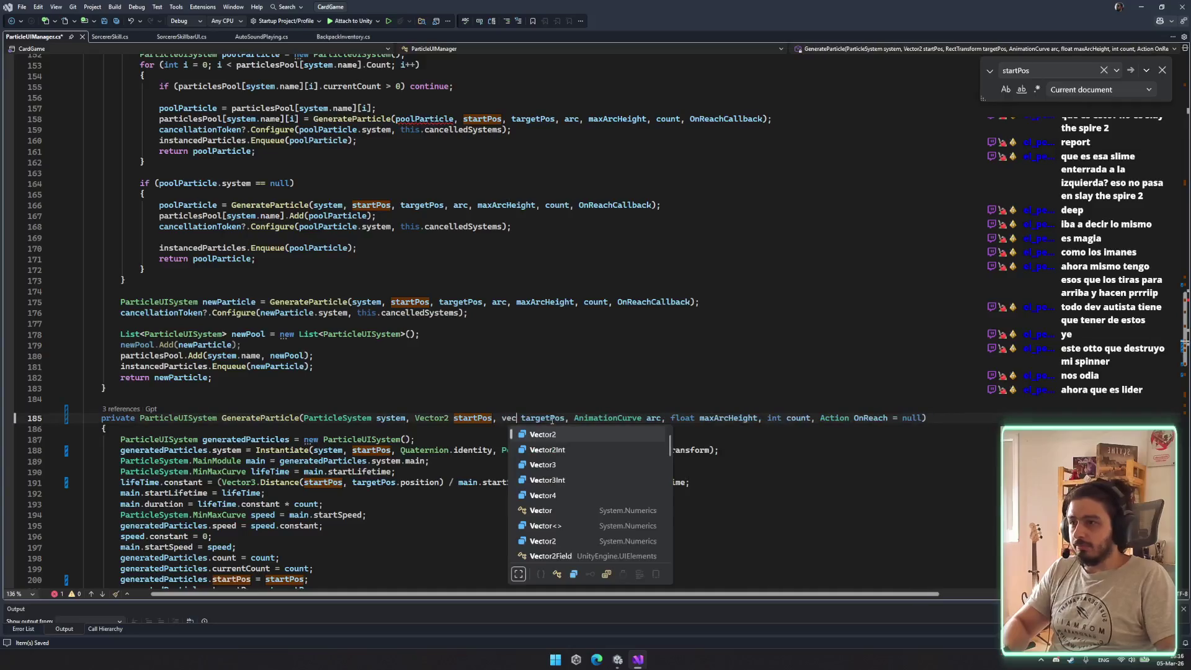
pyautogui.press('Escape')
pyautogui.doubleClick(543, 417)
pyautogui.scroll(-4, 484, 464)
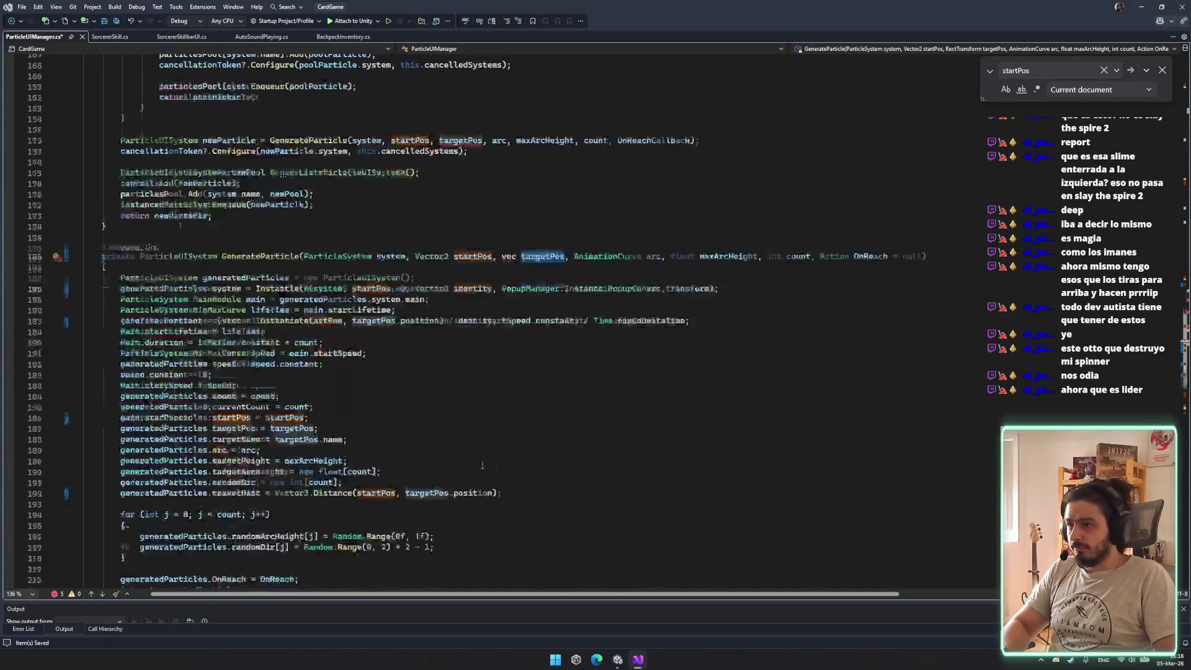
pyautogui.click(231, 418)
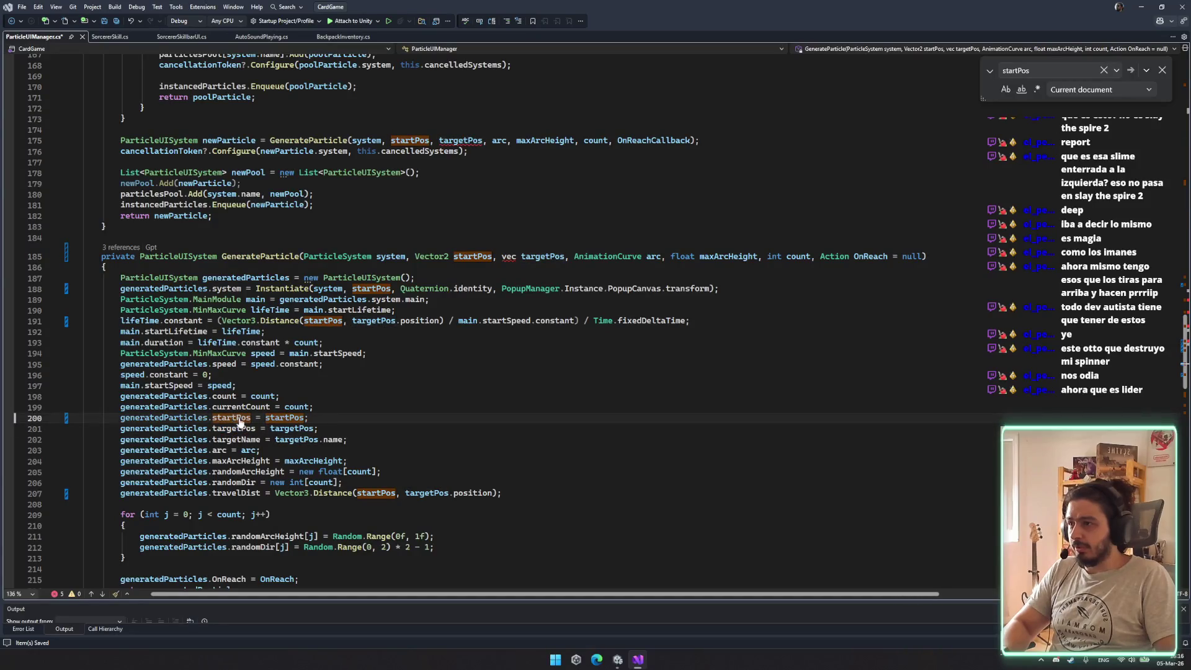
pyautogui.keyDown('ctrl'); pyautogui.click(238, 419); pyautogui.keyUp('ctrl')
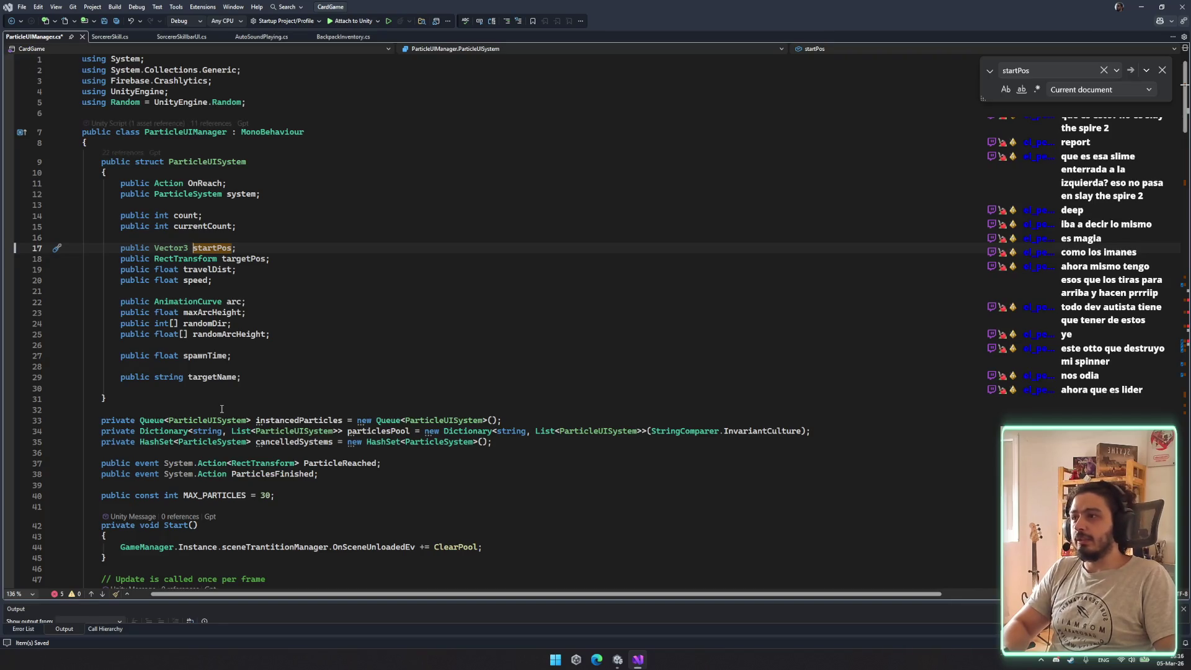
pyautogui.hotkey('ctrl', '-')
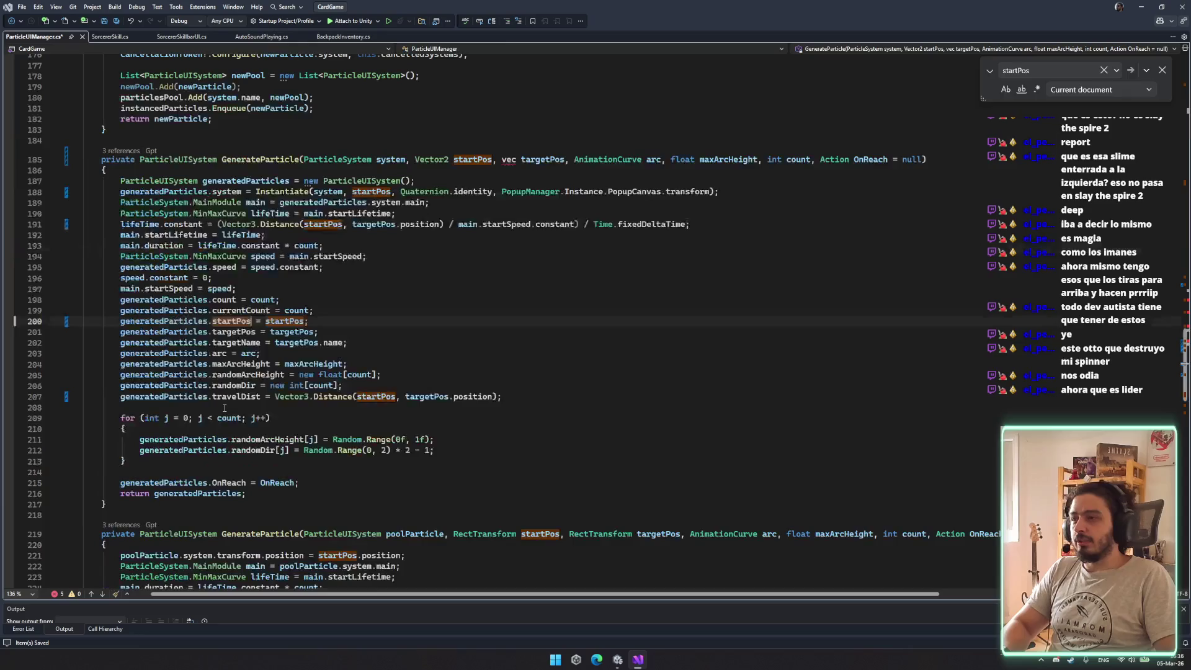
pyautogui.scroll(4, 225, 409)
# Undo the edits so startPos and targetPos are RectTransform again, then open SorcererSkill.cs
pyautogui.hotkey('ctrl', 'z')
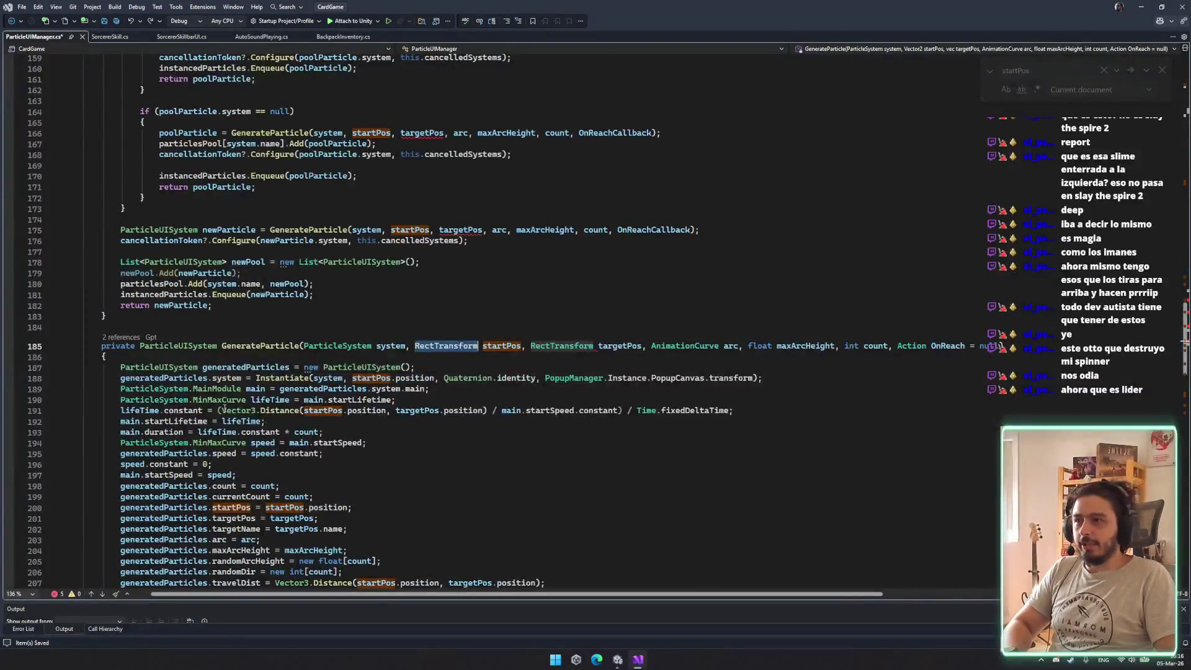
pyautogui.scroll(11, 500, 308)
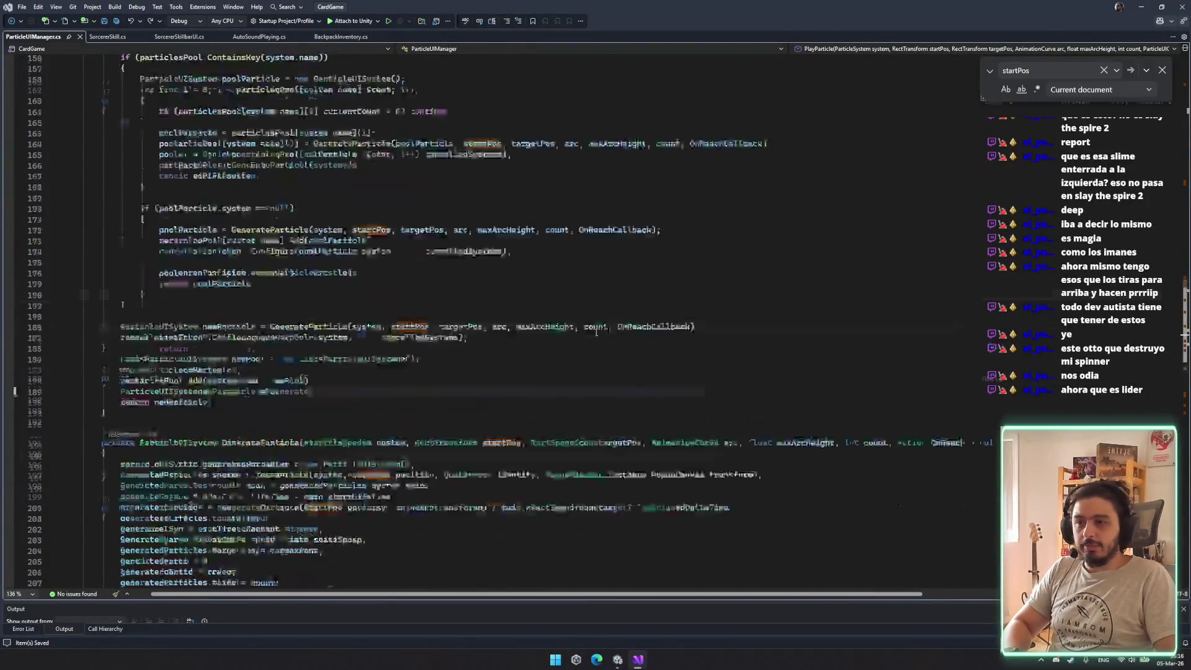
pyautogui.scroll(16, 499, 308)
pyautogui.scroll(-12, 290, 287)
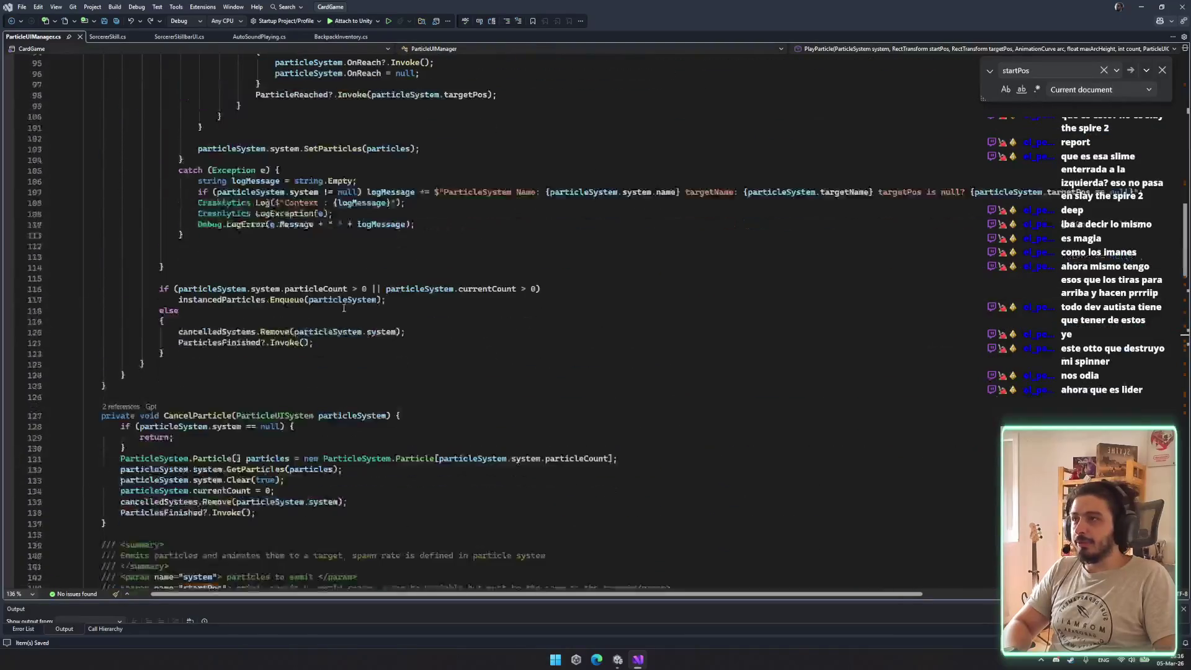
pyautogui.click(107, 37)
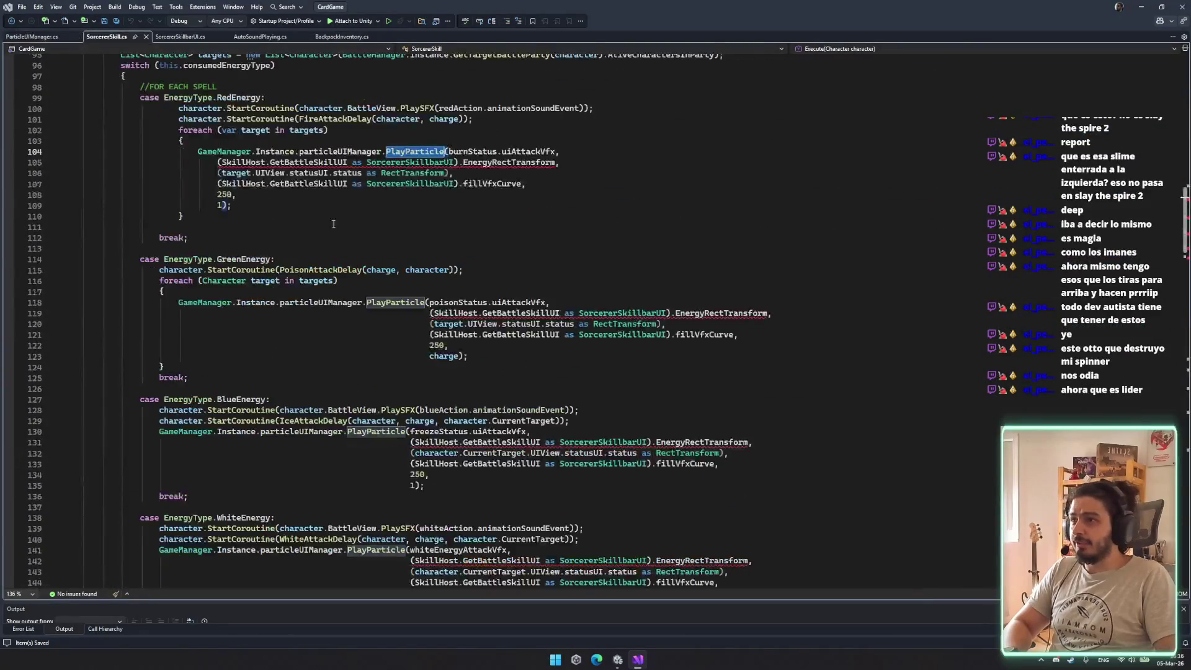
pyautogui.click(528, 371)
pyautogui.click(579, 388)
pyautogui.scroll(6, 558, 372)
pyautogui.scroll(-12, 527, 360)
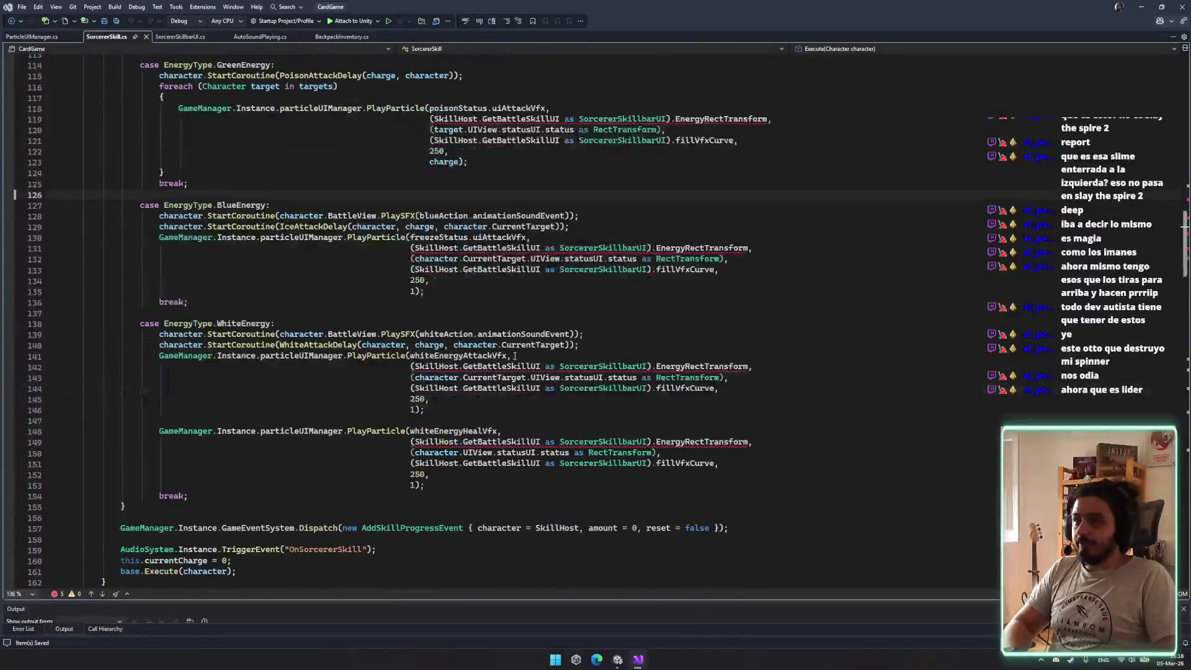
pyautogui.scroll(6, 511, 353)
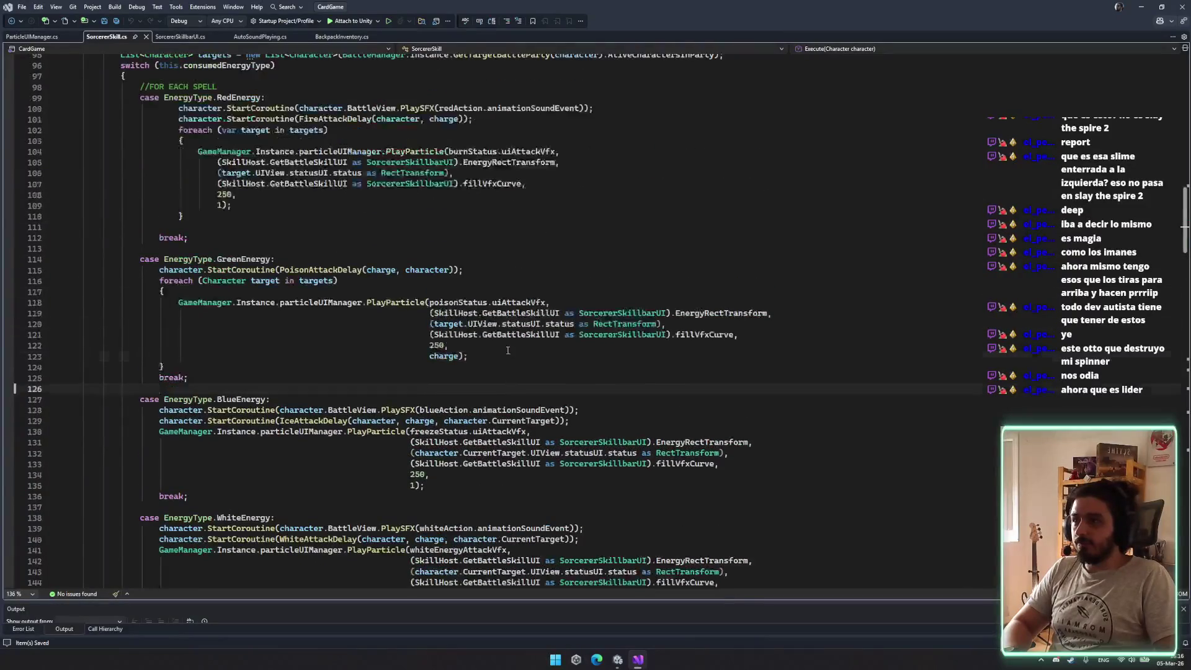
pyautogui.doubleClick(472, 335)
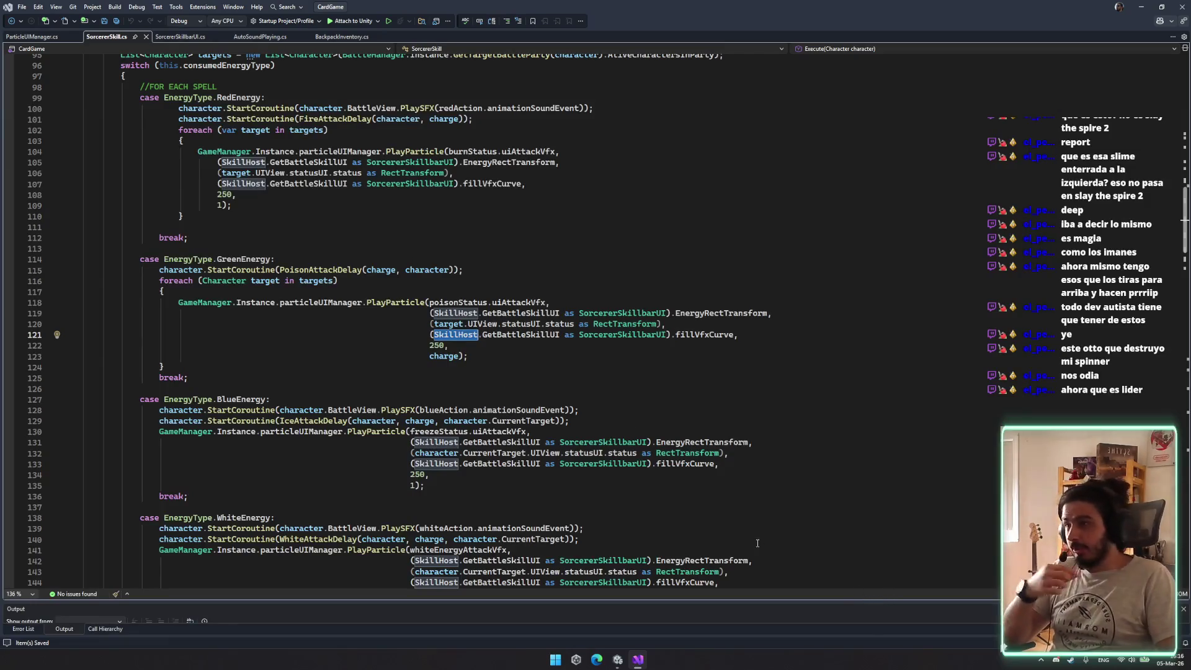
pyautogui.scroll(18, 732, 515)
pyautogui.scroll(8, 731, 516)
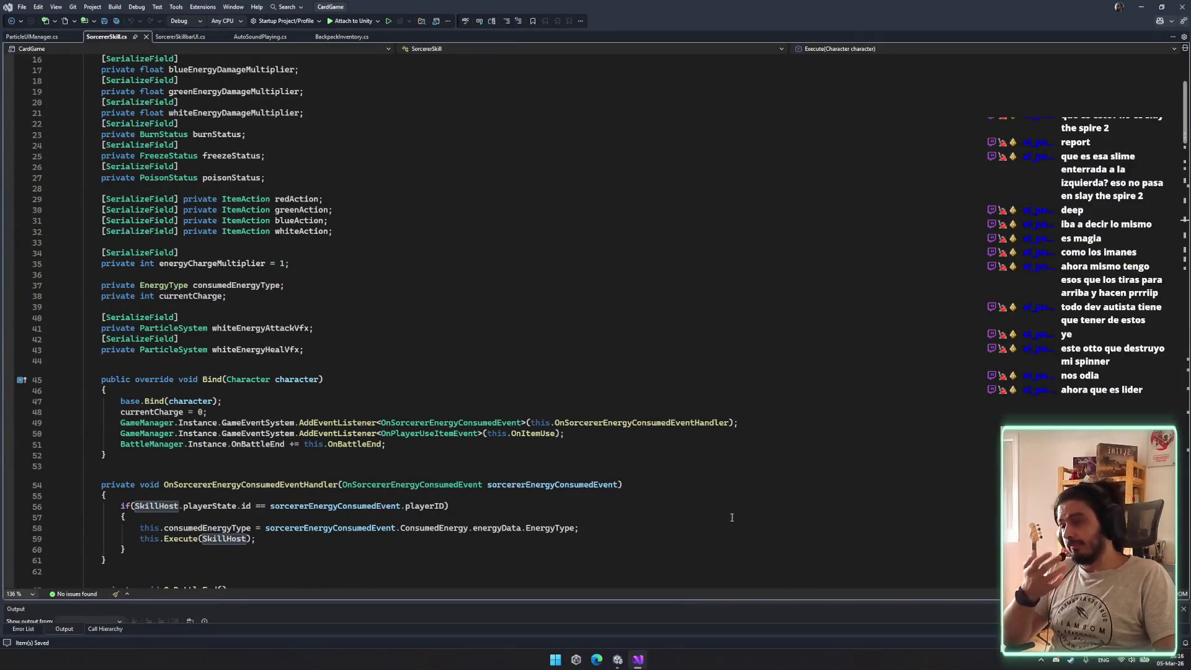
pyautogui.click(366, 353)
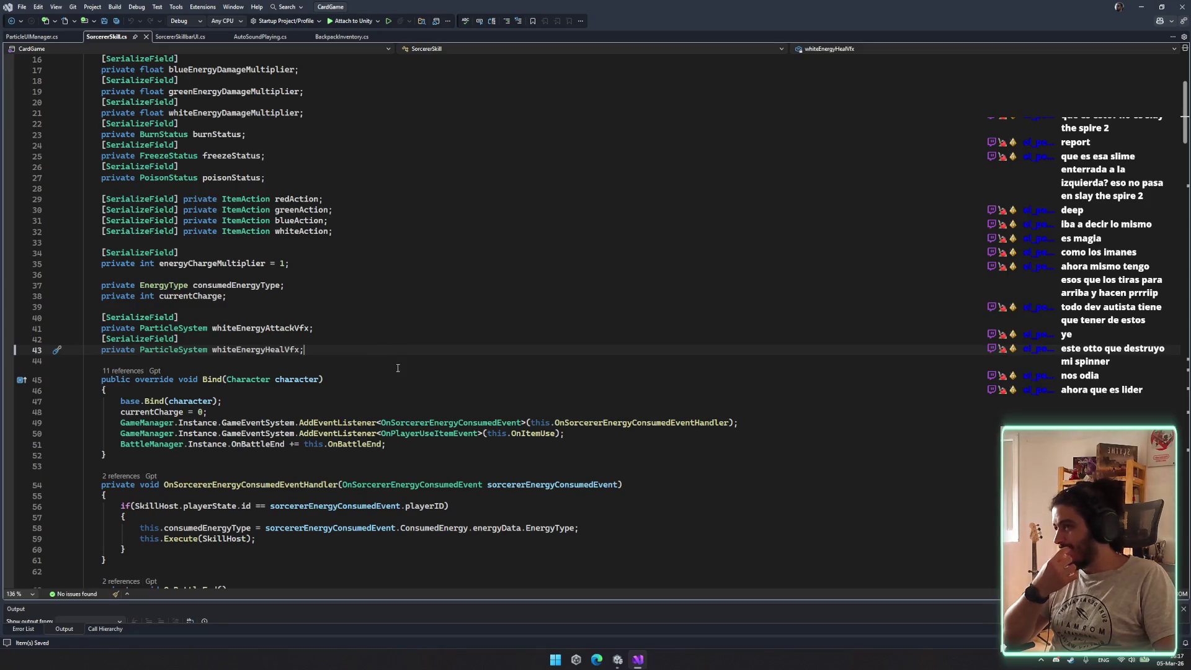
pyautogui.press('Return')
pyautogui.press('Return')
pyautogui.press('Return')
pyautogui.write('private')
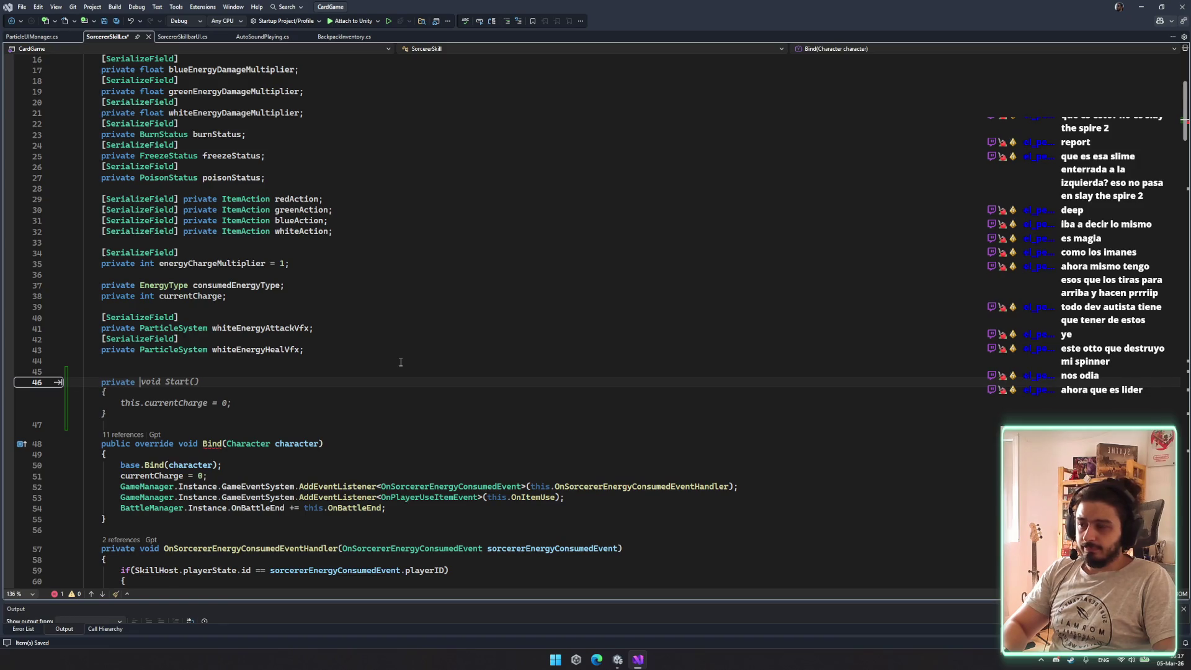
# Declare the field 'private List<RectTransform> TargetsIntances' below line 43
pyautogui.press('Escape')
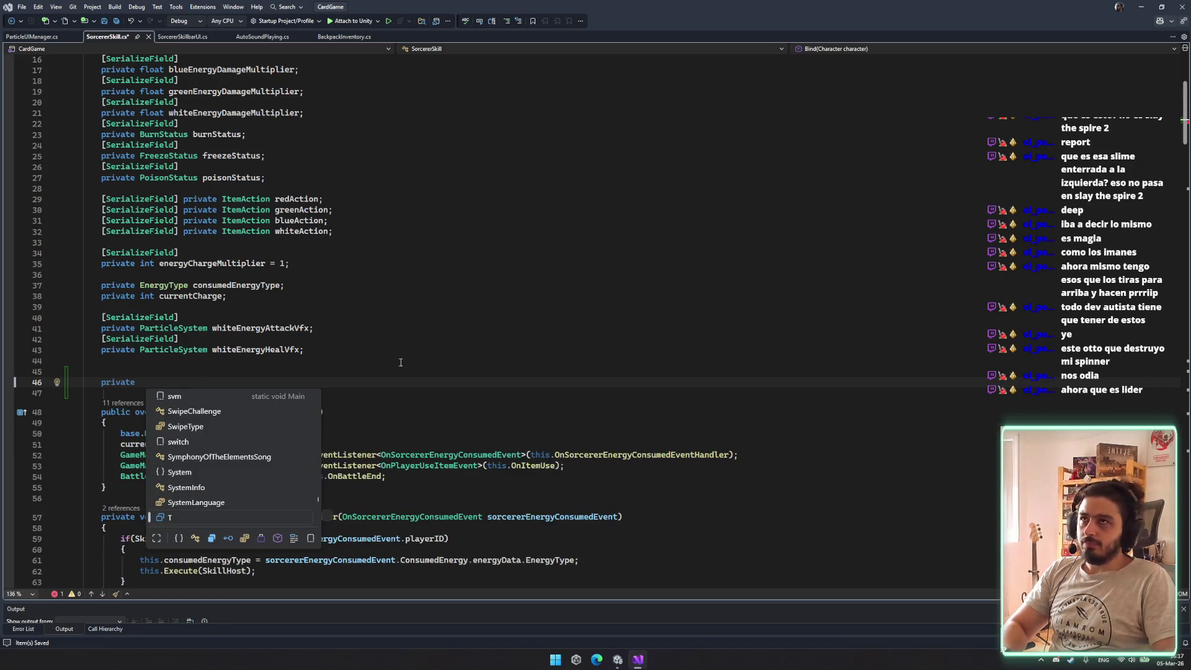
pyautogui.write('Recte')
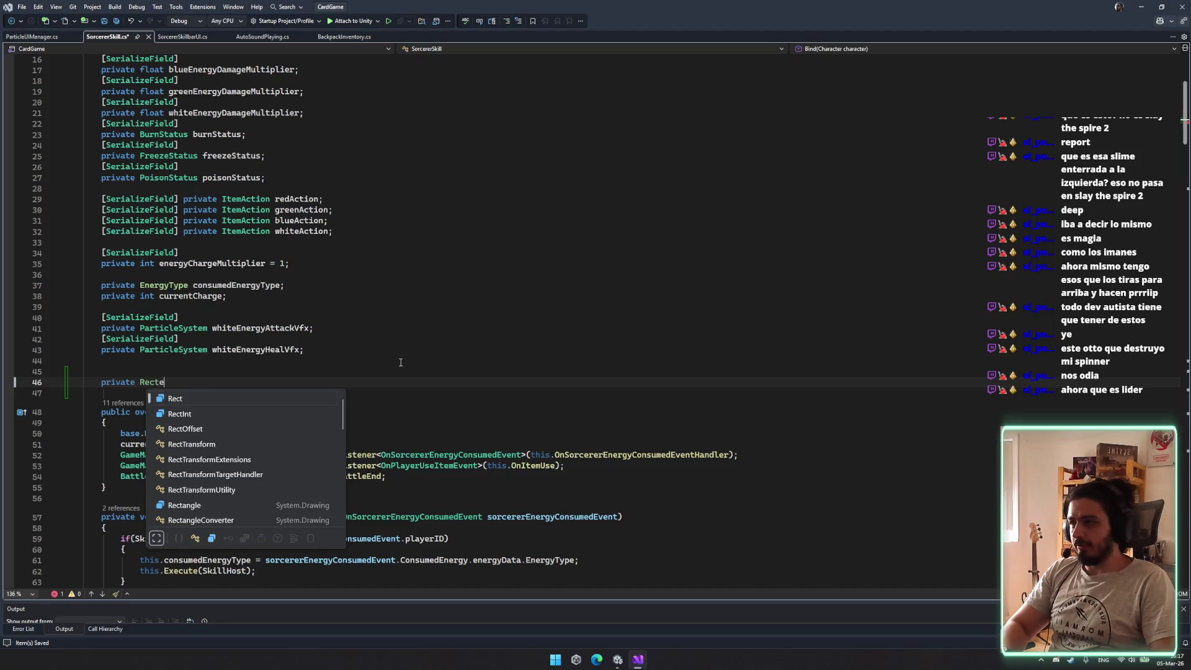
pyautogui.press('Down')
pyautogui.press('Down')
pyautogui.press('Down')
pyautogui.press('Tab')
pyautogui.write('ist<')
pyautogui.write('> Targets')
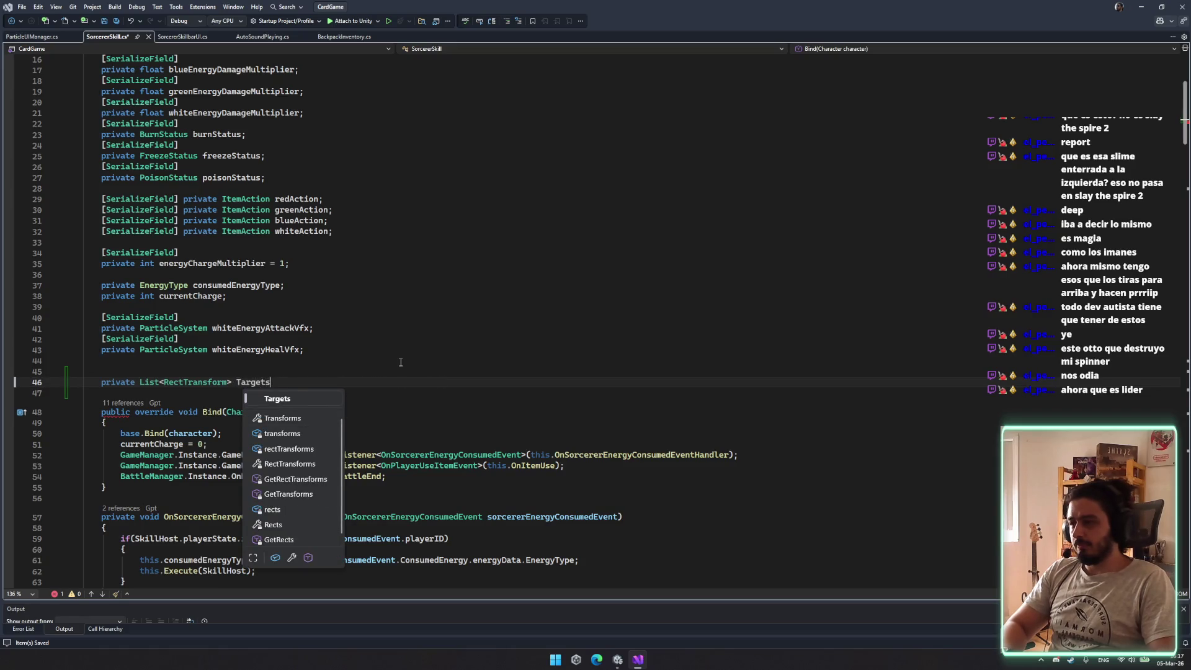
pyautogui.write('nces;')
pyautogui.hotkey('ctrl', 's')
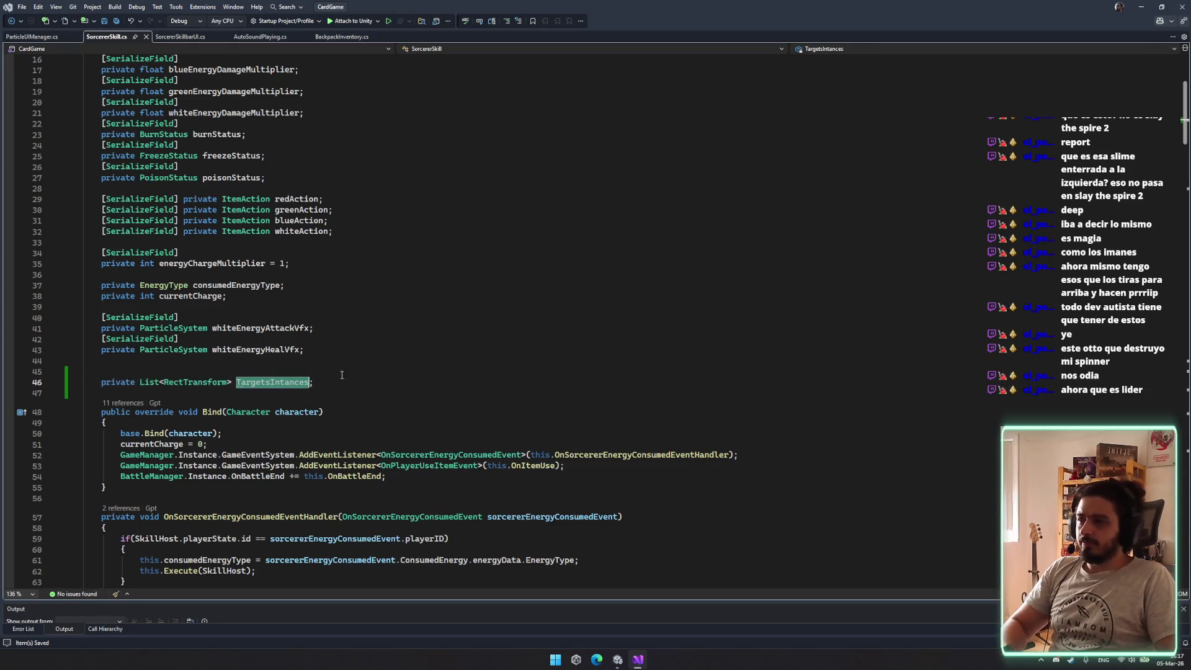
# Initialise TargetsIntances with '= new List<RectTransform>()'
pyautogui.write('= new')
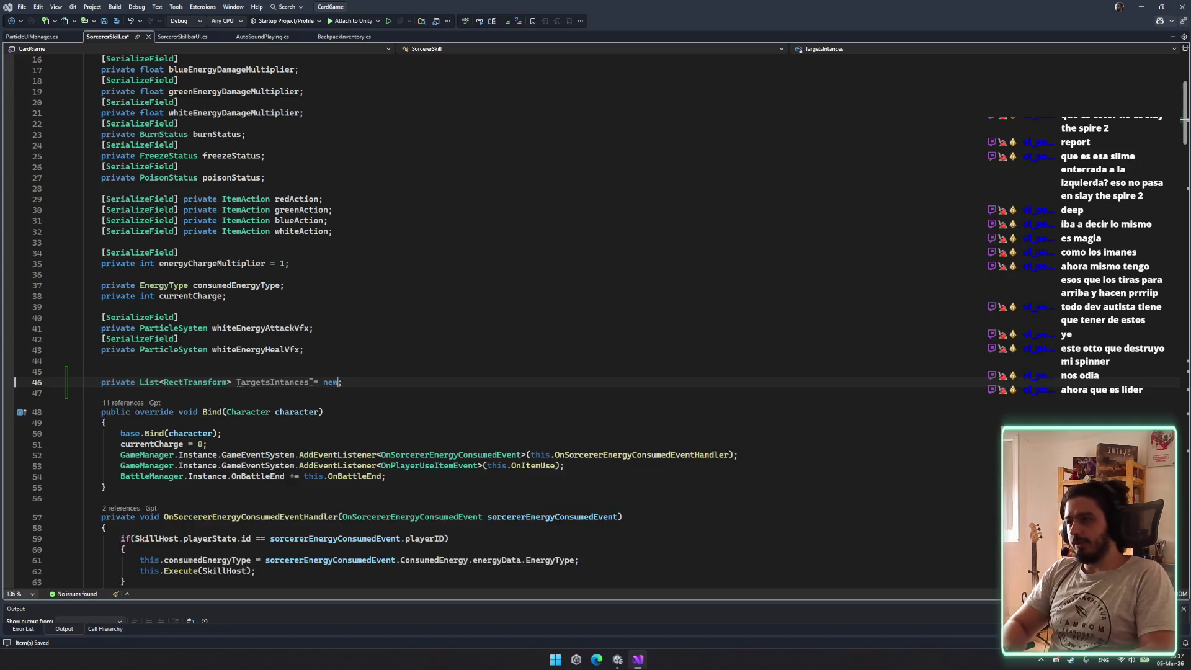
pyautogui.press('Return')
pyautogui.write('(')
pyautogui.press('BackSpace')
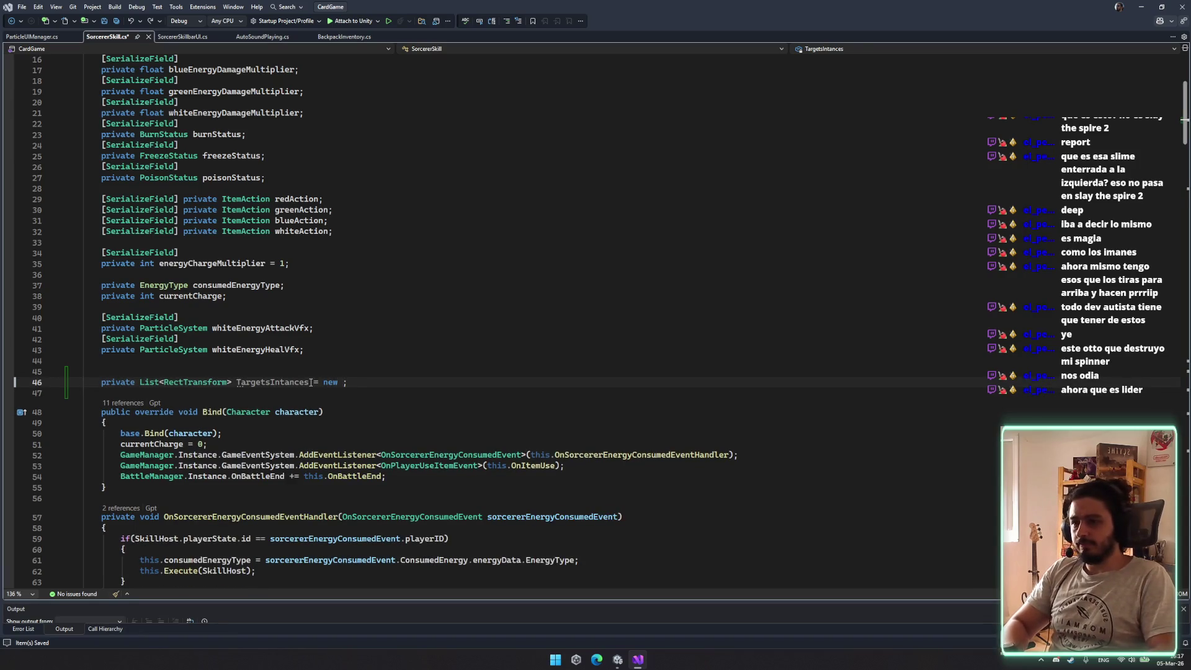
pyautogui.hotkey('ctrl', 'space')
pyautogui.press('Tab')
pyautogui.write('()')
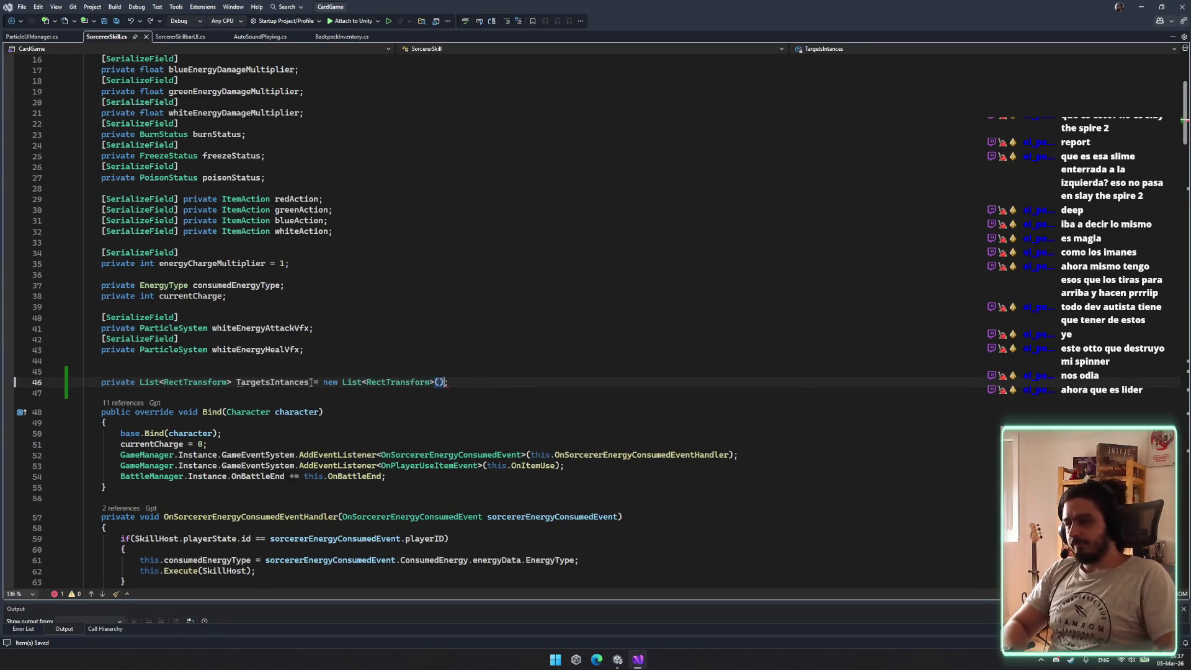
pyautogui.click(289, 385)
pyautogui.scroll(-20, 576, 491)
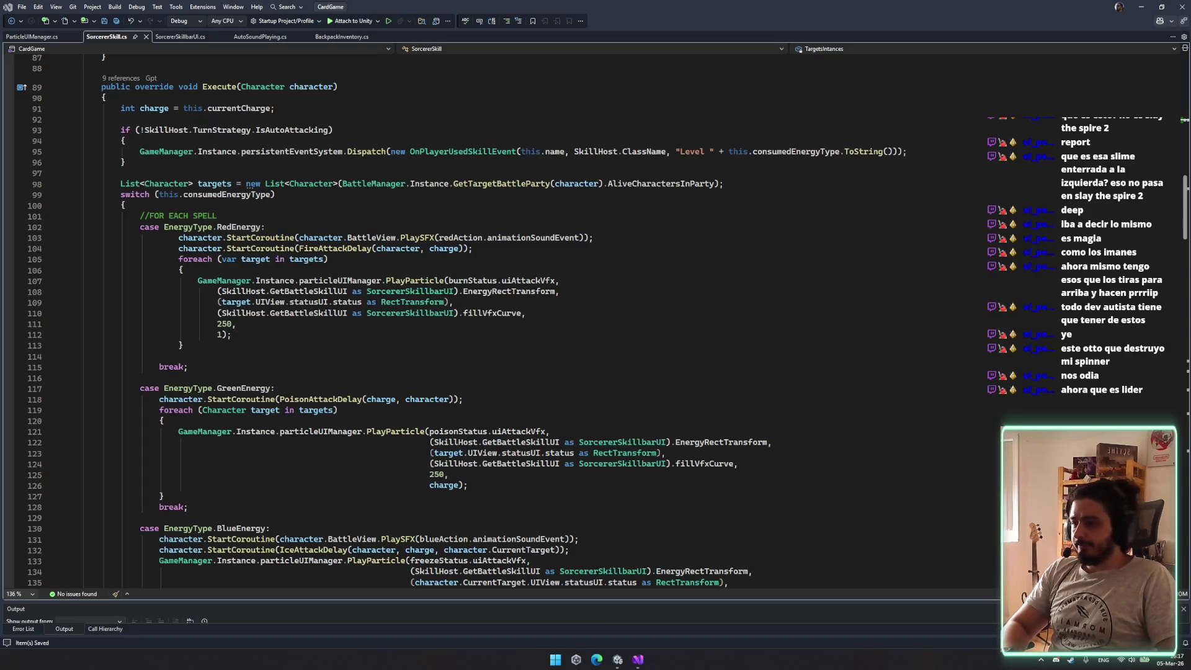
# Review the GreenEnergy case, highlighting PoisonAttackDelay, poisonStatus, PlayParticle, targets, target and charge
pyautogui.click(484, 399)
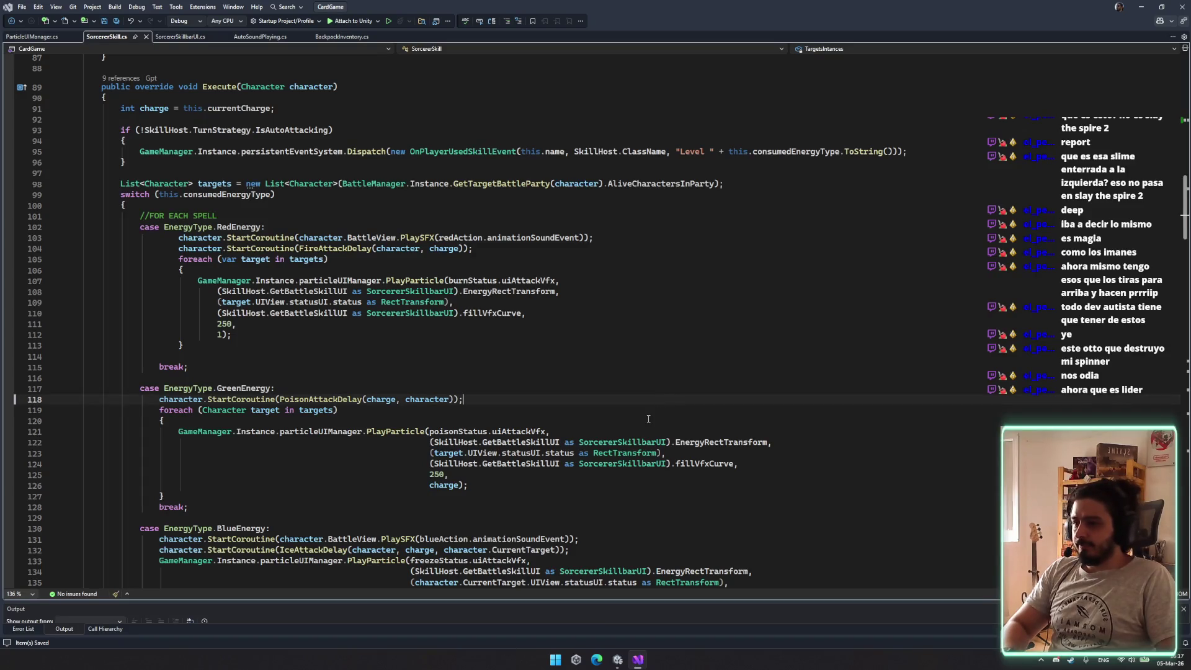
pyautogui.scroll(-5, 483, 399)
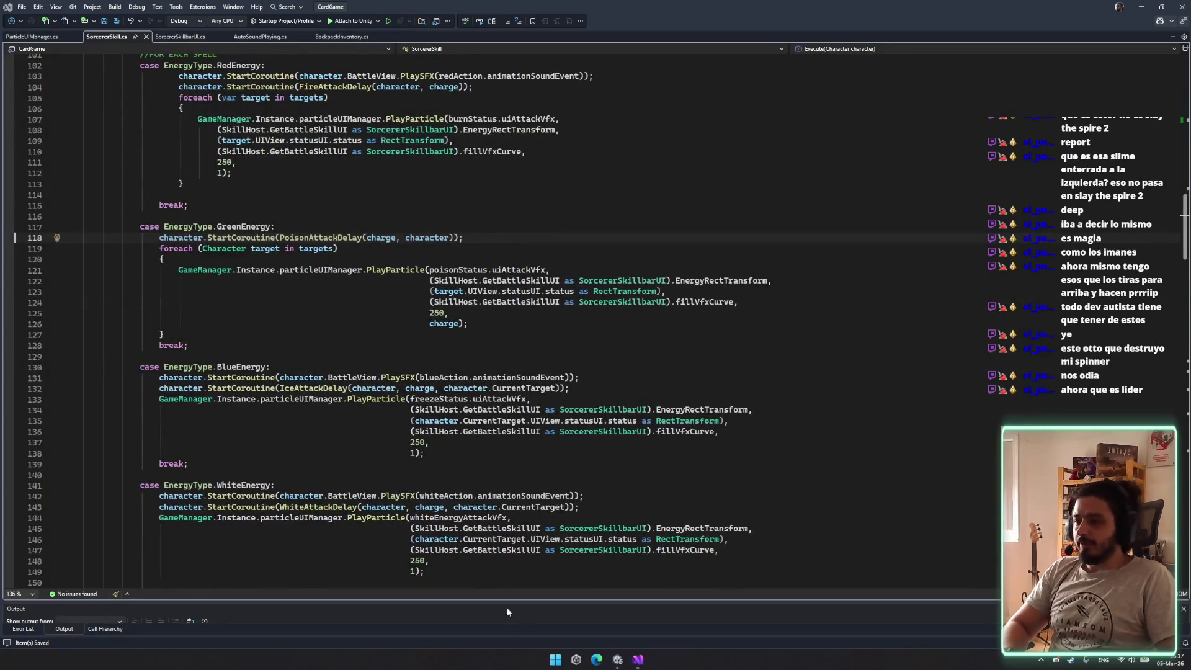
pyautogui.scroll(5, 557, 428)
pyautogui.click(238, 388)
pyautogui.doubleClick(319, 399)
pyautogui.doubleClick(459, 431)
pyautogui.doubleClick(395, 431)
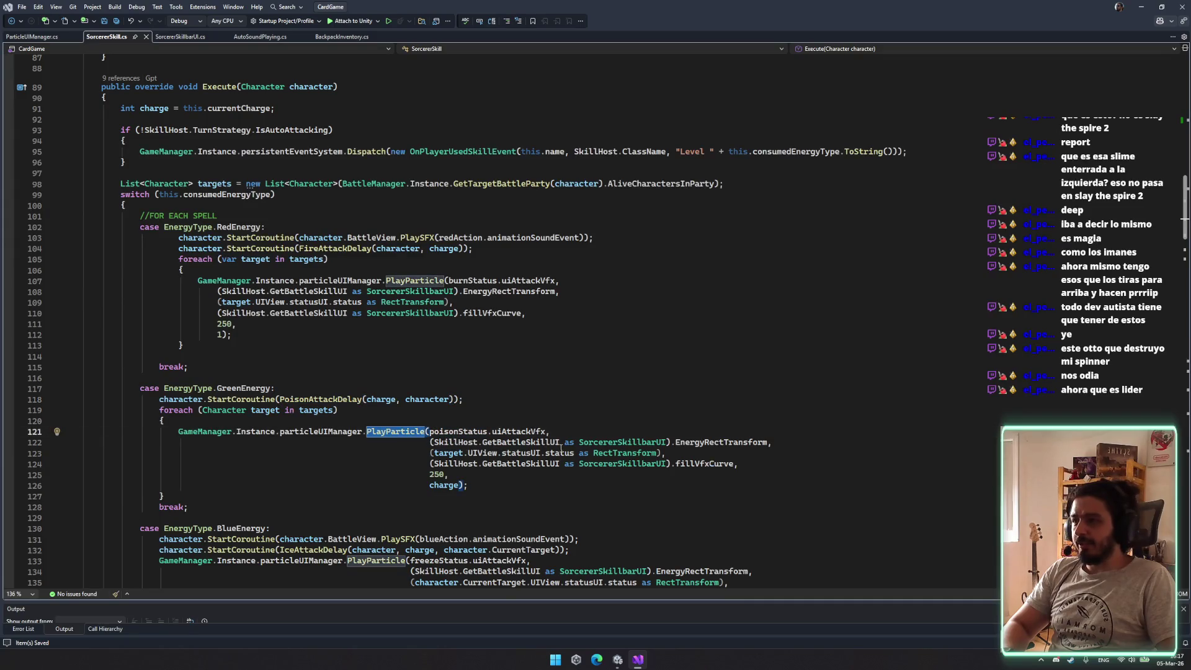
pyautogui.scroll(1, 352, 359)
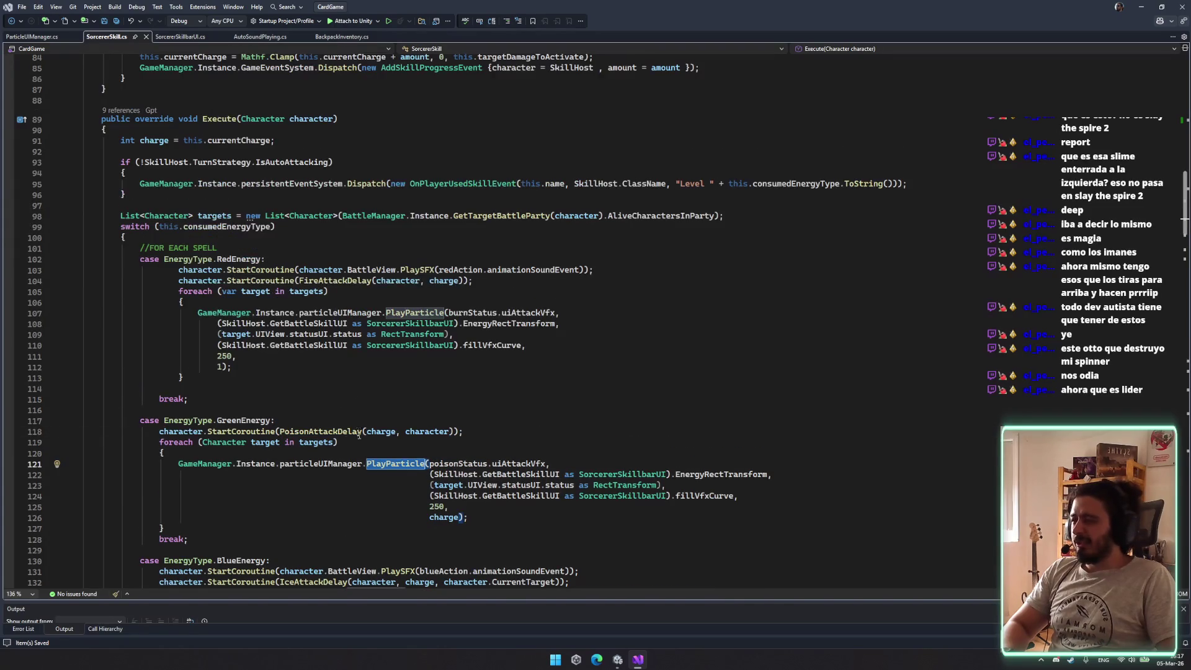
pyautogui.doubleClick(315, 441)
pyautogui.click(484, 485)
pyautogui.doubleClick(447, 485)
pyautogui.scroll(-1, 298, 328)
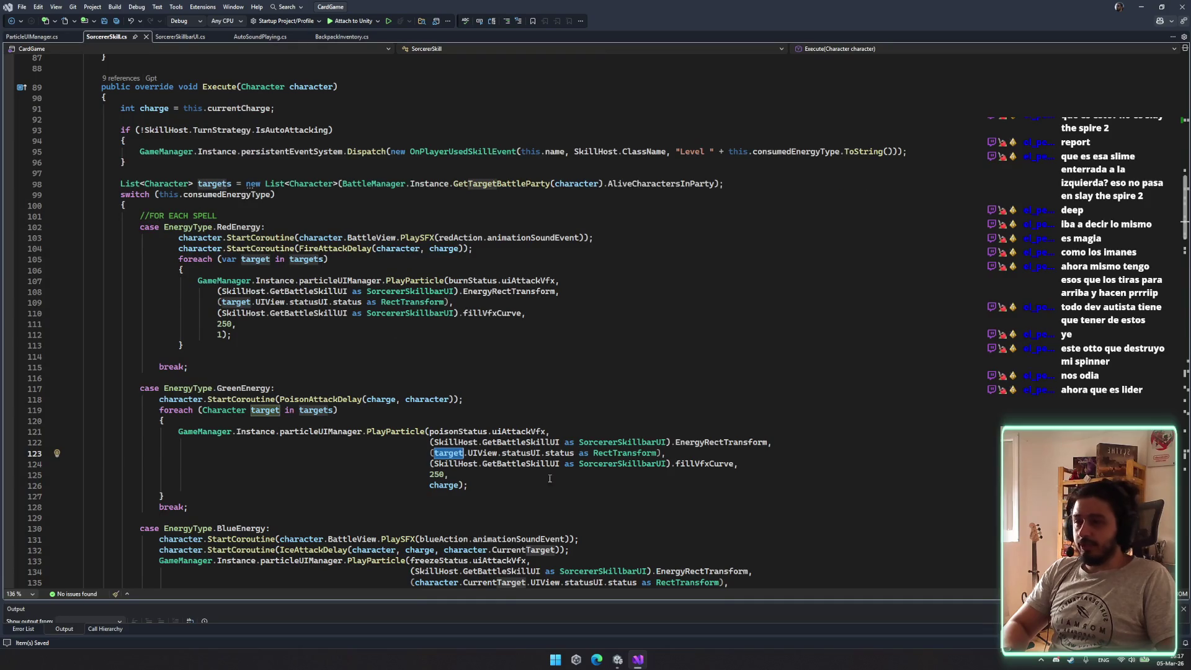
pyautogui.click(464, 487)
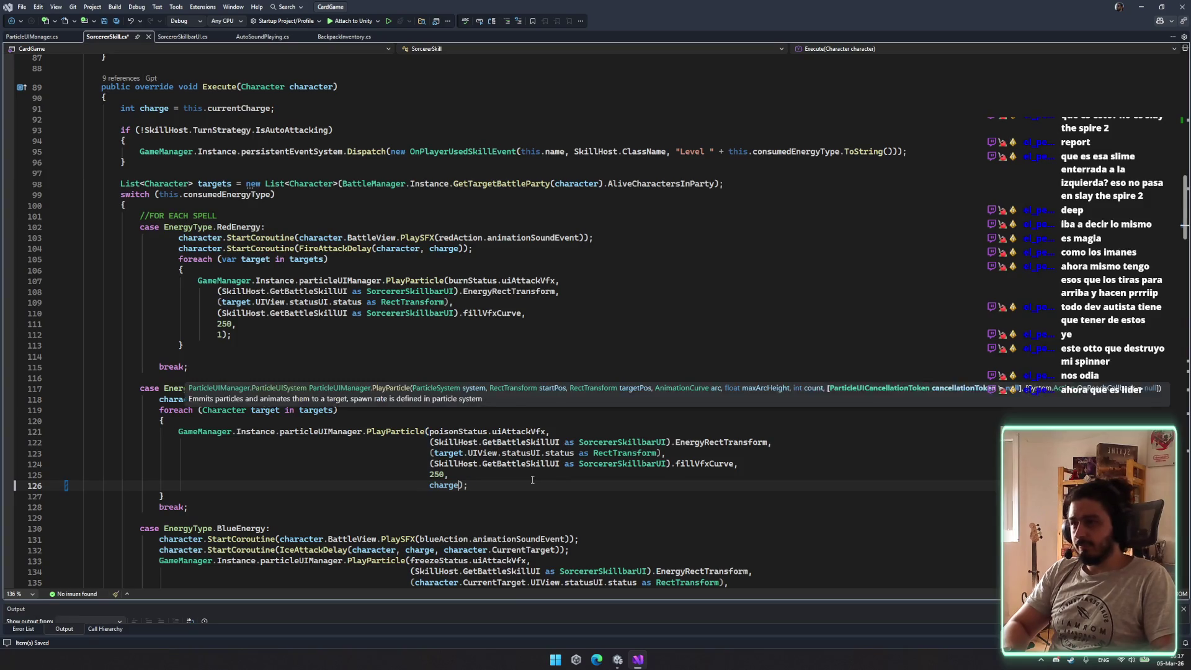
# Edit the charge argument on line 126 and save SorcererSkill.cs
pyautogui.write('e')
pyautogui.press('Down')
pyautogui.hotkey('ctrl', 's')
pyautogui.scroll(-7, 277, 335)
# Go to the PoisonAttackDelay coroutine's definition with F12 and review it
pyautogui.click(255, 173)
pyautogui.click(320, 173)
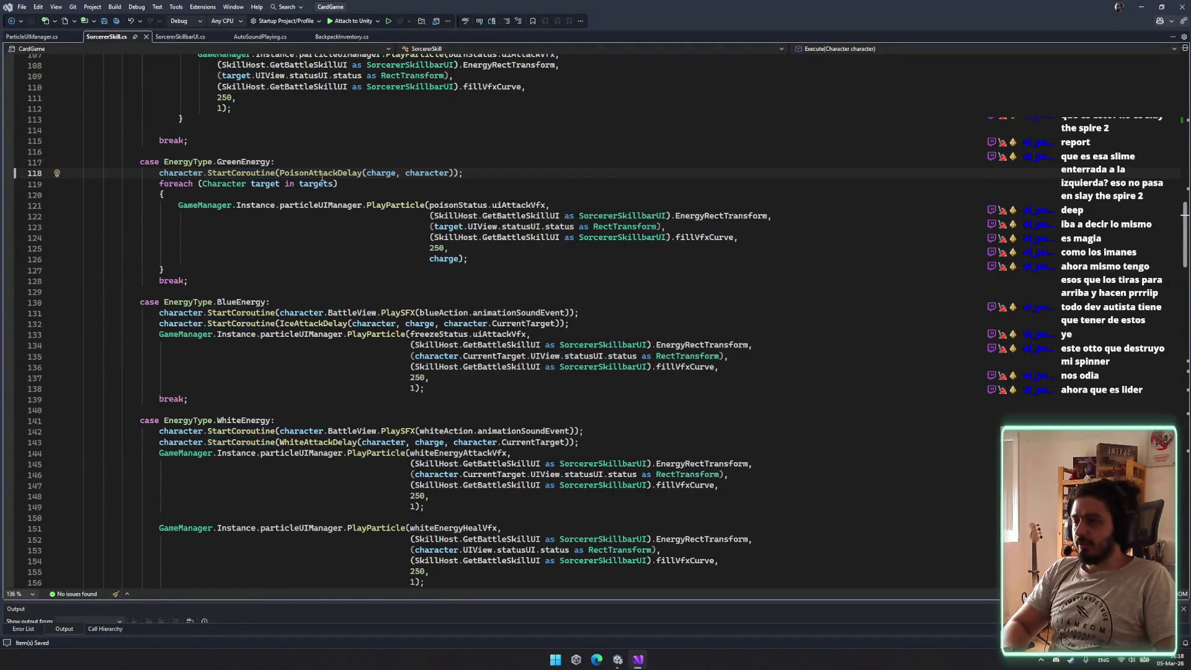
pyautogui.press('F12')
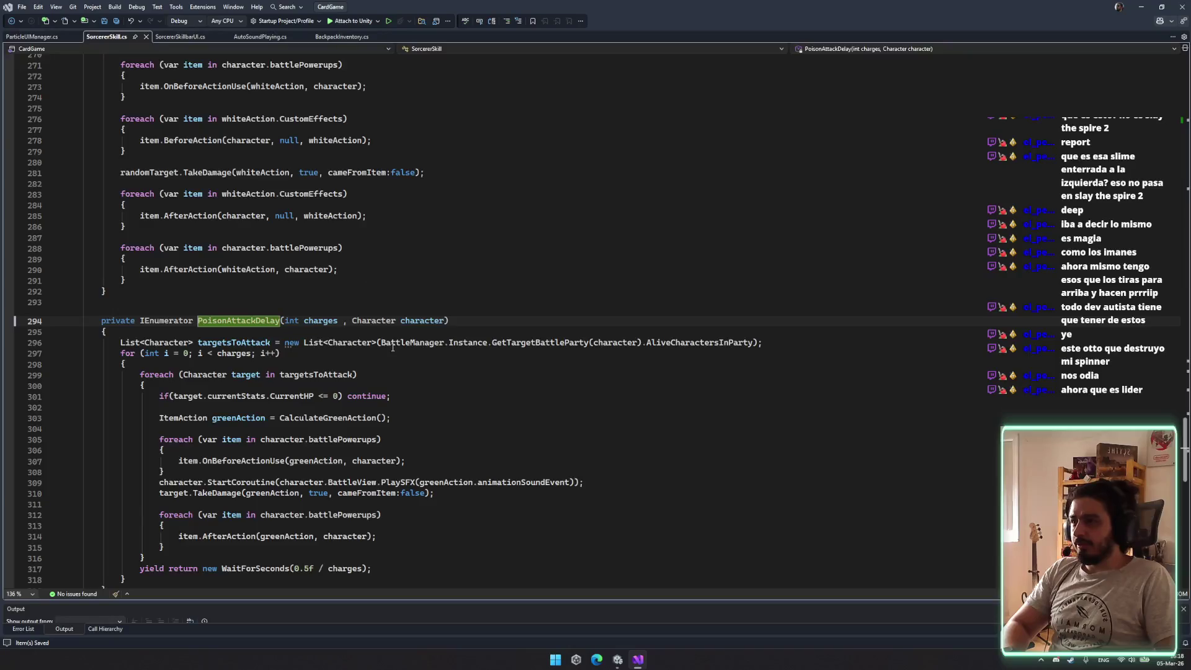
pyautogui.scroll(-7, 392, 348)
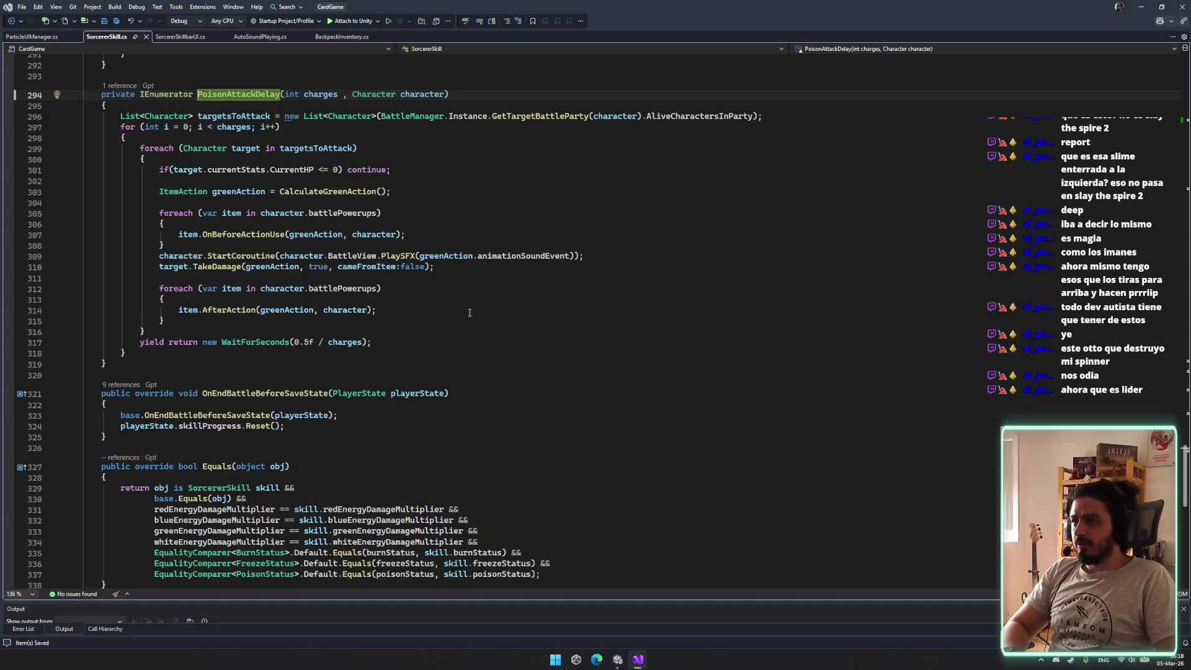
pyautogui.click(631, 319)
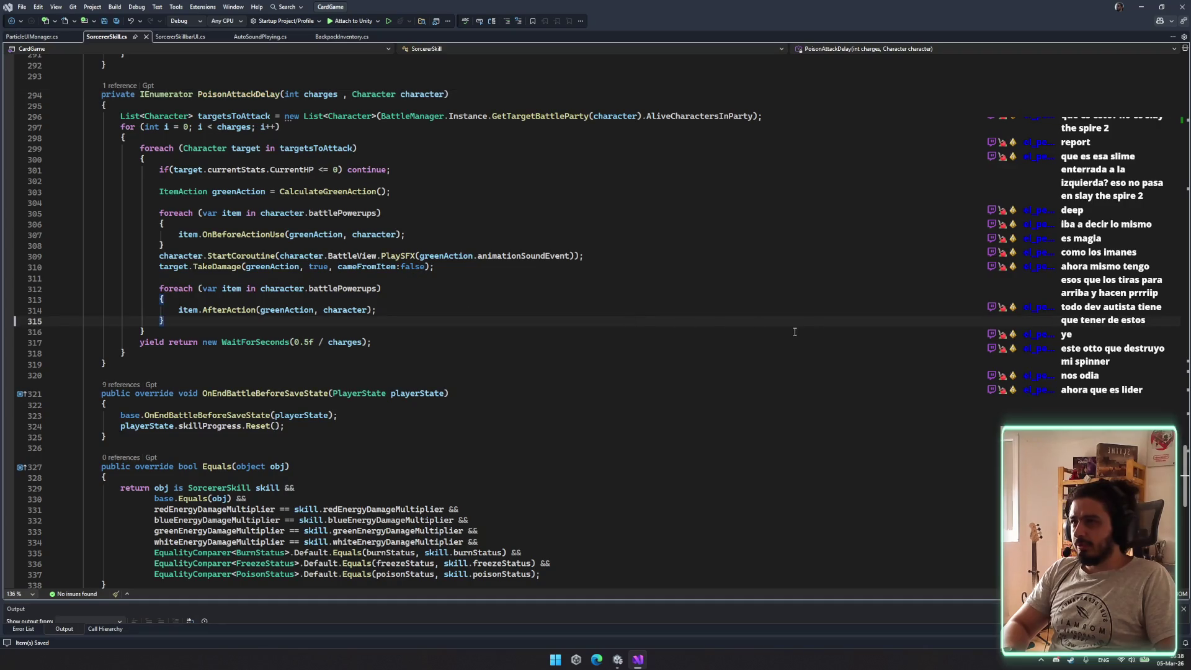
pyautogui.click(53, 34)
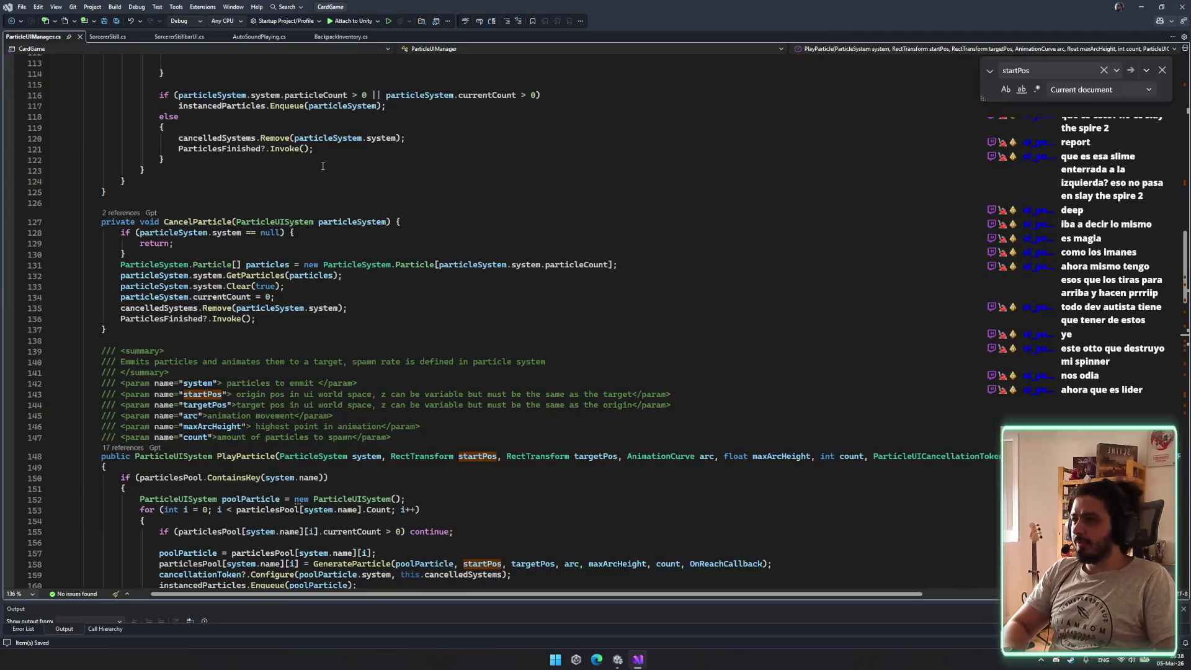
# Close the AutoSoundPlaying and BackpackInventory tabs and return to the SorcererSkill code
pyautogui.click(113, 41)
pyautogui.click(168, 40)
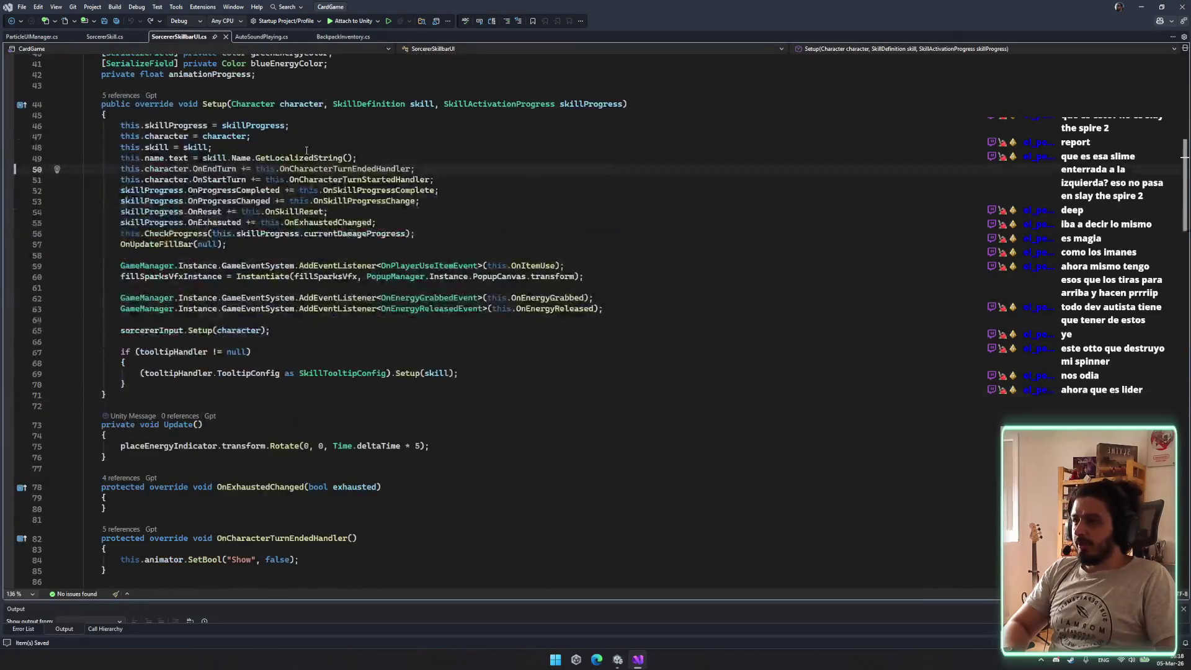
pyautogui.click(272, 36)
pyautogui.click(307, 36)
pyautogui.click(307, 37)
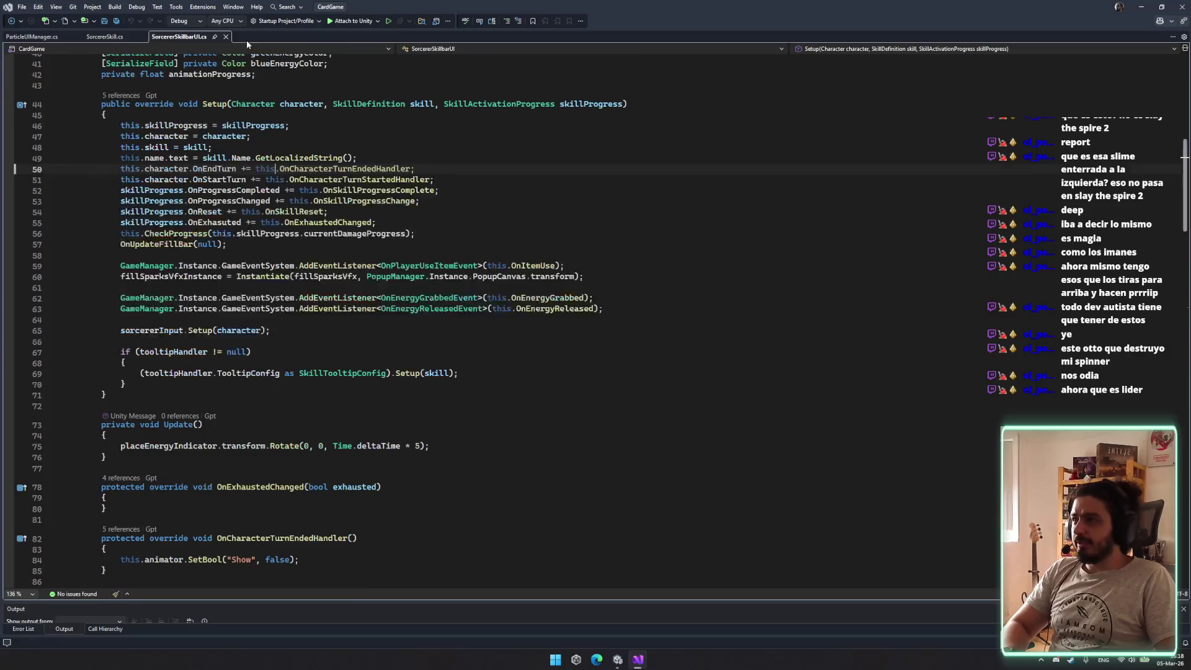
pyautogui.click(115, 36)
pyautogui.hotkey('ctrl', '-')
pyautogui.hotkey('ctrl', '-')
pyautogui.hotkey('ctrl', '-')
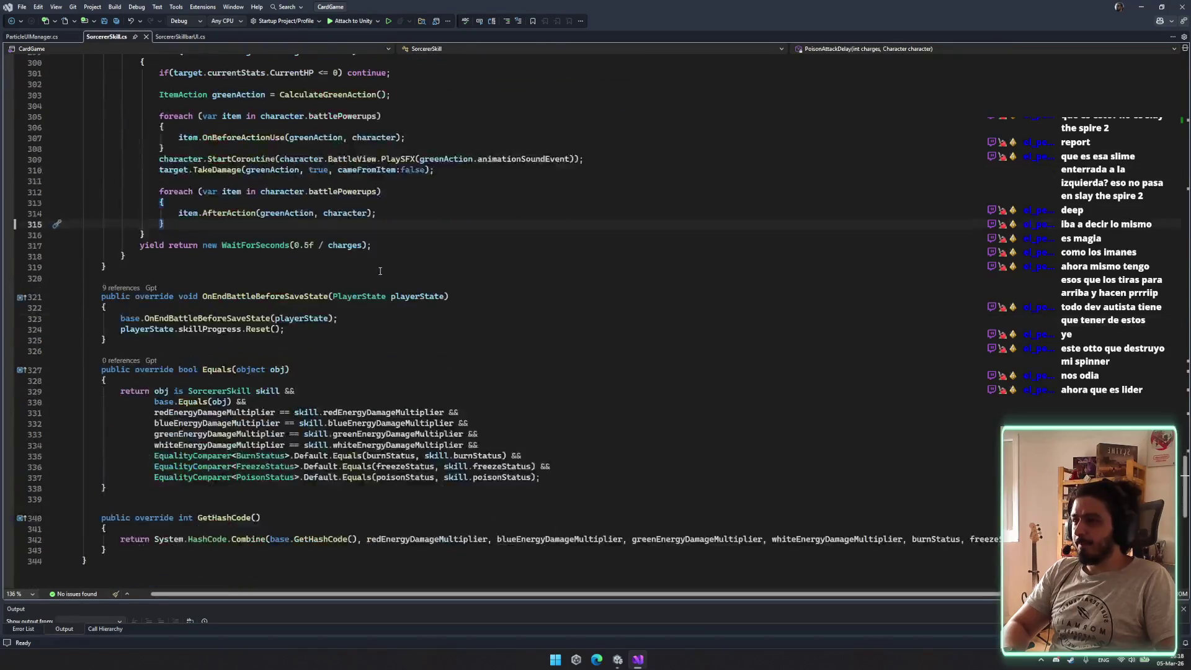
pyautogui.hotkey('ctrl', '-')
pyautogui.hotkey('ctrl', '-')
pyautogui.hotkey('ctrl', '-')
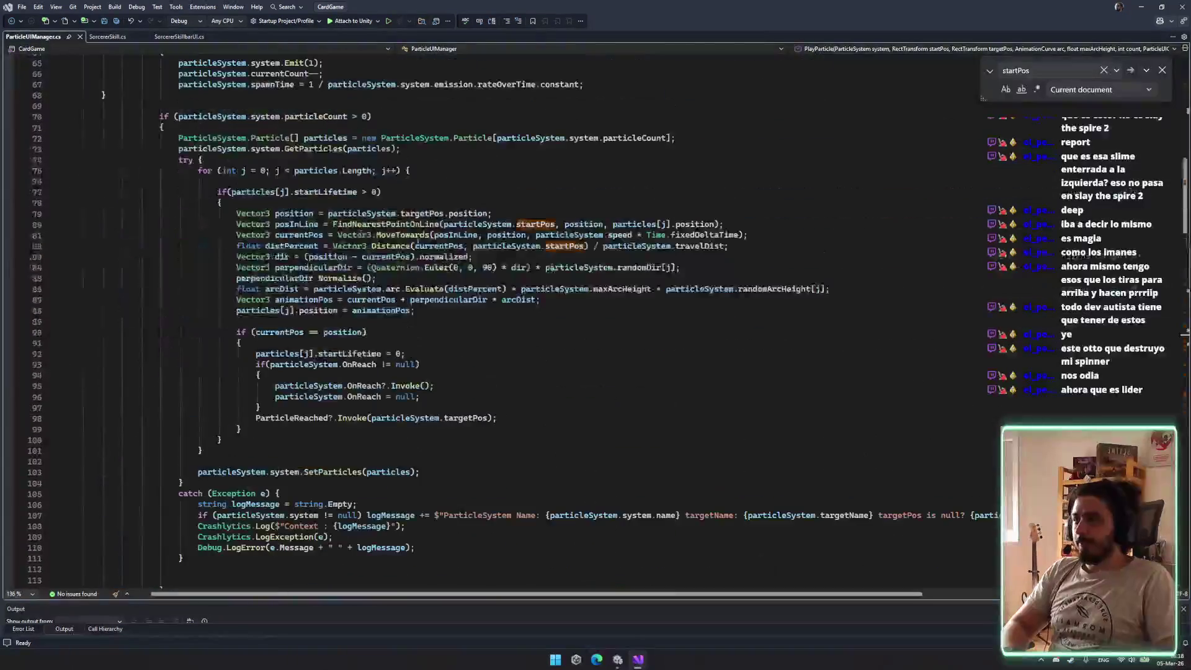
# Select the List type of the TargetsIntances declaration on line 46
pyautogui.scroll(20, 1185, 329)
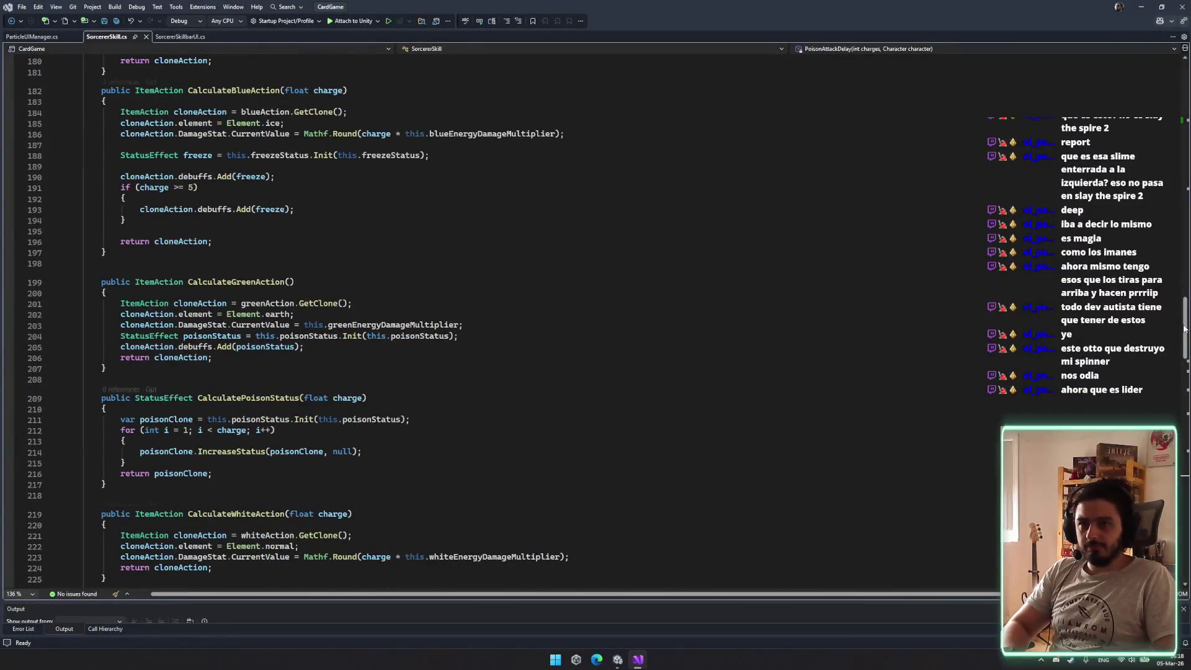
pyautogui.scroll(20, 1185, 329)
pyautogui.click(388, 470)
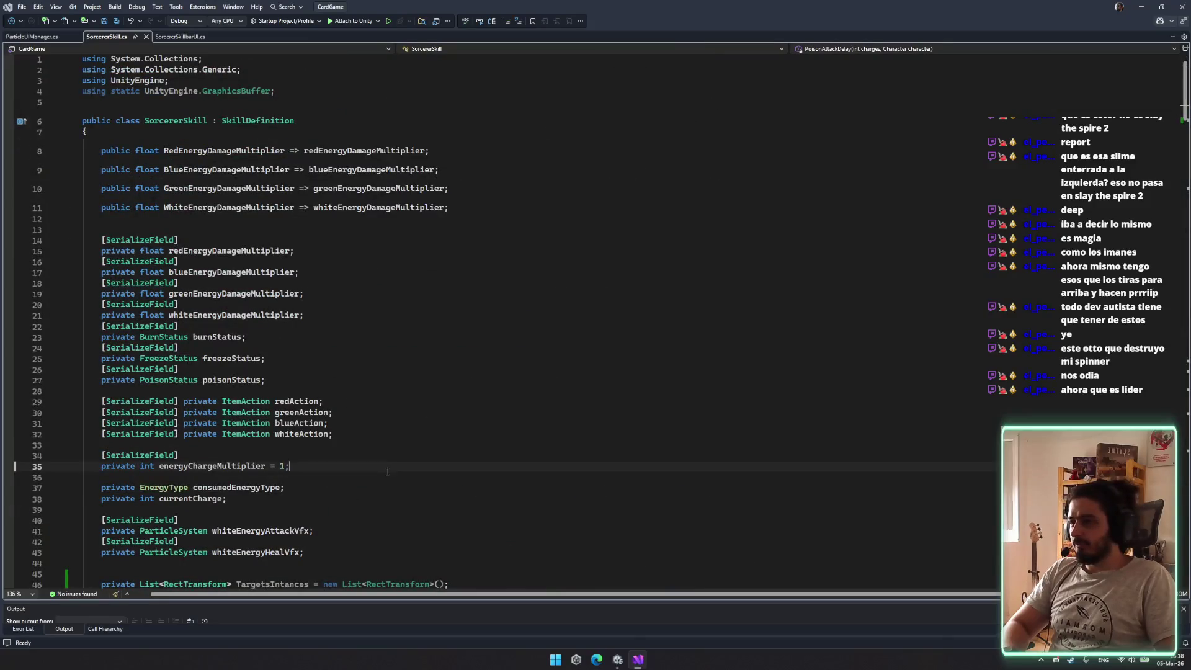
pyautogui.scroll(-4, 356, 509)
pyautogui.click(233, 423)
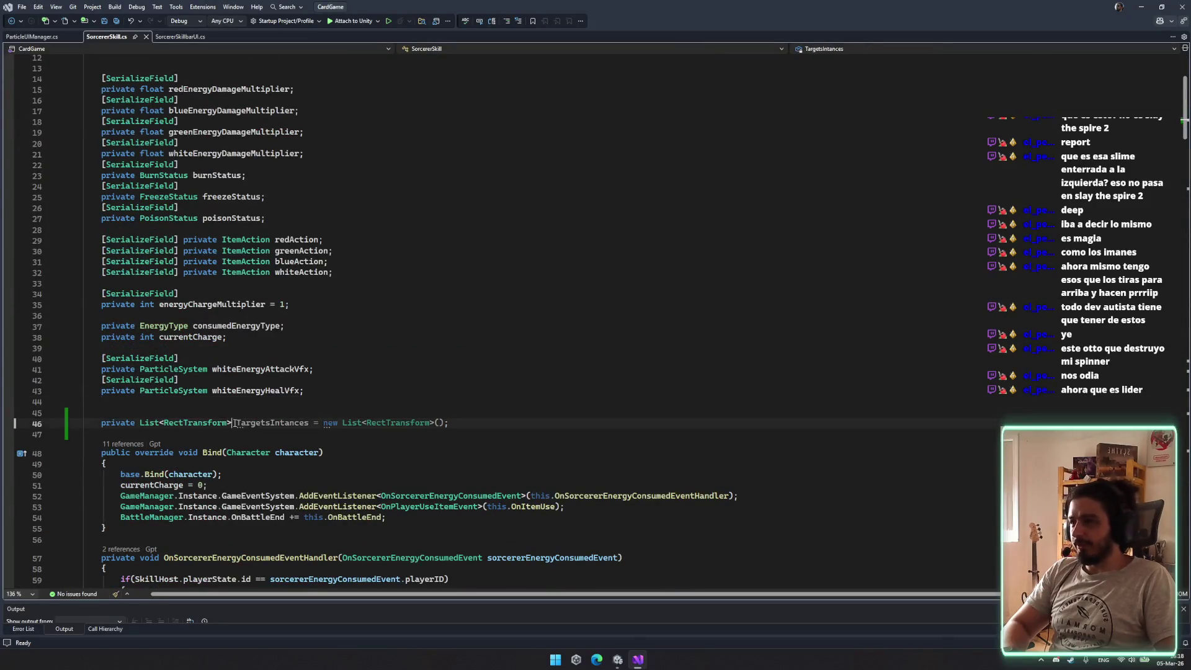
pyautogui.doubleClick(157, 422)
# Change TargetsIntances' List to Dictionary in both the declaration and the new initializer
pyautogui.write('Dictio')
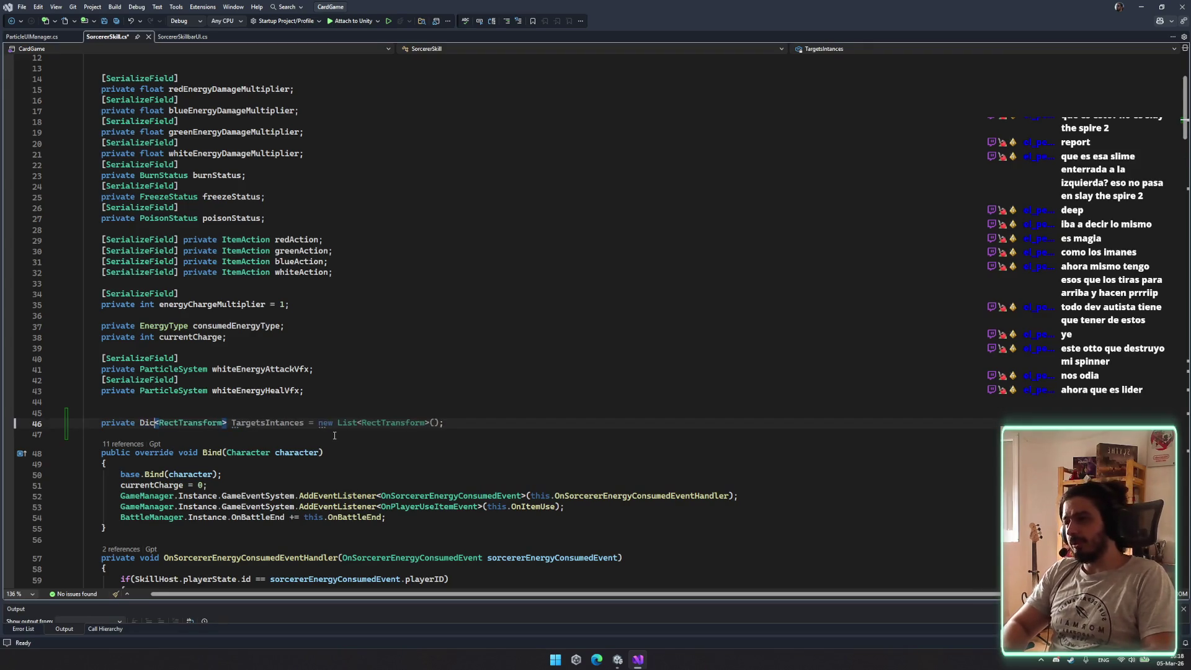
pyautogui.press('Tab')
pyautogui.hotkey('ctrl', 's')
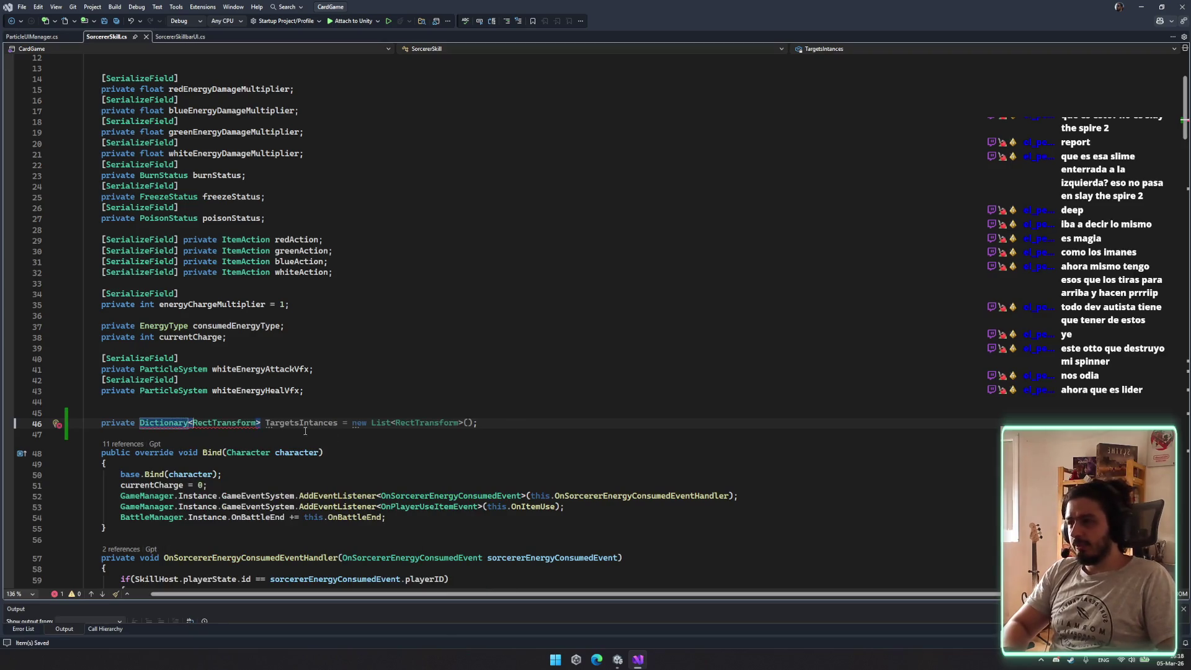
pyautogui.click(389, 422)
pyautogui.doubleClick(152, 423)
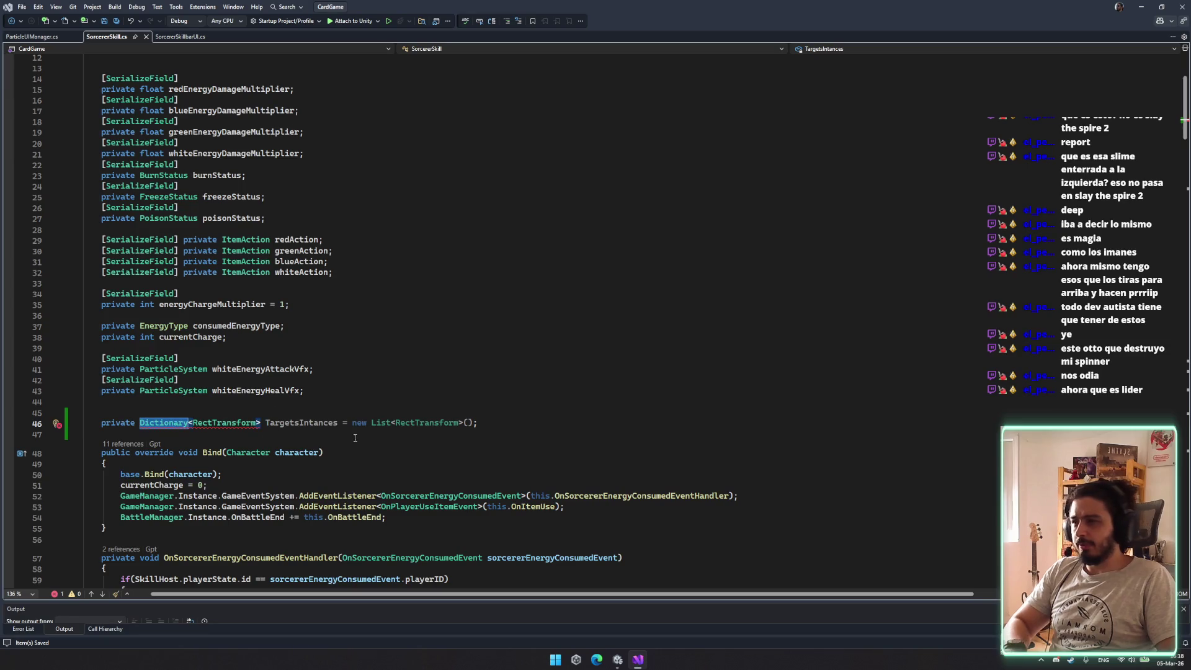
pyautogui.hotkey('ctrl', 'c')
pyautogui.doubleClick(380, 422)
pyautogui.hotkey('ctrl', 'v')
# Add Character as the declared dictionary's key type and save SorcererSkill.cs
pyautogui.click(200, 424)
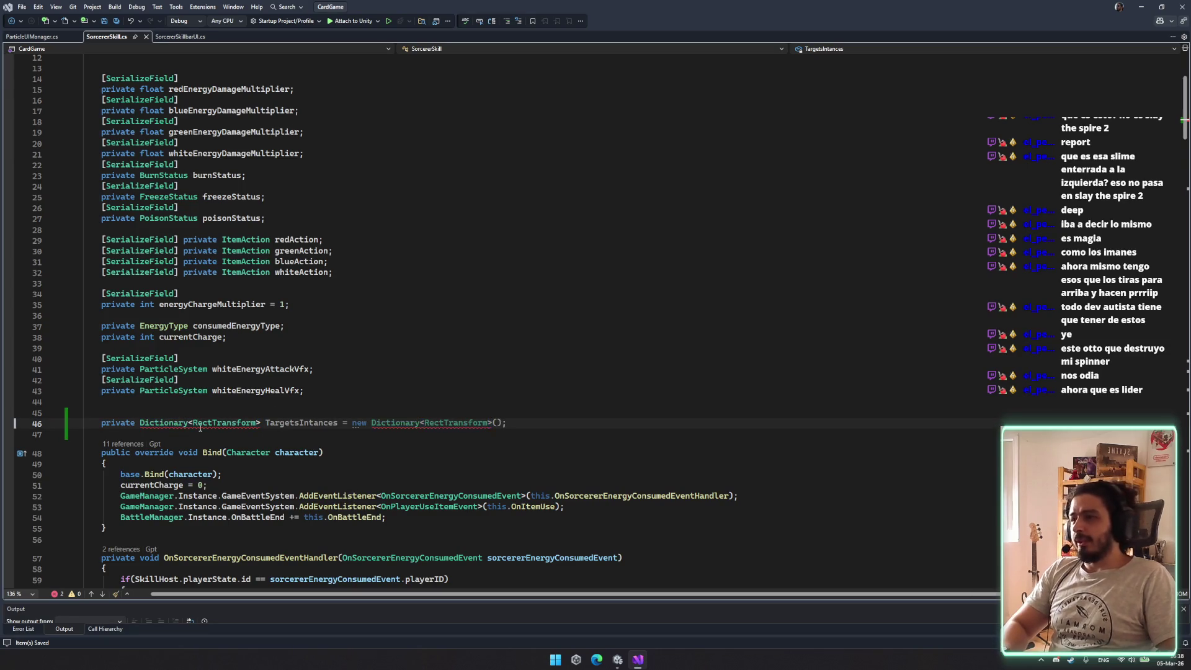
pyautogui.press('space')
pyautogui.press('Left')
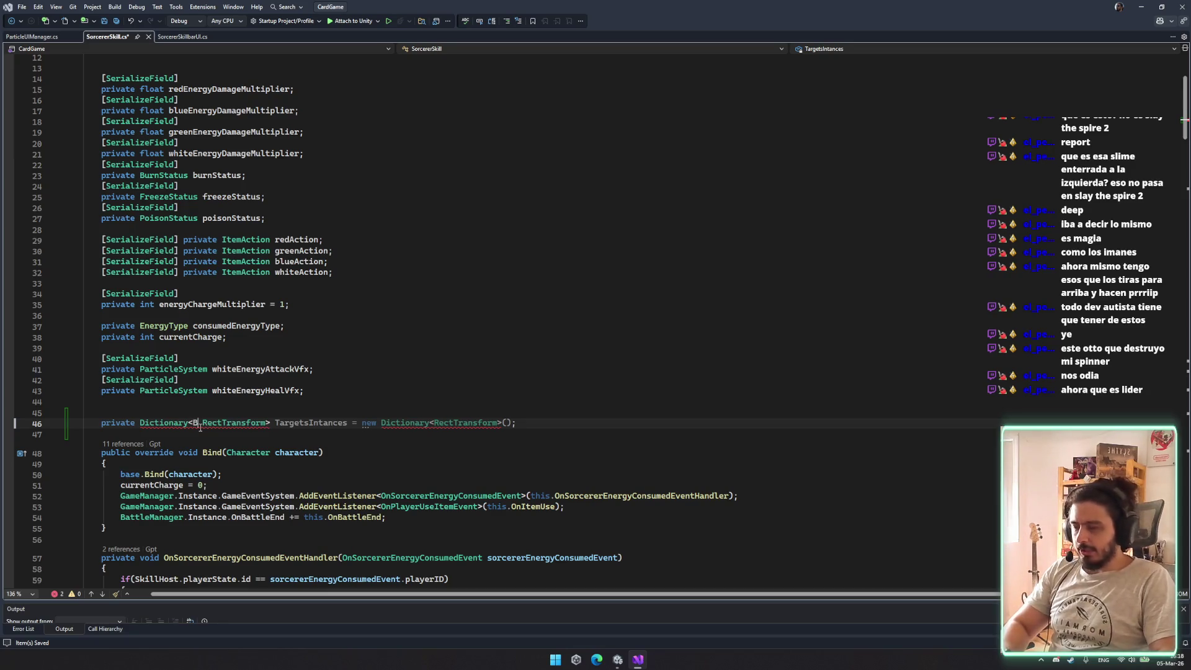
pyautogui.write('Battleview')
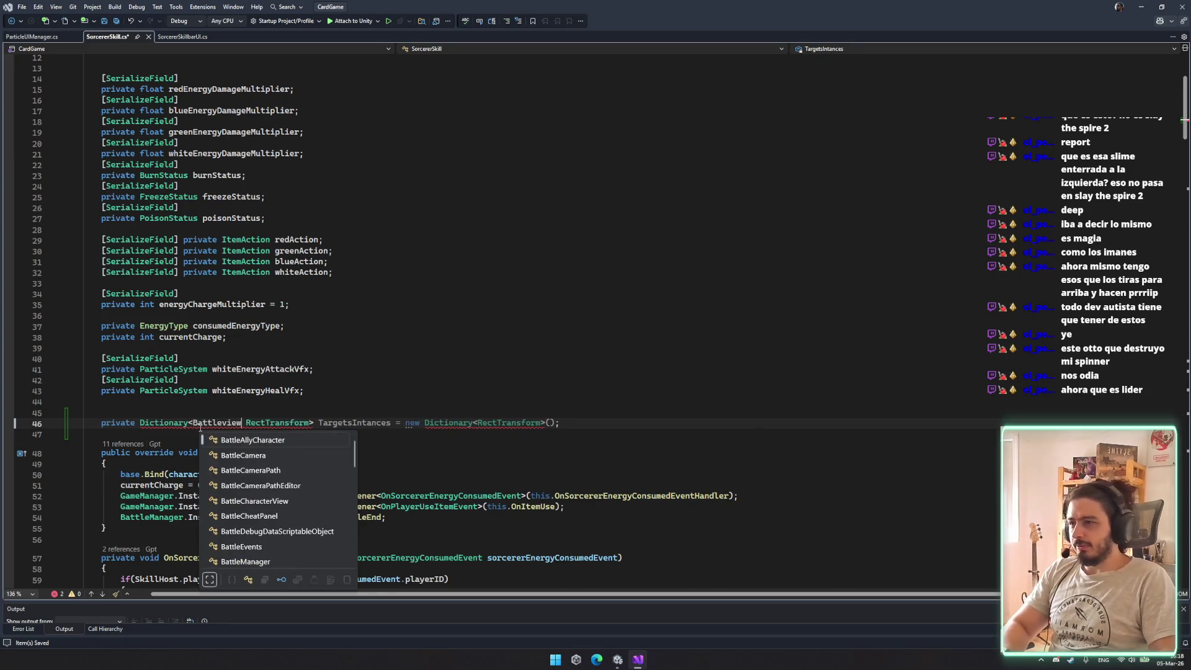
pyautogui.write(',')
pyautogui.hotkey('ctrl', 'BackSpace')
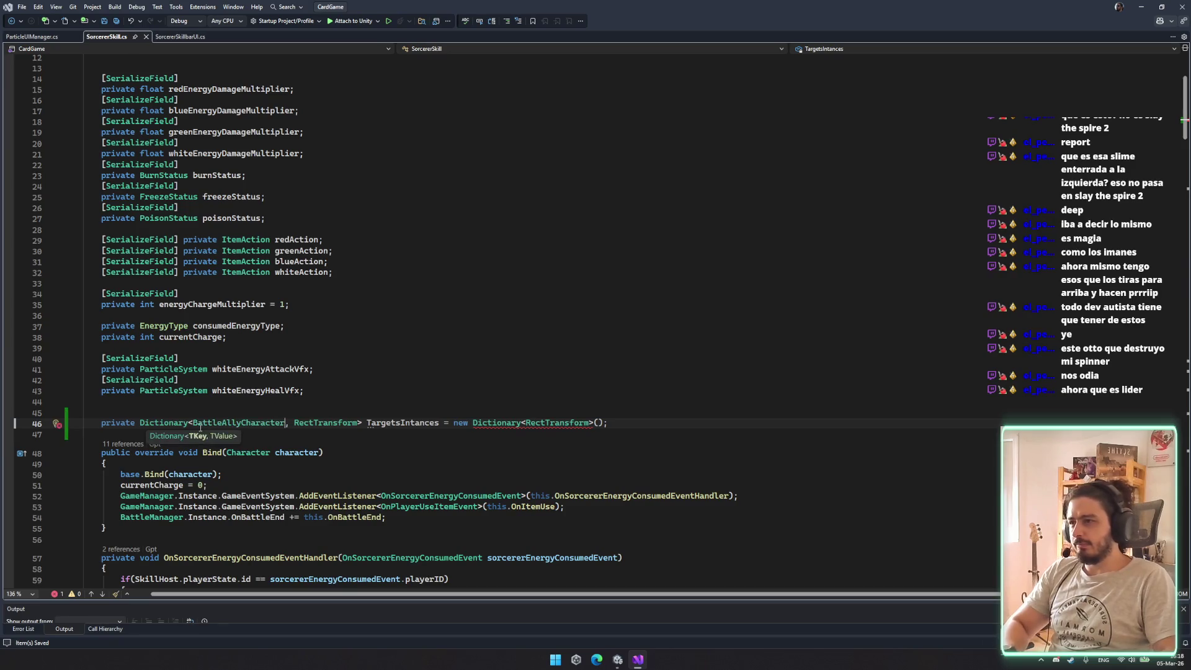
pyautogui.write('Battle')
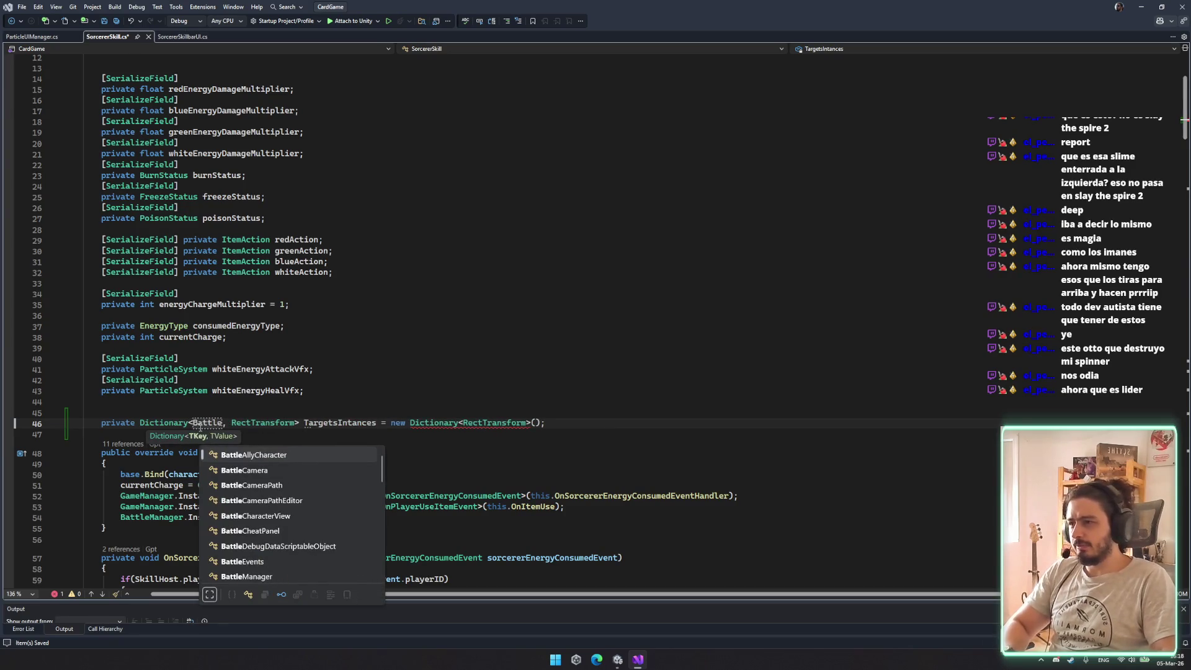
pyautogui.hotkey('ctrl', 'BackSpace')
pyautogui.write('Chara')
pyautogui.press('Tab')
pyautogui.hotkey('ctrl', 's')
# Add Character as the key type in the new Dictionary<Character, RectTransform>() initializer
pyautogui.click(233, 416)
pyautogui.doubleClick(211, 422)
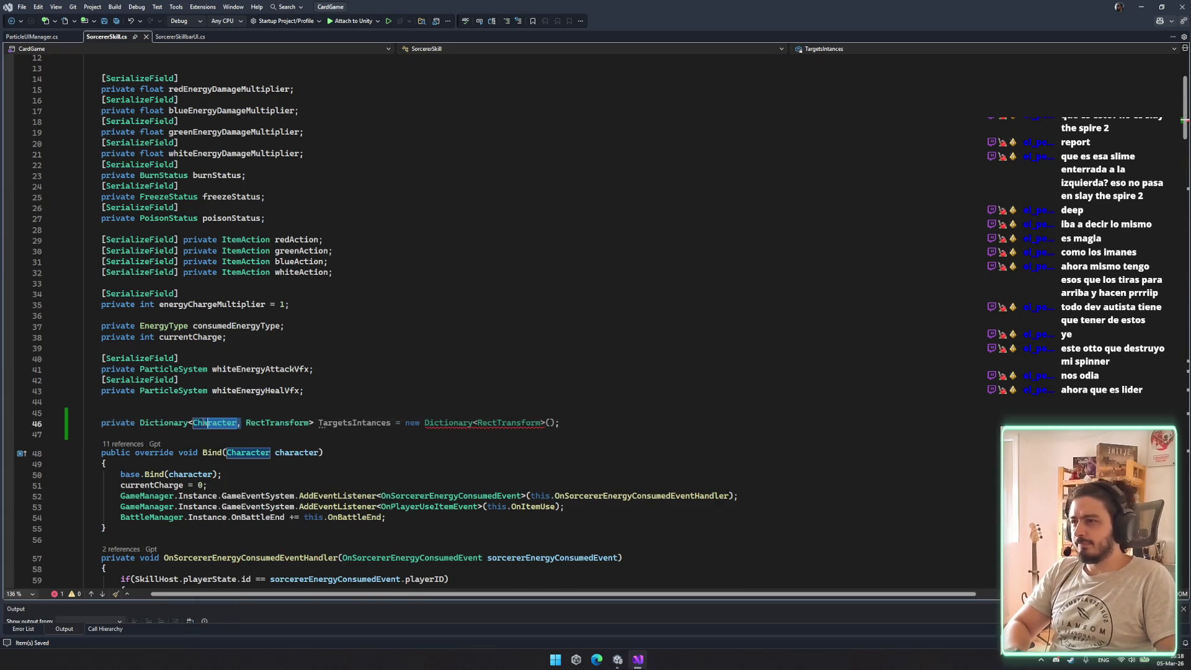
pyautogui.hotkey('ctrl', 'c')
pyautogui.click(475, 422)
pyautogui.hotkey('ctrl', 'v')
pyautogui.write(',')
pyautogui.click(453, 369)
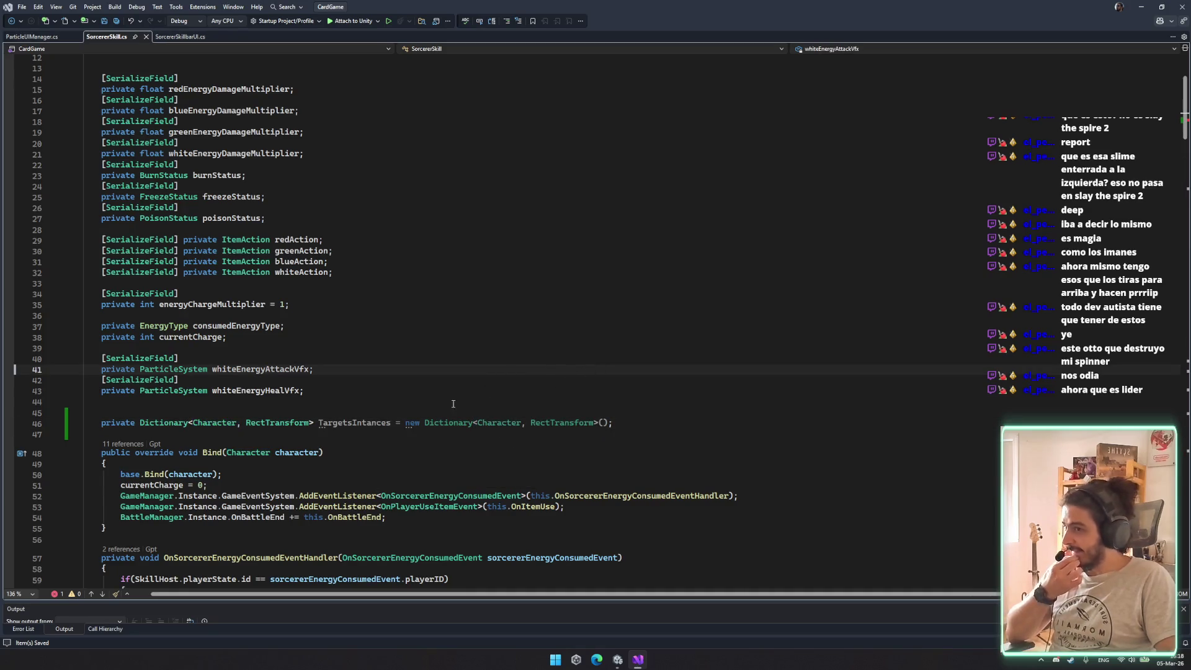
pyautogui.click(353, 422)
pyautogui.scroll(-15, 354, 423)
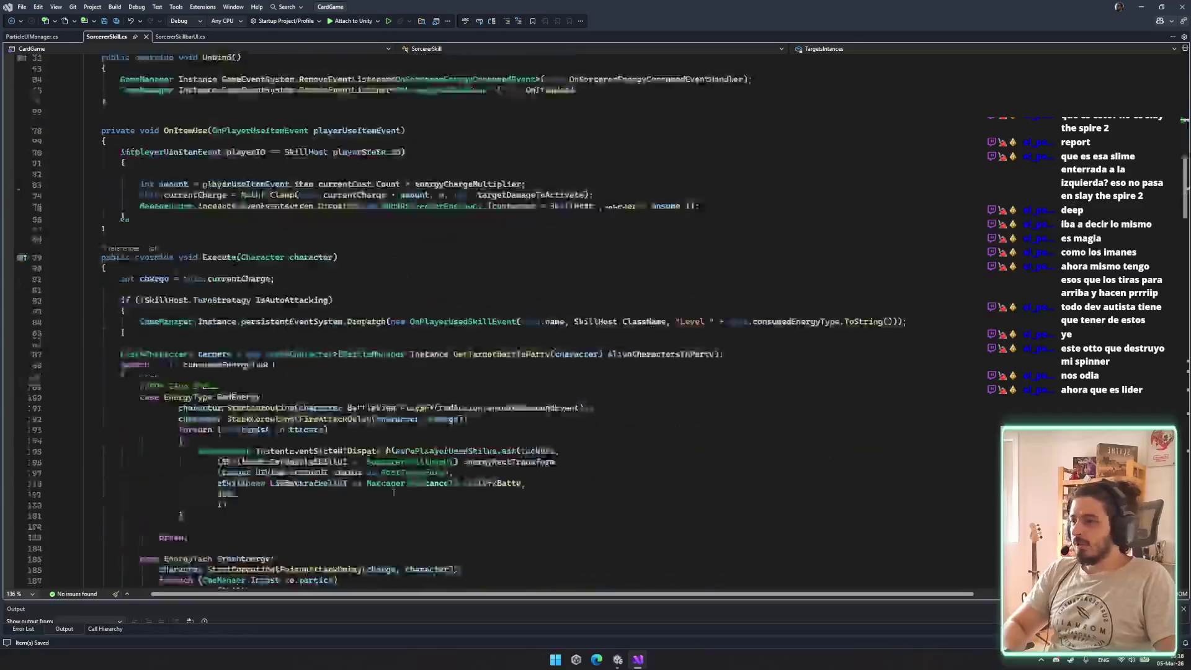
# Add an if (TargetsIntances.ContainsKey(target)) block at the start of the red-energy foreach loop and save
pyautogui.click(353, 280)
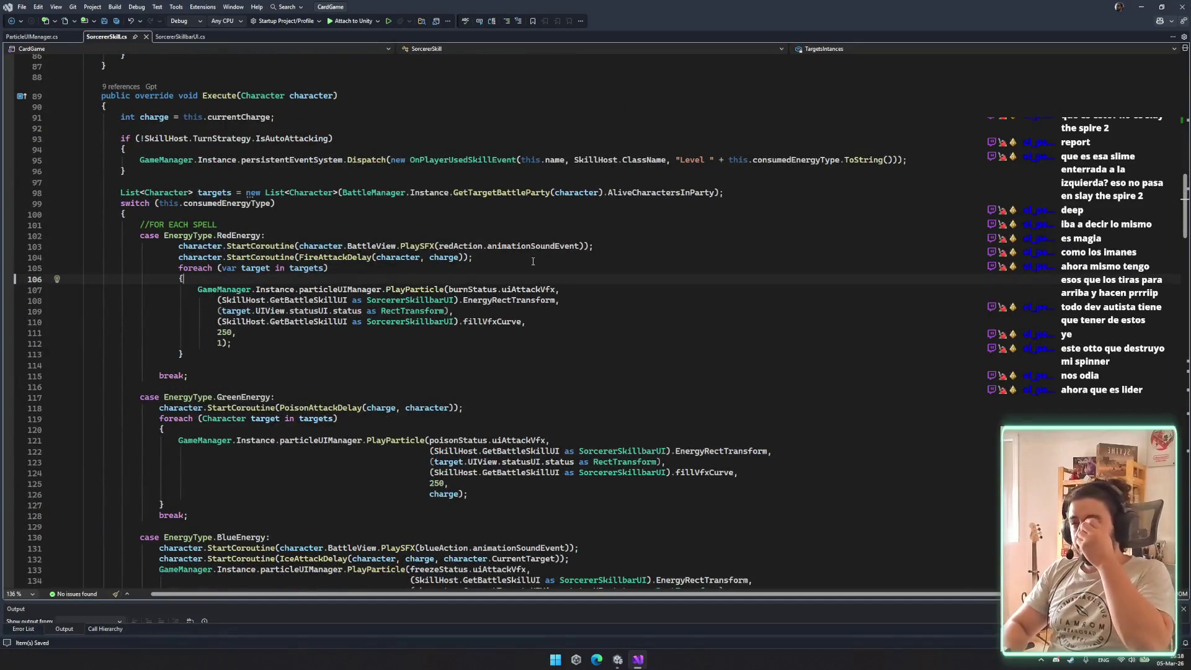
pyautogui.click(491, 259)
pyautogui.click(458, 282)
pyautogui.press('Return')
pyautogui.press('Return')
pyautogui.write('if(')
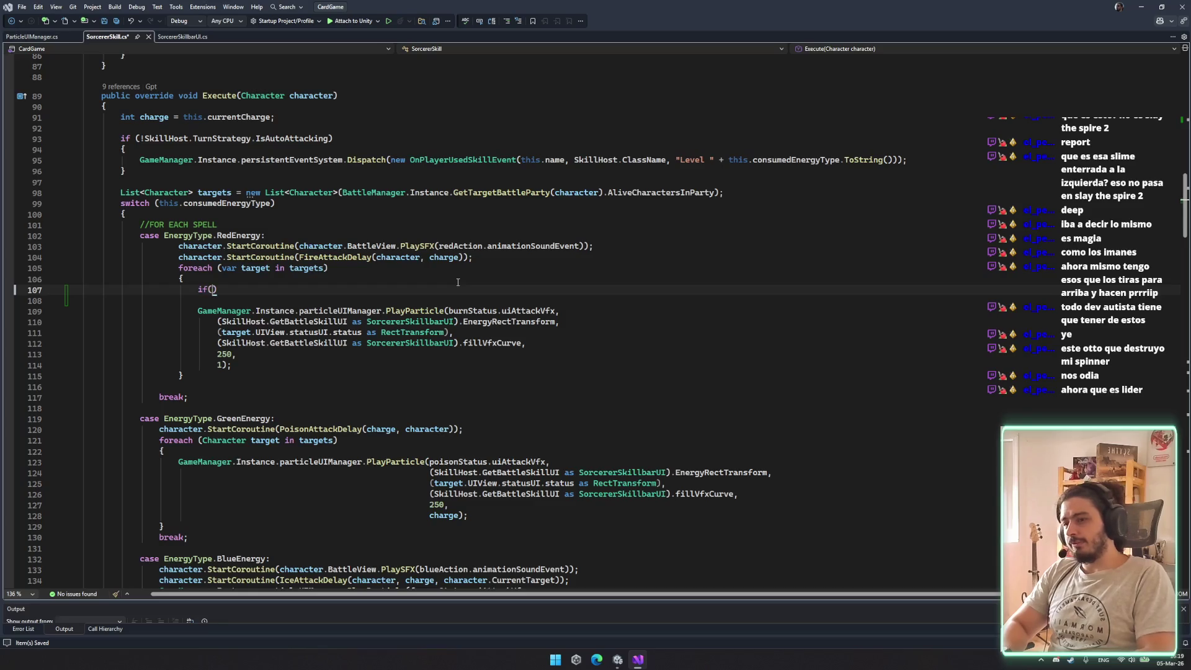
pyautogui.write('TargetsIntances.con')
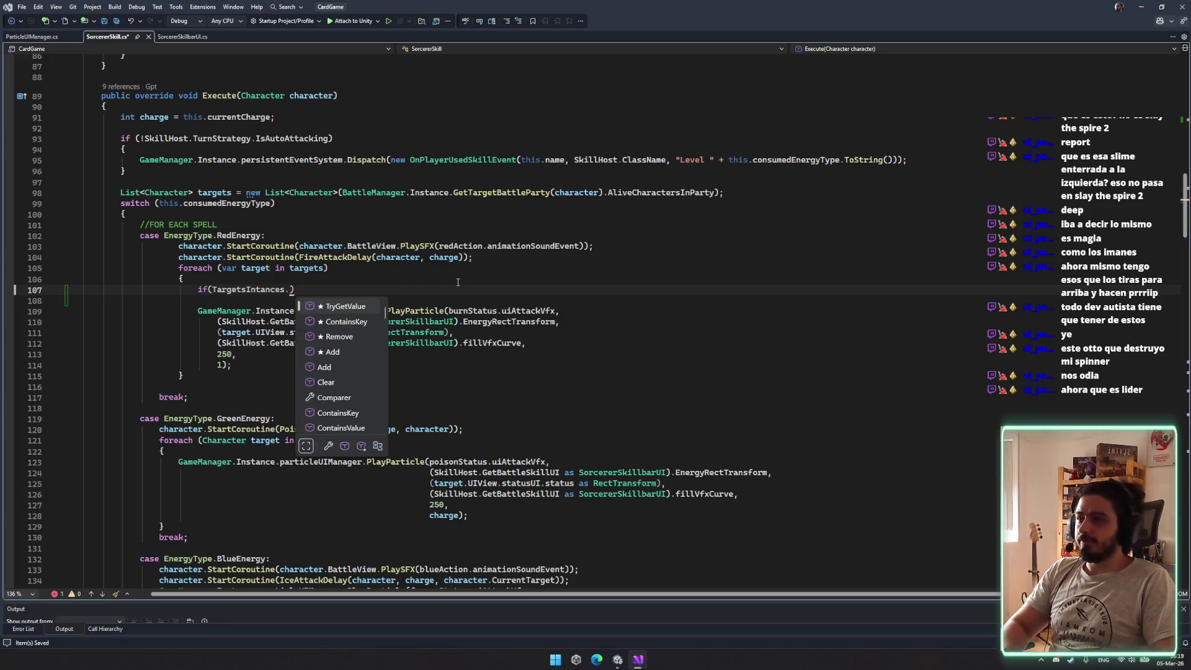
pyautogui.write('(')
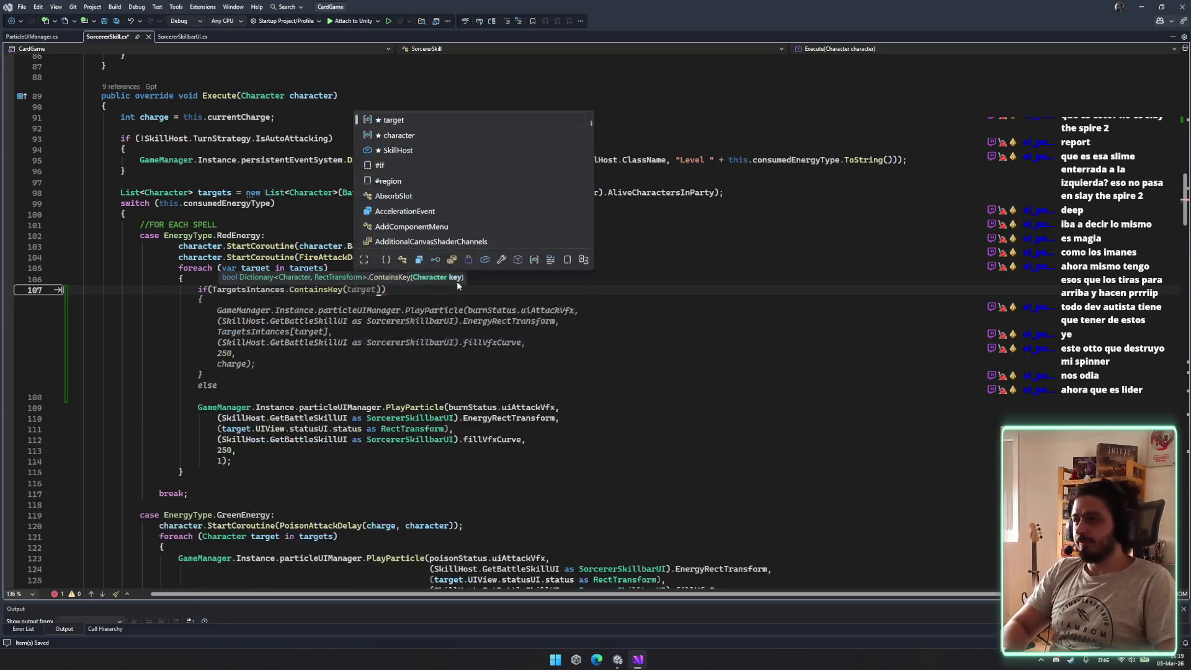
pyautogui.write('target')
pyautogui.press('End')
pyautogui.press('Return')
pyautogui.write('{')
pyautogui.press('Return')
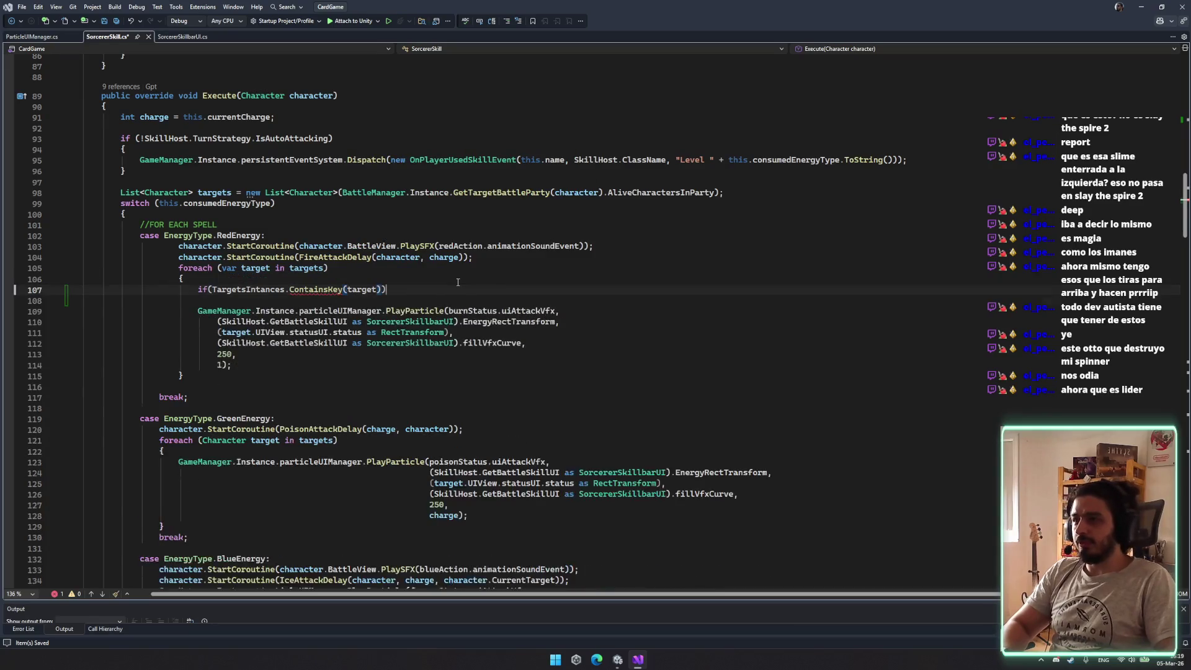
pyautogui.hotkey('ctrl', 's')
# Negate the condition to !TargetsIntances.ContainsKey(target) and fix the indentation of the block's braces
pyautogui.click(208, 289)
pyautogui.write('!')
pyautogui.press('Up')
pyautogui.press('Up')
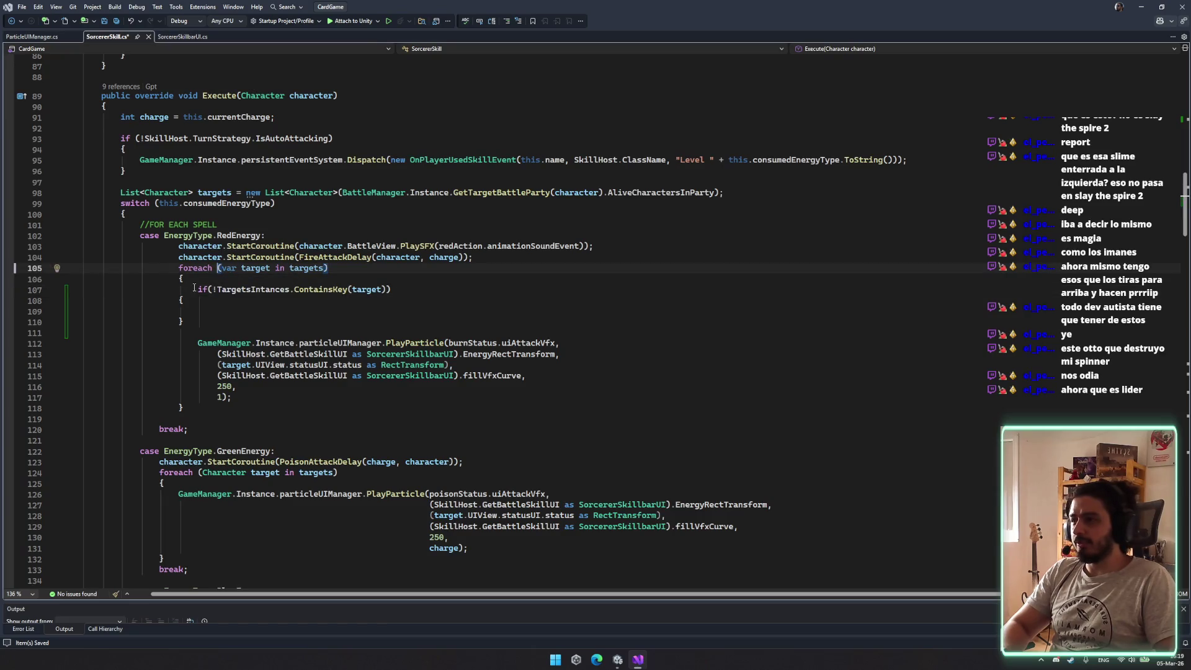
pyautogui.moveTo(178, 299); pyautogui.dragTo(186, 321)
pyautogui.press('Tab')
pyautogui.press('Tab')
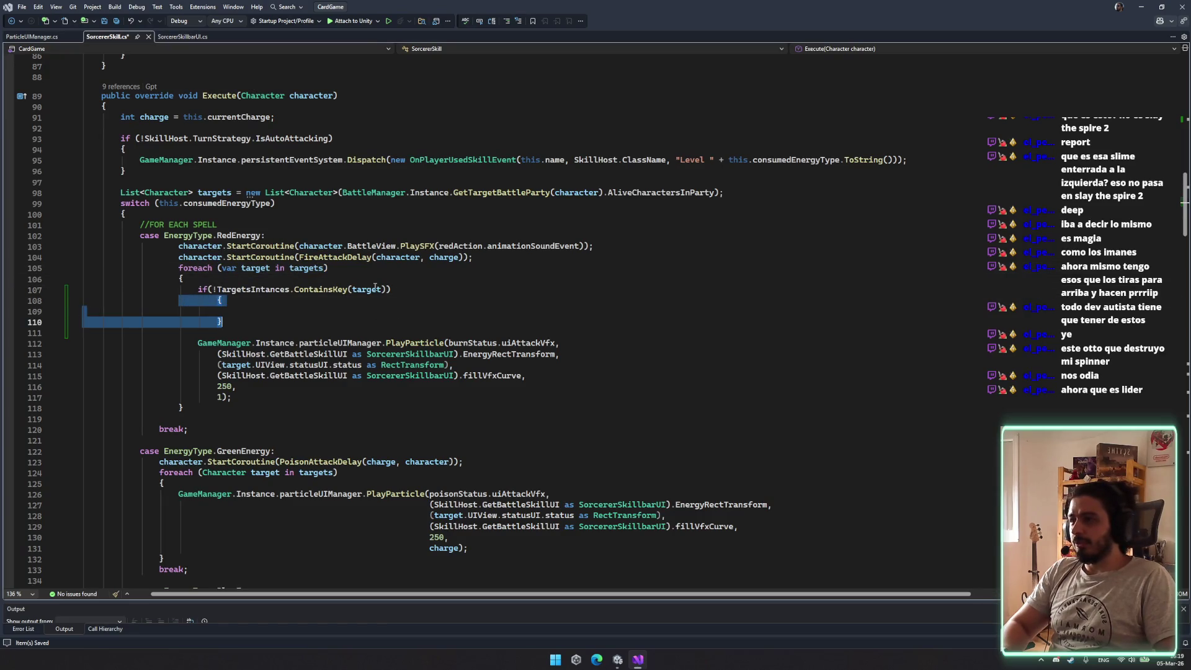
pyautogui.hotkey('shift', 'Tab')
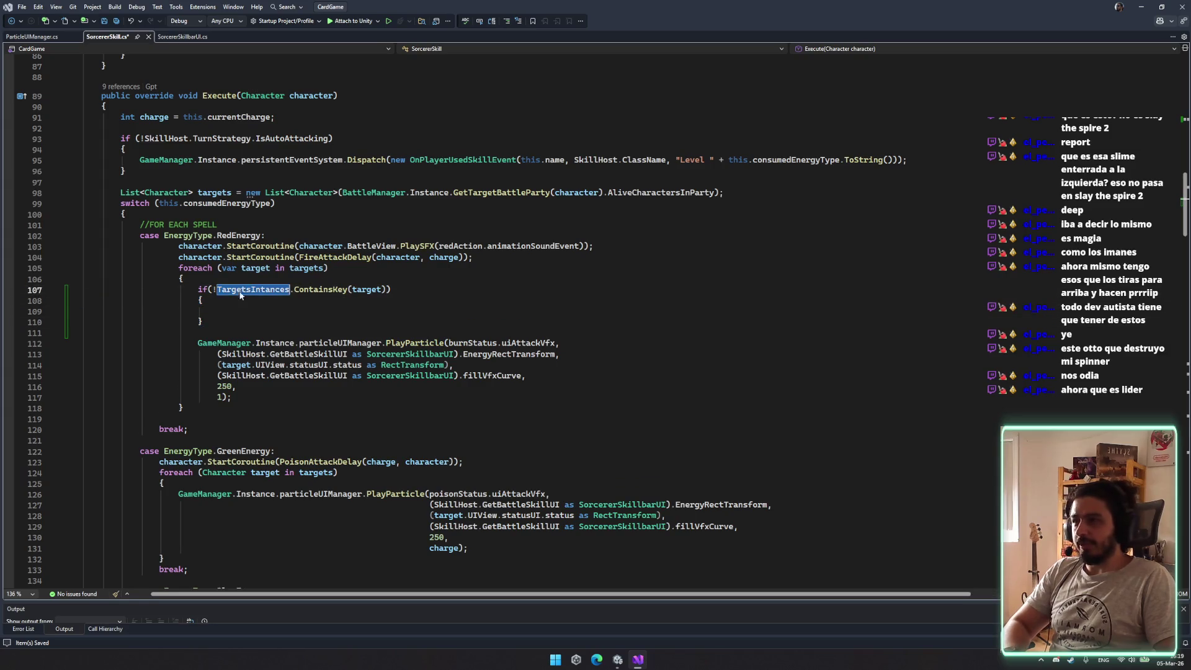
# Begin 'RectTransform newRectTransform =' inside the if block and delete the stray gibberish text
pyautogui.click(222, 315)
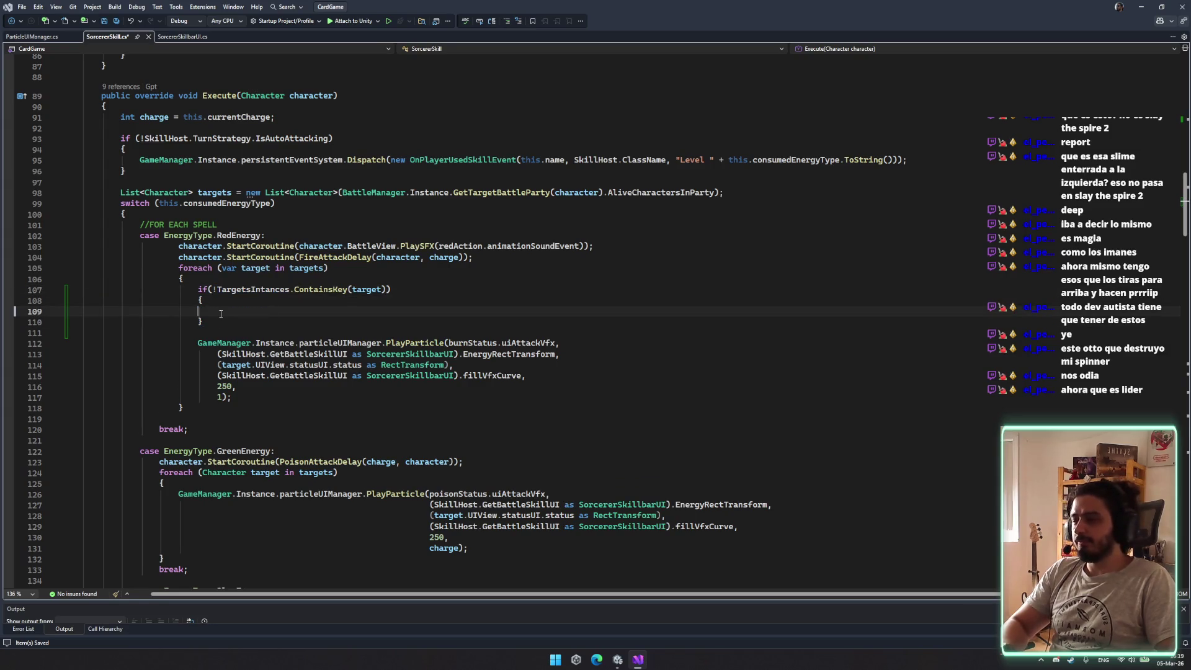
pyautogui.write('Recter')
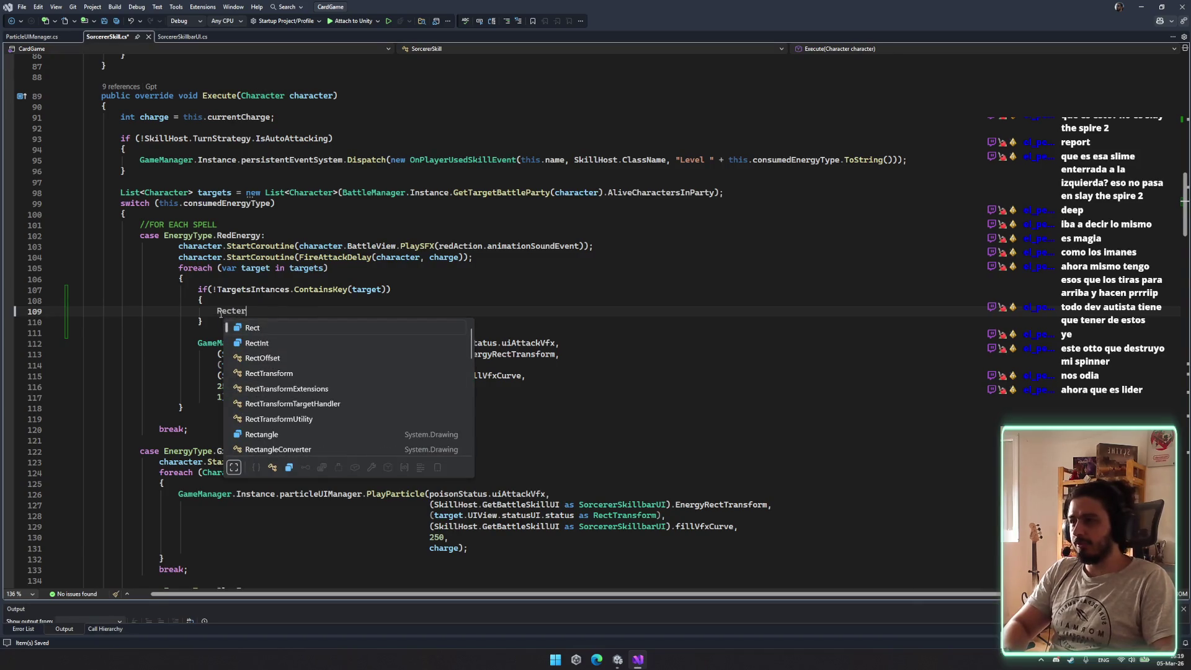
pyautogui.press('BackSpace')
pyautogui.press('BackSpace')
pyautogui.write('Transform new')
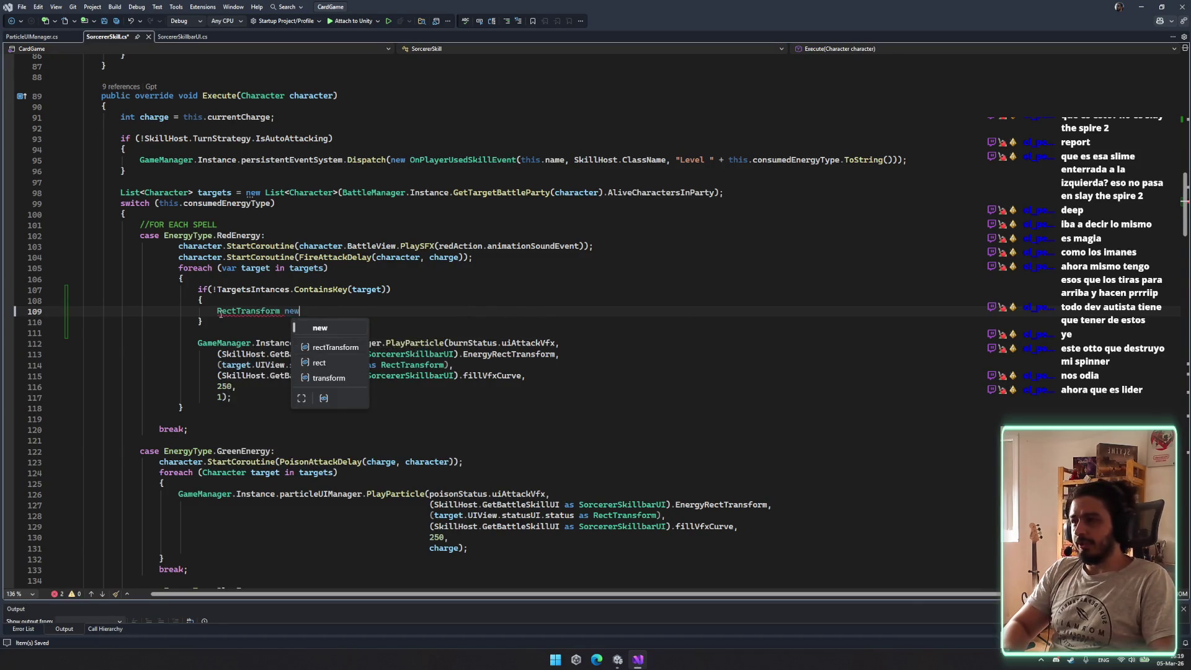
pyautogui.write('RectTransform')
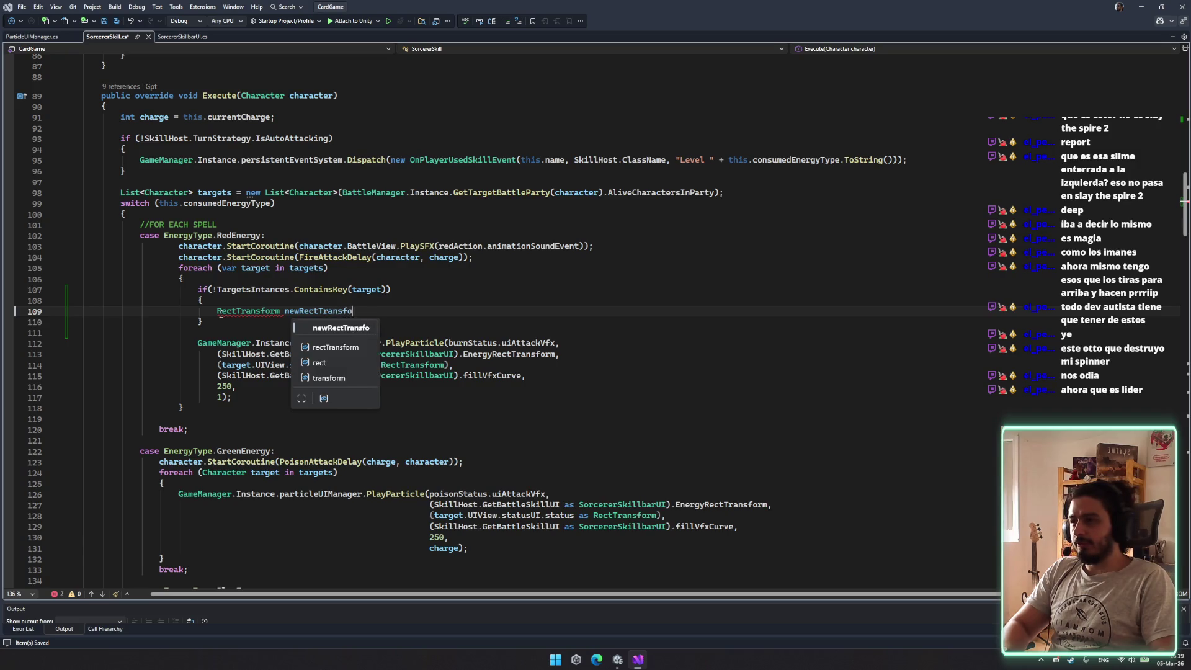
pyautogui.press('Escape')
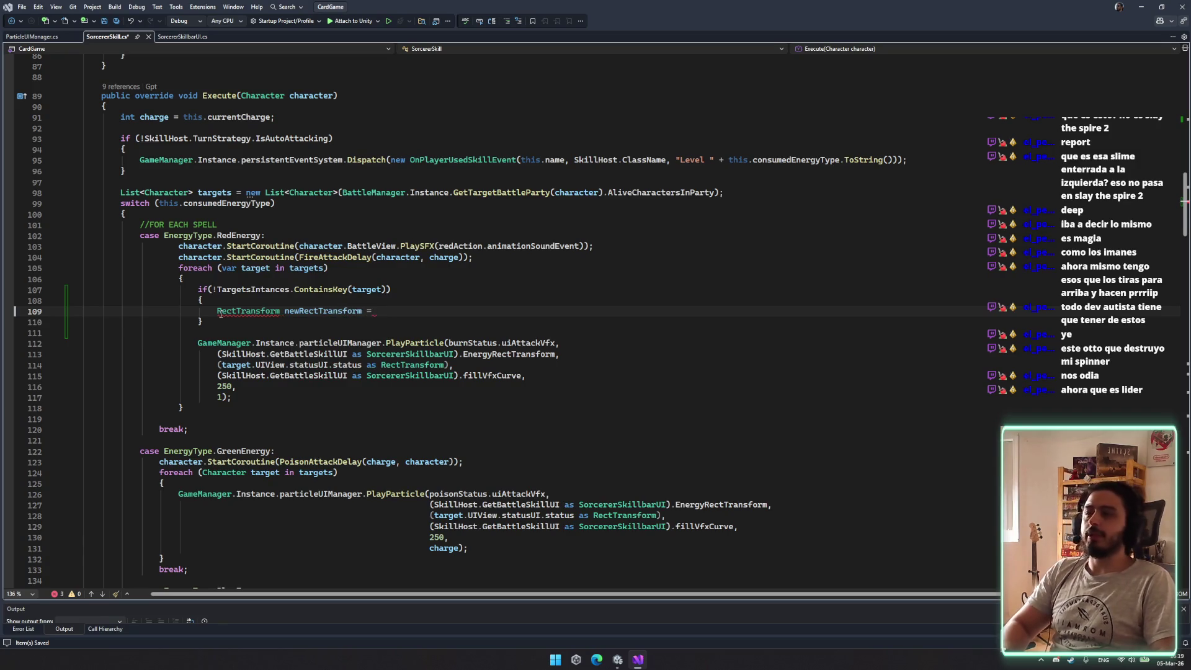
pyautogui.write('gam')
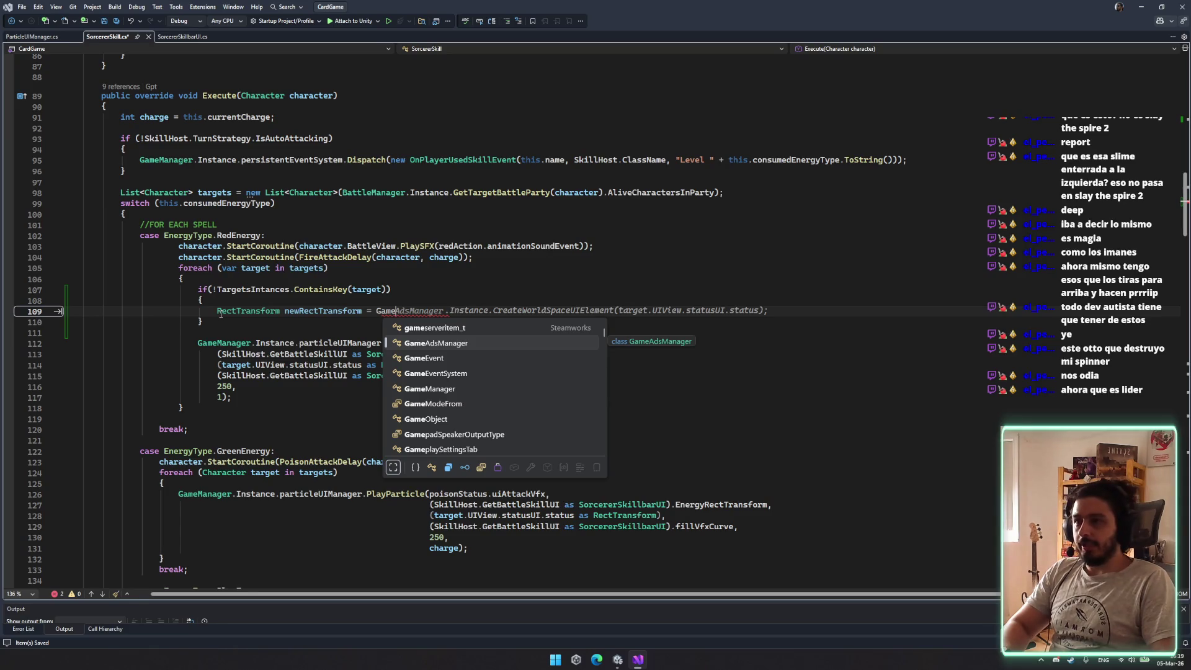
pyautogui.write('eaksdjaskldj')
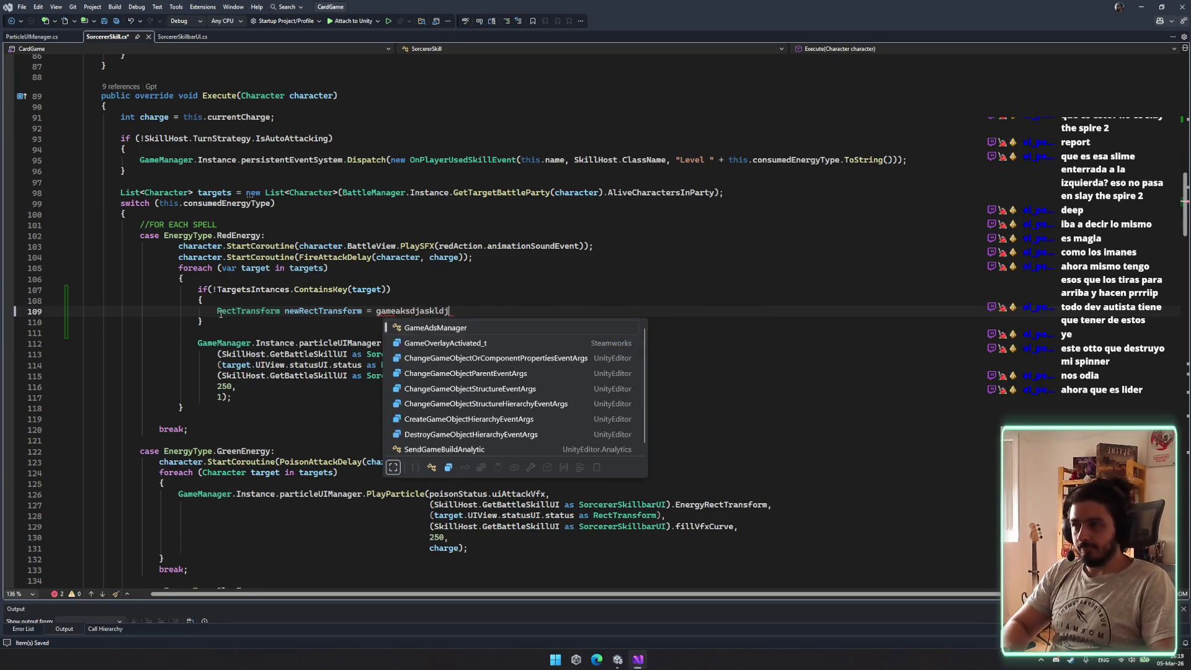
pyautogui.hotkey('ctrl', 'BackSpace')
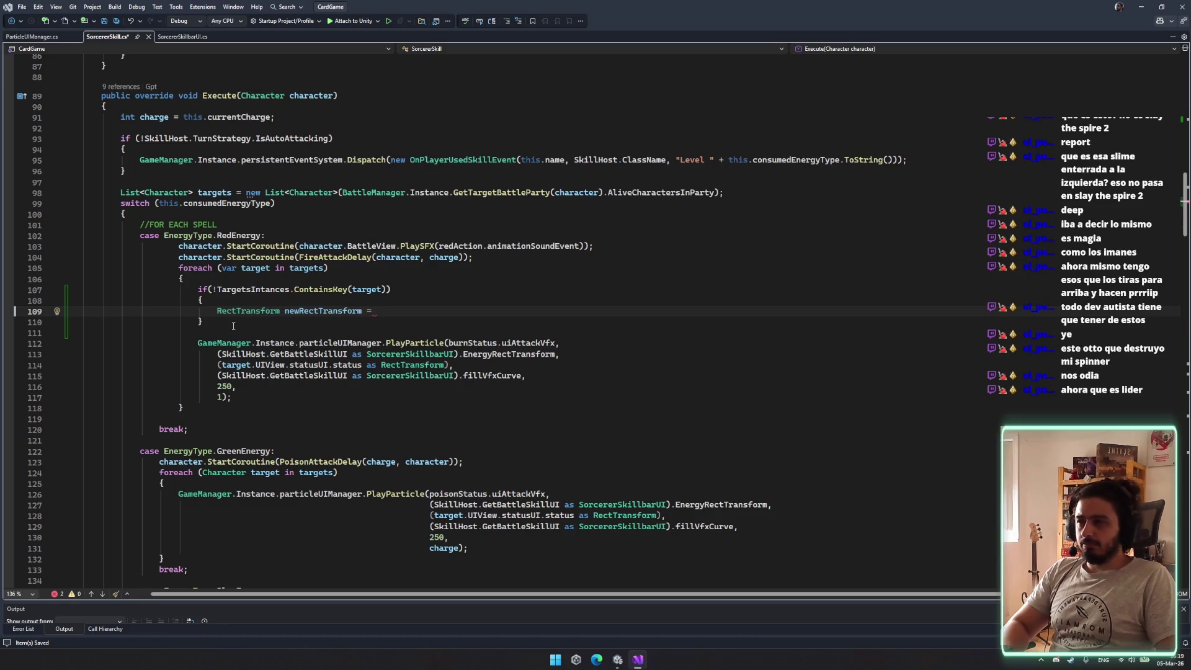
pyautogui.moveTo(233, 326); pyautogui.dragTo(216, 289)
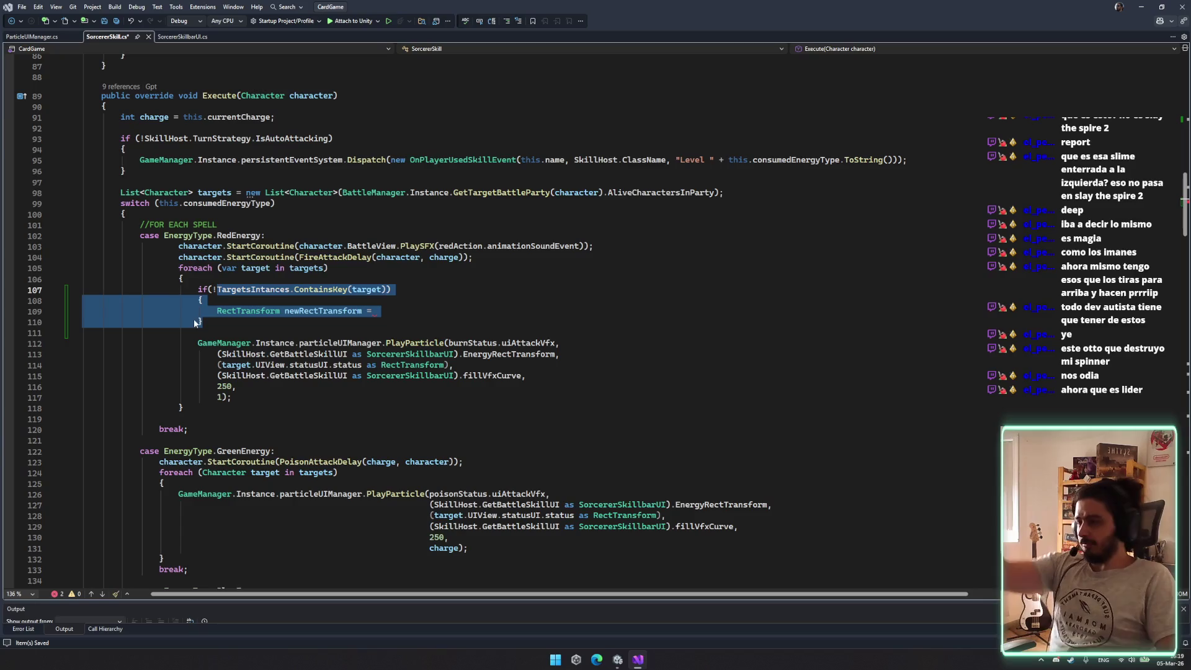
pyautogui.click(228, 310)
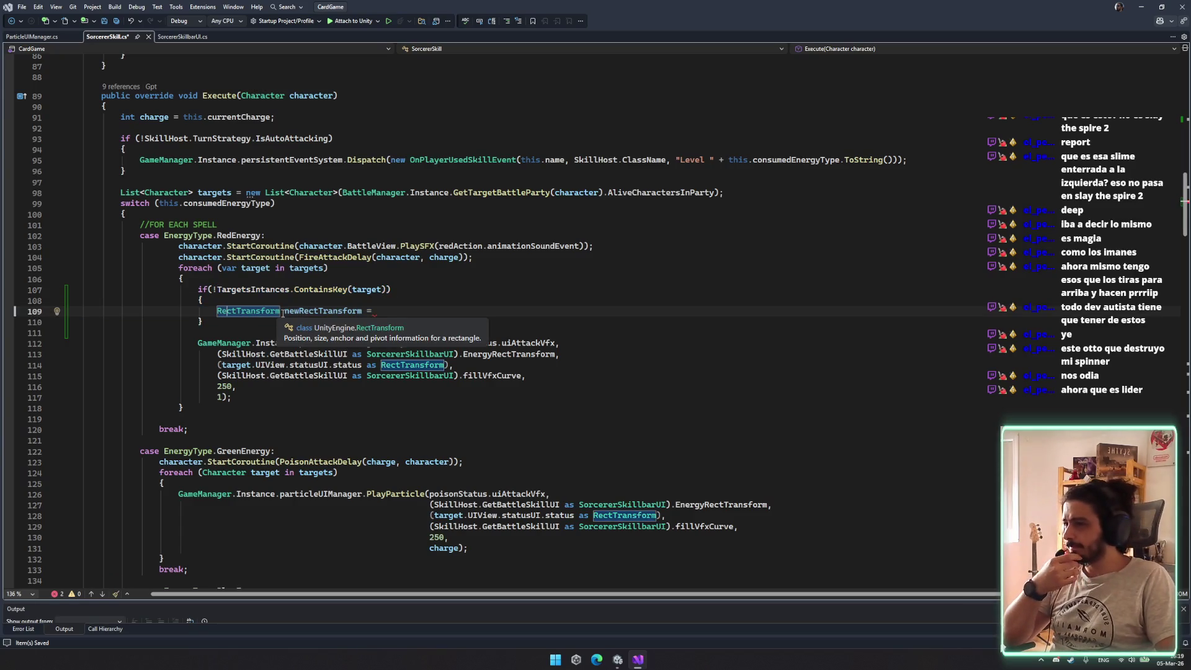
pyautogui.doubleClick(268, 311)
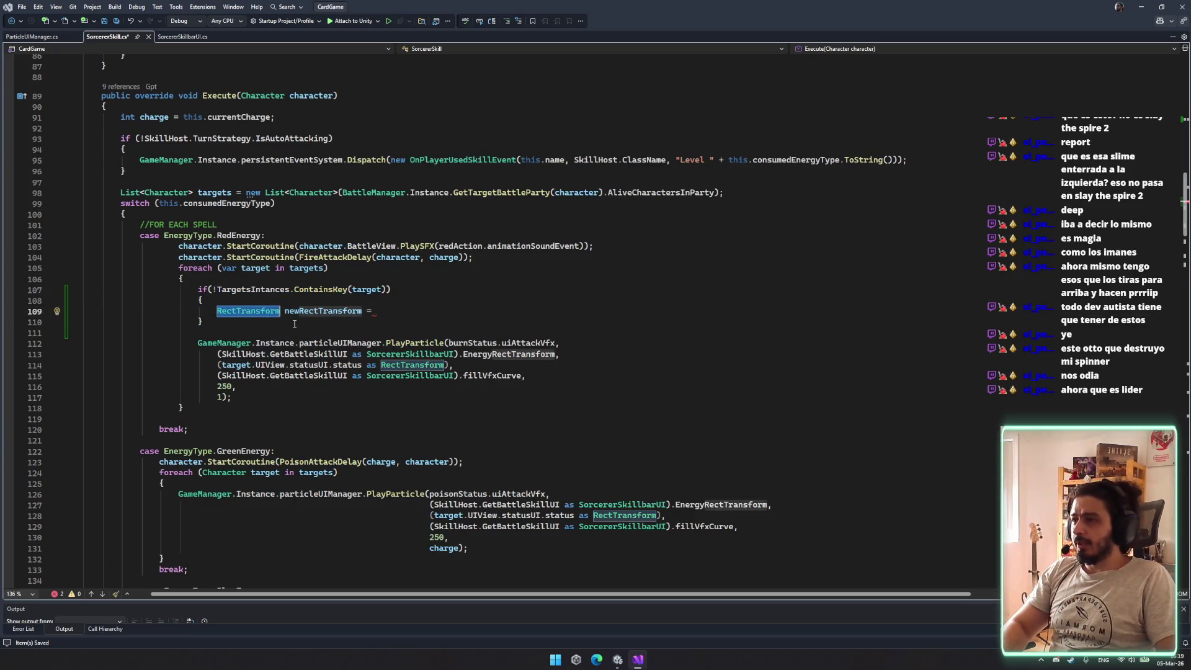
# Add '[SerializeField] private RectTransfomTarget rectTransfomTargetPrefab;' on line 45 and save
pyautogui.scroll(5, 1168, 184)
pyautogui.scroll(20, 1168, 184)
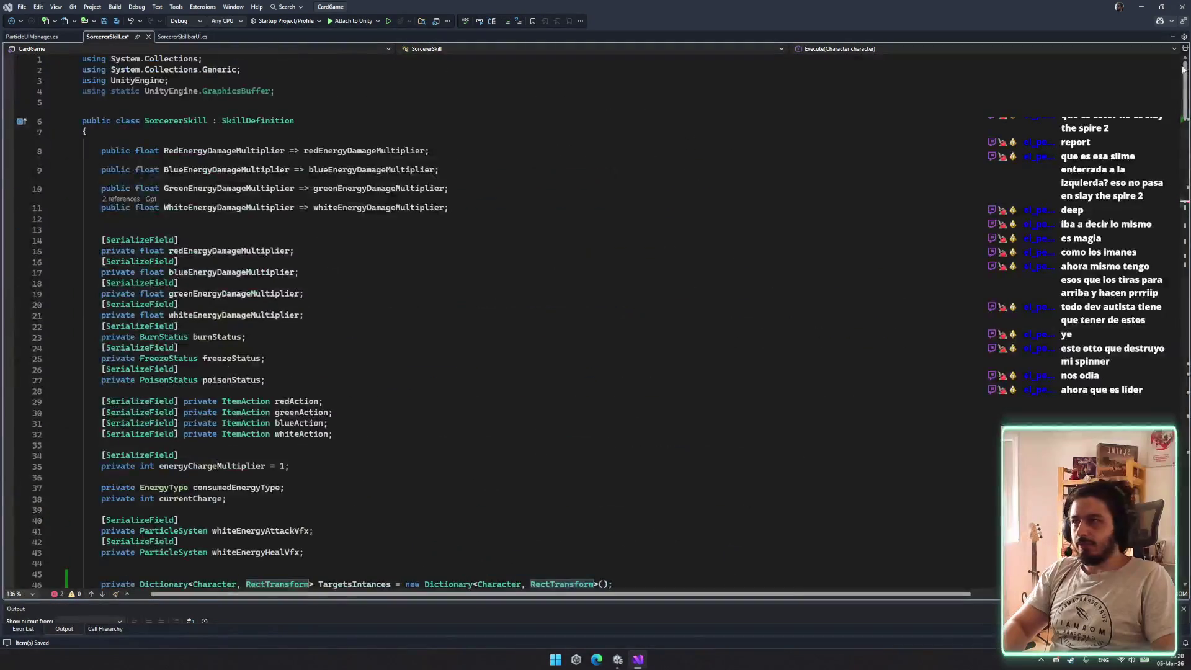
pyautogui.scroll(-1, 319, 309)
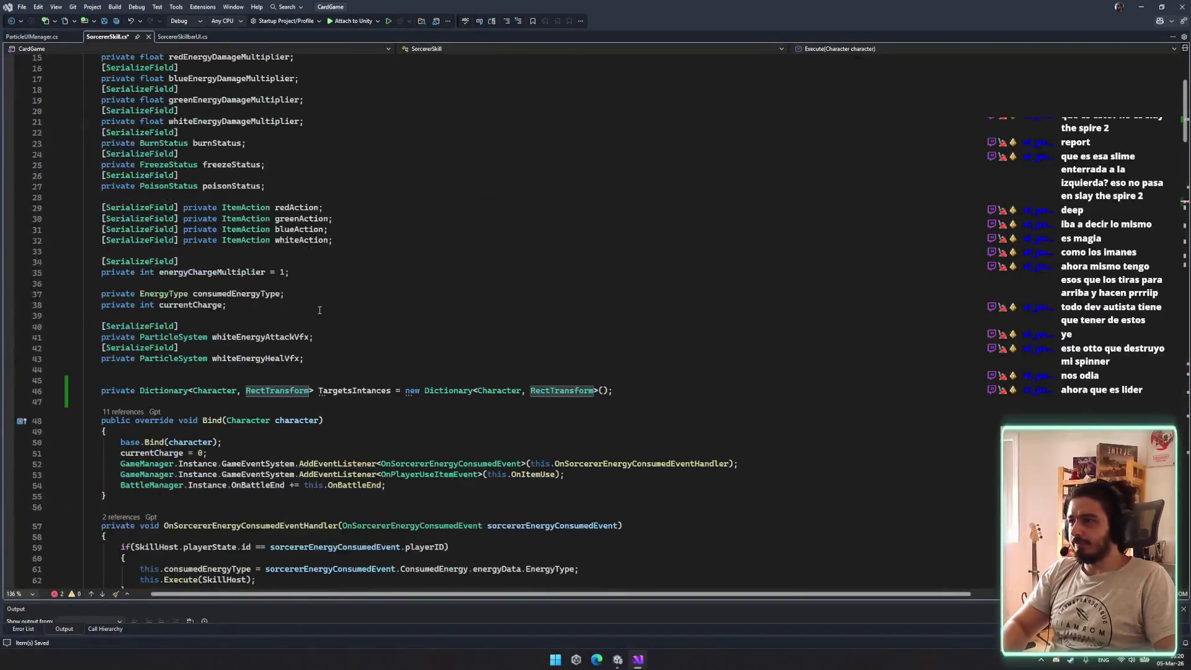
pyautogui.doubleClick(271, 392)
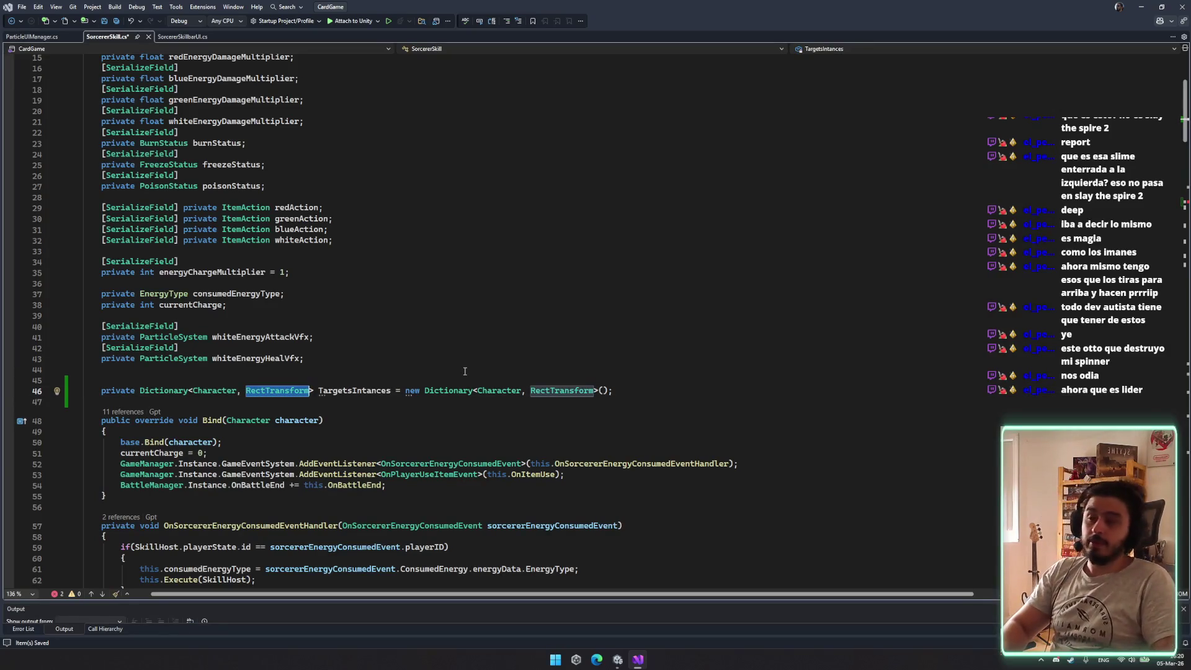
pyautogui.click(359, 377)
pyautogui.write('[seri')
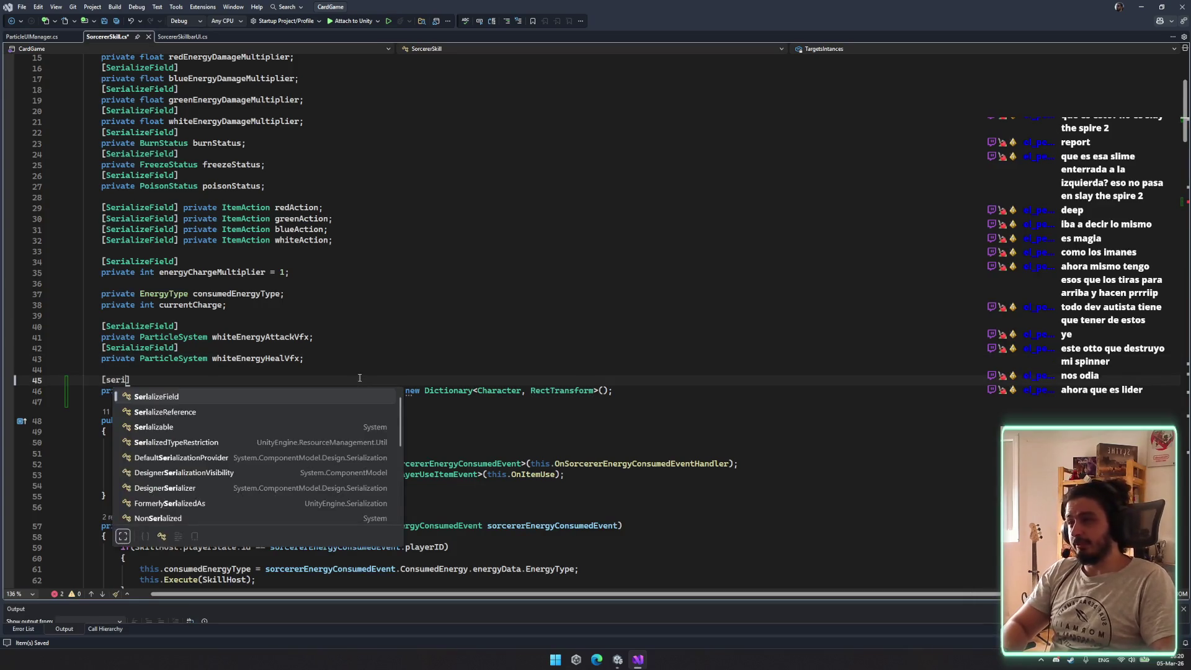
pyautogui.press('Tab')
pyautogui.write(']')
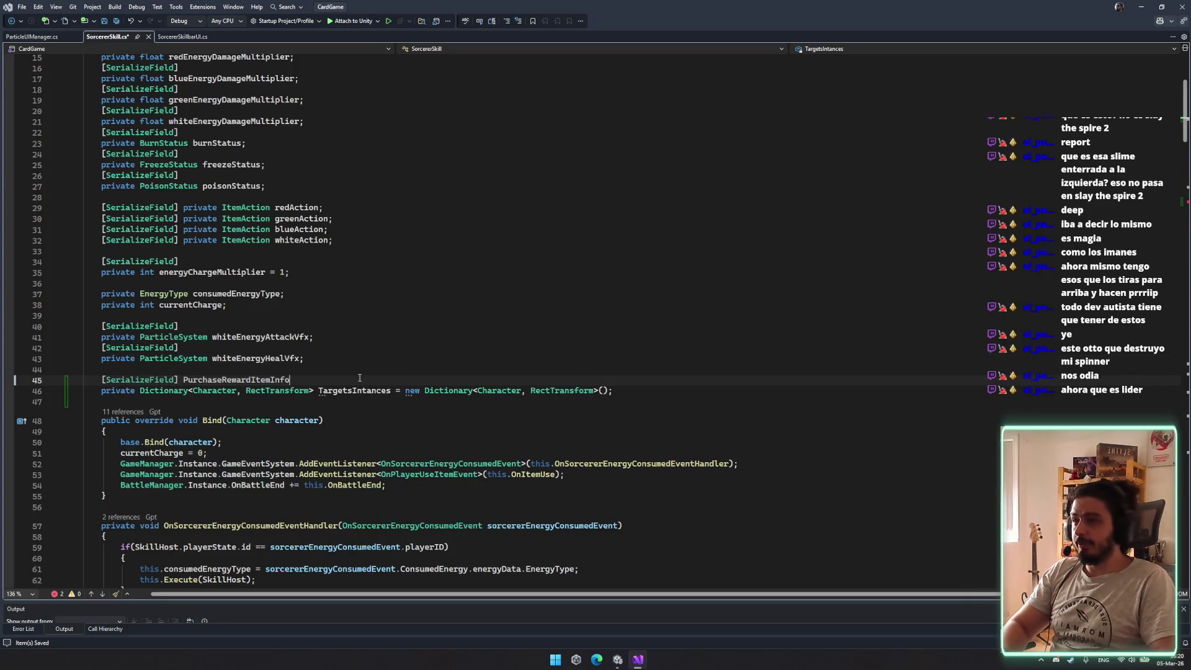
pyautogui.press('BackSpace')
pyautogui.press('BackSpace')
pyautogui.press('BackSpace')
pyautogui.press('BackSpace')
pyautogui.press('BackSpace')
pyautogui.press('BackSpace')
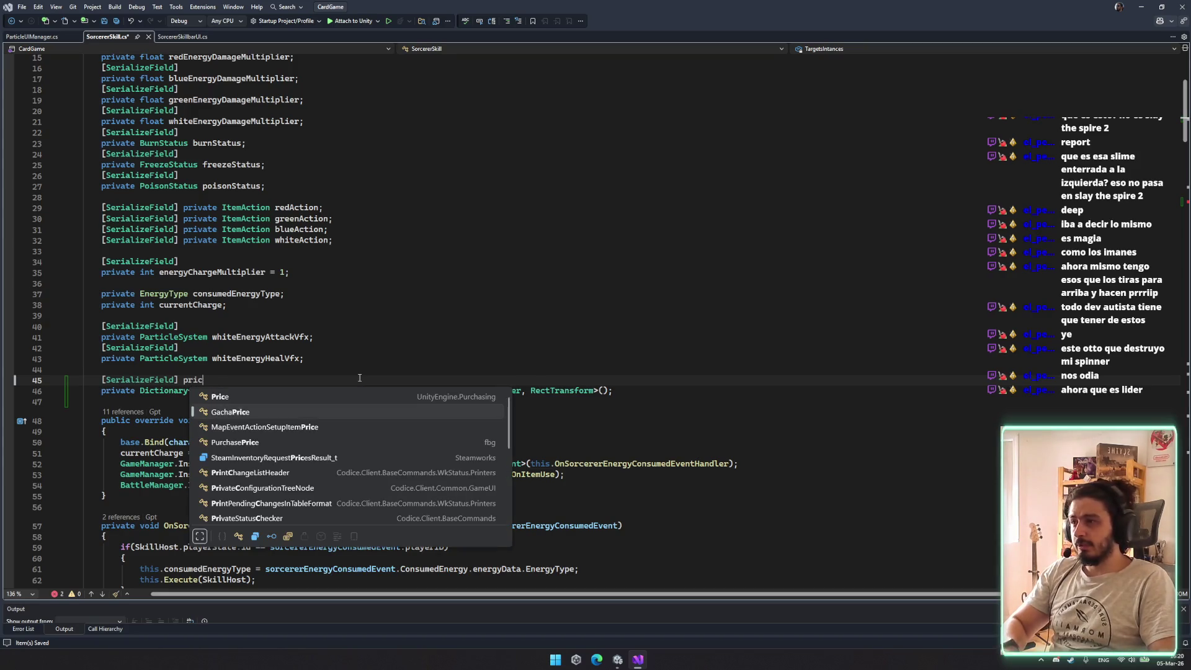
pyautogui.press('Tab')
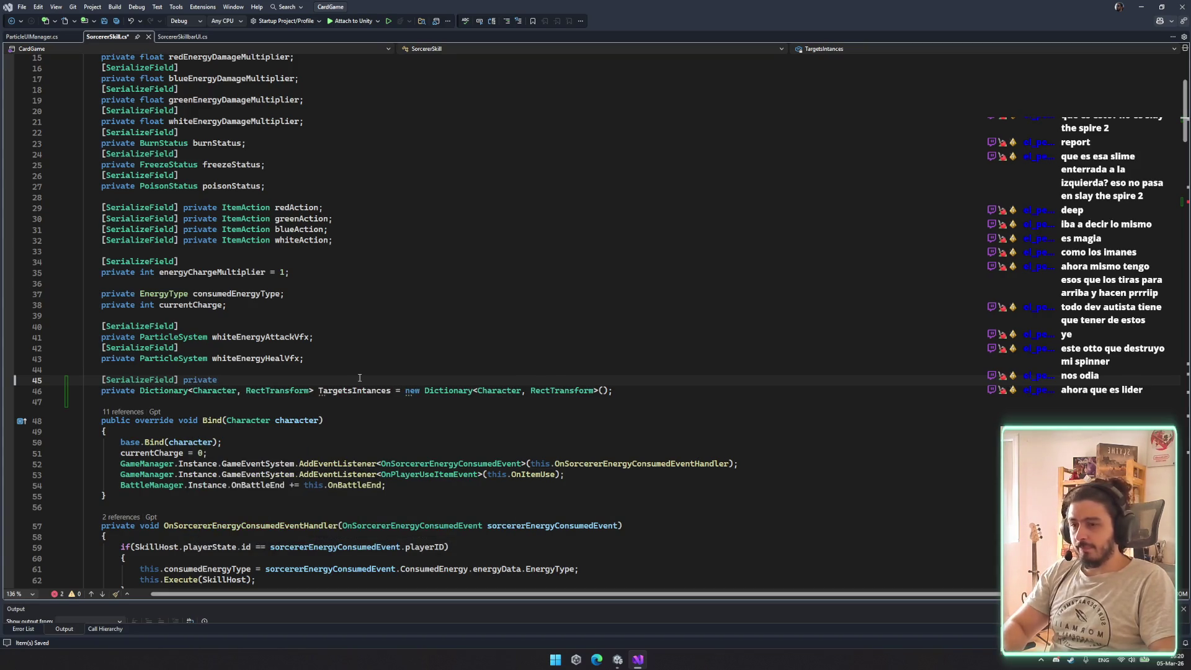
pyautogui.write('RectTransfomTarget')
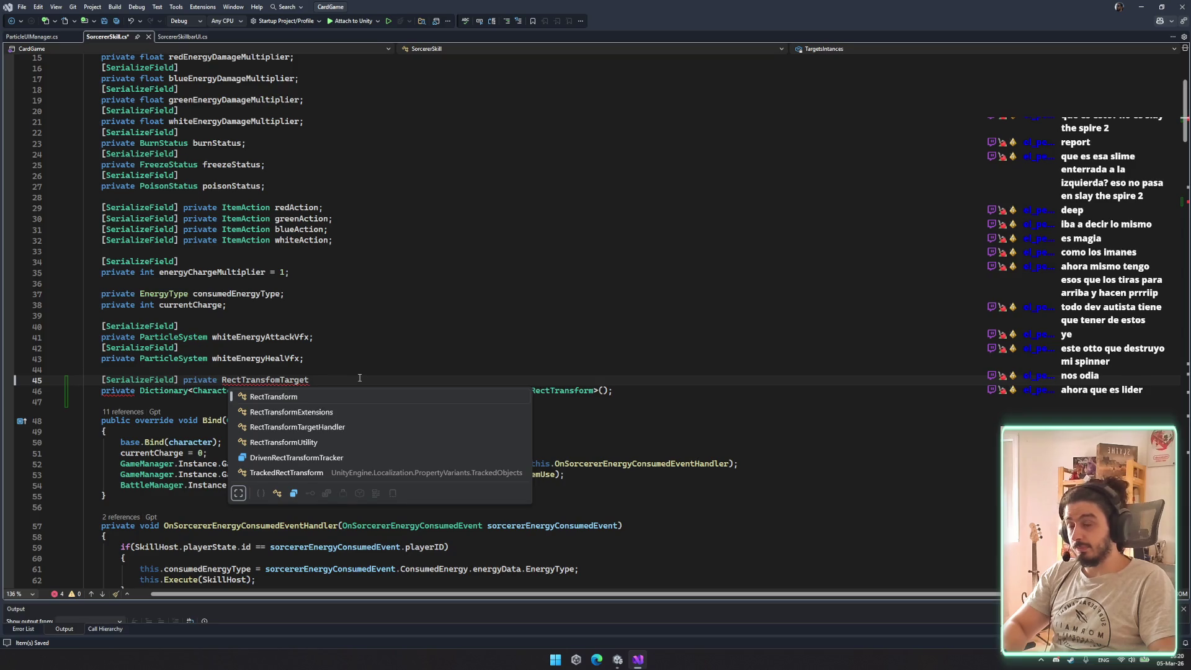
pyautogui.press('Tab')
pyautogui.write('Prefab;')
pyautogui.hotkey('ctrl', 's')
# Replace both RectTransform types in the TargetsIntances declaration with RectTransfomTarget
pyautogui.doubleClick(283, 379)
pyautogui.hotkey('ctrl', 'c')
pyautogui.doubleClick(276, 390)
pyautogui.hotkey('ctrl', 'v')
pyautogui.doubleClick(581, 390)
pyautogui.hotkey('ctrl', 'v')
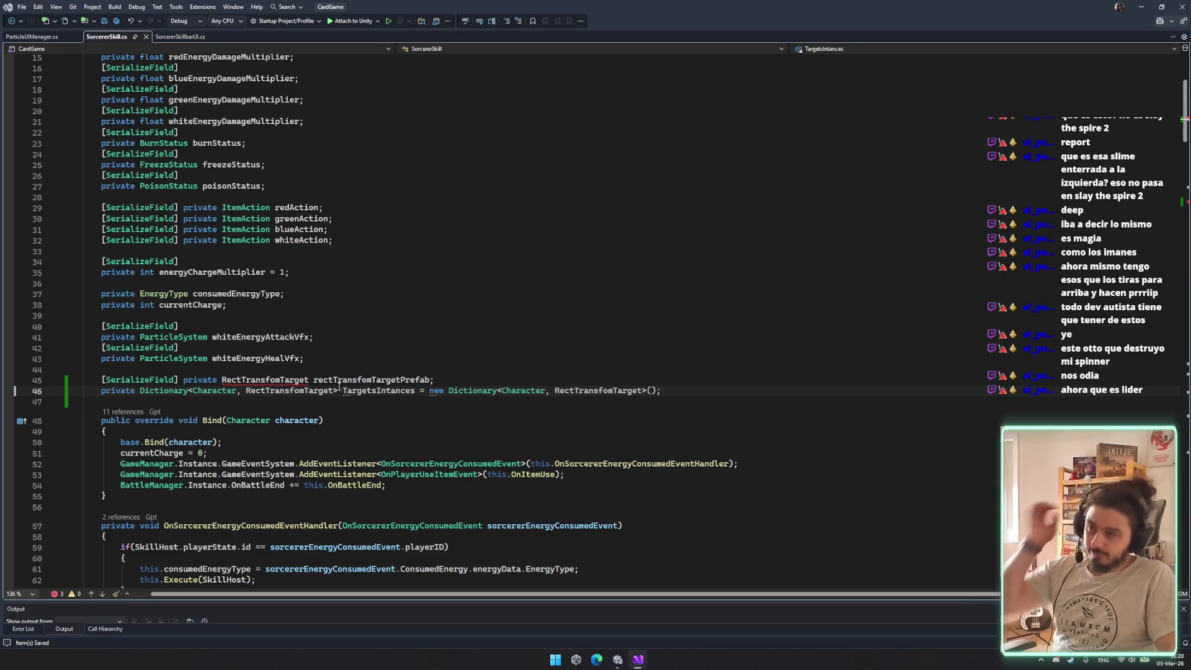
# Rename the field's type to RectTransfomCharacterTarget and the field to rectTransfomCharacterTargetPrefab
pyautogui.click(310, 380)
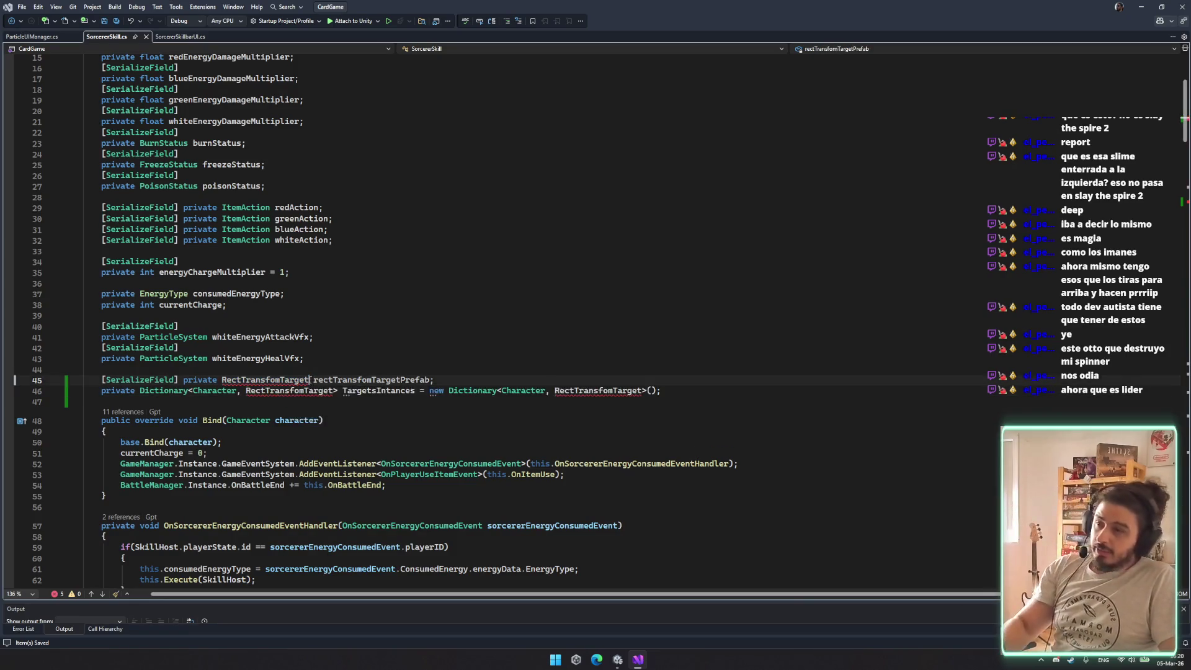
pyautogui.write('Character')
pyautogui.doubleClick(330, 380)
pyautogui.hotkey('ctrl', 'c')
pyautogui.doubleClick(441, 380)
pyautogui.hotkey('ctrl', 'v')
pyautogui.write('Prefa')
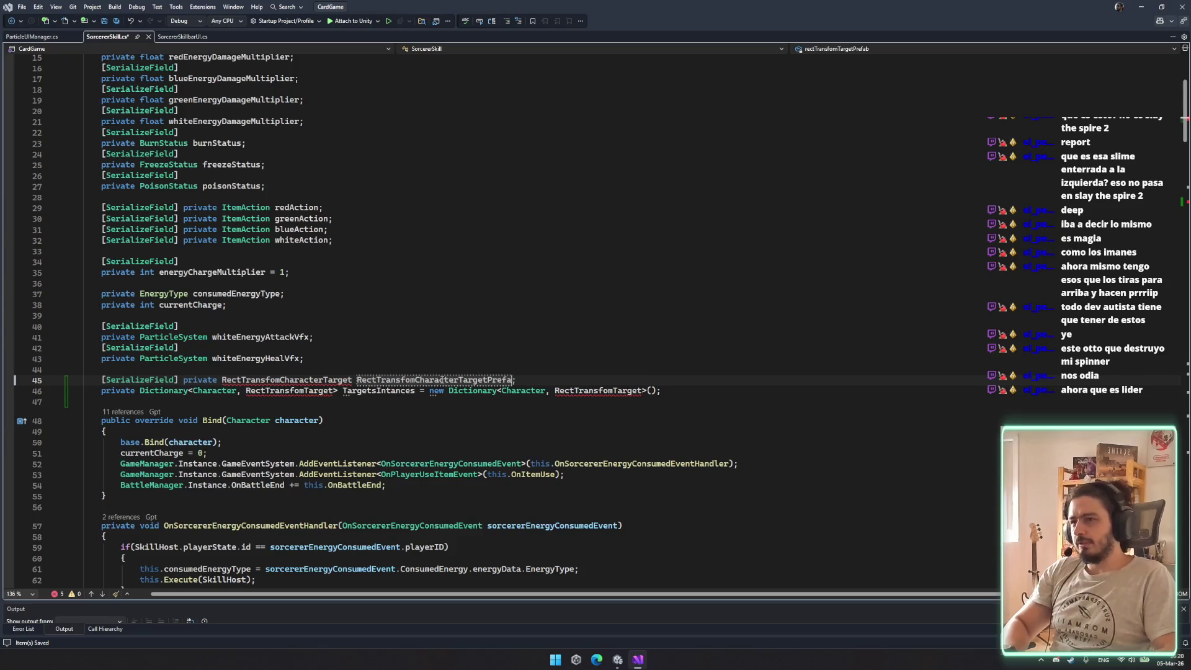
pyautogui.write('b')
pyautogui.hotkey('ctrl', 'Left')
pyautogui.press('Delete')
pyautogui.write('r')
# Set both TargetsIntances value types to RectTransfomCharacterTarget, save, and switch to Unity
pyautogui.doubleClick(293, 390)
pyautogui.hotkey('ctrl', 'v')
pyautogui.doubleClick(640, 391)
pyautogui.hotkey('ctrl', 'v')
pyautogui.hotkey('ctrl', 's')
pyautogui.click(595, 485)
pyautogui.click(598, 557)
pyautogui.click(619, 660)
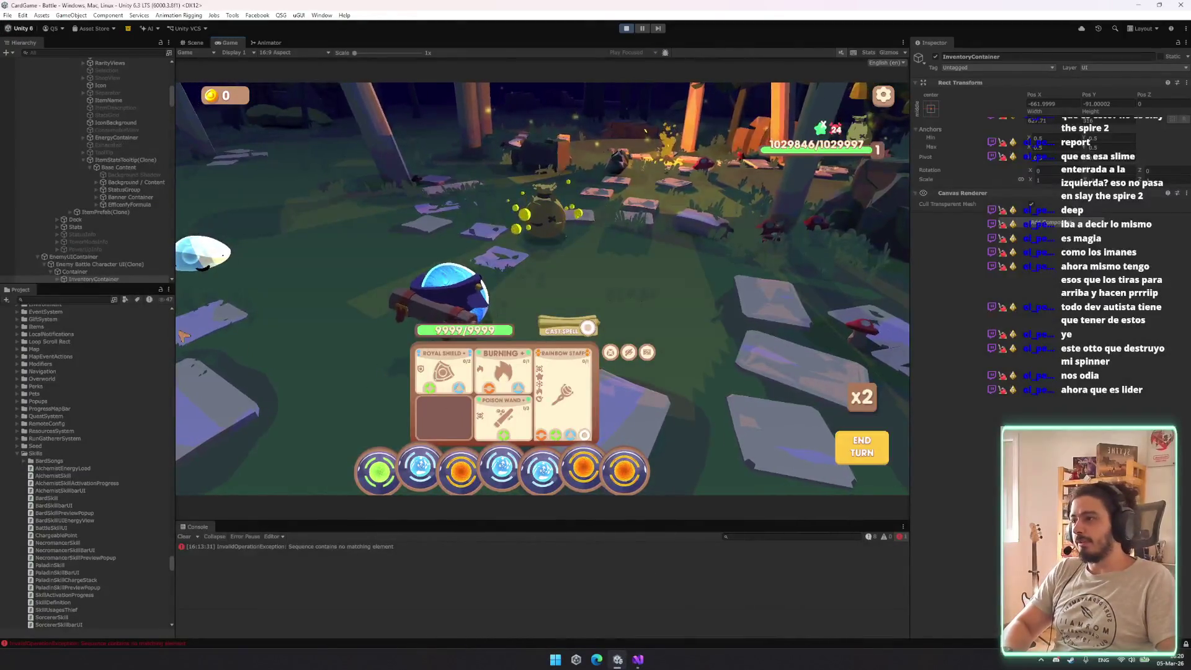
pyautogui.scroll(-5, 36, 445)
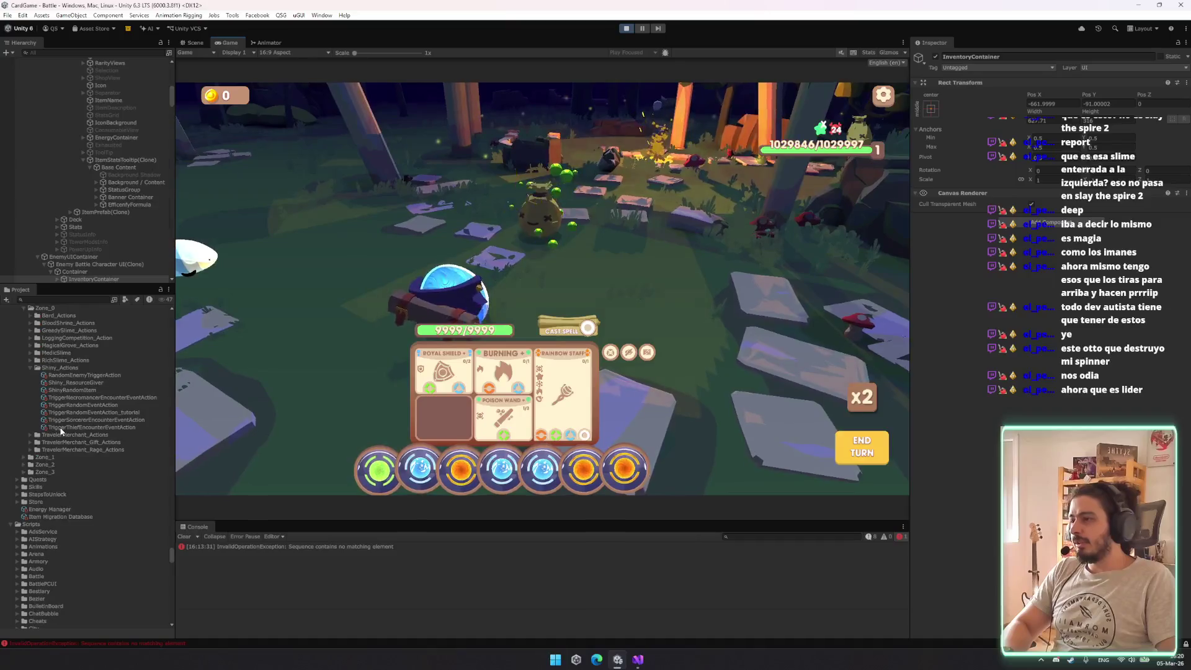
# Create a RectTransfomCharacterTarget MonoBehaviour script in Assets/Scripts, then return to Visual Studio
pyautogui.rightClick(45, 524)
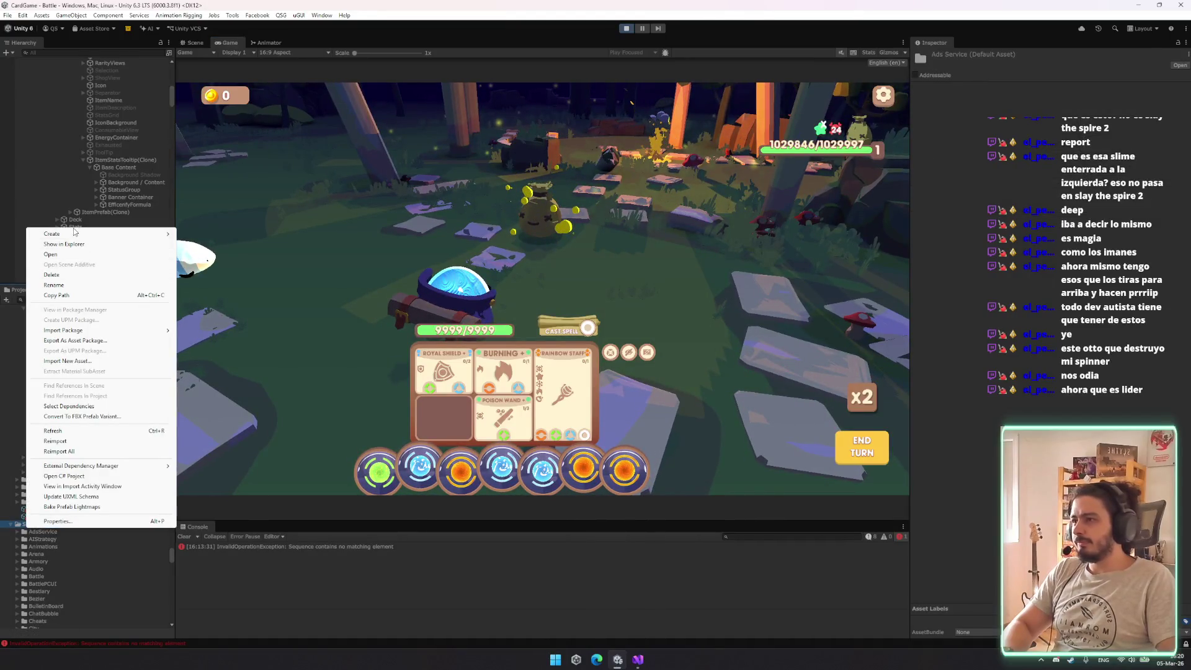
pyautogui.moveTo(81, 234)
pyautogui.click(218, 248)
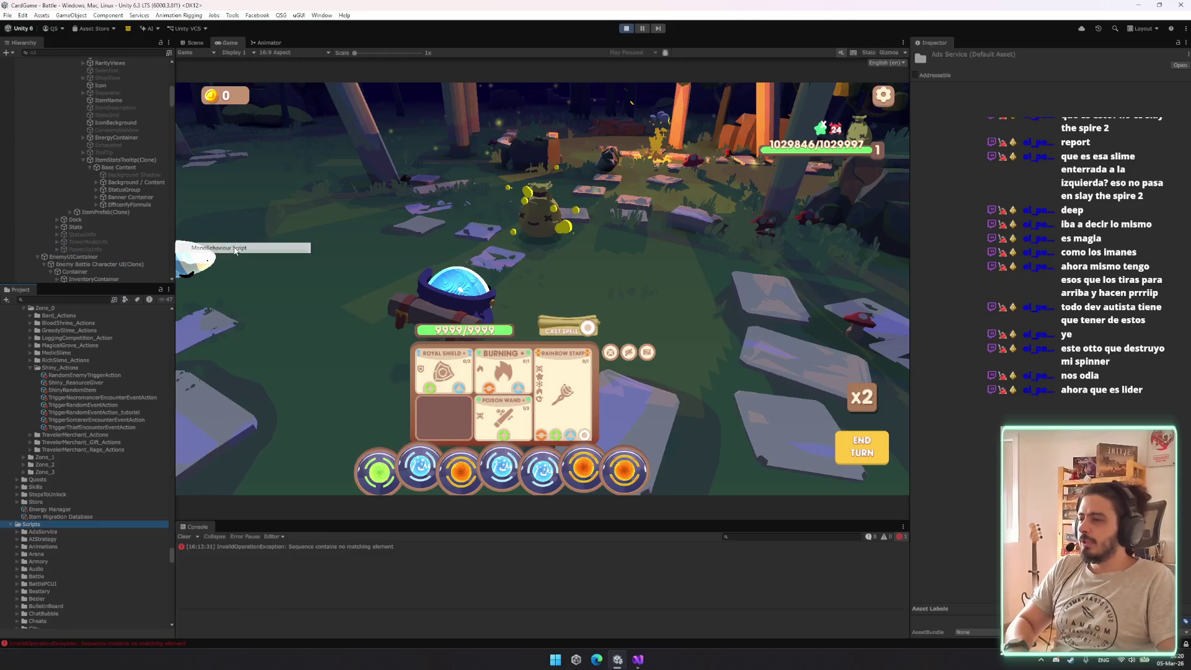
pyautogui.hotkey('ctrl', 'v')
pyautogui.click(75, 555)
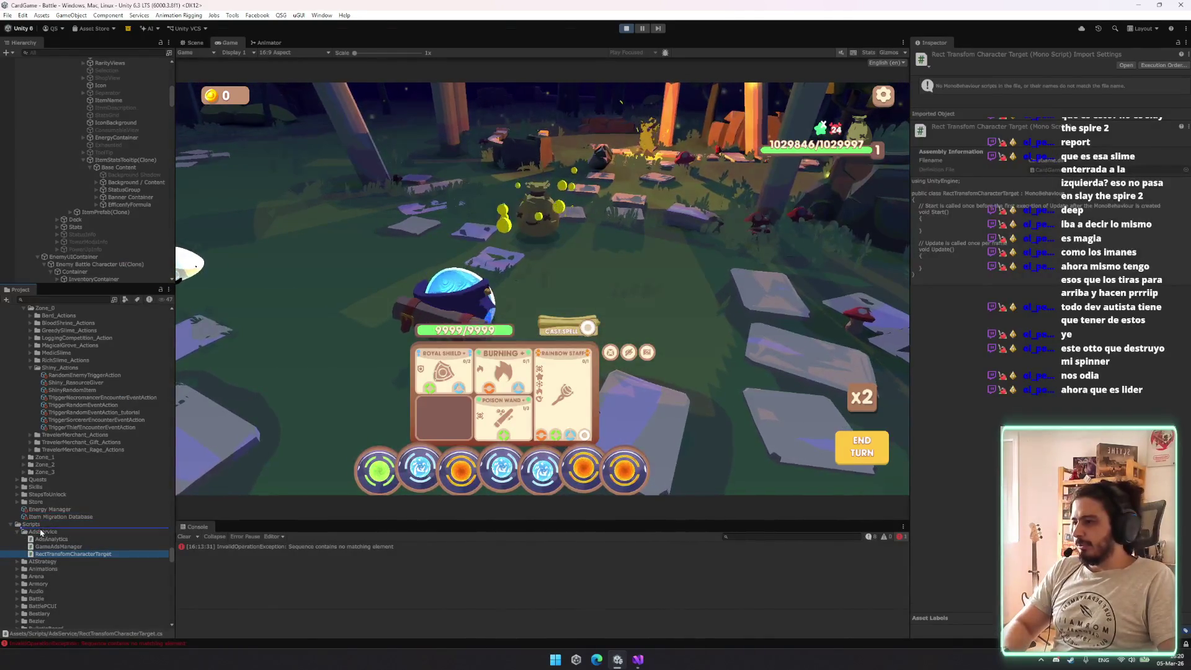
pyautogui.moveTo(72, 554); pyautogui.dragTo(31, 524)
pyautogui.click(637, 659)
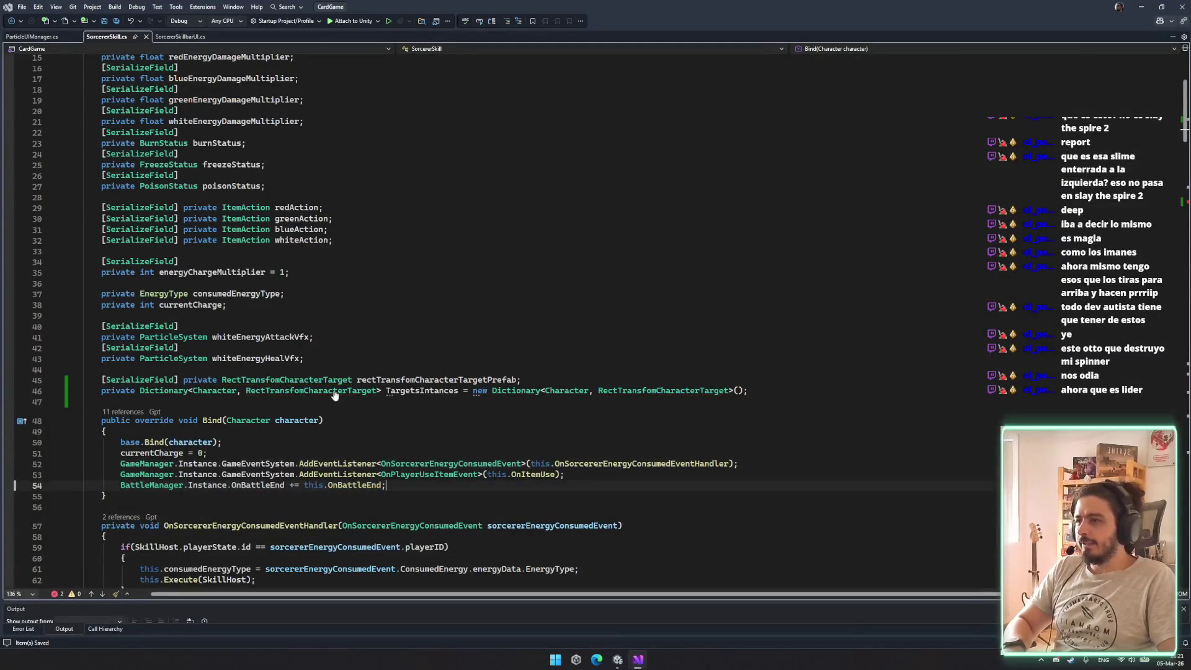
# Replace the empty Start method with a public Setup(Character character) method that stores the character
pyautogui.keyDown('ctrl'); pyautogui.click(310, 390); pyautogui.keyUp('ctrl')
pyautogui.moveTo(106, 163); pyautogui.dragTo(104, 110)
pyautogui.press('Delete')
pyautogui.write('ublic void Setup')
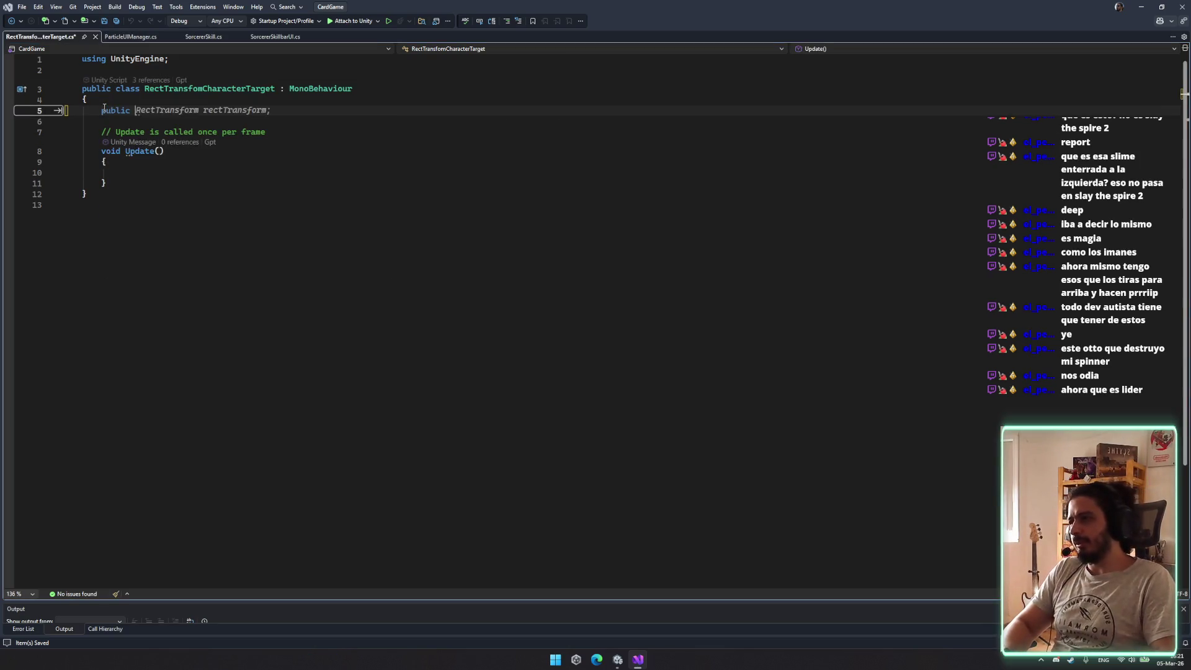
pyautogui.press('Escape')
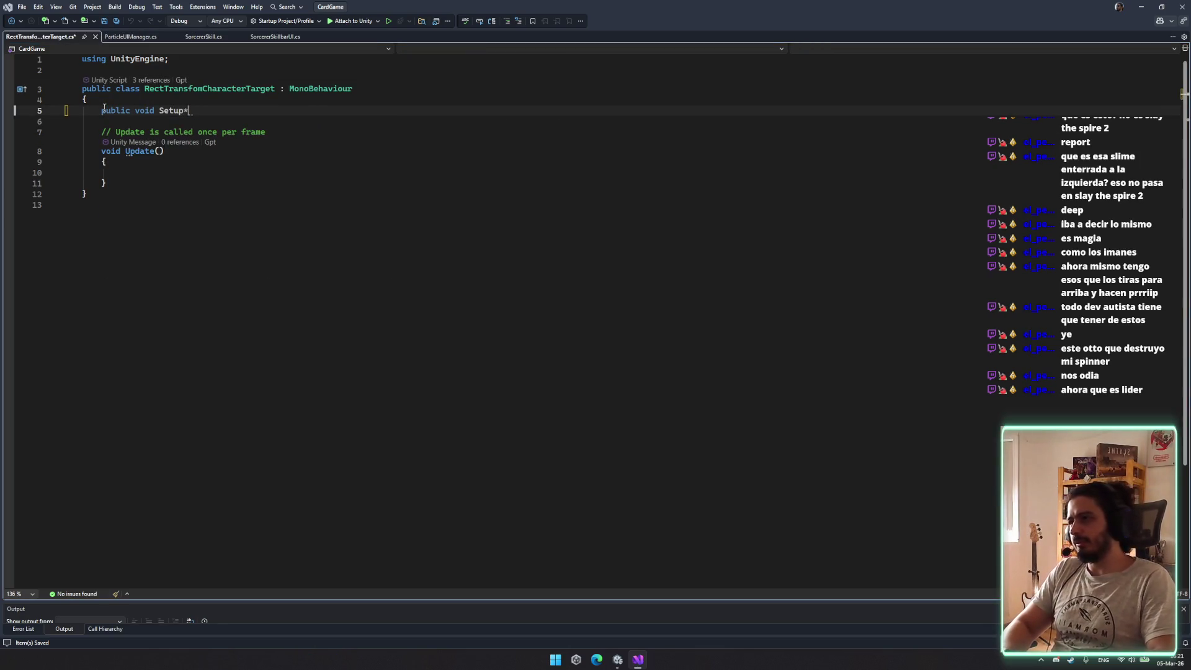
pyautogui.write('aracter character')
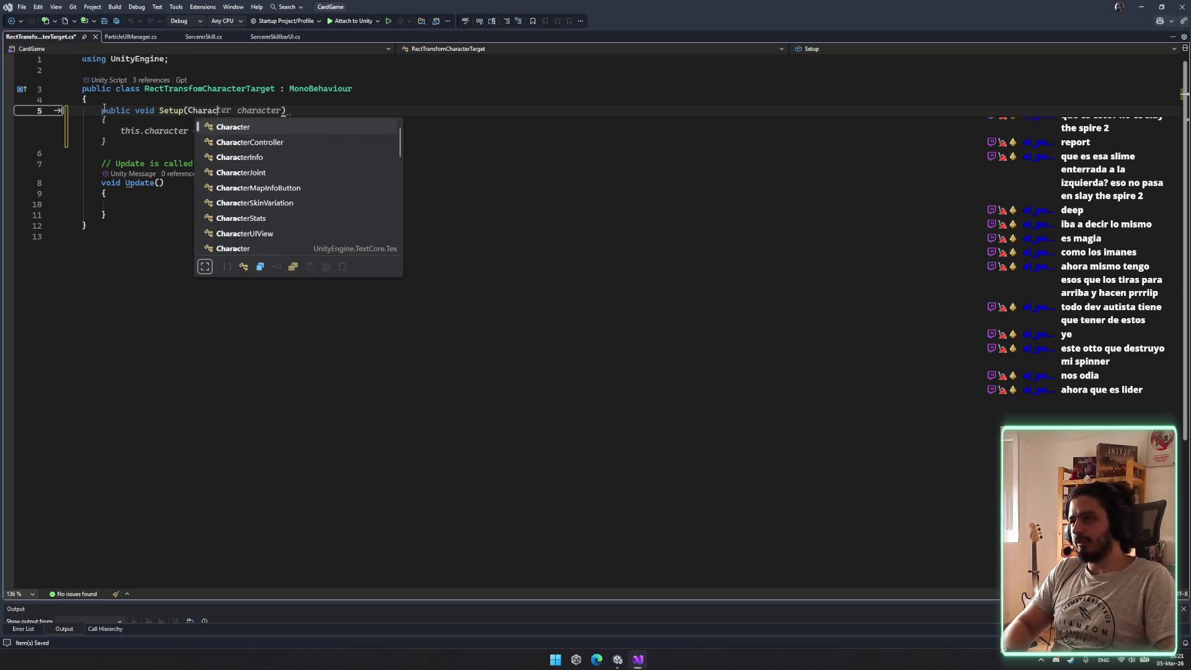
pyautogui.press('Tab')
# Declare a private Character character field at the top of the class
pyautogui.click(104, 107)
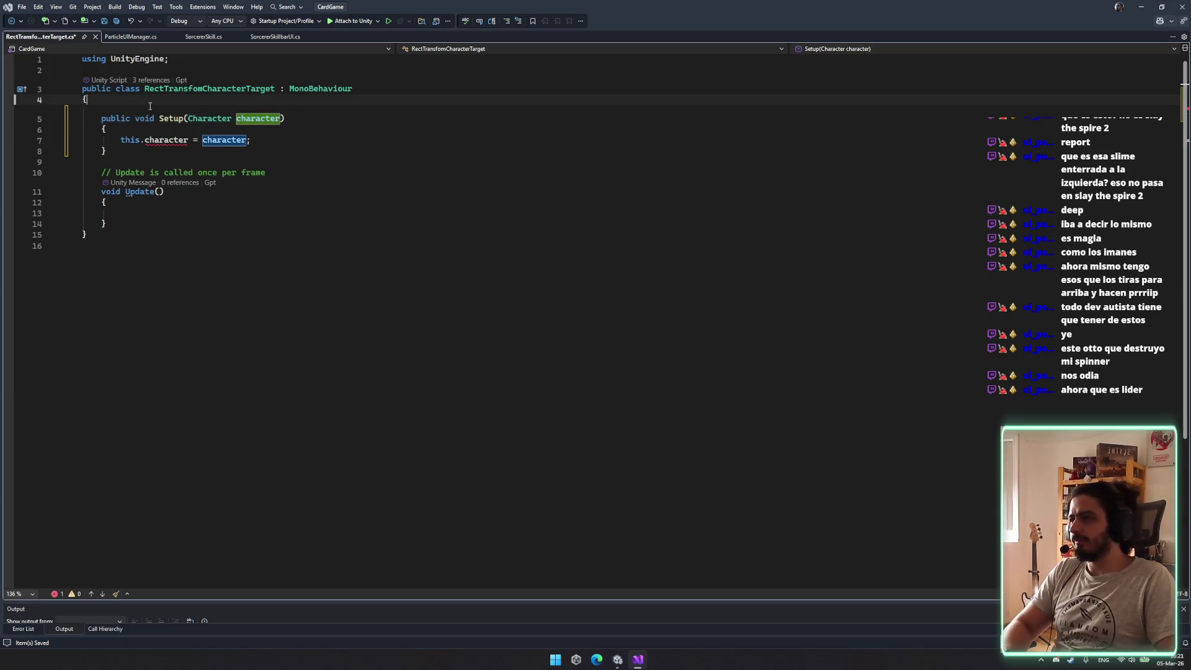
pyautogui.press('Return')
pyautogui.press('BackSpace')
pyautogui.hotkey('ctrl', 't')
pyautogui.press('Escape')
pyautogui.write('cat')
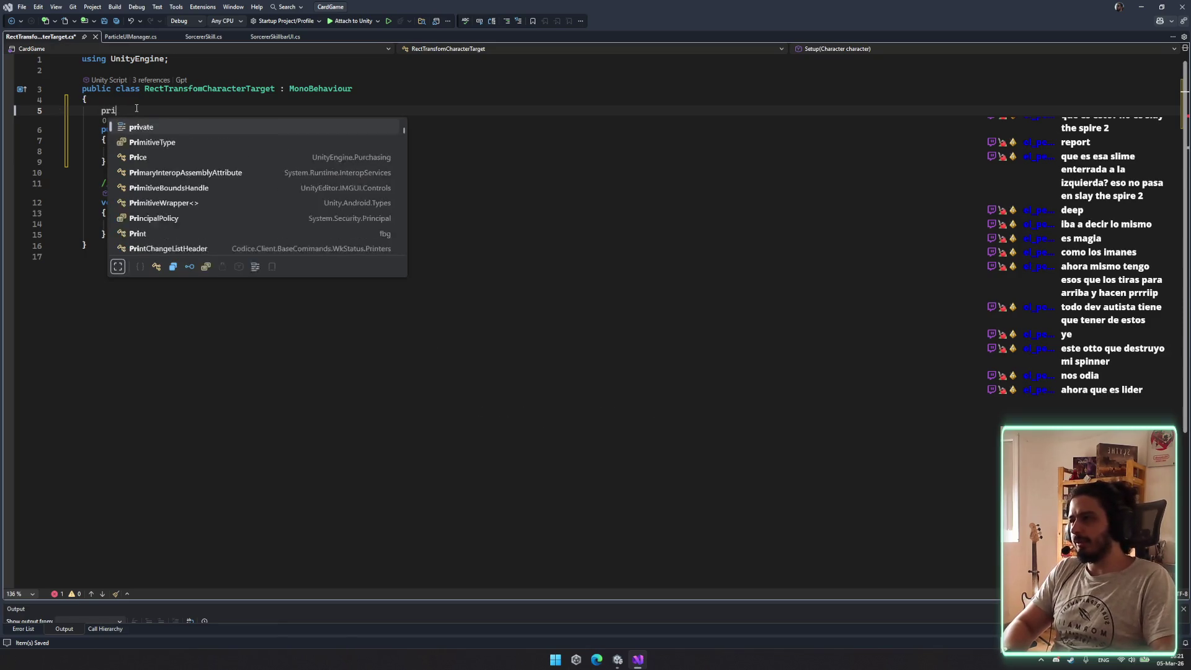
pyautogui.press('BackSpace')
pyautogui.press('BackSpace')
pyautogui.write('v')
pyautogui.press('Tab')
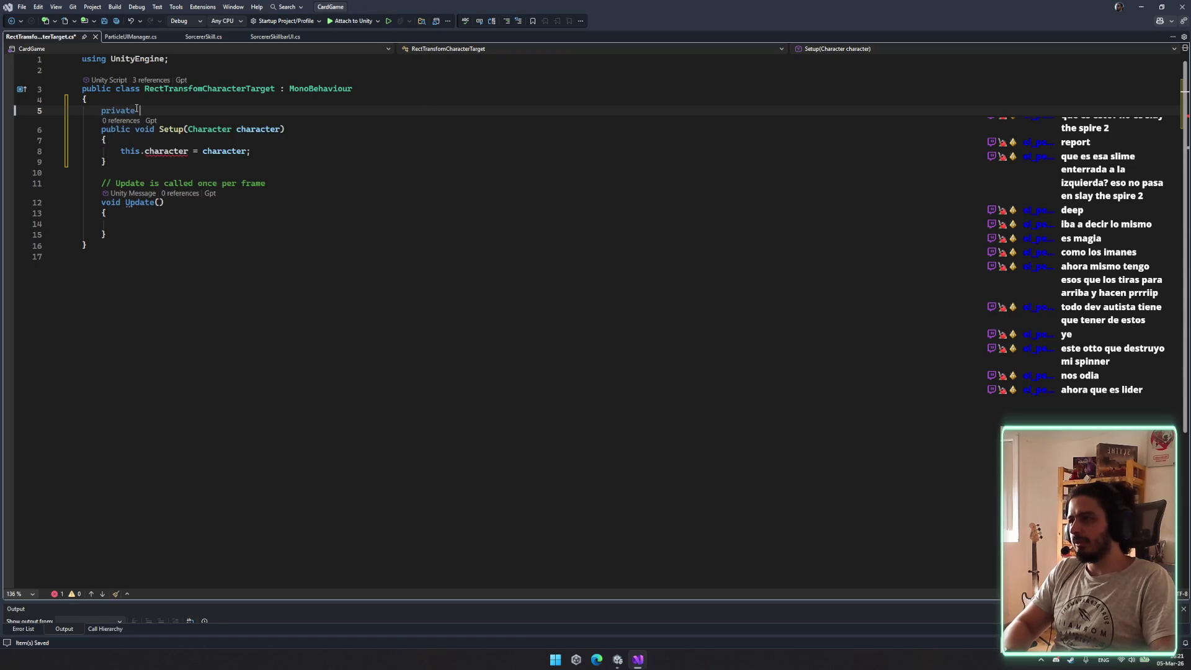
pyautogui.press('Tab')
pyautogui.press('Tab')
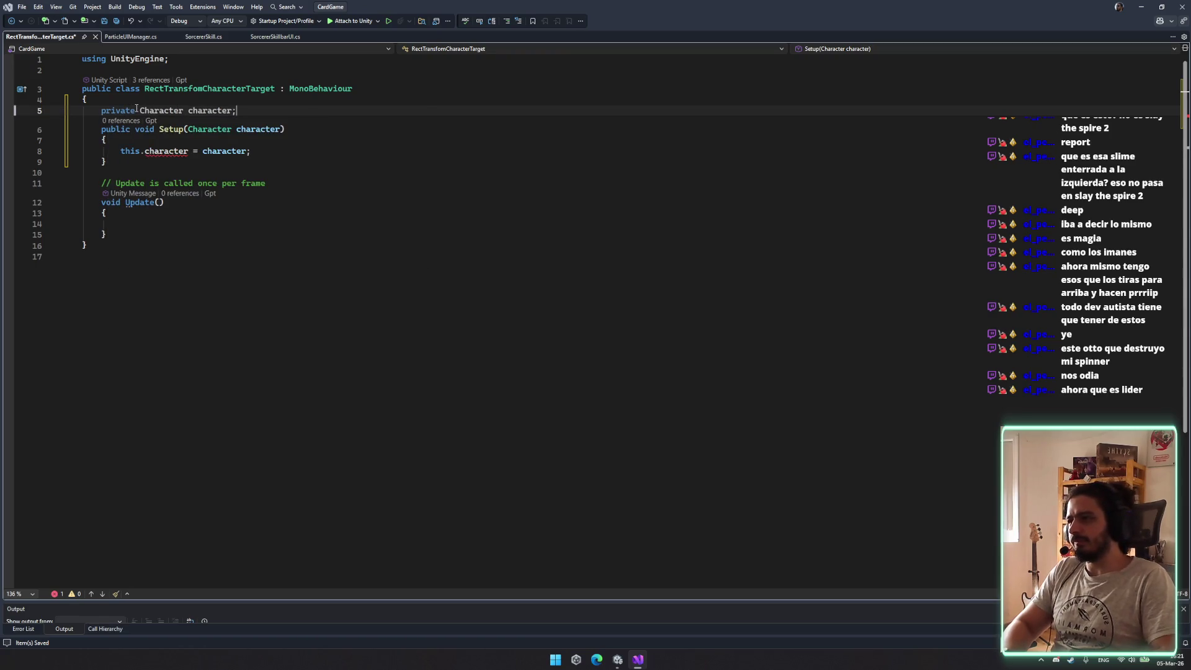
pyautogui.hotkey('ctrl', 's')
pyautogui.press('Return')
# In Update, assign Vector2 currentPosition from Camera.main.WorldToScreenPoint of the character's position
pyautogui.press('Down')
pyautogui.press('Down')
pyautogui.press('Down')
pyautogui.hotkey('ctrl', 'shift', 'l')
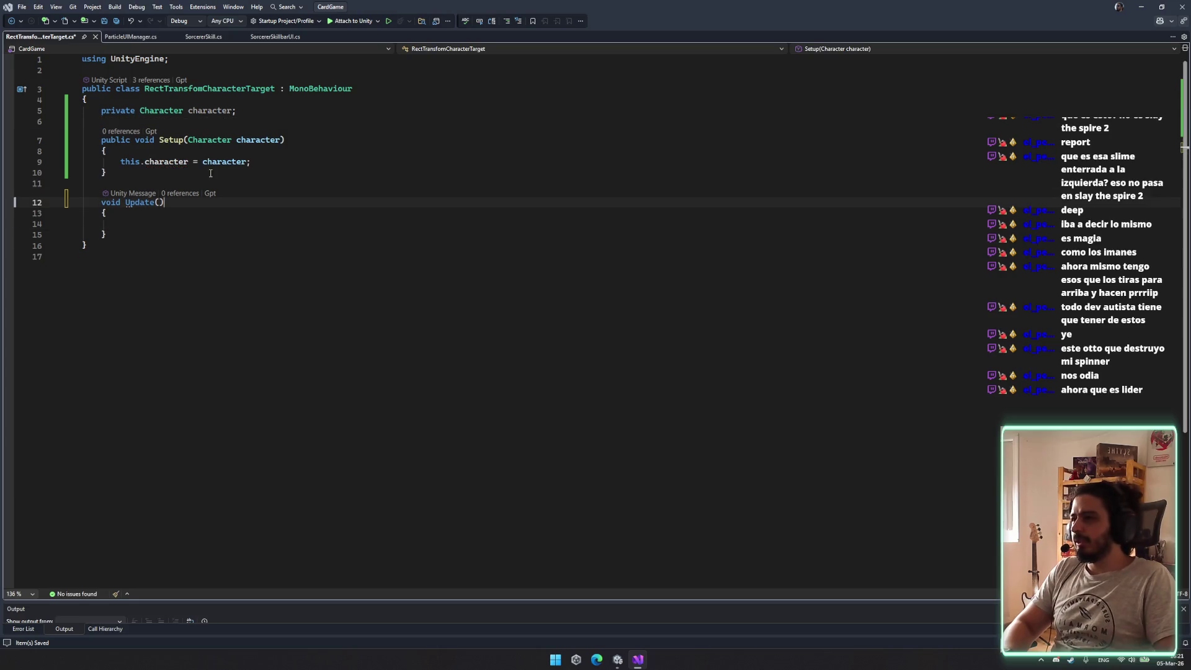
pyautogui.press('Down')
pyautogui.press('Down')
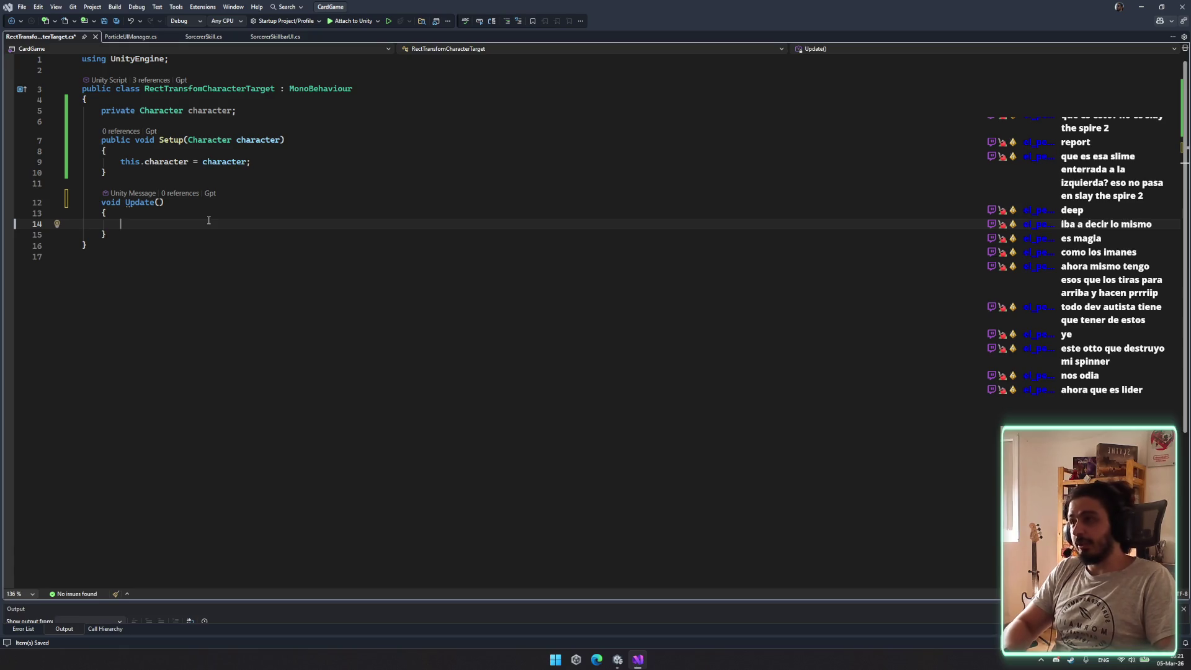
pyautogui.write('Vector2 ')
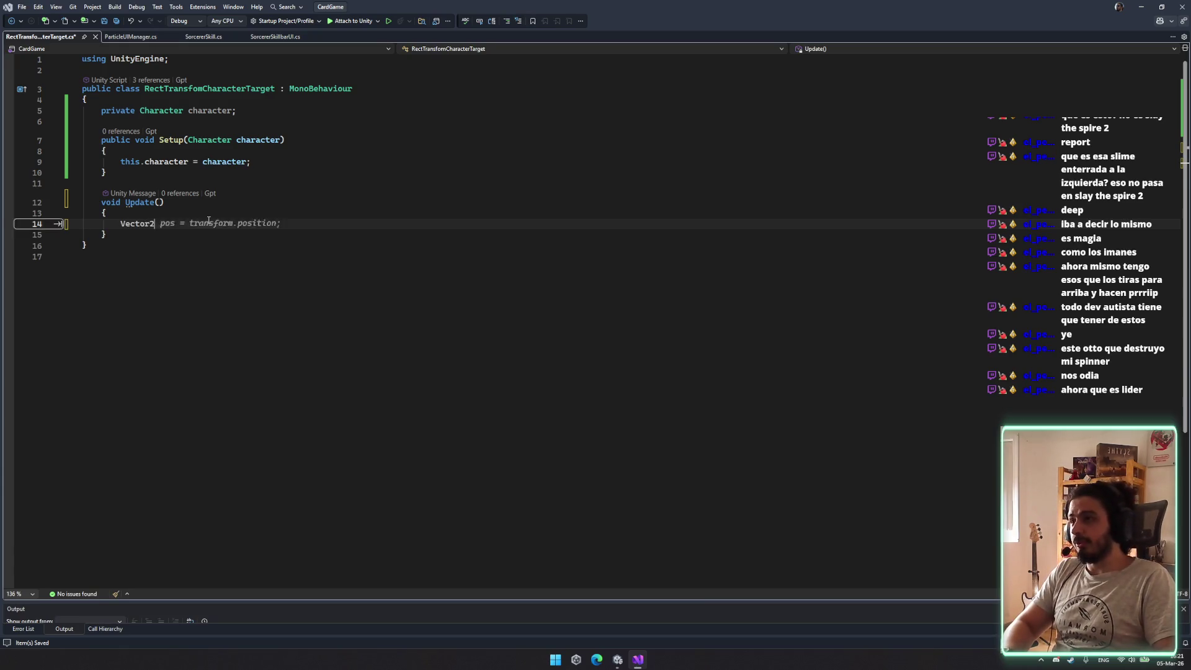
pyautogui.write('pios')
pyautogui.press('BackSpace')
pyautogui.press('BackSpace')
pyautogui.press('BackSpace')
pyautogui.write('pios')
pyautogui.press('BackSpace')
pyautogui.press('BackSpace')
pyautogui.press('BackSpace')
pyautogui.write('o')
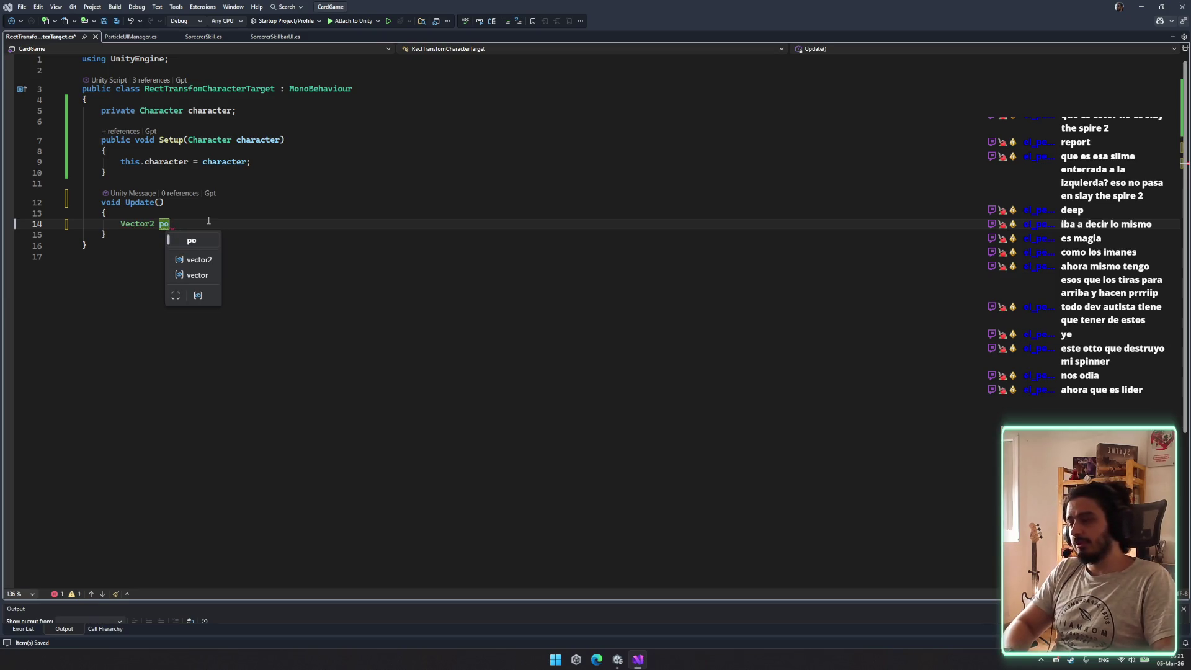
pyautogui.press('BackSpace')
pyautogui.press('BackSpace')
pyautogui.write('currentPosition =')
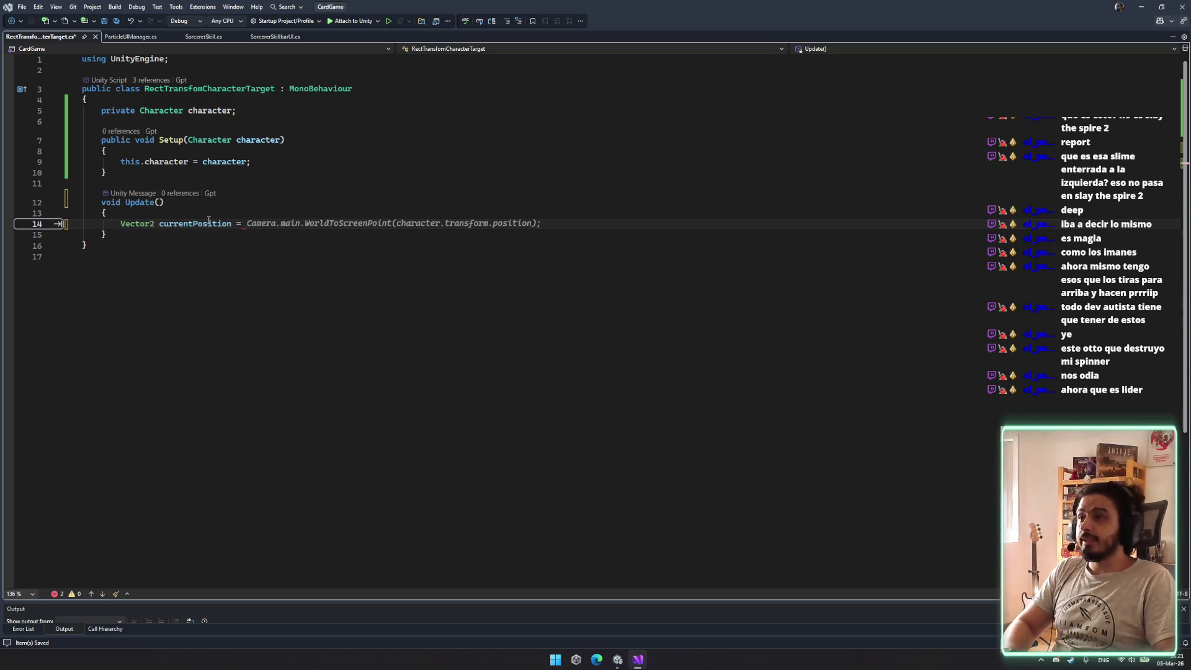
pyautogui.press('Tab')
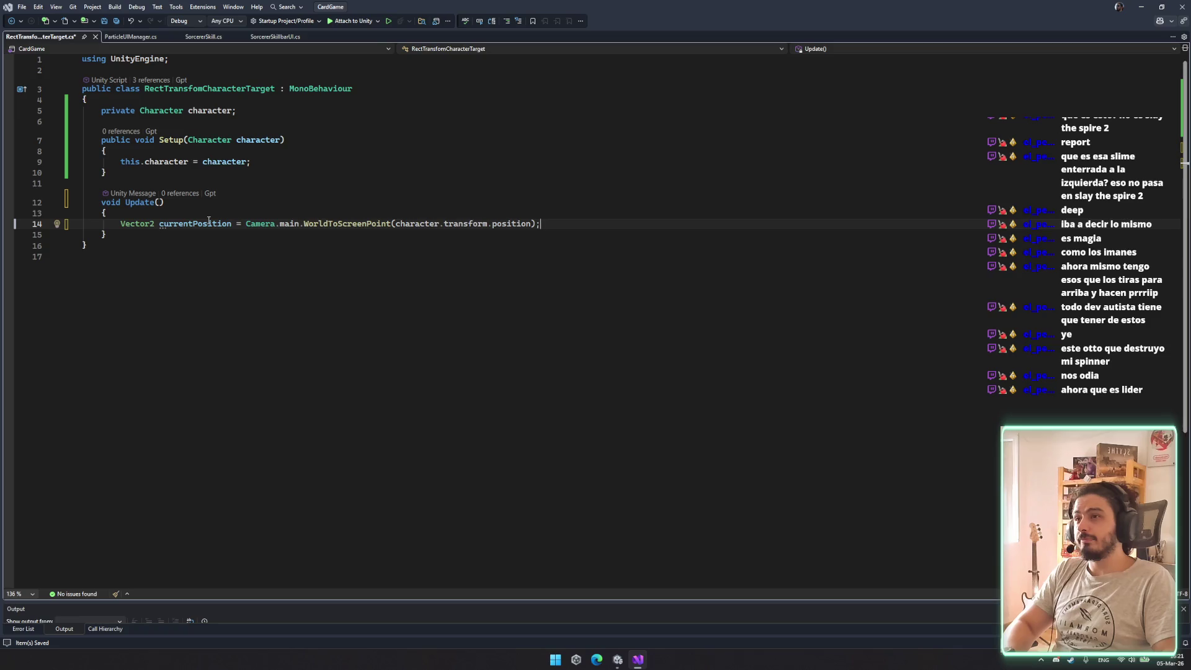
pyautogui.press('Return')
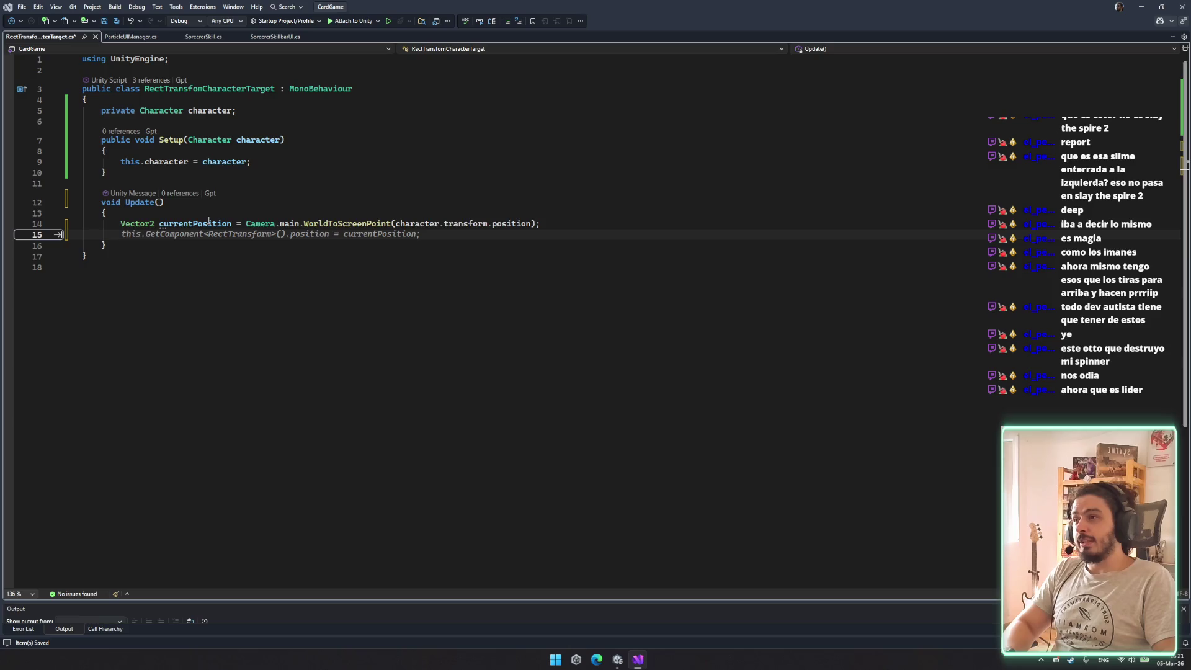
# Add a '[SerializeField] RectTransform rectTransform;' field on line 6
pyautogui.click(289, 121)
pyautogui.write('[seriale')
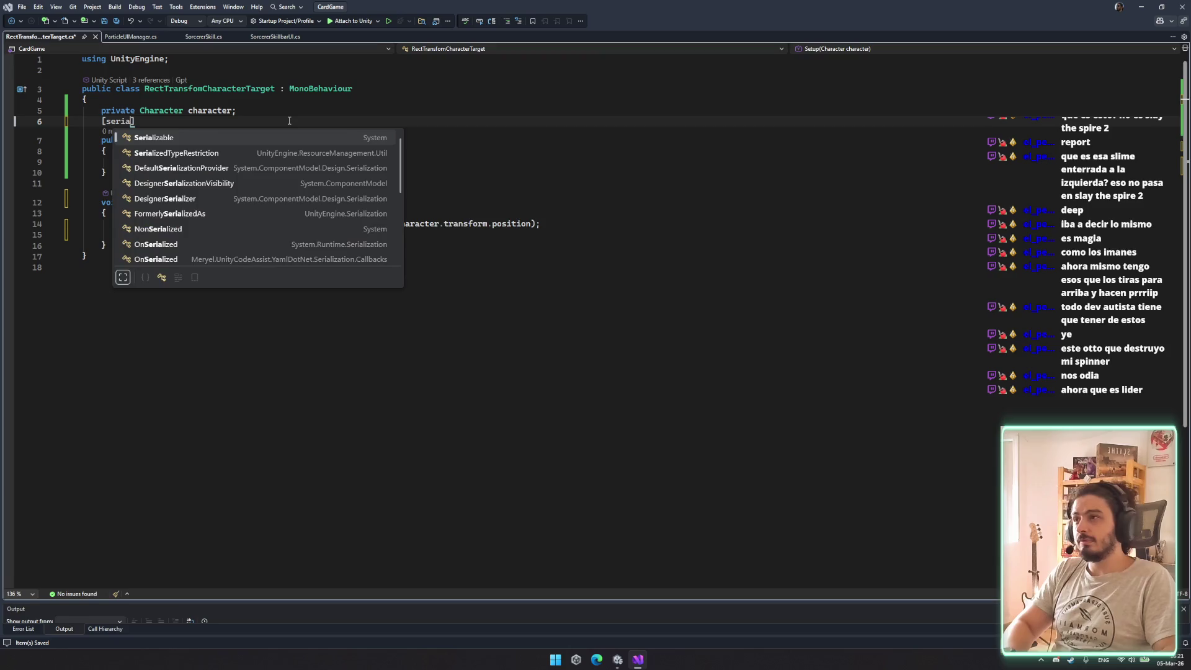
pyautogui.press('BackSpace')
pyautogui.press('BackSpace')
pyautogui.press('BackSpace')
pyautogui.write('Serializ')
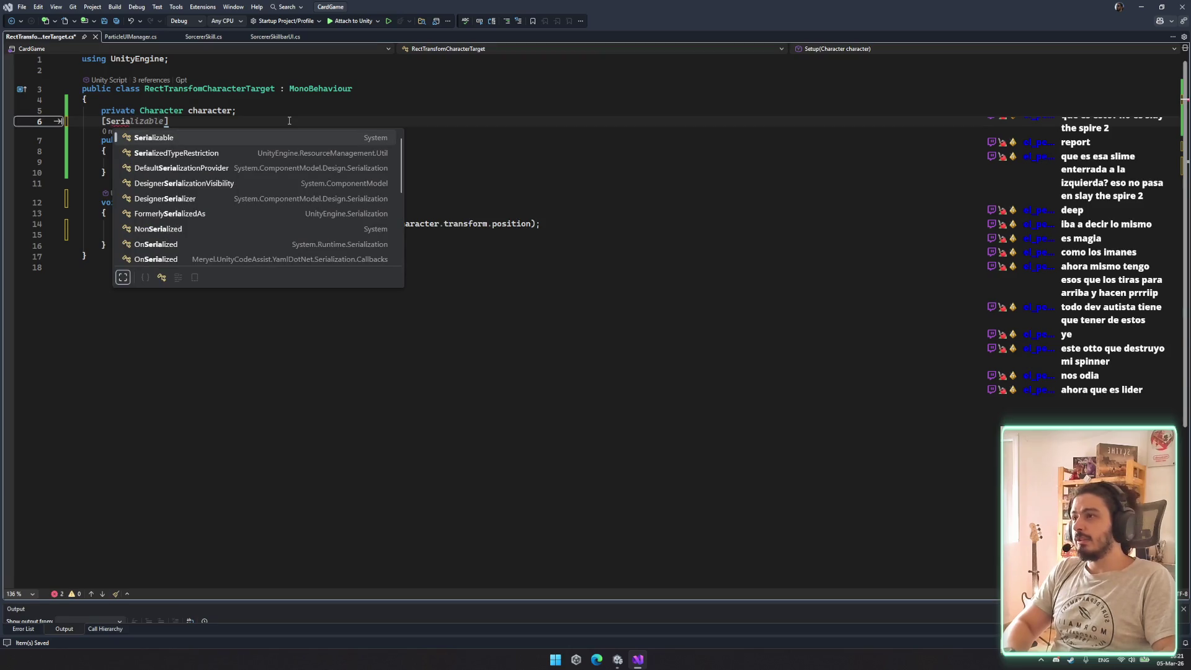
pyautogui.write('eField')
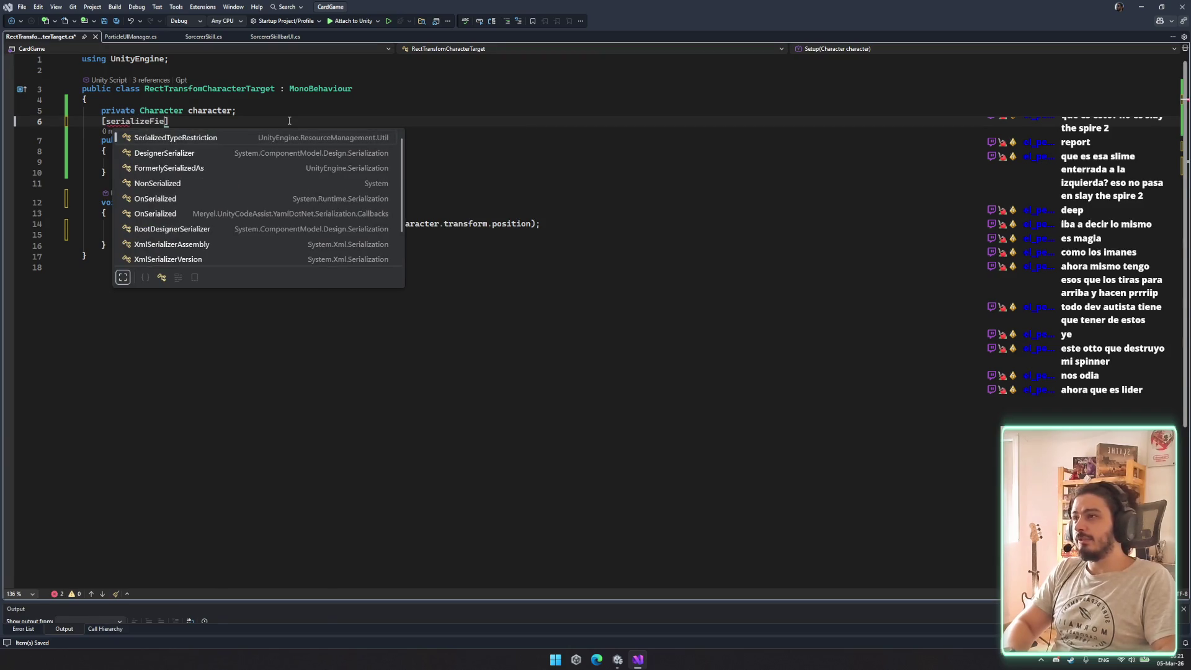
pyautogui.press('Delete')
pyautogui.write('S')
pyautogui.press('Escape')
pyautogui.press('End')
pyautogui.press('BackSpace')
pyautogui.press('BackSpace')
pyautogui.write('RectTrans')
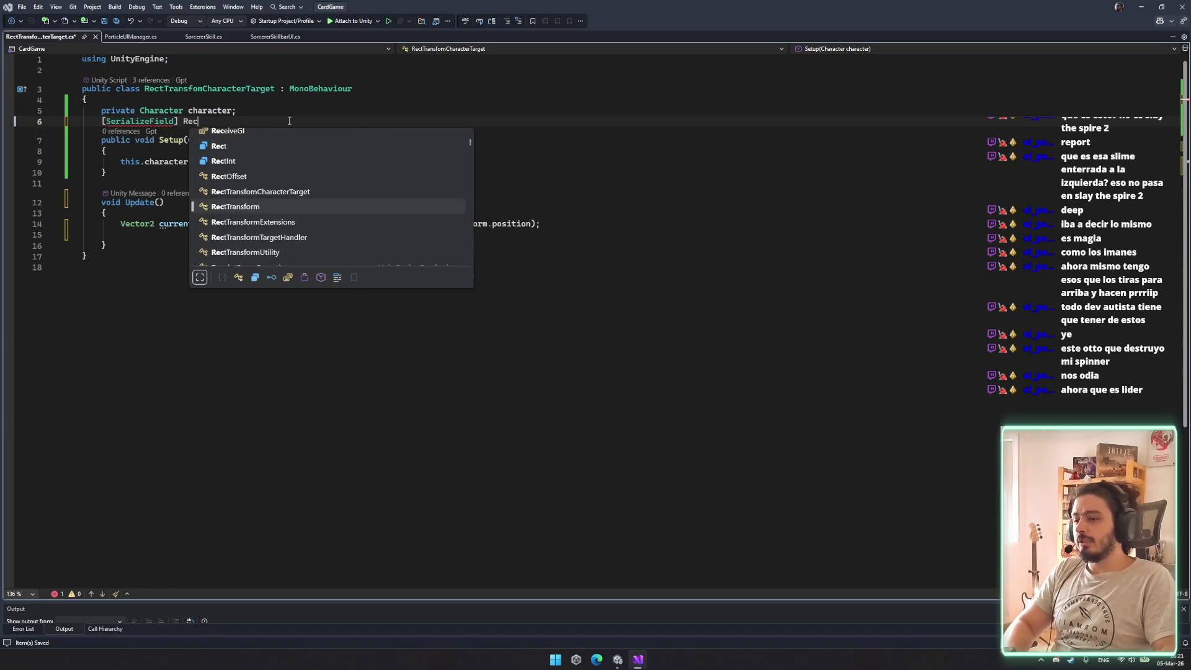
pyautogui.press('Tab')
pyautogui.write('rectTransform')
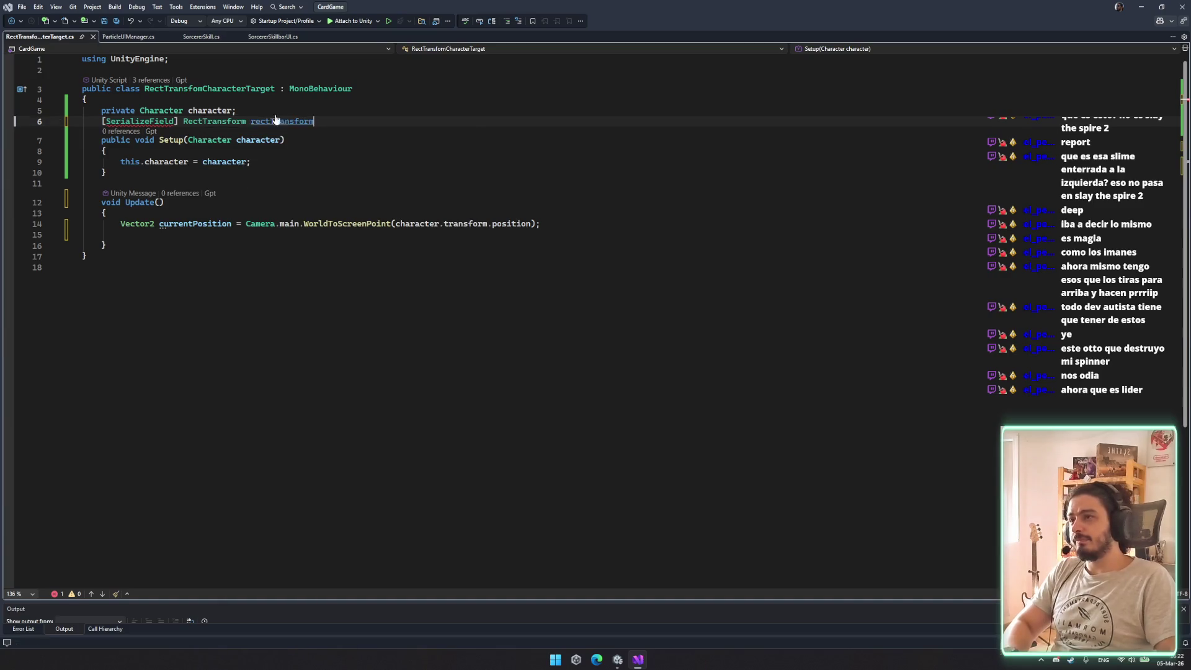
pyautogui.write(';')
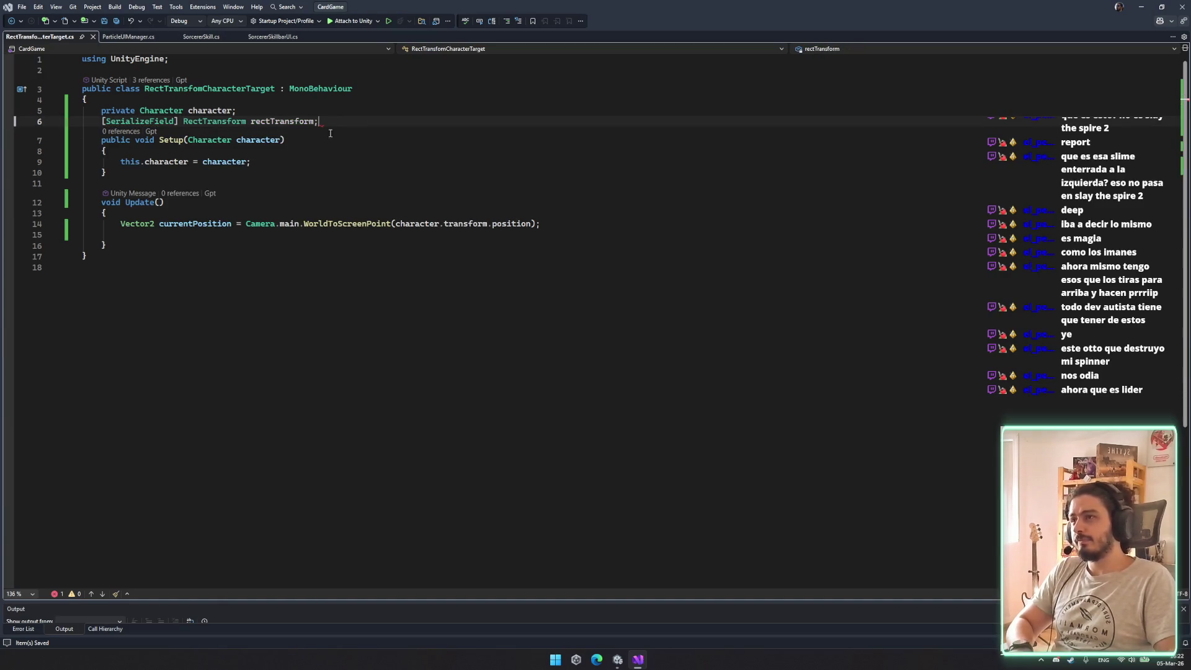
# In Update, set rectTransform.anchoredPosition = currentPosition; and save
pyautogui.click(253, 245)
pyautogui.press('Up')
pyautogui.write('rectTransform.')
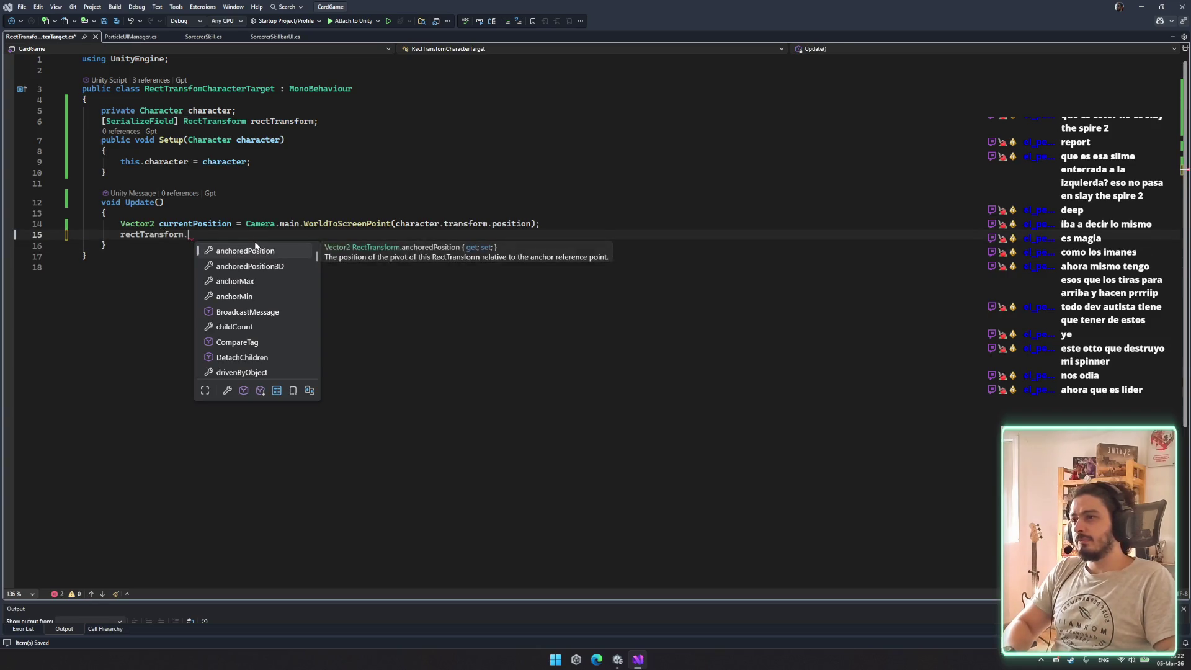
pyautogui.press('Tab')
pyautogui.press('Tab')
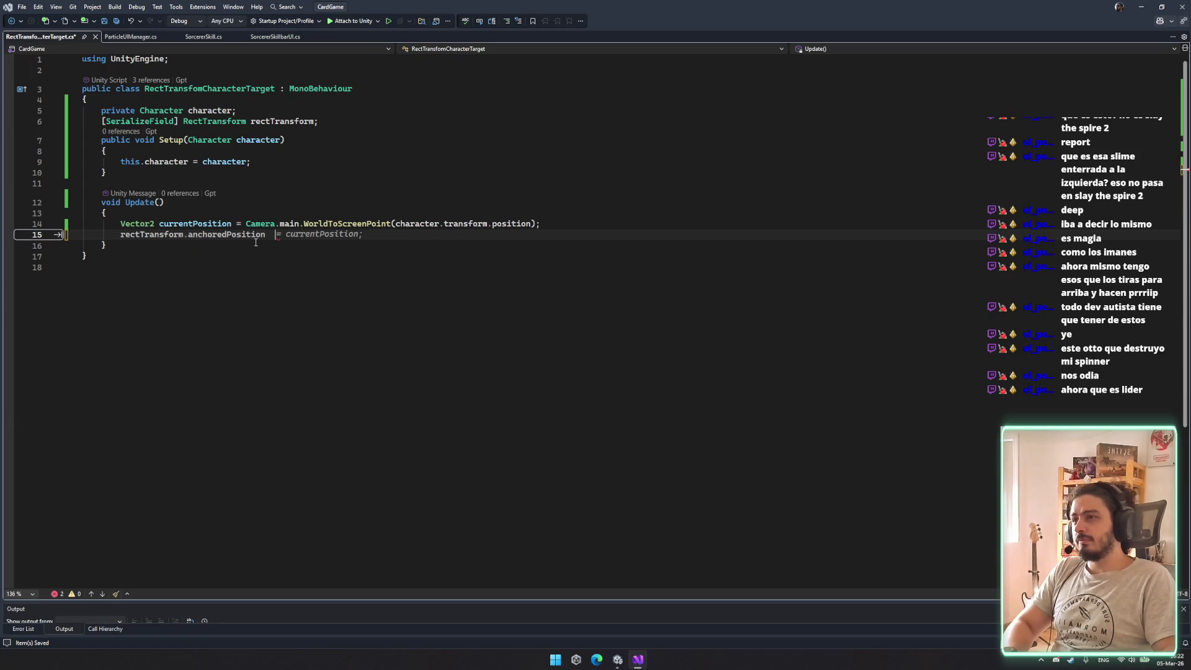
pyautogui.write(';')
pyautogui.hotkey('ctrl', 's')
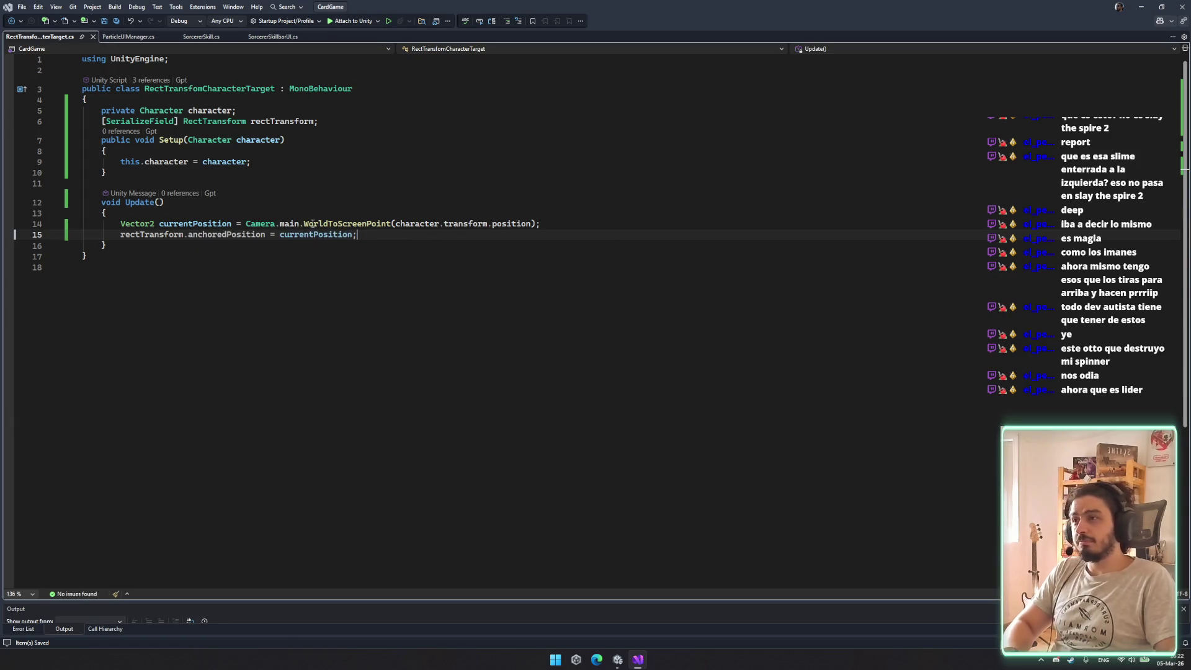
# Insert a blank line after the rectTransform field and switch to the Unity editor
pyautogui.click(378, 118)
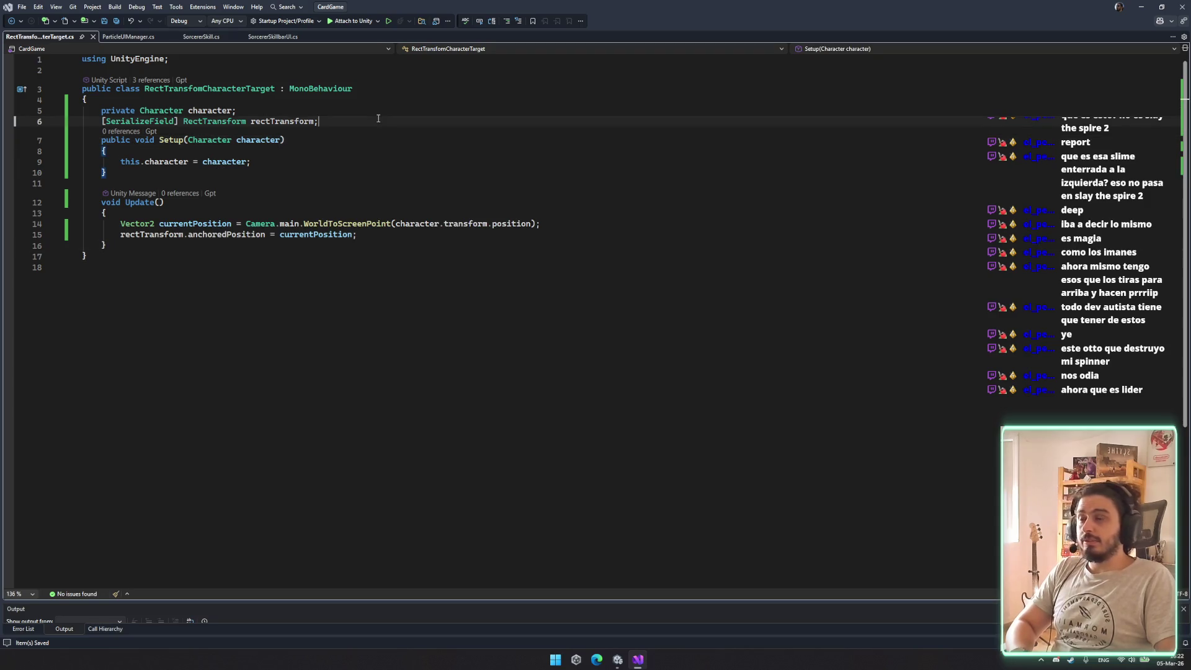
pyautogui.press('Return')
pyautogui.click(400, 172)
pyautogui.press('Up')
pyautogui.press('Up')
pyautogui.press('Up')
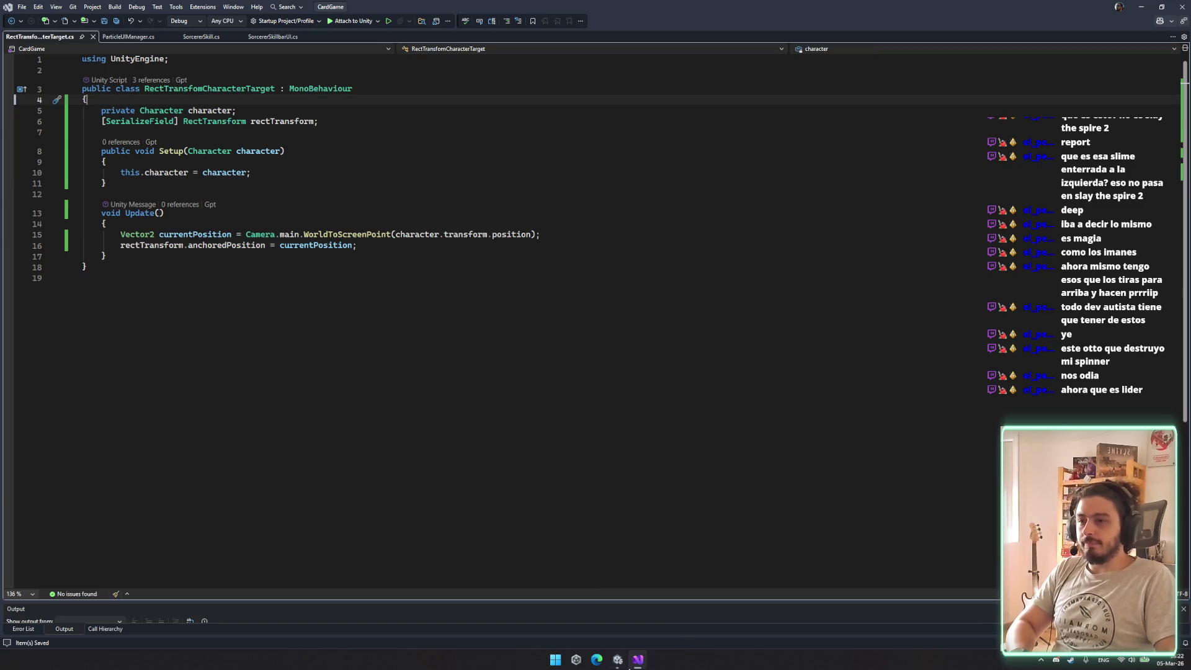
pyautogui.click(617, 660)
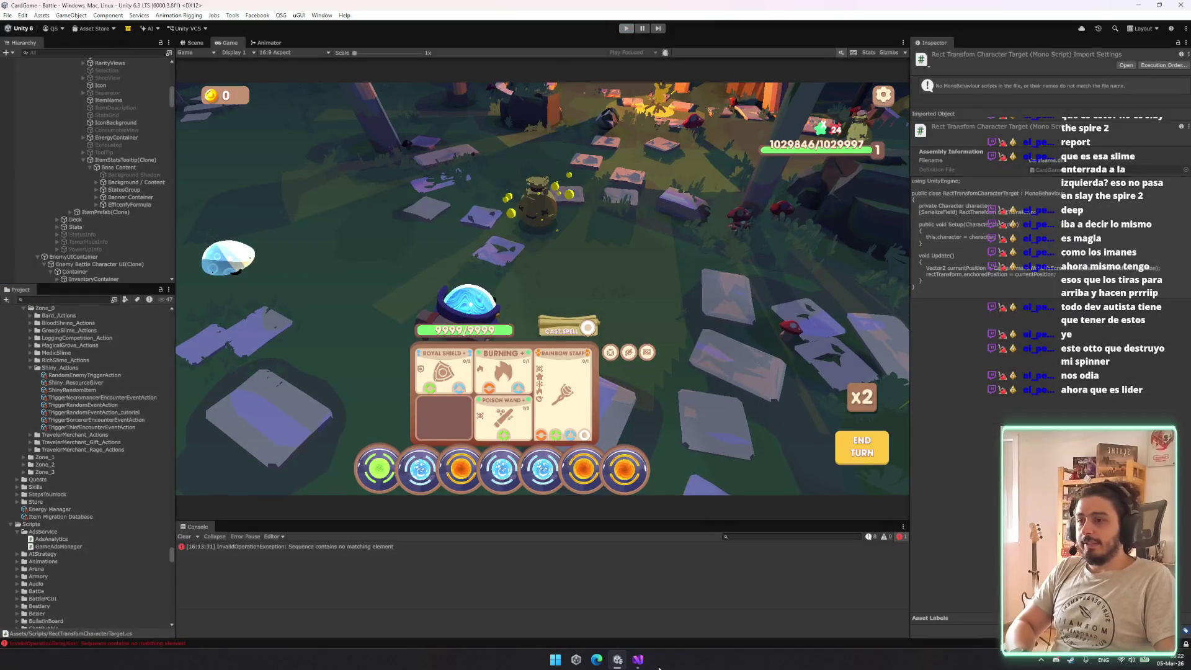
# Look through ParticleUIManager.cs, SorcererSkillbarUI.cs and SorcererSkill.cs near Bind, then switch to Unity to compile
pyautogui.click(637, 659)
pyautogui.click(130, 37)
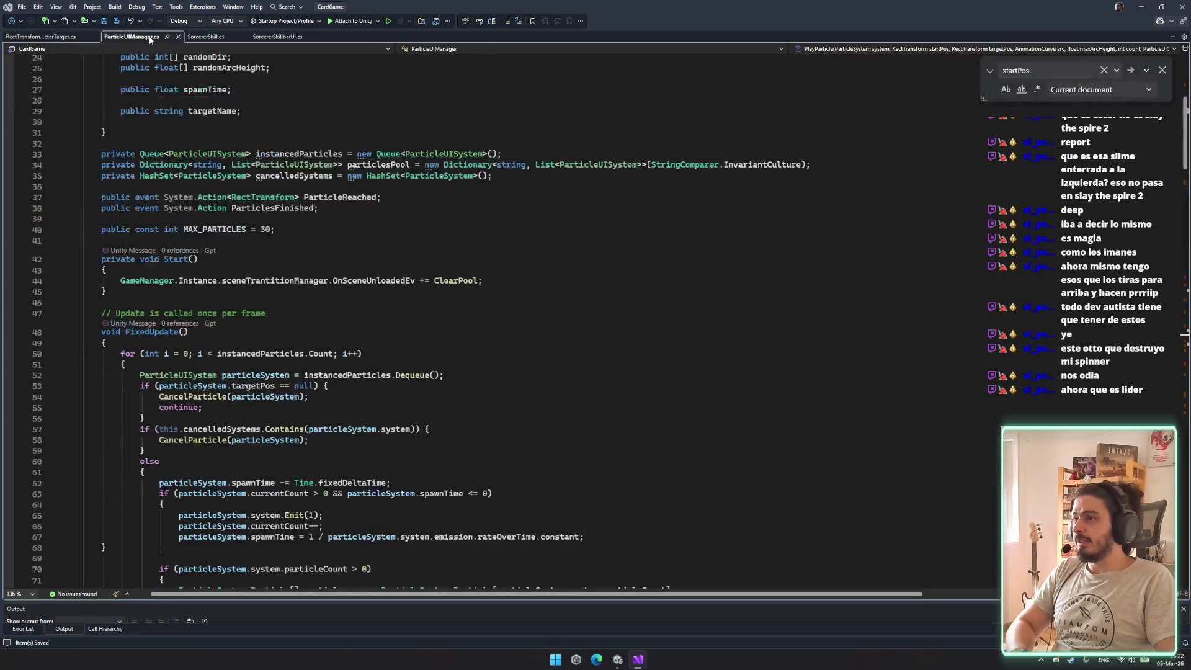
pyautogui.click(205, 37)
pyautogui.click(272, 37)
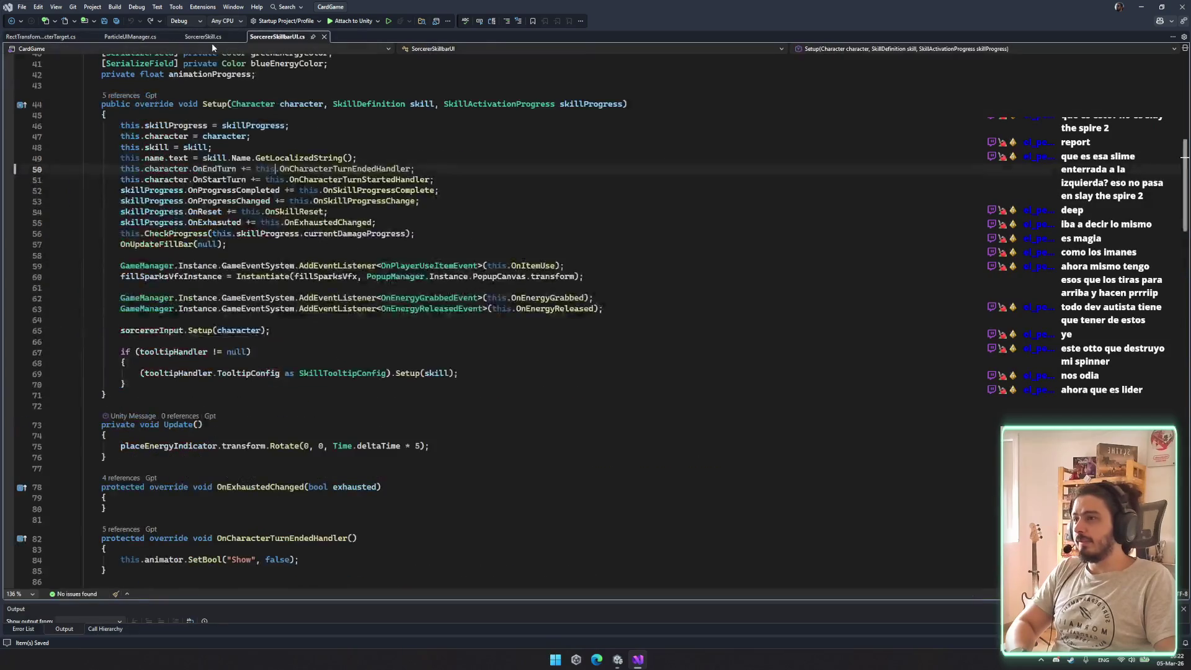
pyautogui.click(188, 37)
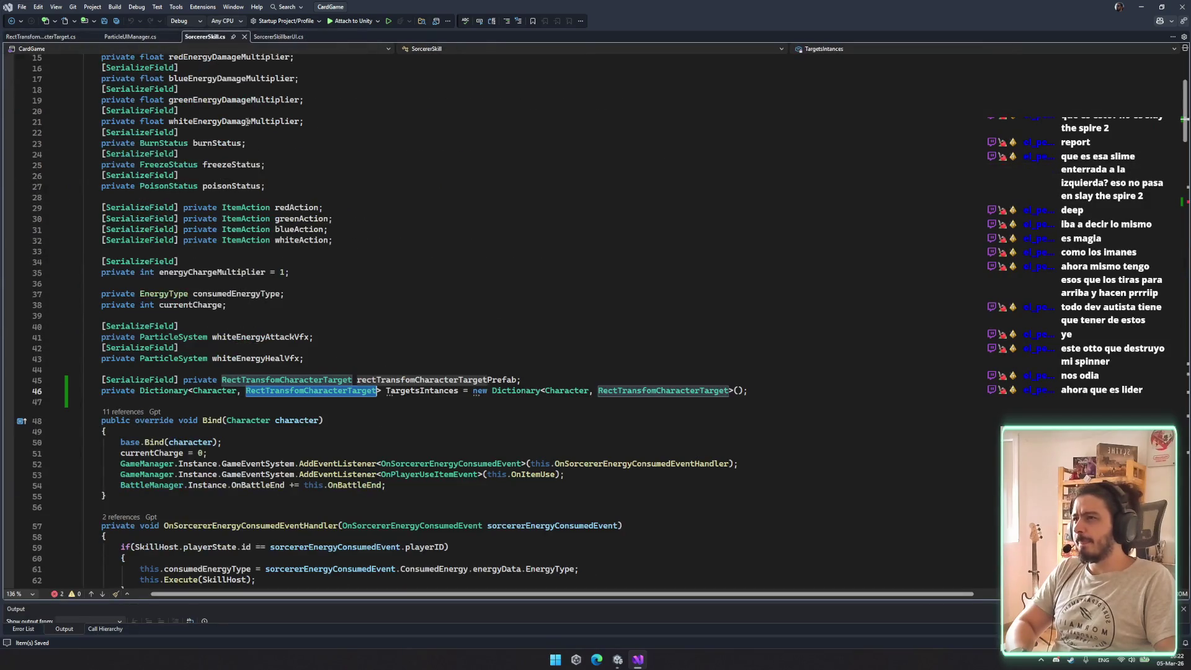
pyautogui.click(365, 412)
pyautogui.scroll(-8, 365, 412)
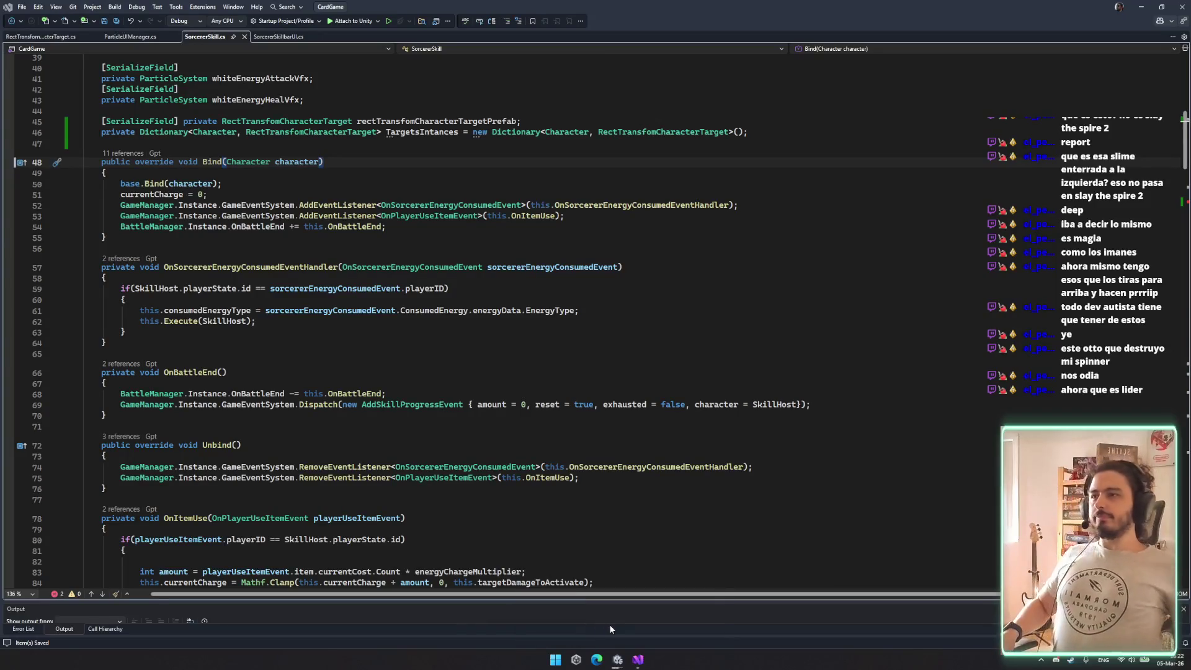
pyautogui.hotkey('alt', 'Tab')
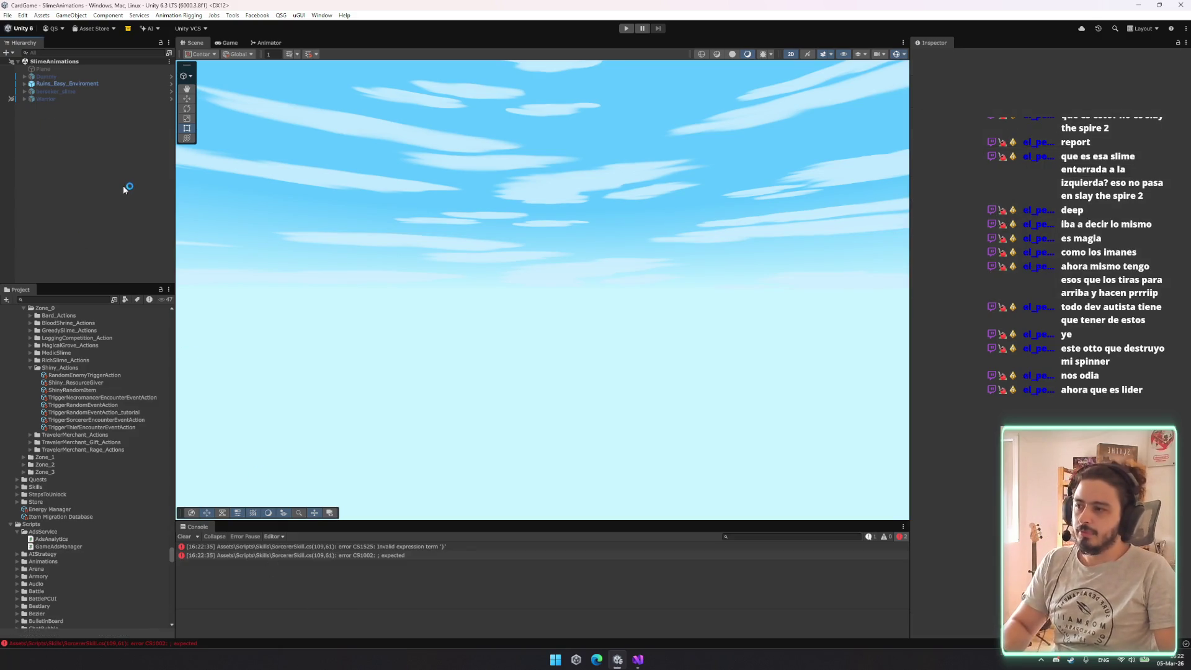
# From the Console error, open SorcererSkill.cs line 109, cut the unfinished assignment, and return to Unity
pyautogui.click(425, 547)
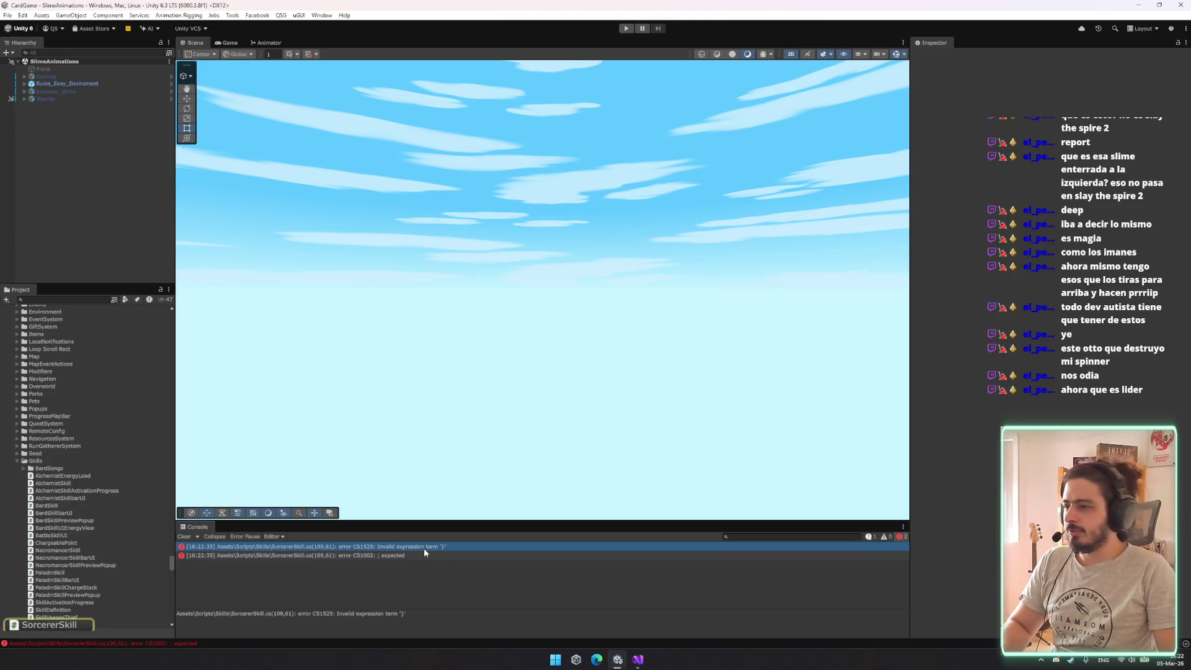
pyautogui.doubleClick(332, 555)
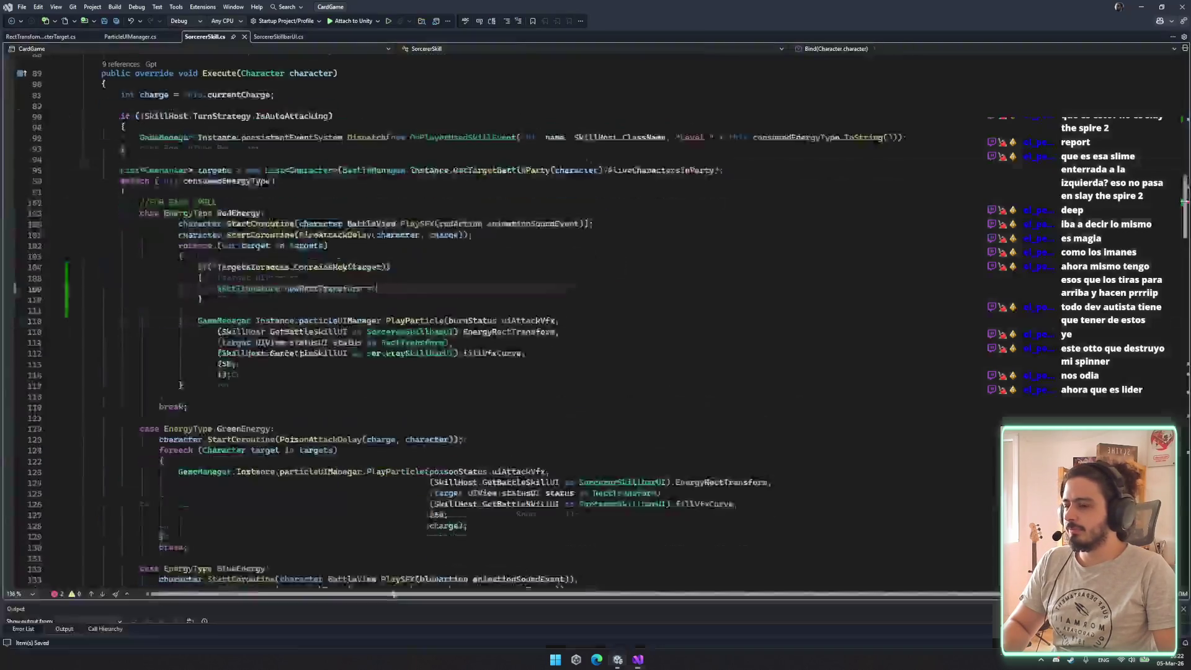
pyautogui.hotkey('ctrl', 'x')
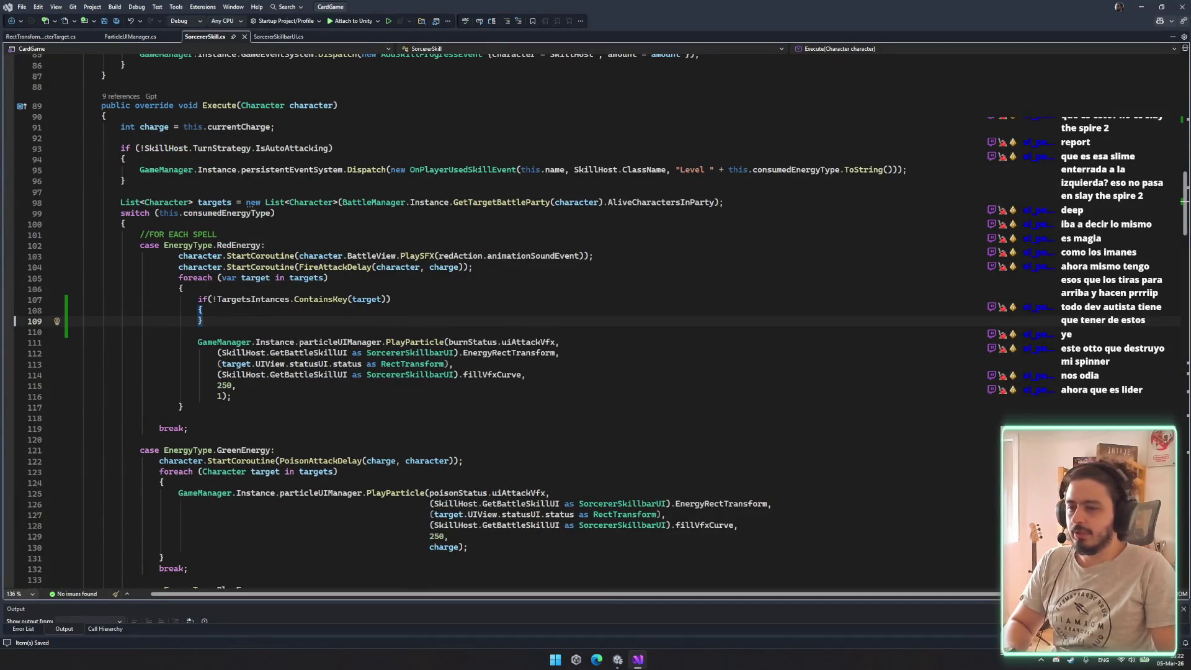
pyautogui.hotkey('alt', 'Tab')
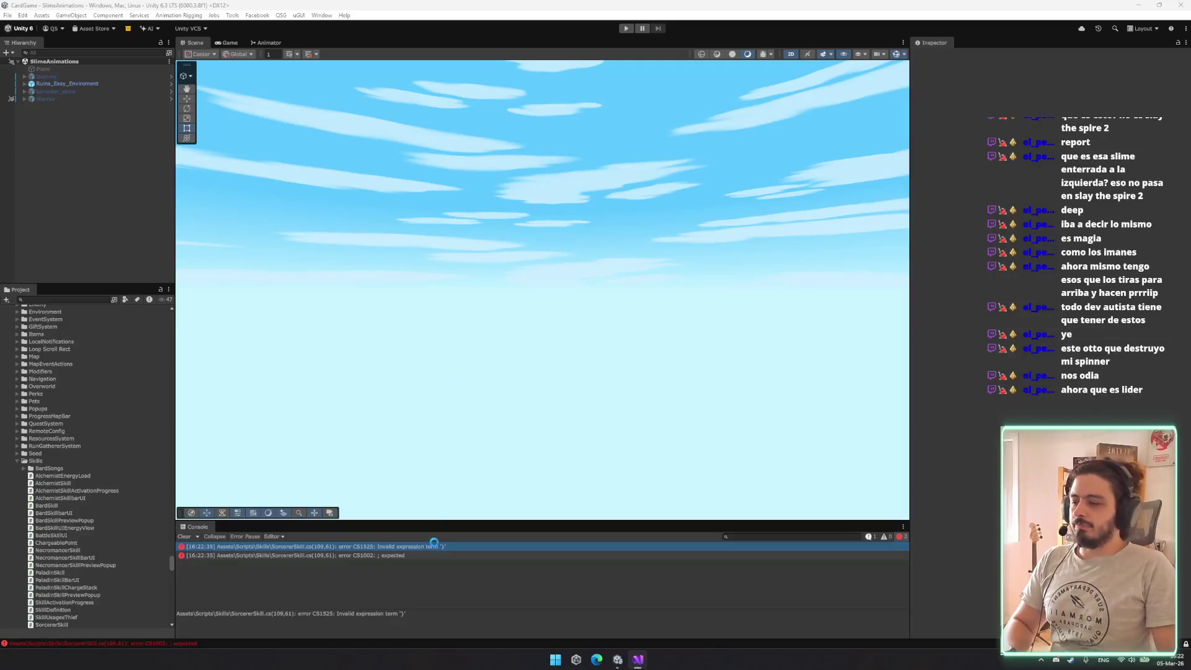
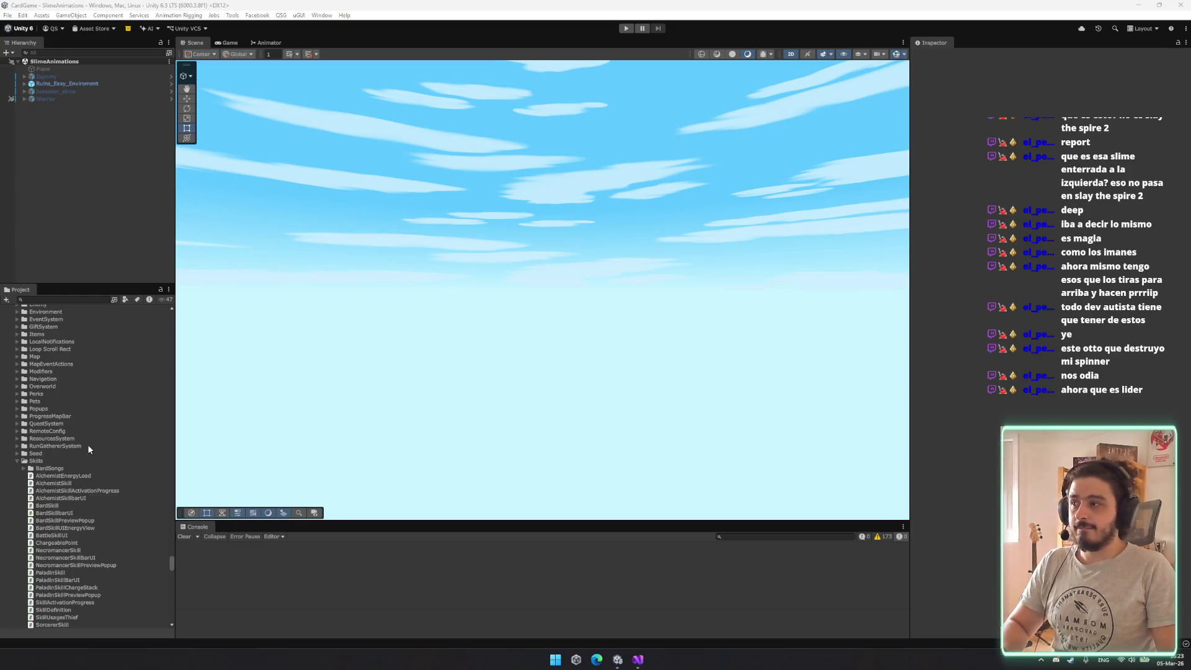
# Load the Battle scene in place of SlimeAnimations from the SceneTool window
pyautogui.hotkey('ctrl', 'alt', 's')
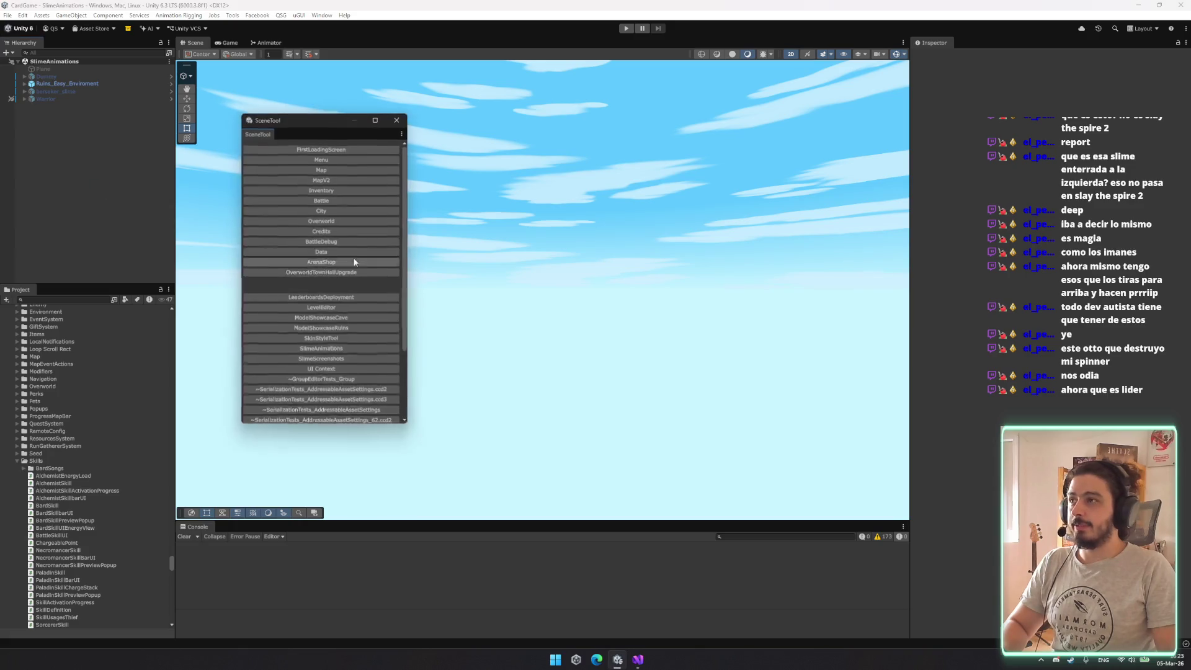
pyautogui.click(332, 203)
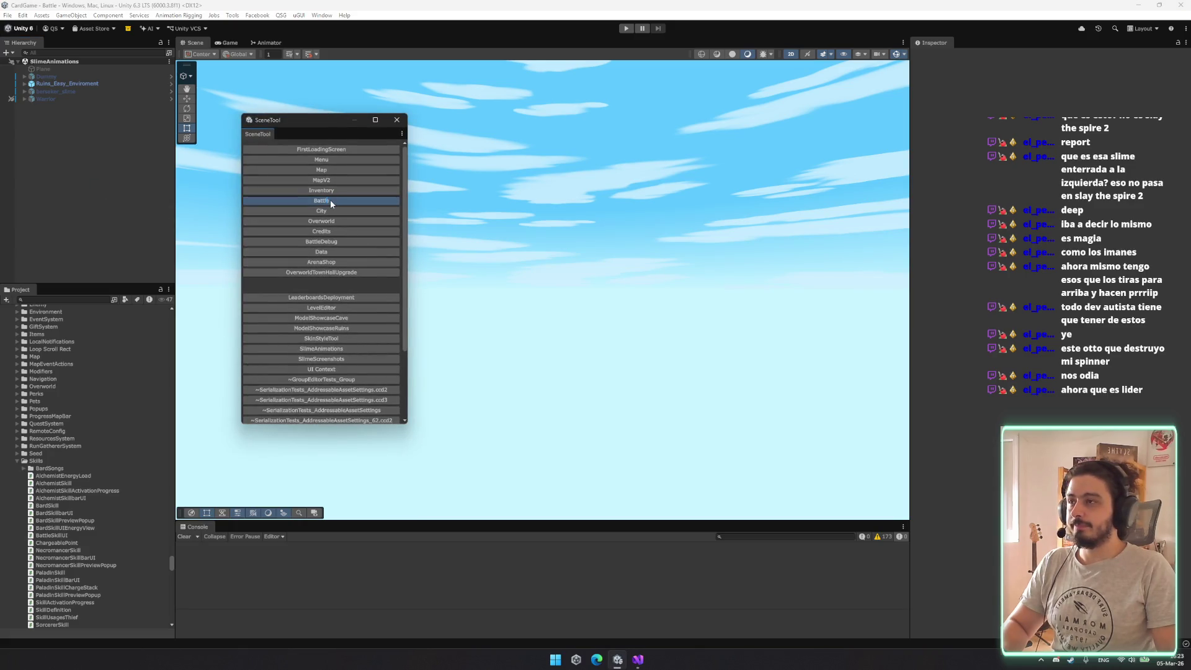
pyautogui.click(397, 120)
pyautogui.click(64, 84)
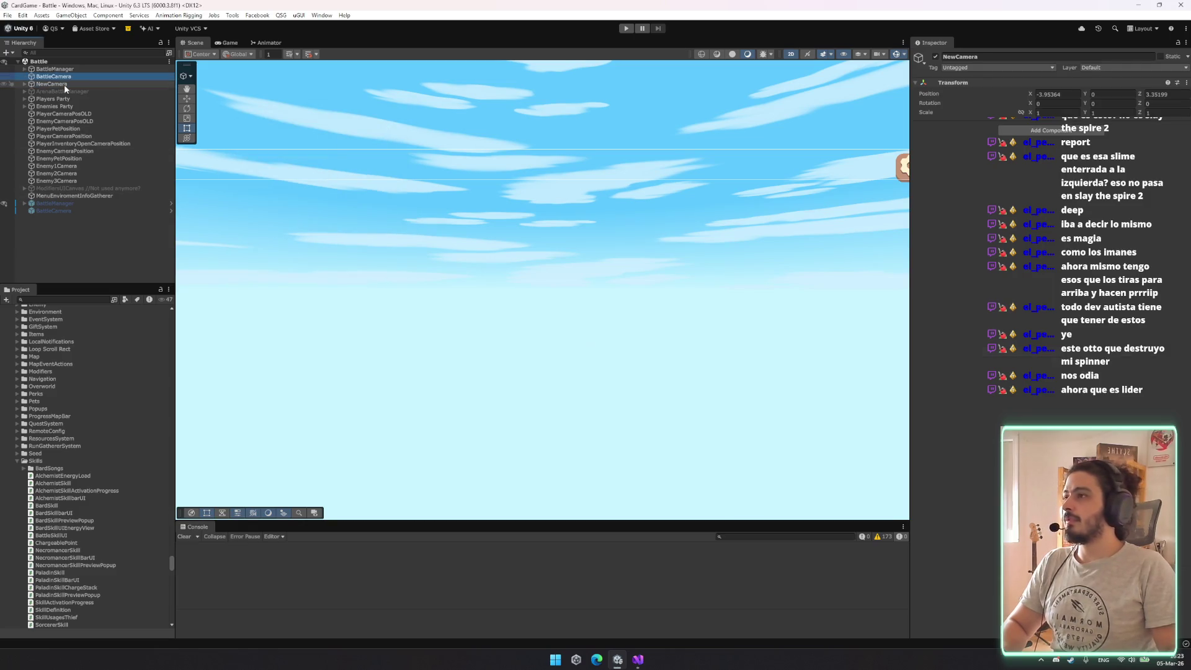
# Create a Circle sprite object under BattleManager and frame it in the Scene view
pyautogui.click(67, 70)
pyautogui.rightClick(60, 73)
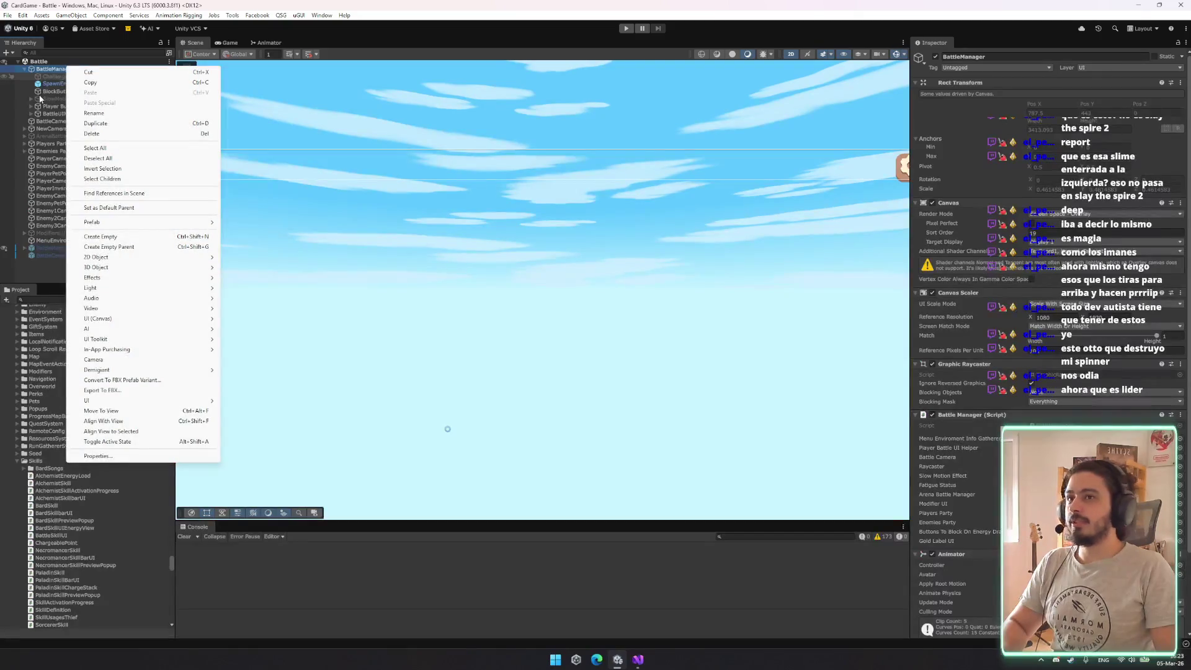
pyautogui.moveTo(125, 268)
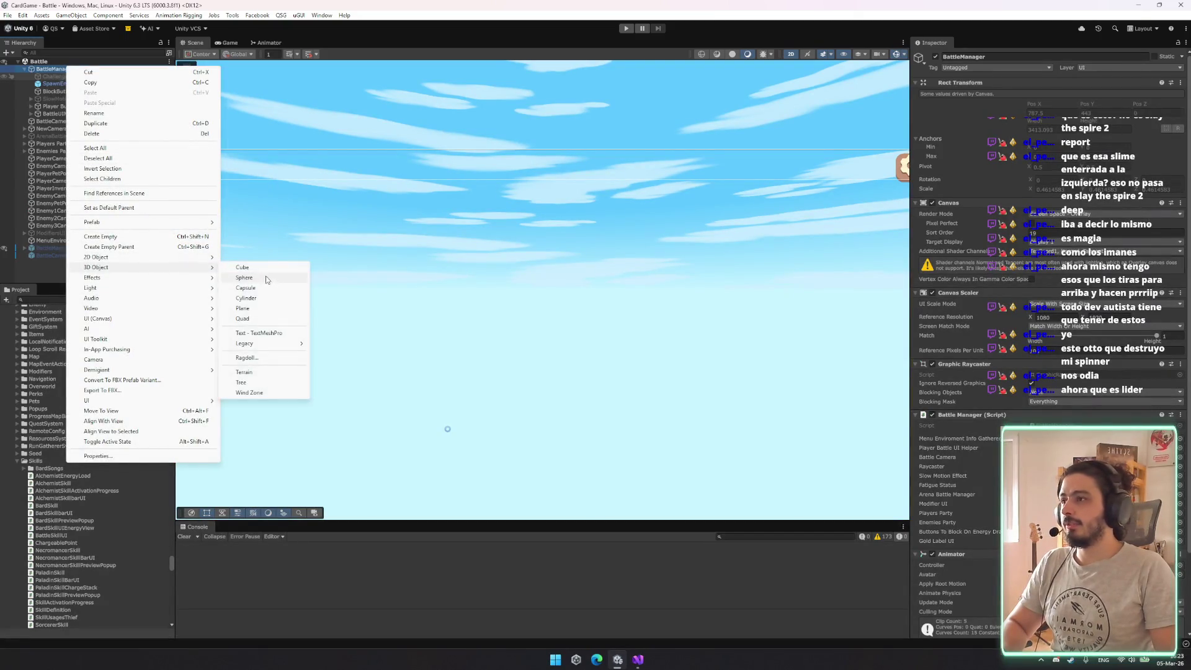
pyautogui.moveTo(263, 259)
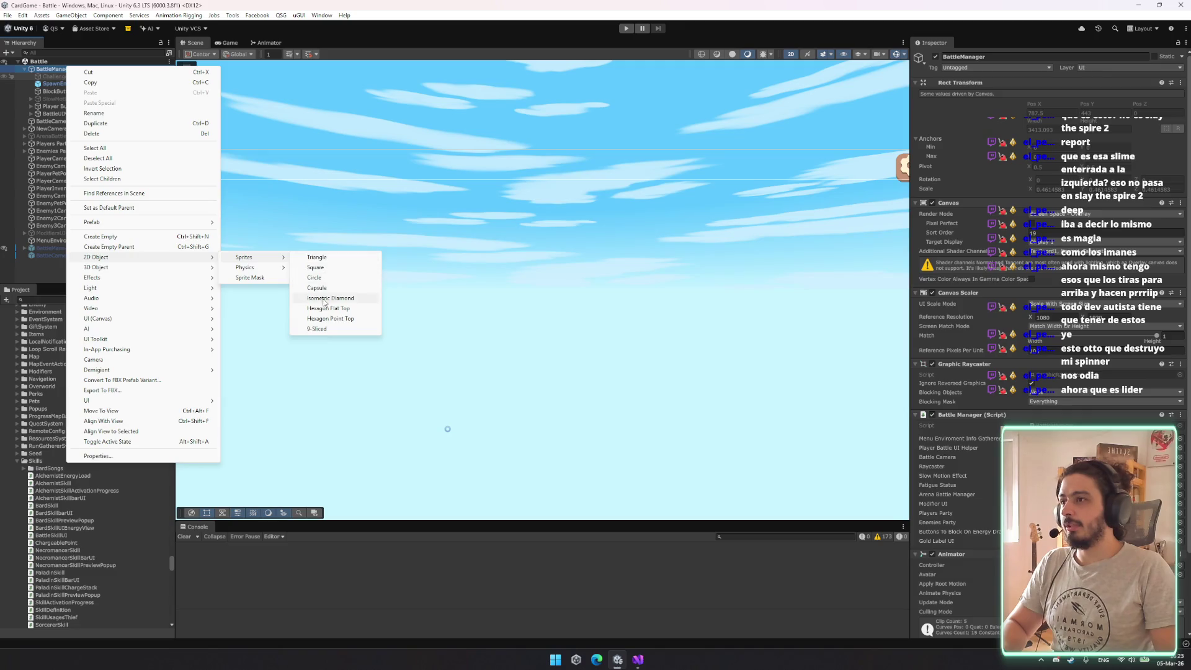
pyautogui.click(325, 280)
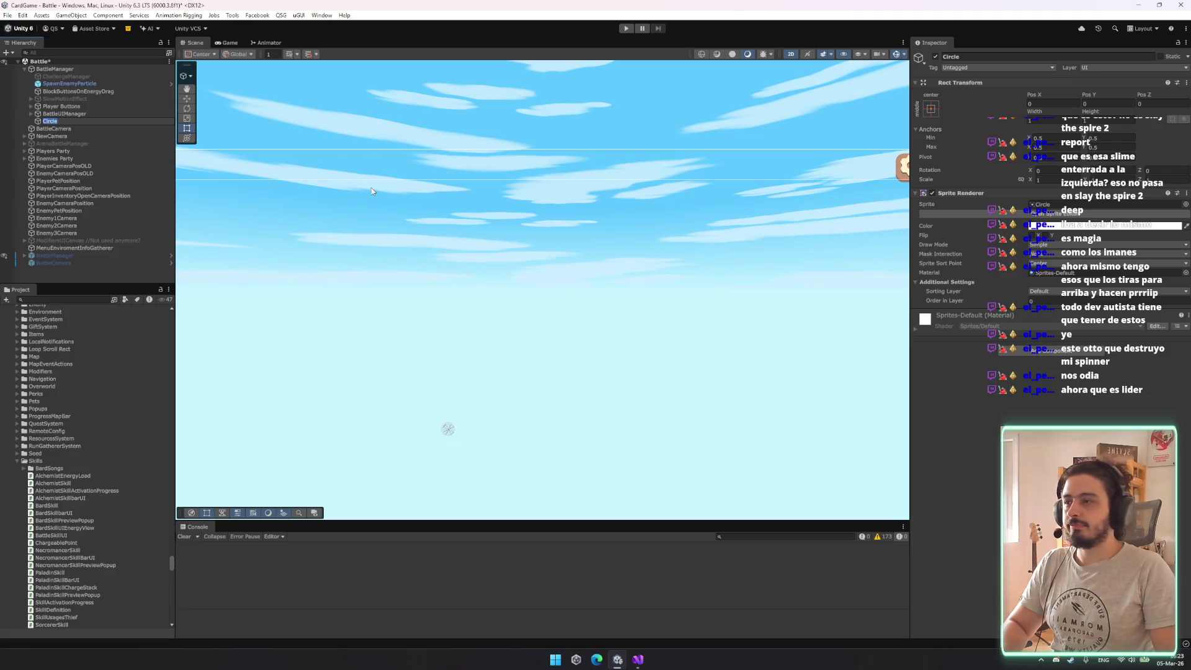
pyautogui.press('Return')
pyautogui.doubleClick(80, 121)
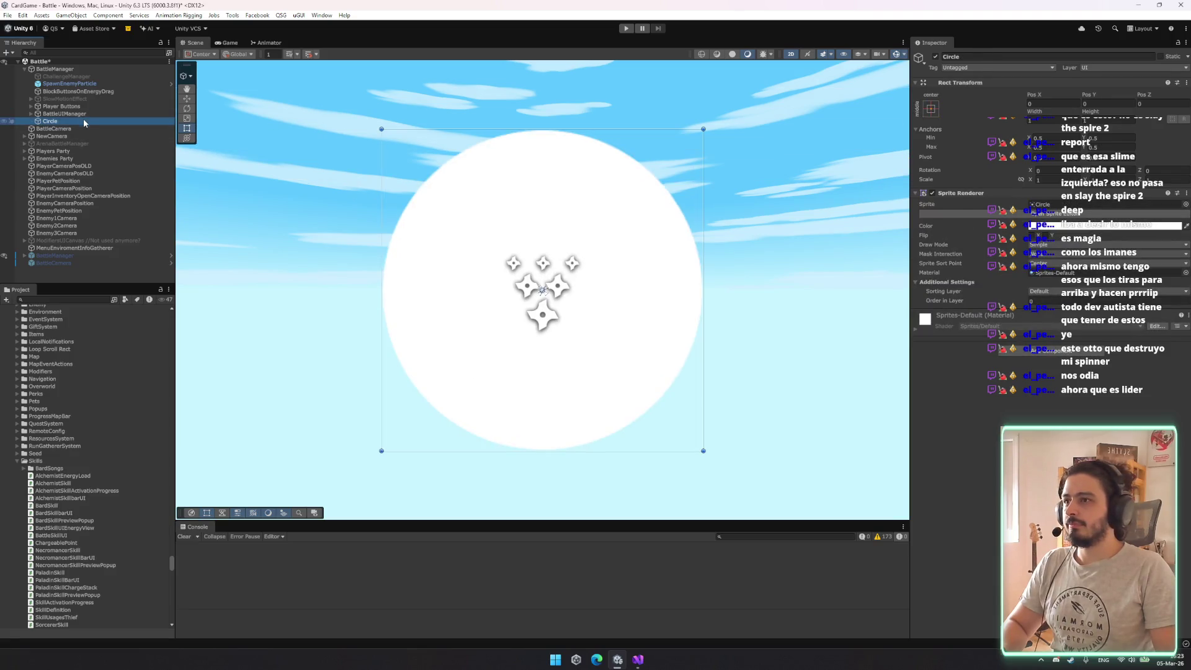
# Replace the Circle's Sprite Renderer with the Rect Transform Character Target script
pyautogui.scroll(-5, 542, 290)
pyautogui.rightClick(1055, 193)
pyautogui.click(1079, 214)
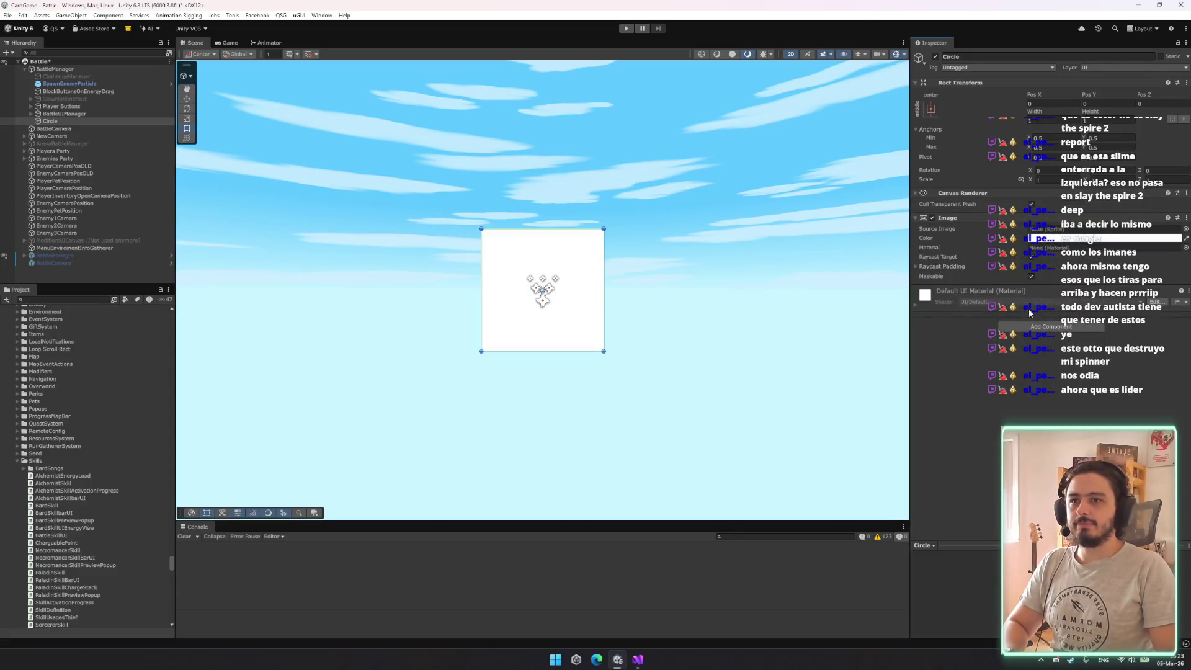
pyautogui.click(1036, 326)
pyautogui.write('Rect')
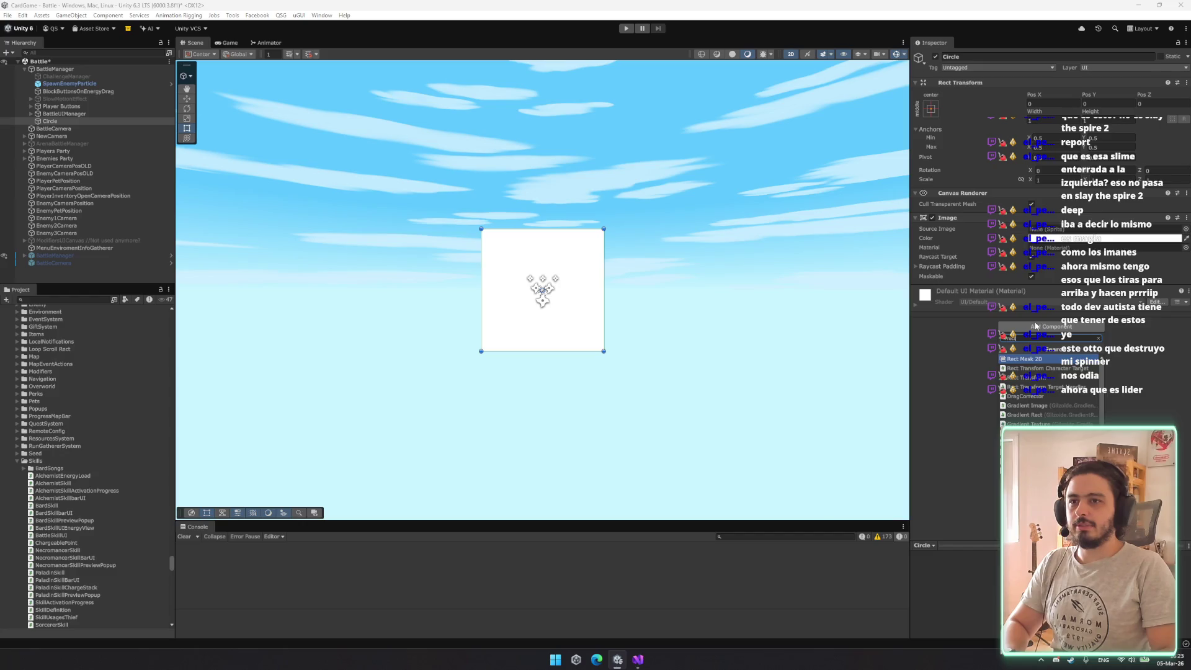
pyautogui.click(1047, 368)
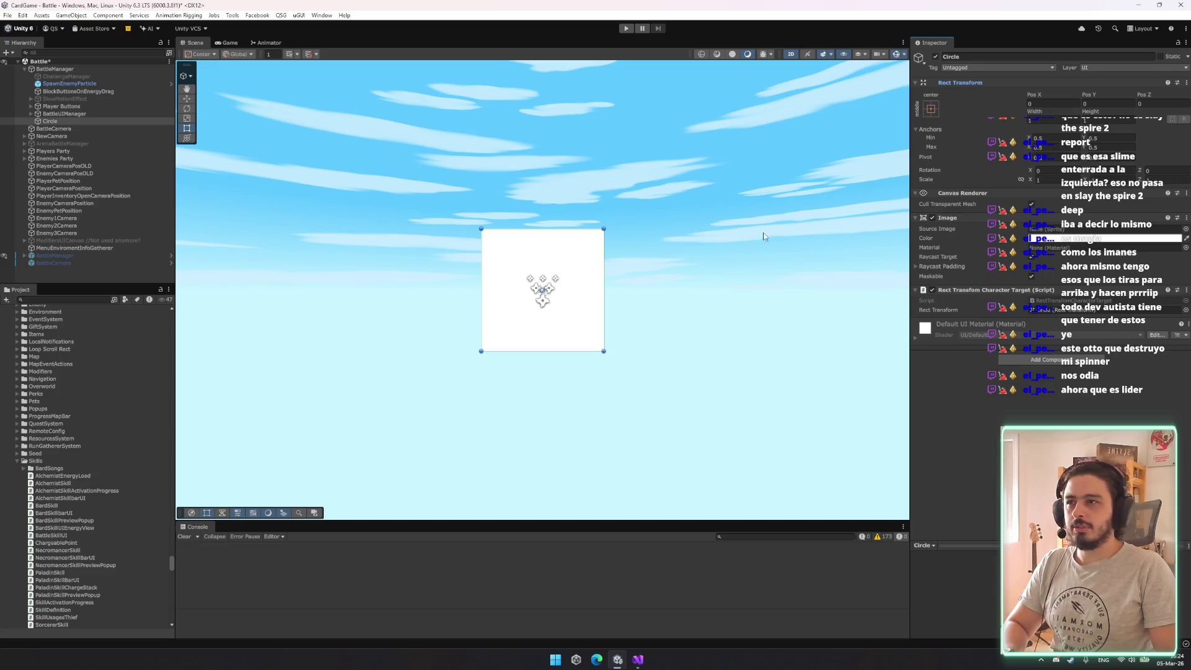
pyautogui.click(229, 43)
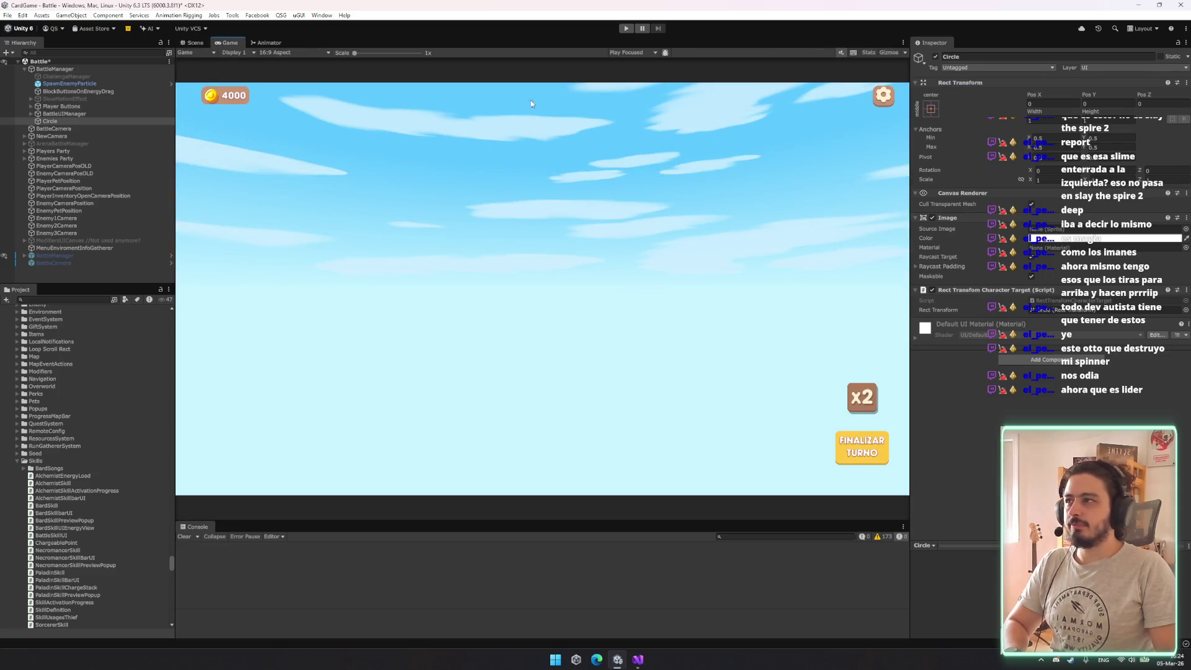
# Save the scene and set the Circle's Rect Transform width to 100
pyautogui.hotkey('ctrl', 's')
pyautogui.click(93, 122)
pyautogui.click(1043, 121)
pyautogui.write('00')
pyautogui.press('Tab')
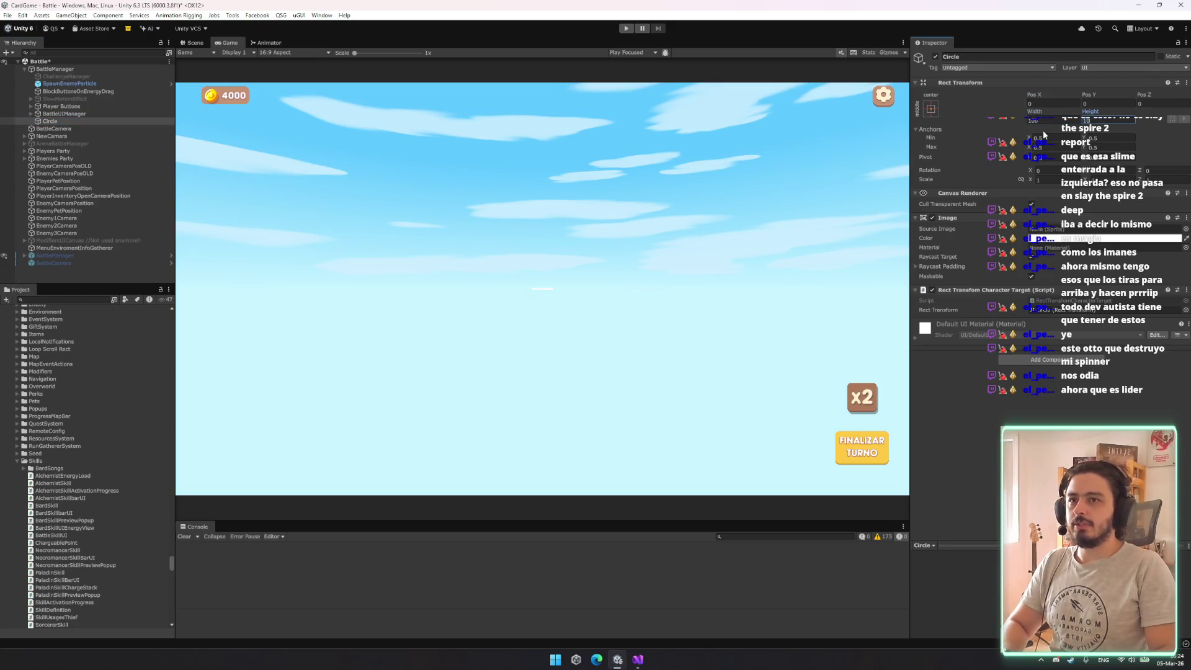
# Assign Tackle_icon as the Circle's Source Image and save the Battle scene
pyautogui.click(1185, 228)
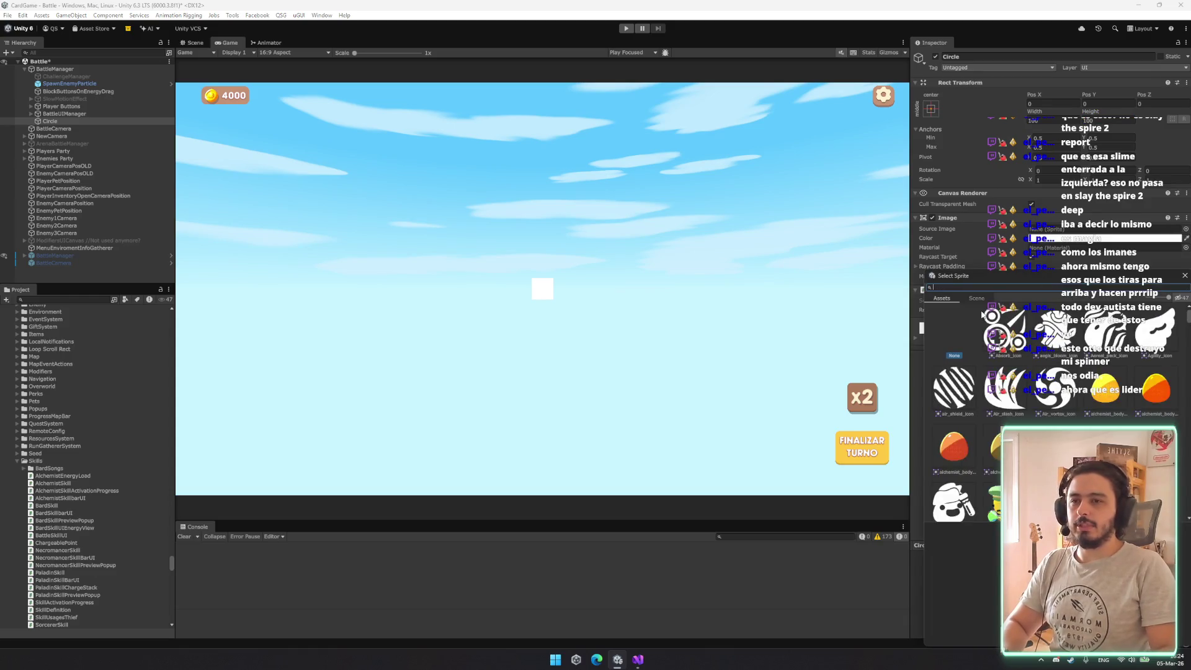
pyautogui.press('BackSpace')
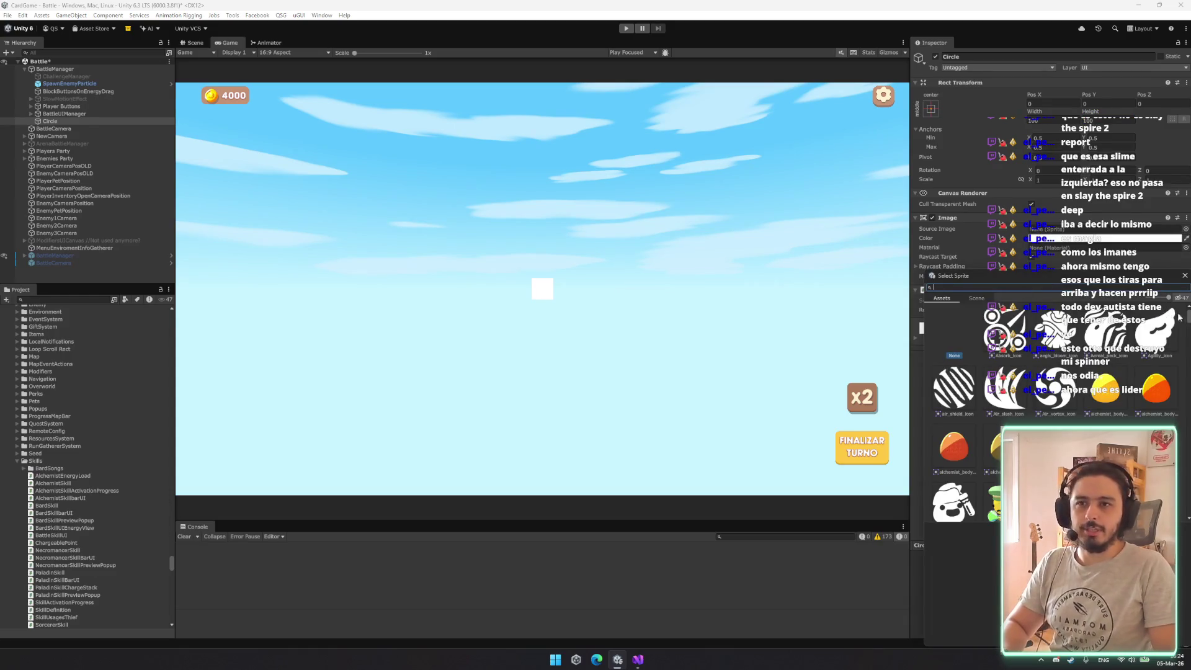
pyautogui.scroll(-5, 1188, 360)
pyautogui.scroll(-10, 1189, 360)
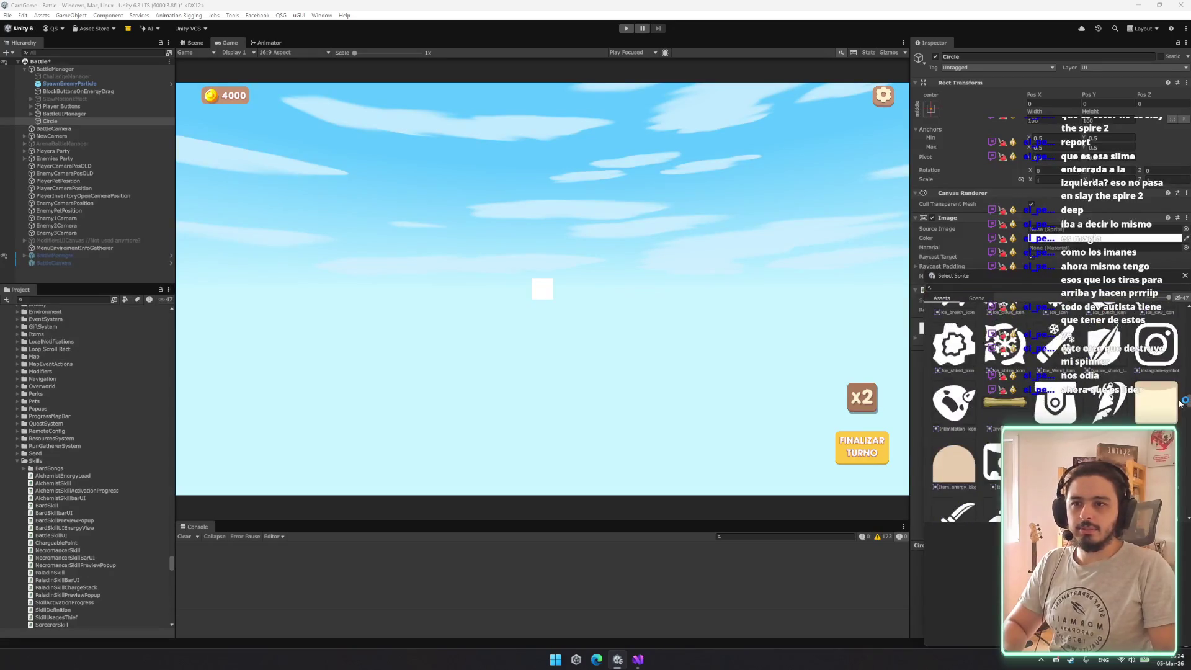
pyautogui.moveTo(1180, 406); pyautogui.dragTo(1178, 485)
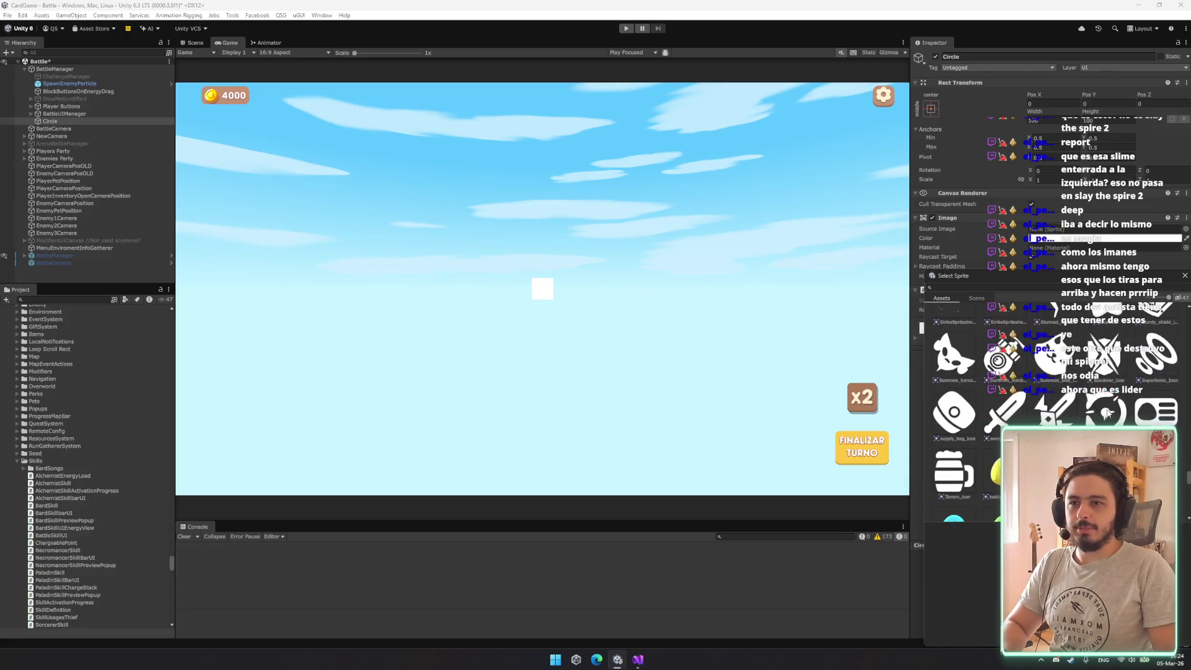
pyautogui.doubleClick(1086, 347)
pyautogui.hotkey('ctrl', 's')
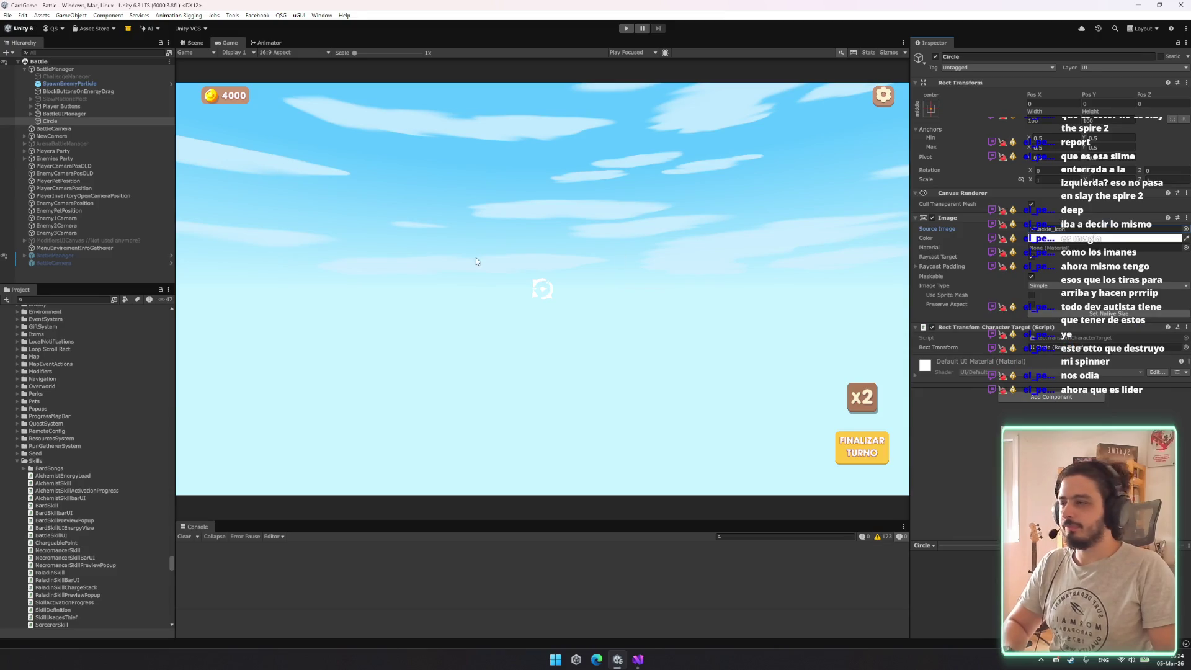
# Undo a misspelled rename and set the image's Source Image to stunStar
pyautogui.click(958, 57)
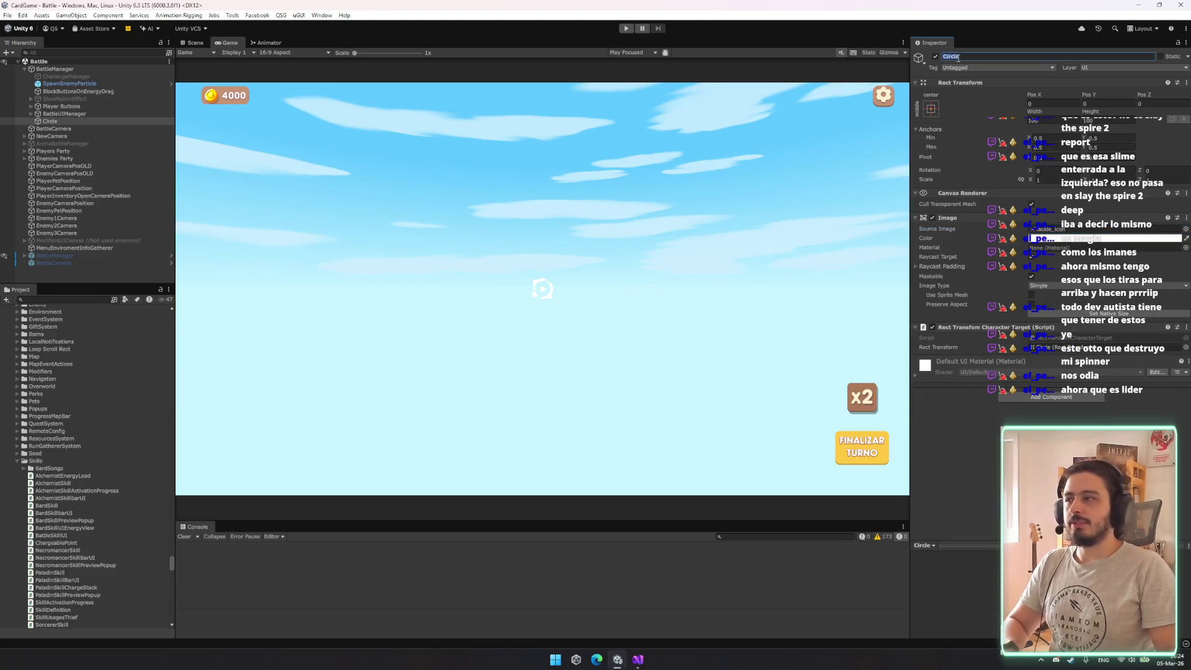
pyautogui.write('Red')
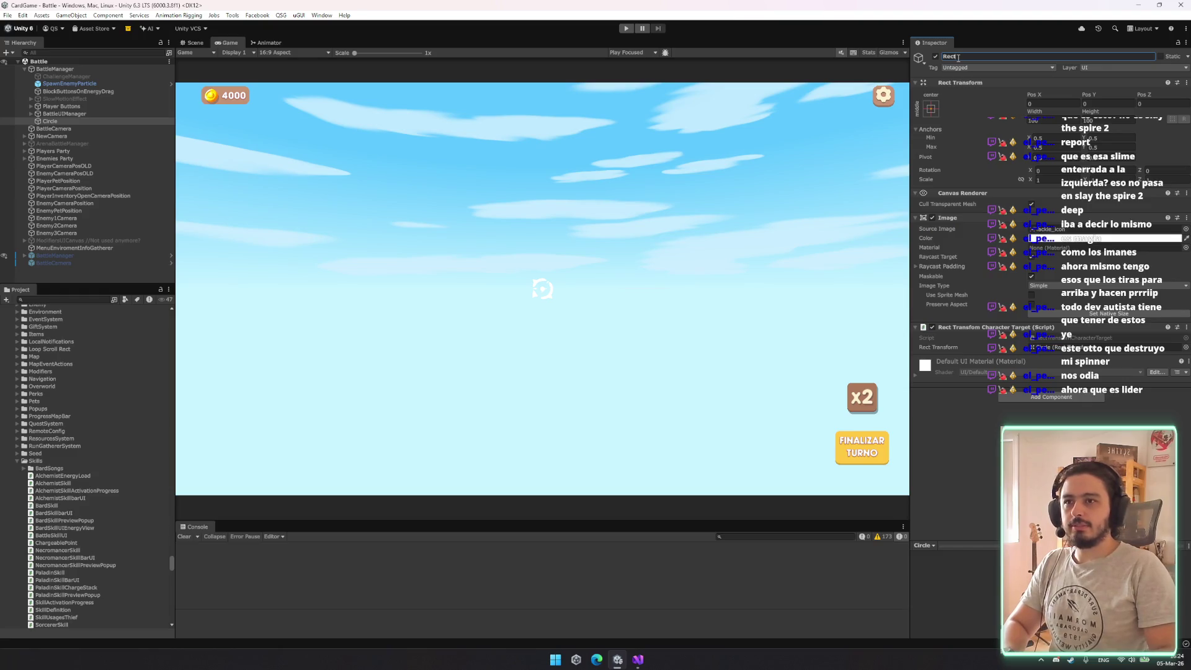
pyautogui.write('formCharacterTraget')
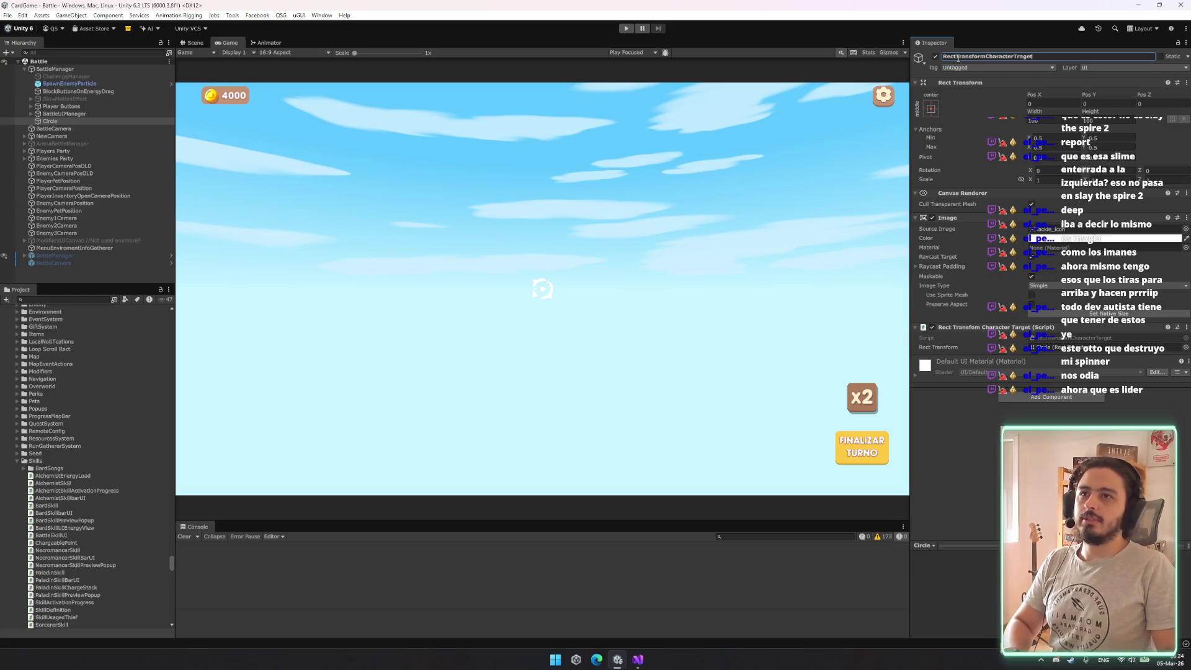
pyautogui.press('BackSpace')
pyautogui.hotkey('ctrl', 'z')
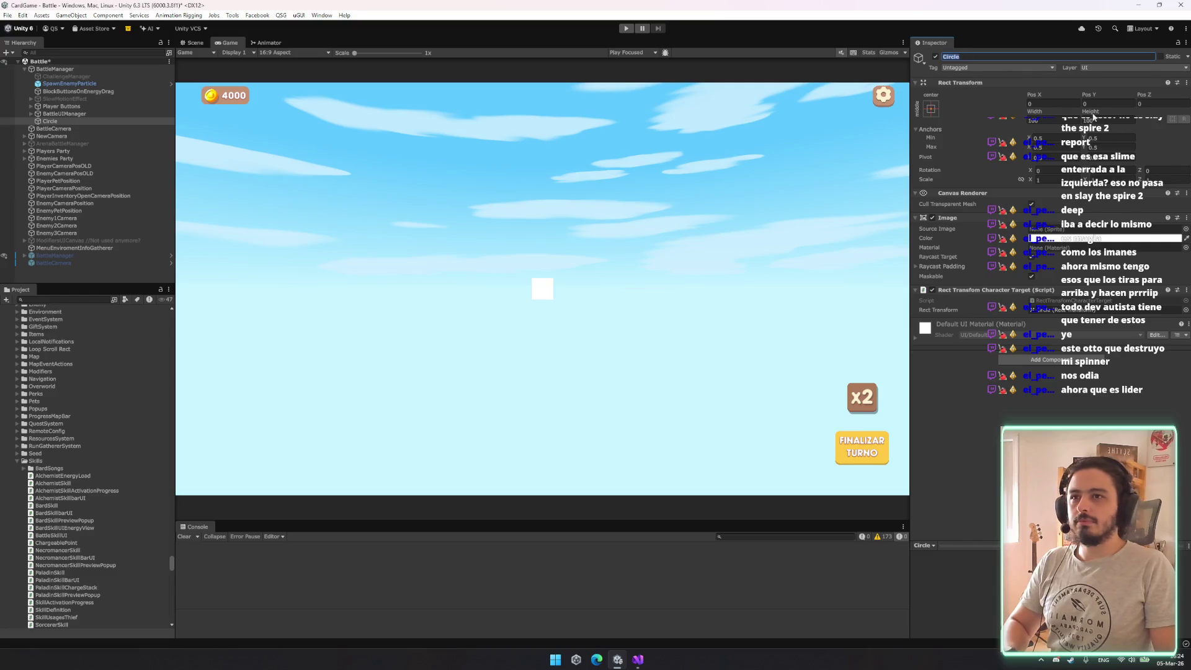
pyautogui.click(1185, 229)
pyautogui.write('tar')
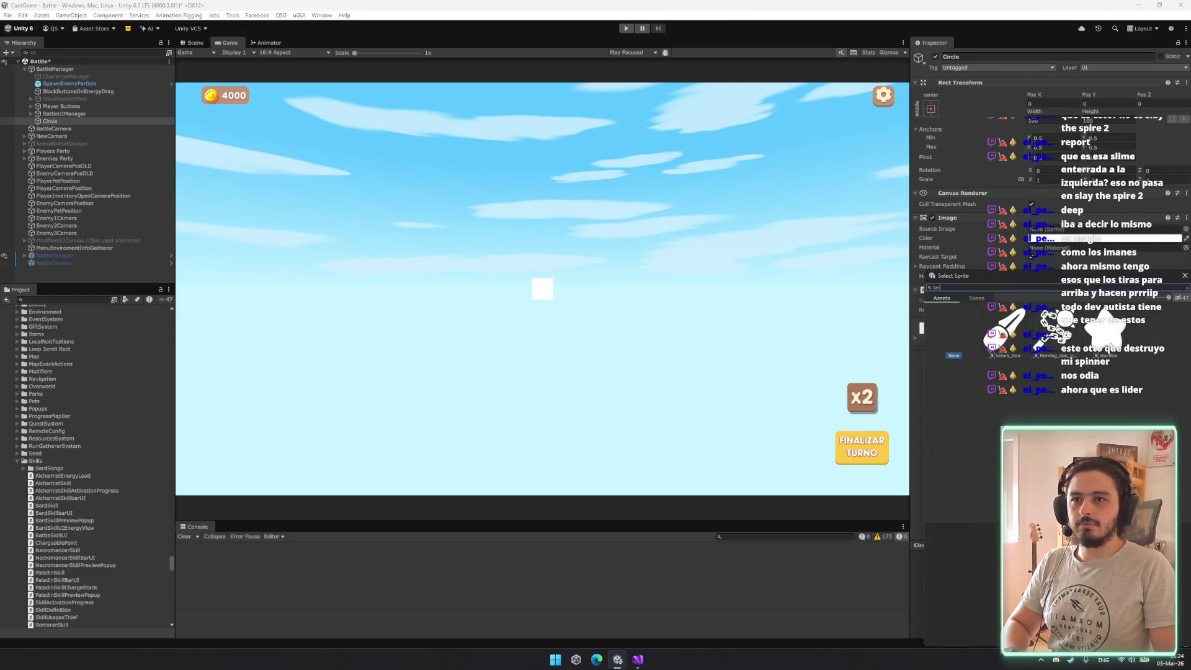
pyautogui.doubleClick(1104, 335)
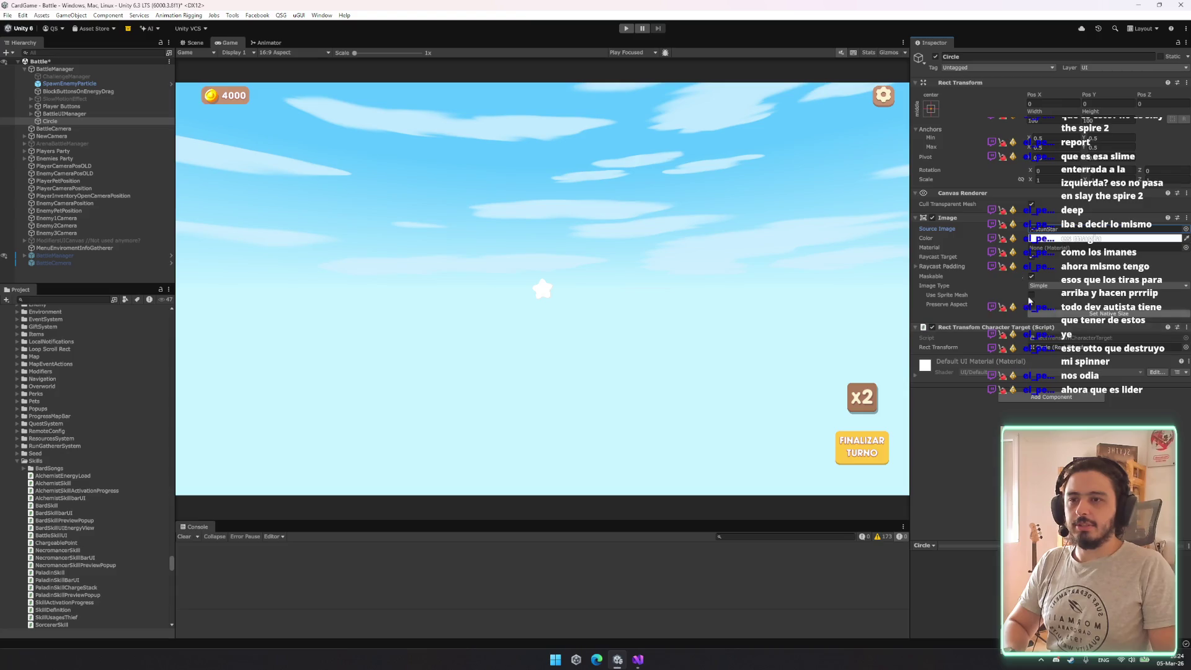
# Rename the object to RectTransformCharacterTarget and locate its script in the project
pyautogui.click(999, 56)
pyautogui.write('RectTransformCharacterT')
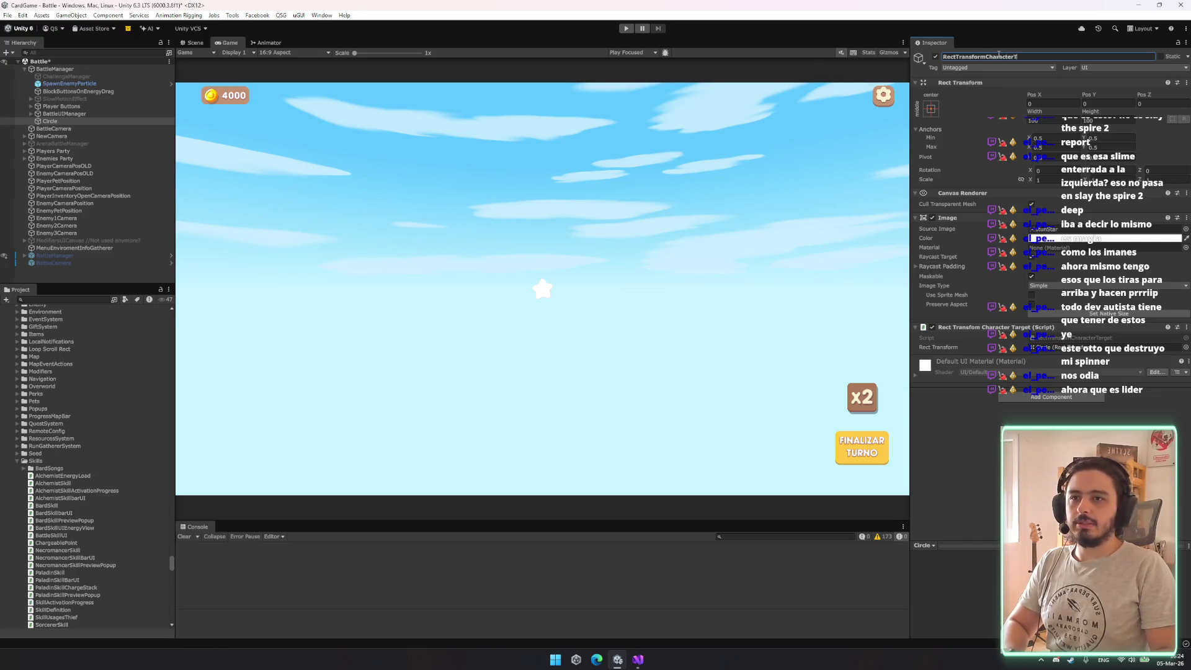
pyautogui.write('arget')
pyautogui.press('Return')
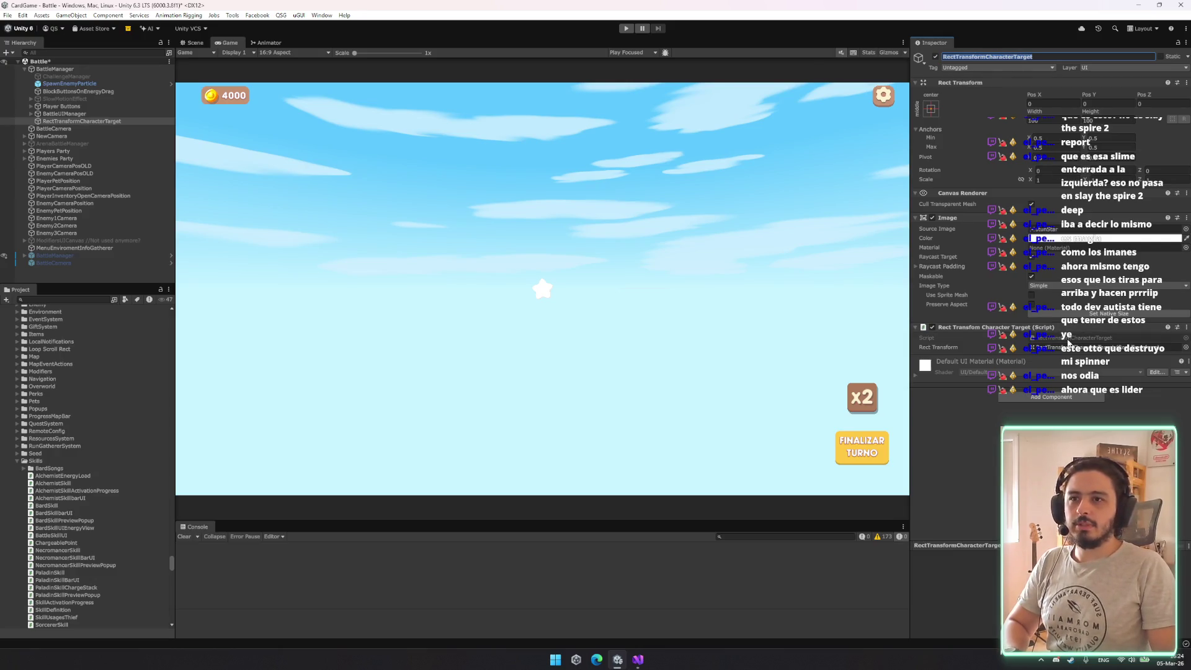
pyautogui.click(1068, 340)
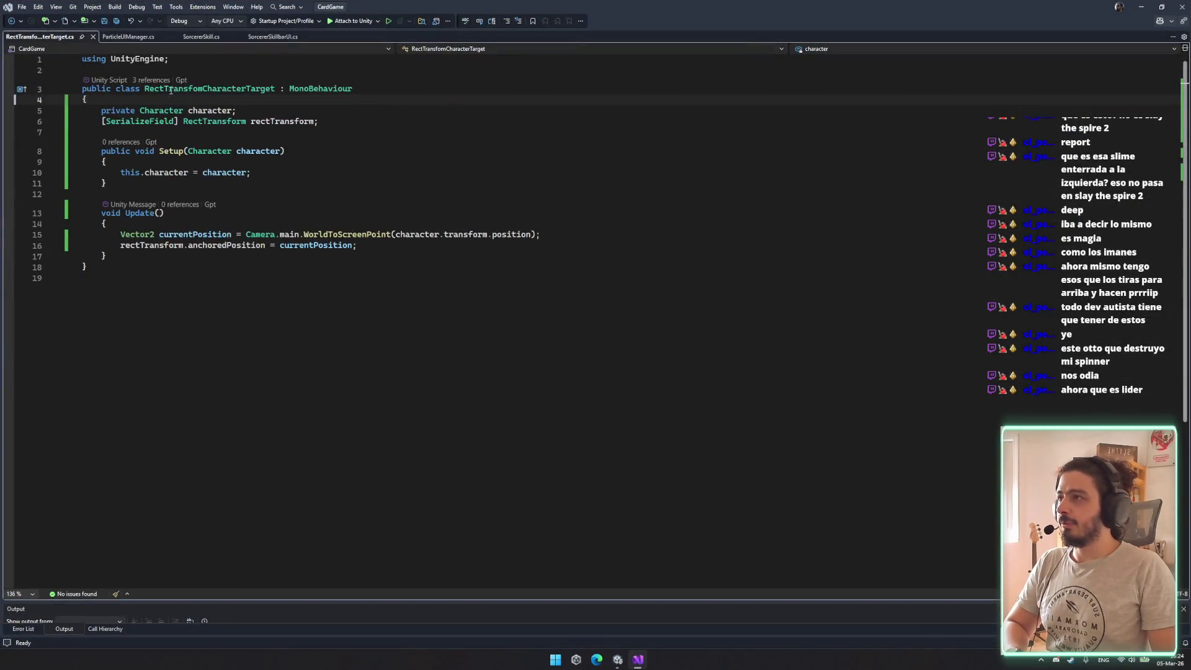
# Correct the misspelled class name to RectTransformCharacterTarget and save all files
pyautogui.click(195, 87)
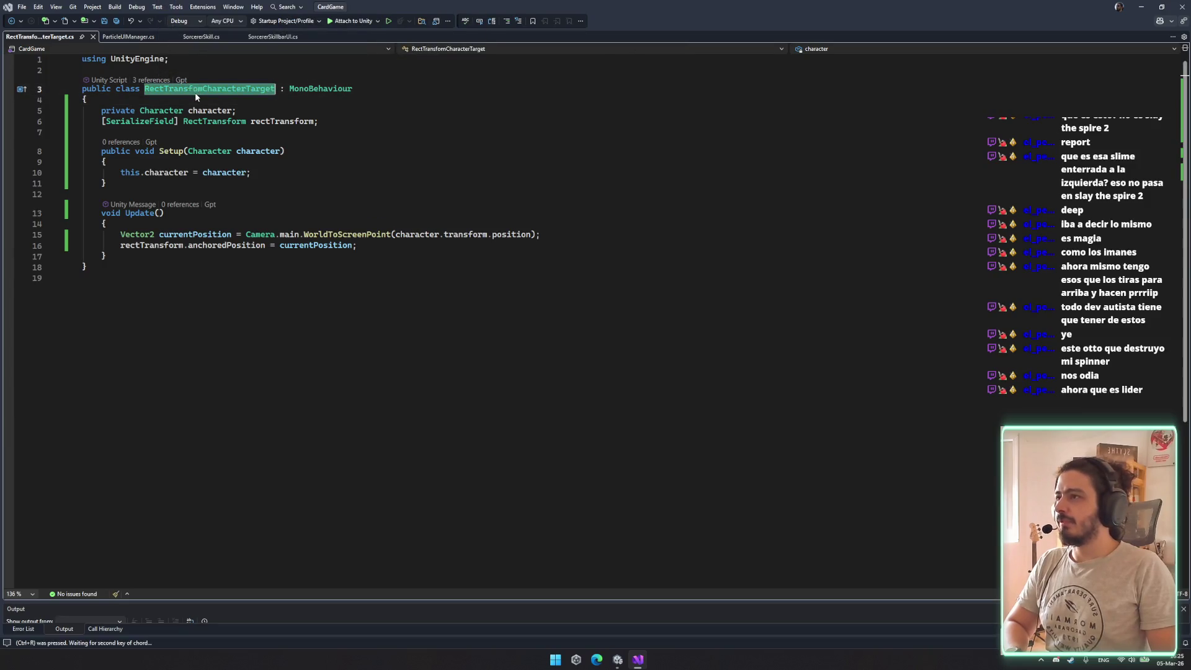
pyautogui.hotkey('ctrl', 'r')
pyautogui.hotkey('ctrl', 'r')
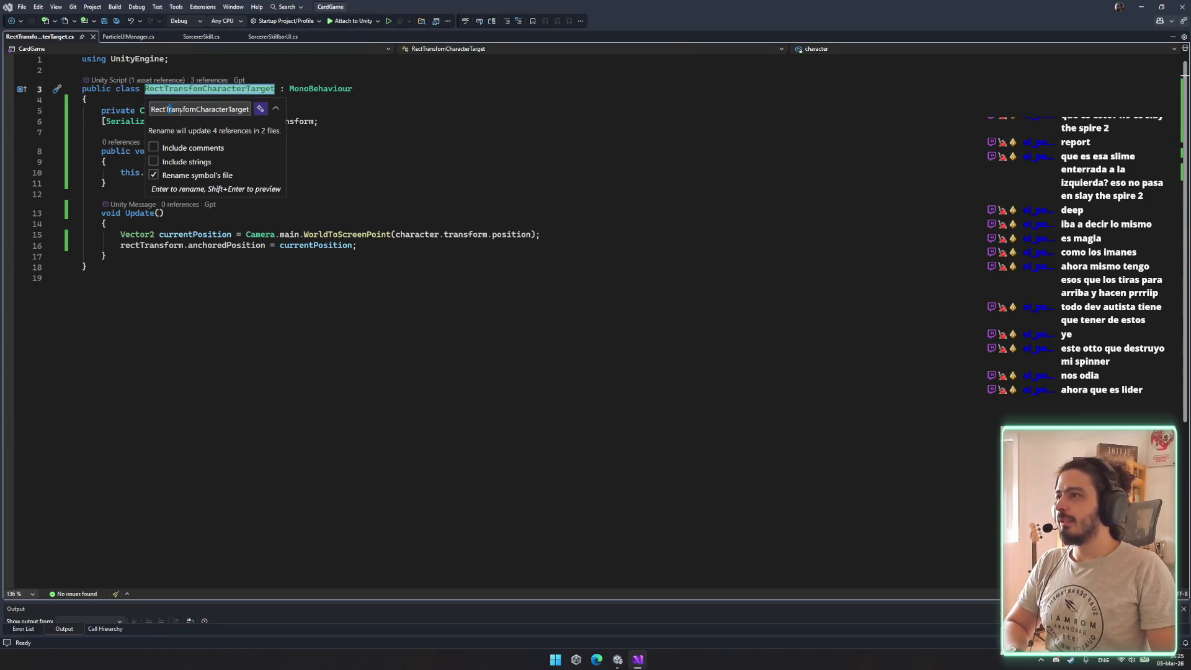
pyautogui.click(191, 109)
pyautogui.write('r')
pyautogui.press('Return')
pyautogui.click(416, 258)
pyautogui.hotkey('ctrl', 'shift', 's')
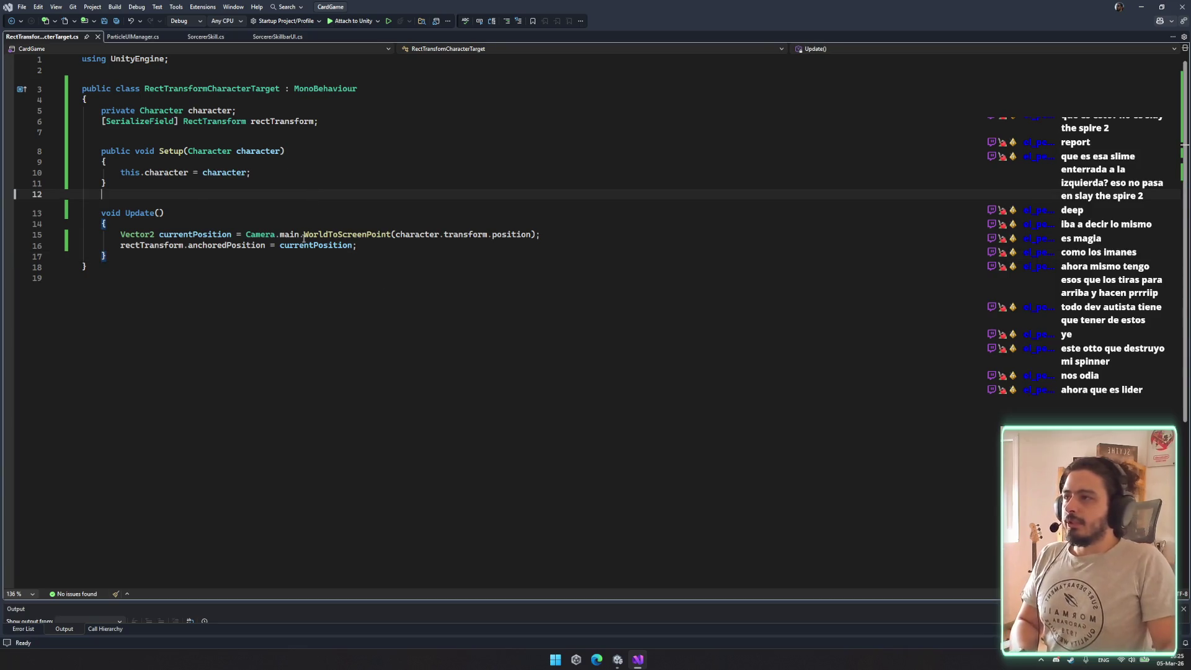
# Add an if(character != null) condition at the start of Update
pyautogui.click(279, 213)
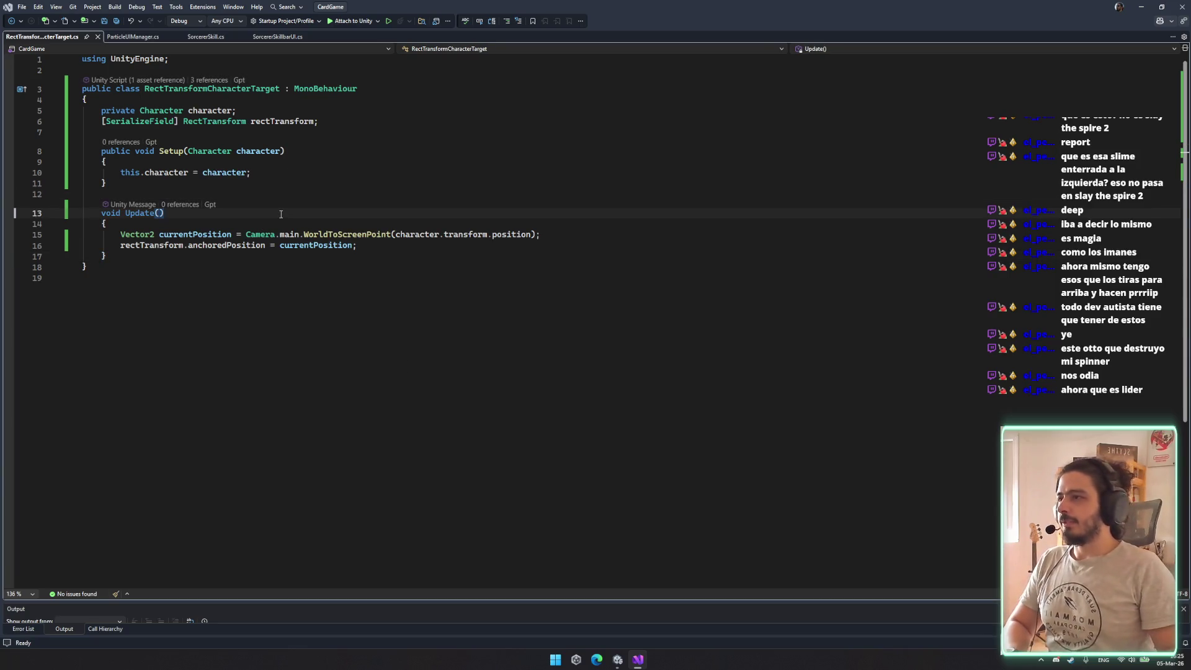
pyautogui.press('Down')
pyautogui.press('Return')
pyautogui.write('if(char')
pyautogui.press('Escape')
pyautogui.write('!= null')
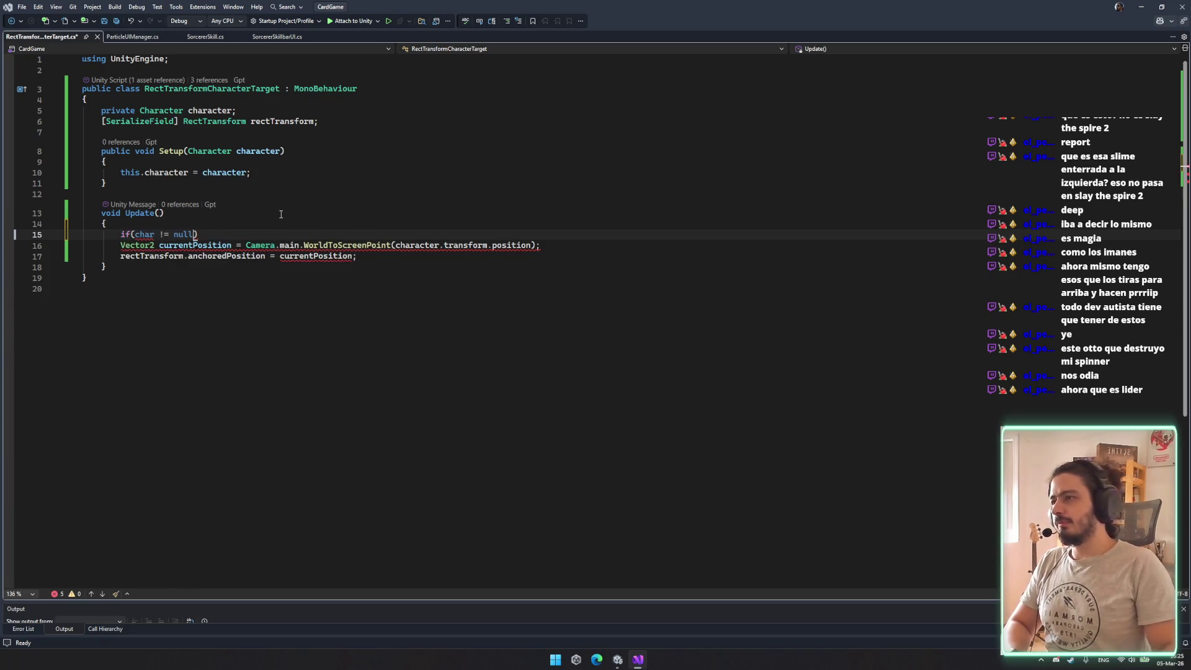
pyautogui.doubleClick(182, 175)
pyautogui.hotkey('ctrl', 'c')
pyautogui.doubleClick(144, 234)
pyautogui.hotkey('ctrl', 'v')
pyautogui.moveTo(120, 245); pyautogui.dragTo(505, 259)
pyautogui.press('Tab')
# Move the Vector2 and anchoredPosition lines inside the if braces and save the script
pyautogui.click(222, 235)
pyautogui.press('Return')
pyautogui.write('{')
pyautogui.press('Return')
pyautogui.moveTo(139, 277); pyautogui.dragTo(376, 289)
pyautogui.hotkey('ctrl', 'x')
pyautogui.hotkey('ctrl', 'v')
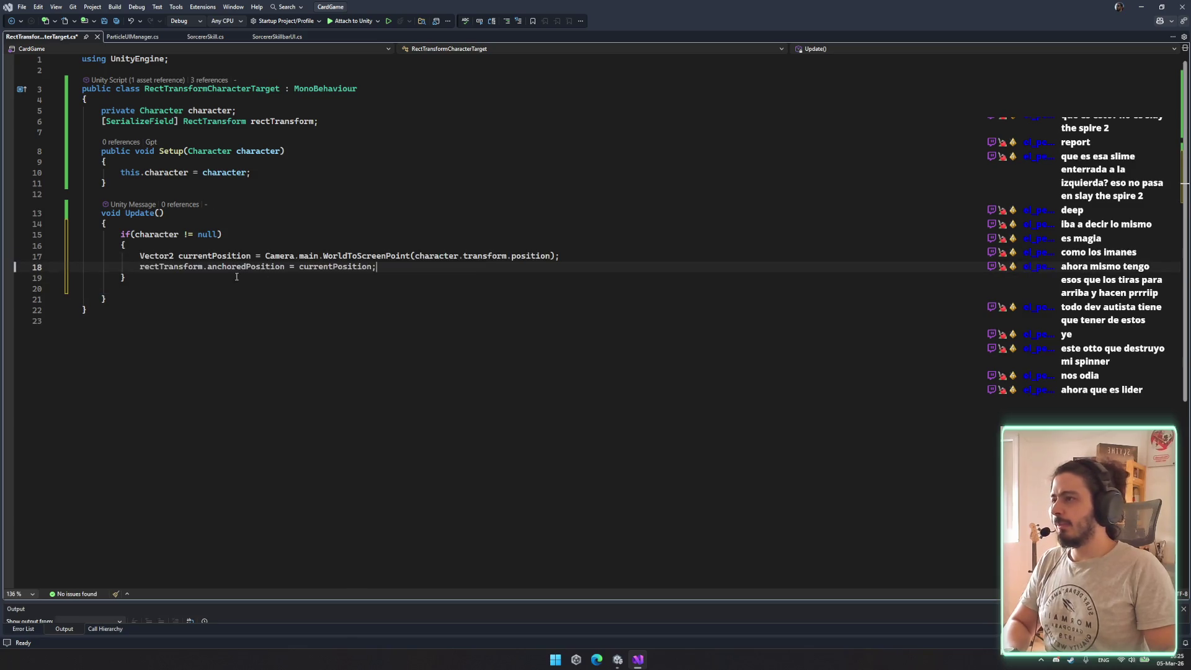
pyautogui.click(223, 288)
pyautogui.hotkey('ctrl', 'x')
pyautogui.hotkey('ctrl', 's')
pyautogui.click(709, 235)
pyautogui.click(1144, 5)
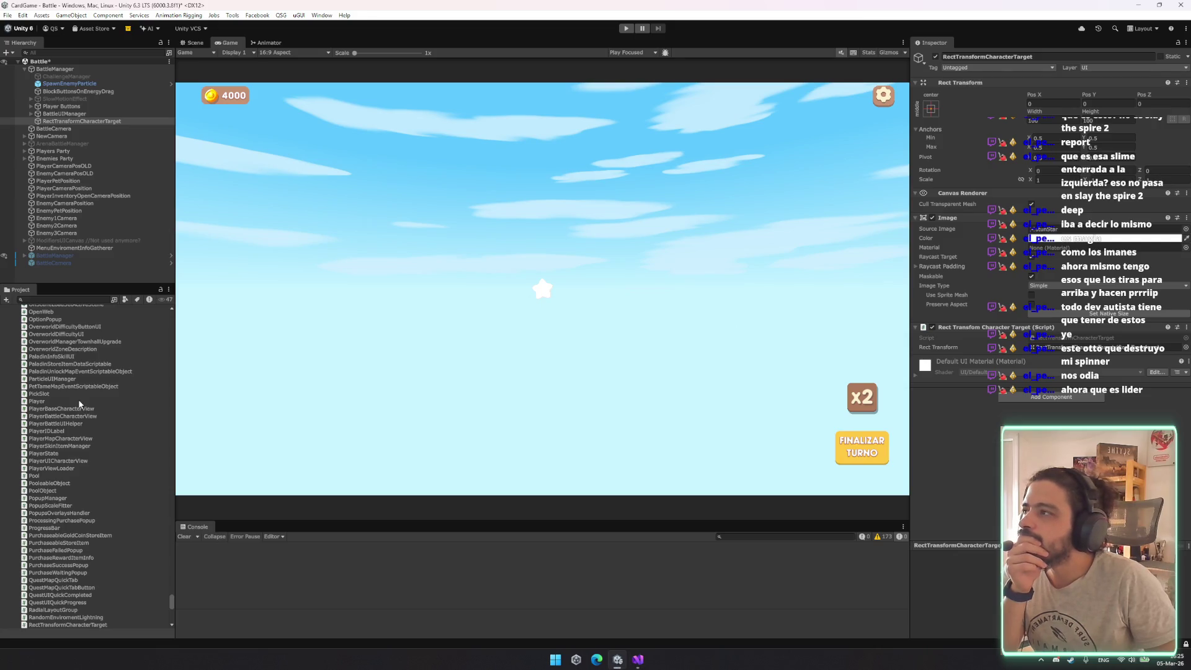
# Browse the Project panel after Unity recompiles, then return to Visual Studio
pyautogui.scroll(10, 170, 599)
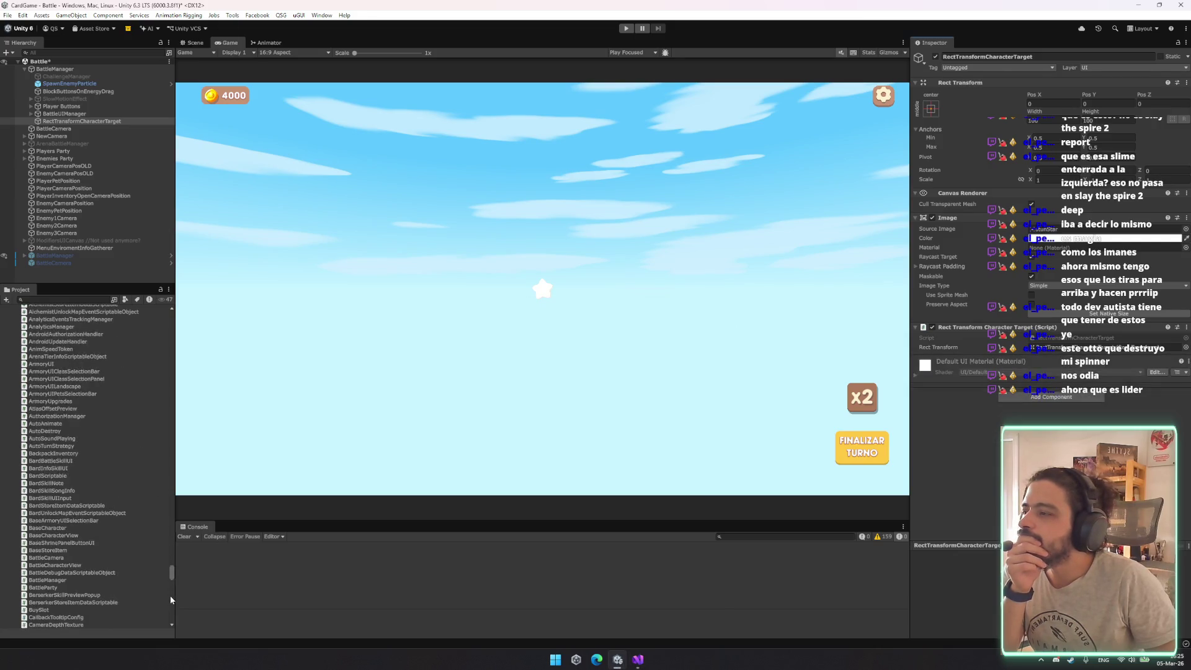
pyautogui.moveTo(173, 566); pyautogui.dragTo(165, 307)
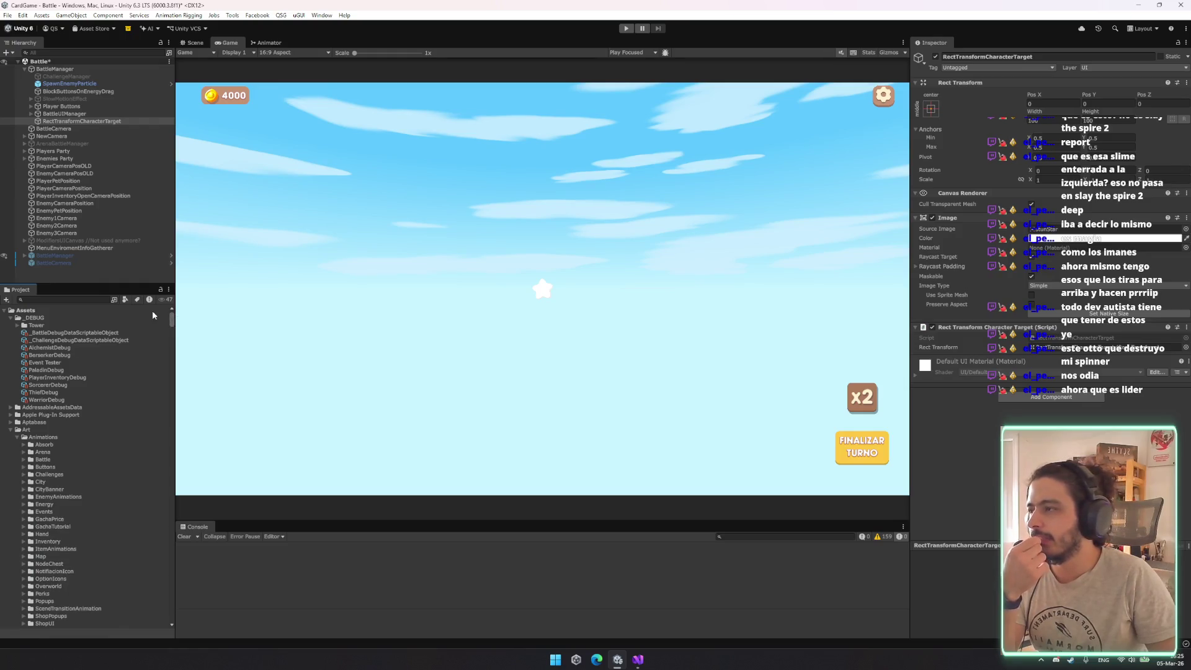
pyautogui.scroll(-5, 151, 310)
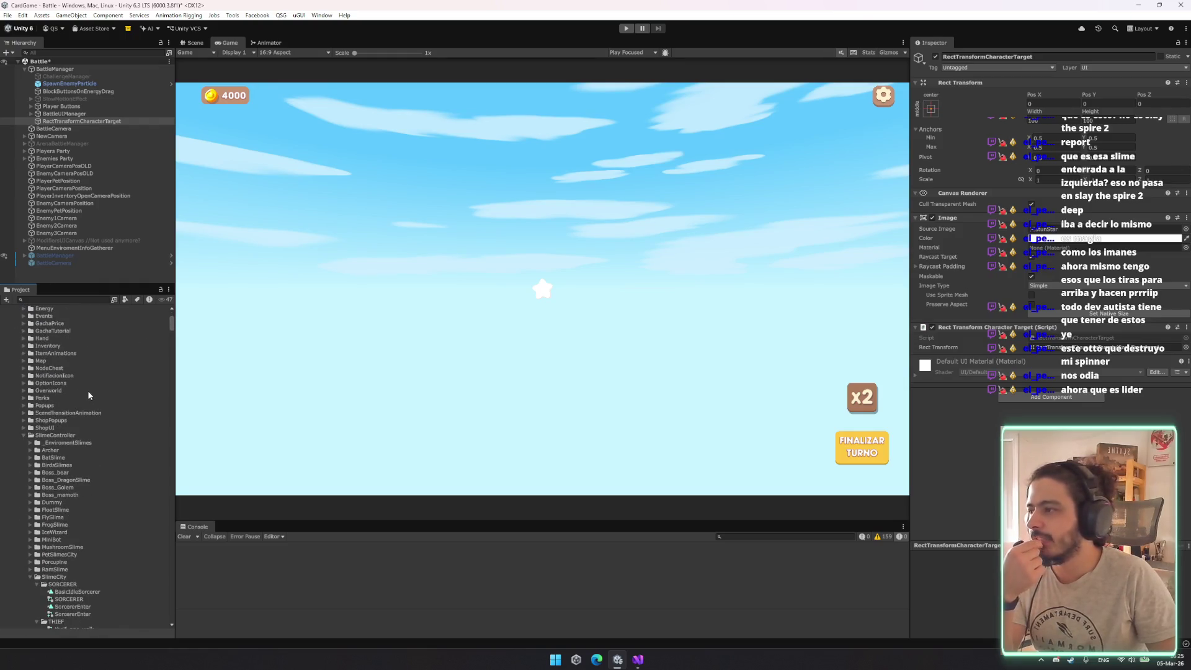
pyautogui.click(638, 660)
# Find and open BattleCharacterView.cs through code search
pyautogui.doubleClick(235, 88)
pyautogui.hotkey('ctrl', 't')
pyautogui.write('attlecharacte')
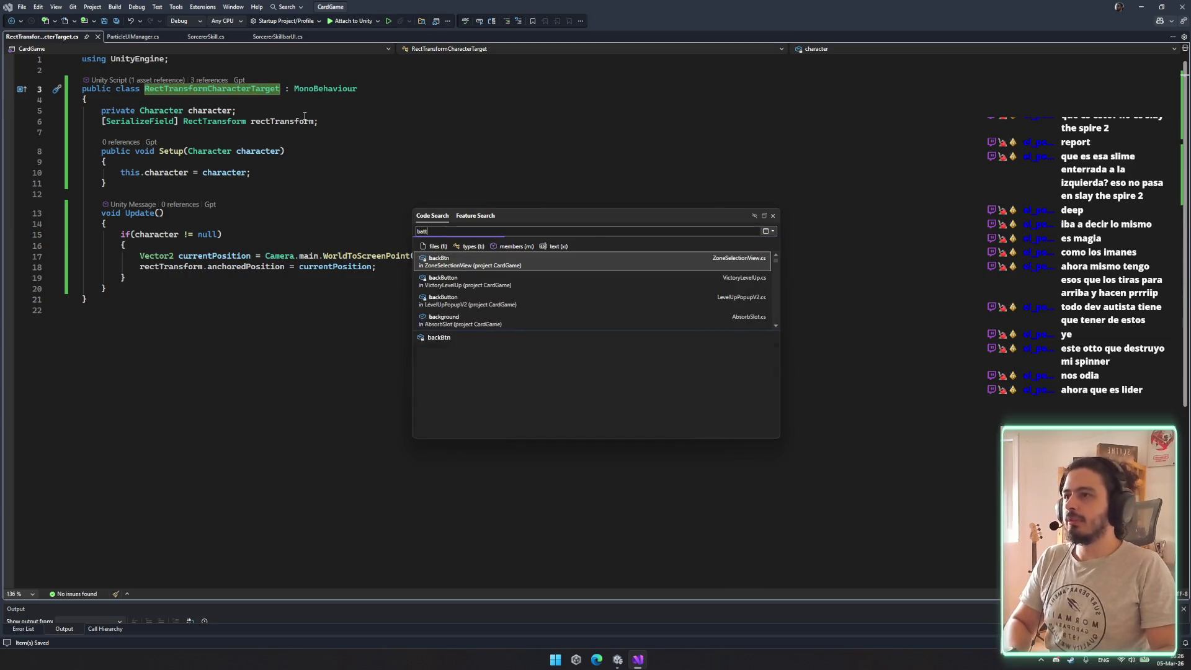
pyautogui.write('rview')
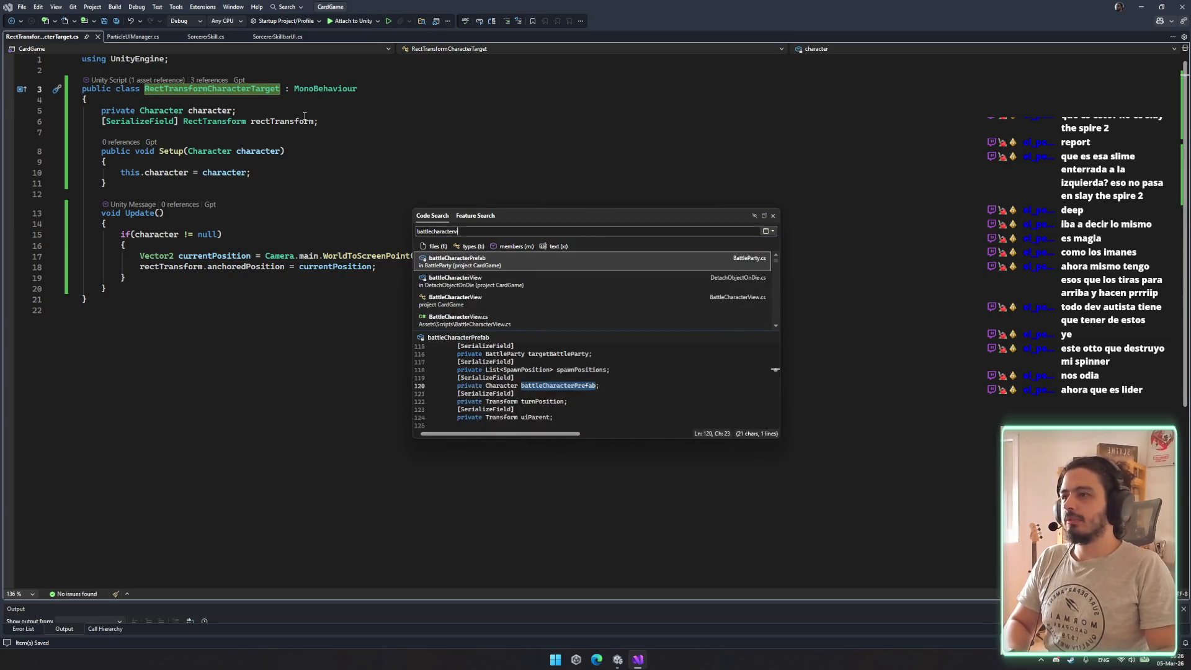
pyautogui.press('Down')
pyautogui.press('Down')
pyautogui.press('Return')
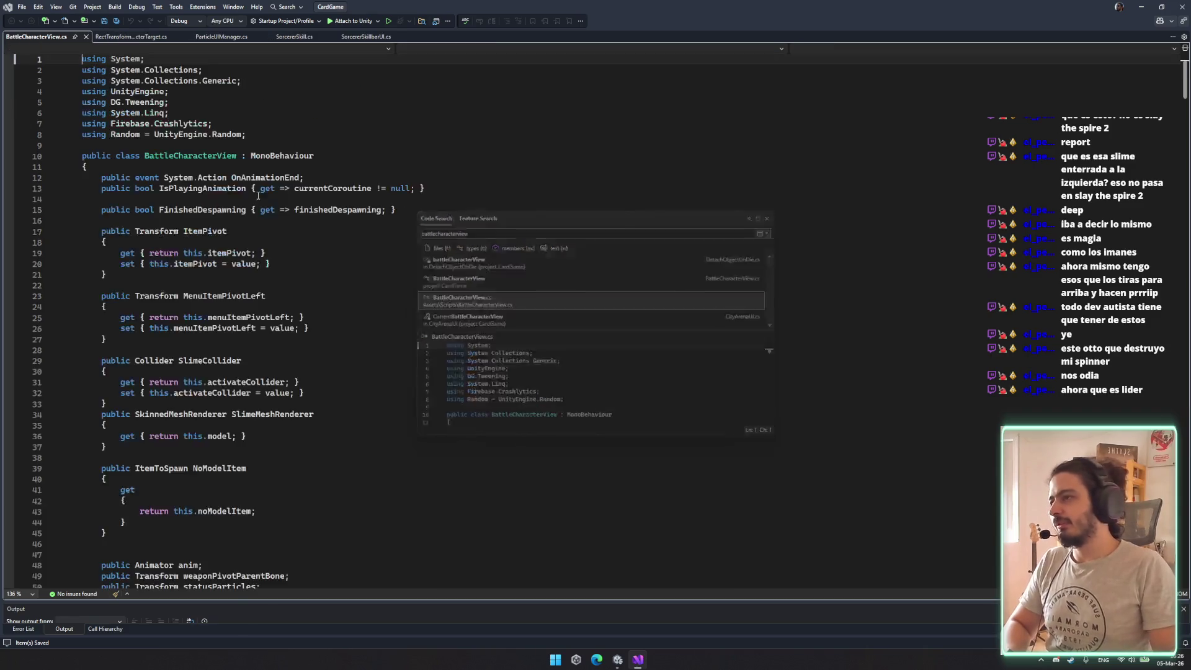
# Add a public RectTransformCharacterTarget property with private setter below hpBarTransform and save
pyautogui.scroll(-10, 285, 248)
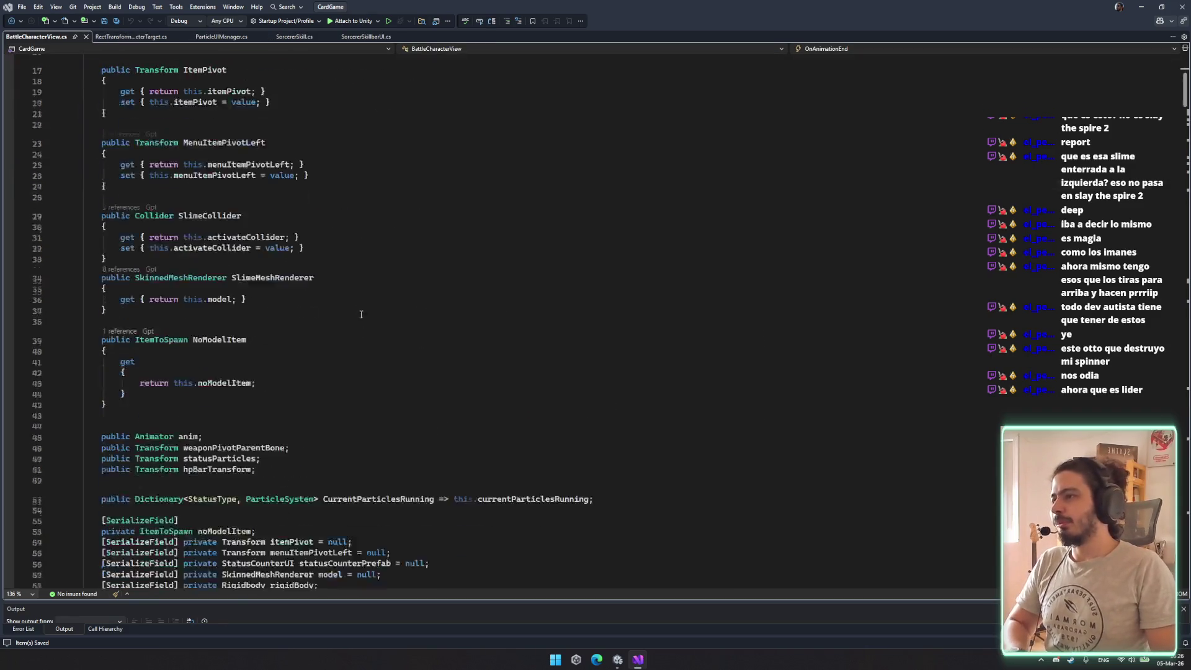
pyautogui.click(290, 261)
pyautogui.click(325, 307)
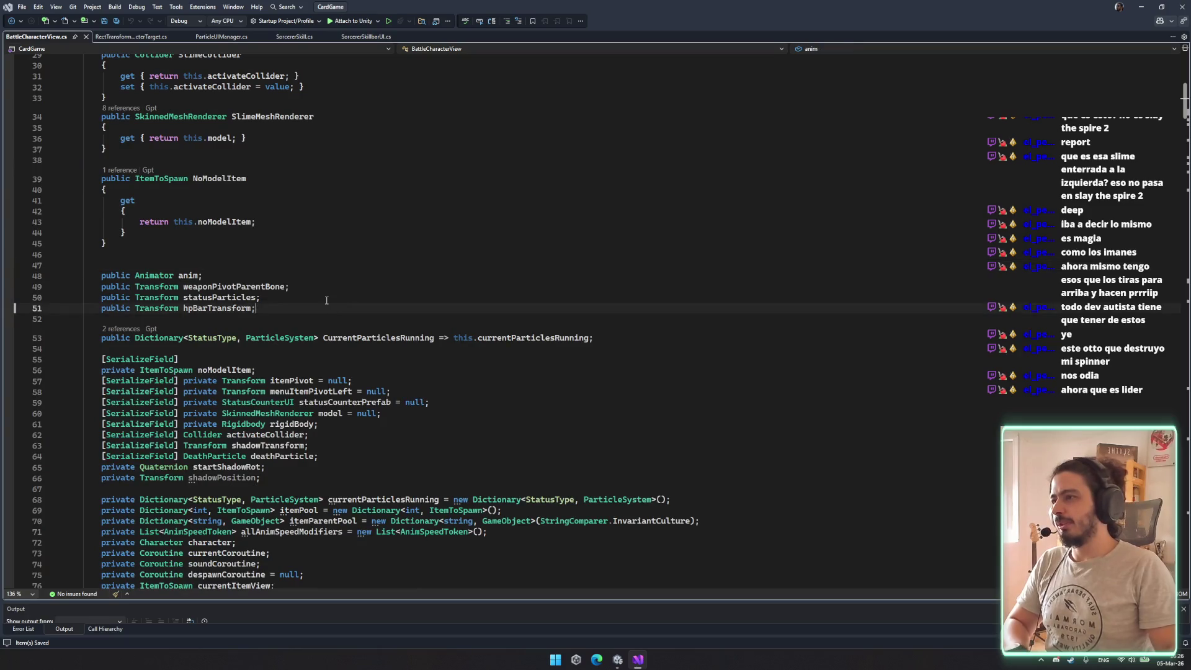
pyautogui.press('Return')
pyautogui.press('Return')
pyautogui.write('p')
pyautogui.press('Tab')
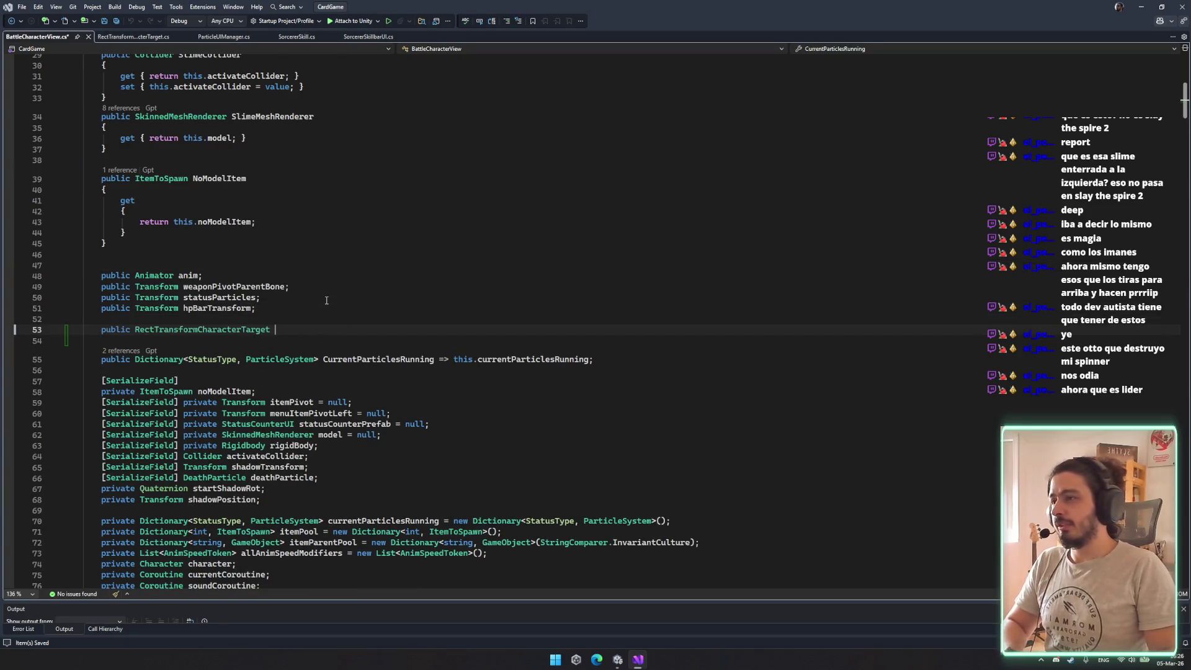
pyautogui.write('2')
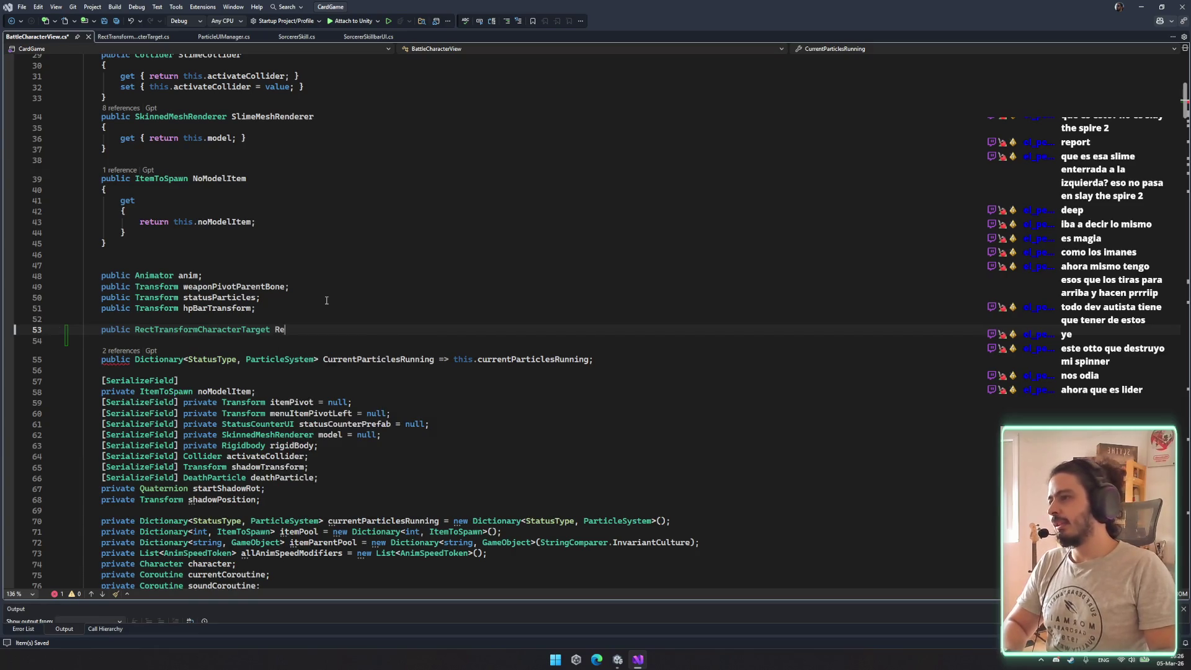
pyautogui.write('ctTr')
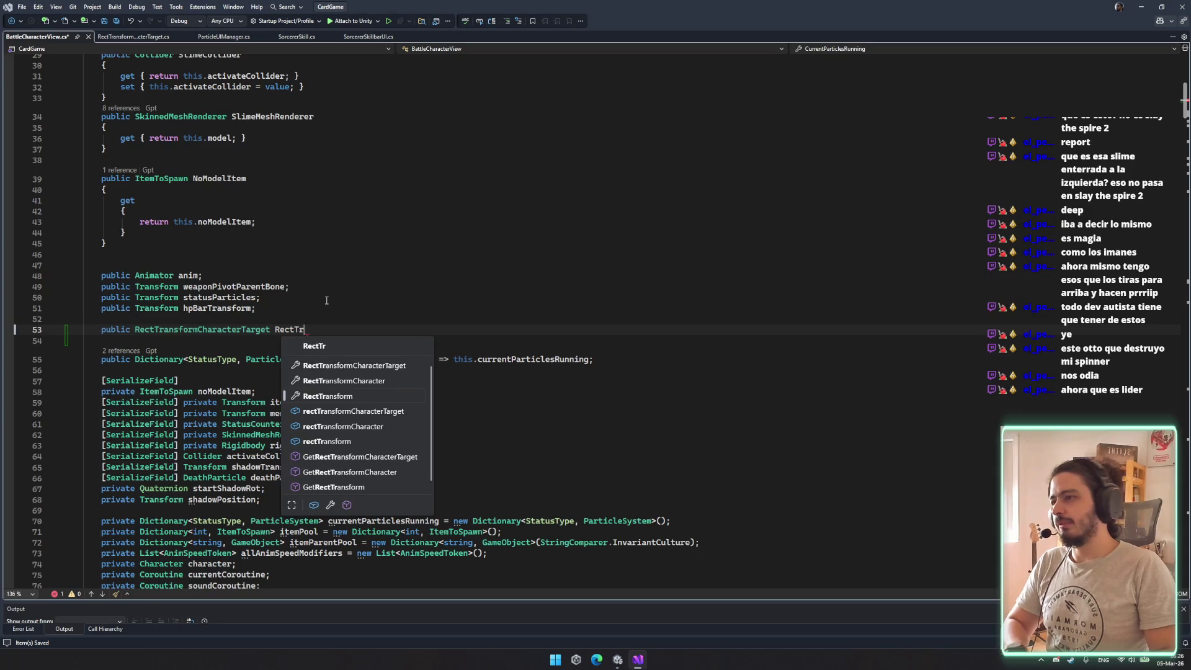
pyautogui.press('Tab')
pyautogui.write(';')
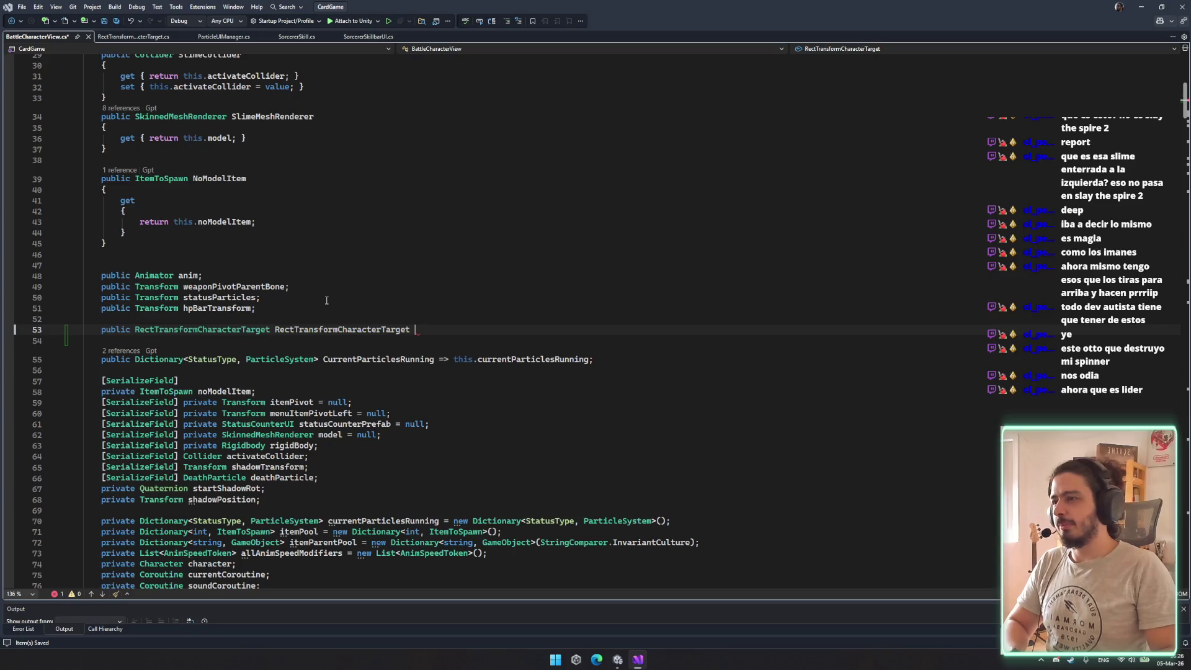
pyautogui.press('Tab')
pyautogui.hotkey('ctrl', 's')
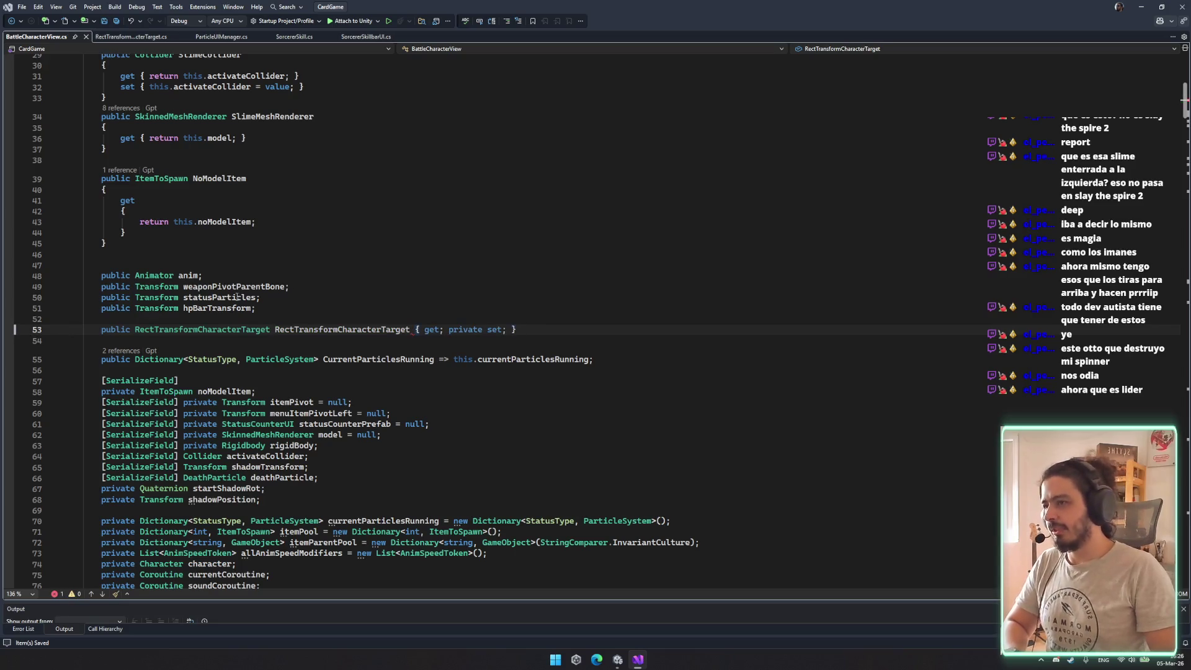
# Begin a RectTransformCharacterTarget assignment in Start, then jump to the property declaration
pyautogui.doubleClick(347, 332)
pyautogui.hotkey('ctrl', 'c')
pyautogui.scroll(-14, 248, 329)
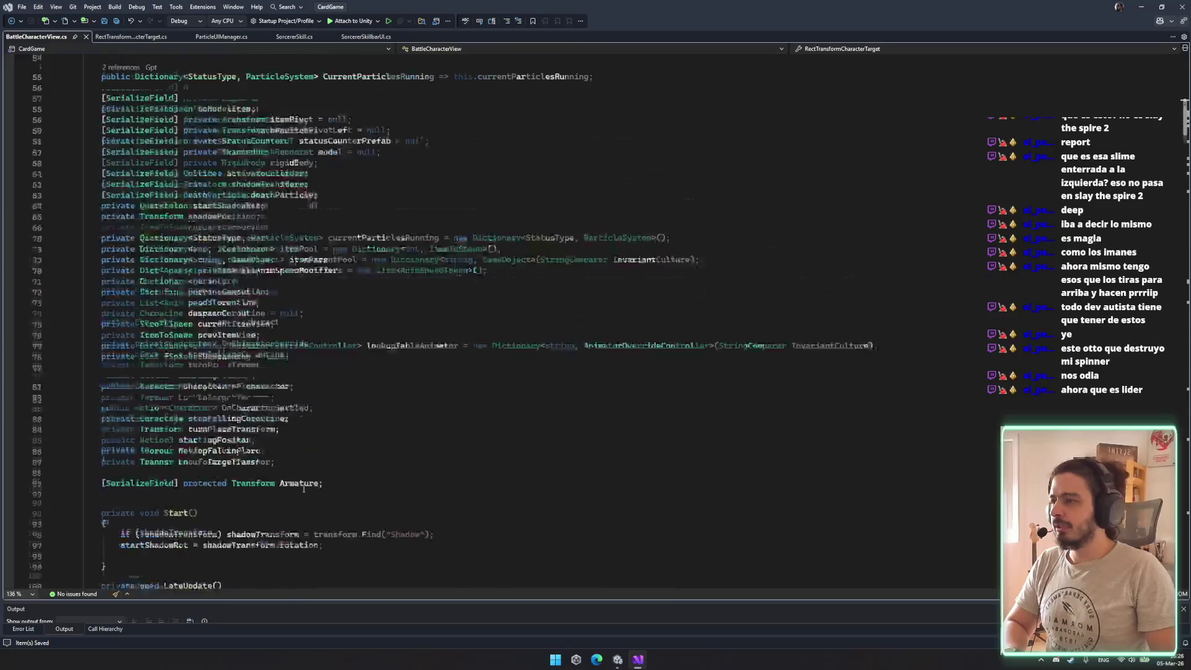
pyautogui.click(354, 355)
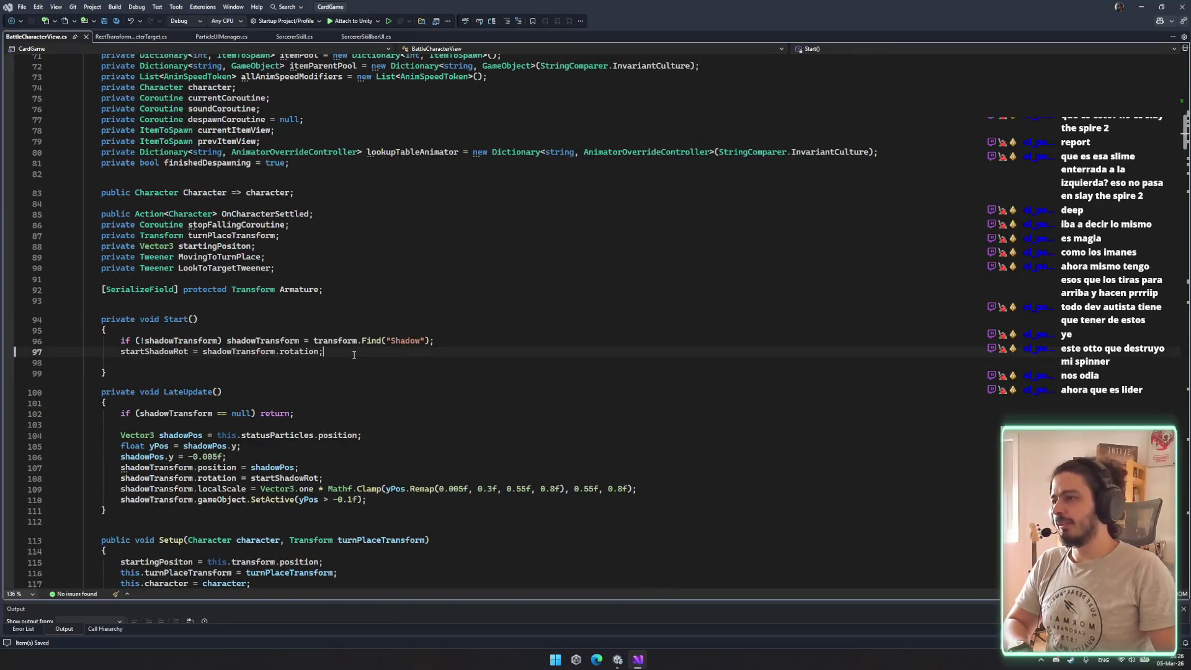
pyautogui.press('Return')
pyautogui.press('Return')
pyautogui.hotkey('ctrl', 'v')
pyautogui.write('= I')
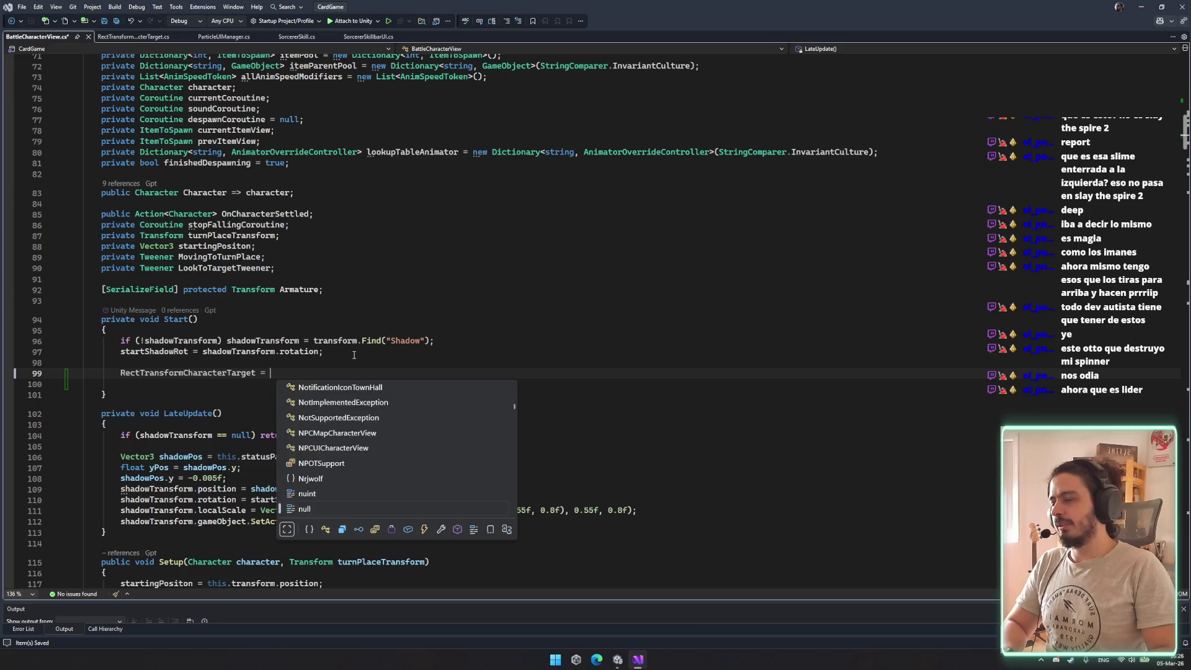
pyautogui.press('Escape')
pyautogui.press('F12')
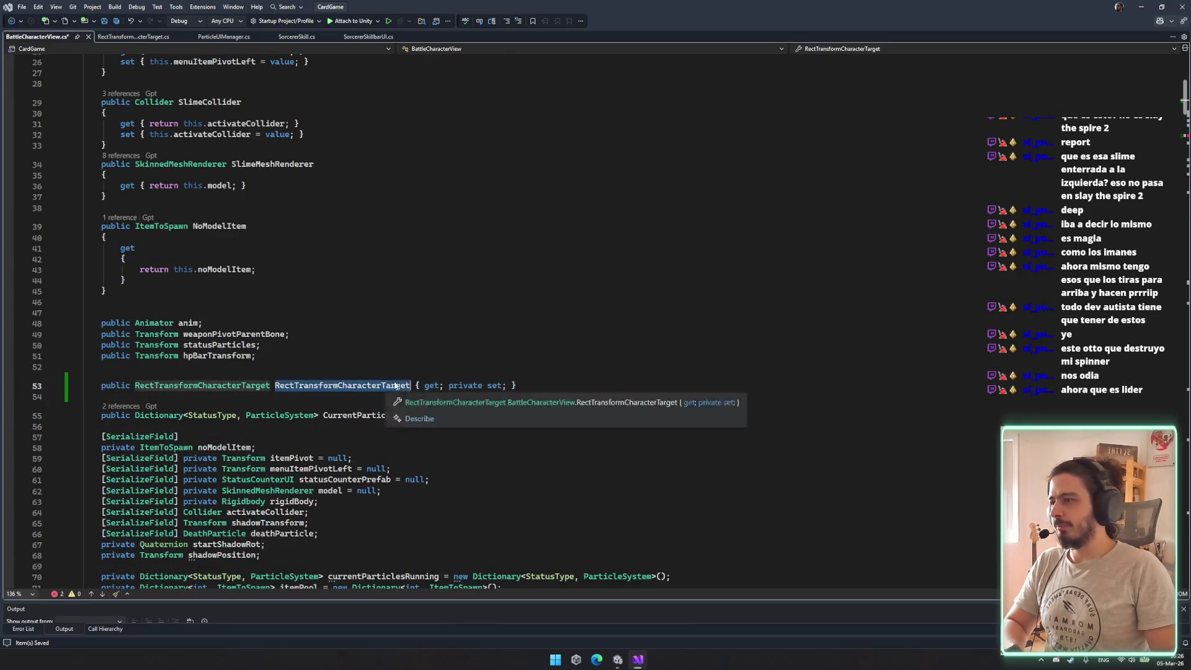
# Add a [SerializeField] attribute line above the RectTransformCharacterTarget property
pyautogui.click(379, 372)
pyautogui.write('[')
pyautogui.press('BackSpace')
pyautogui.press('Return')
pyautogui.press('Down')
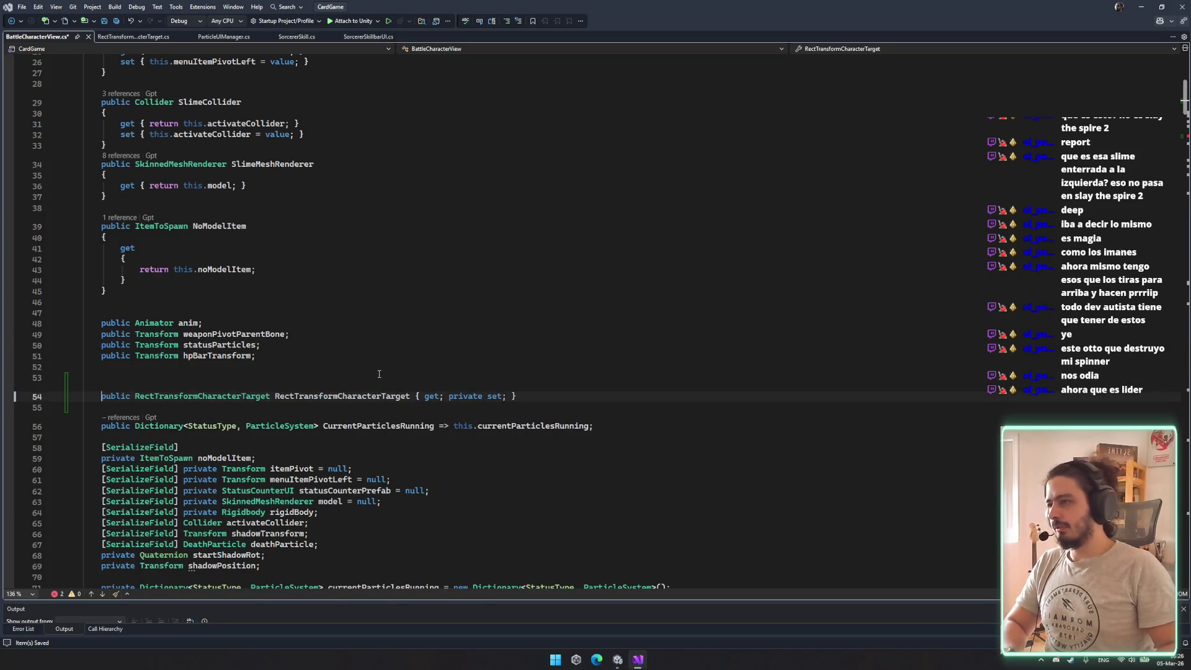
pyautogui.press('BackSpace')
pyautogui.press('Up')
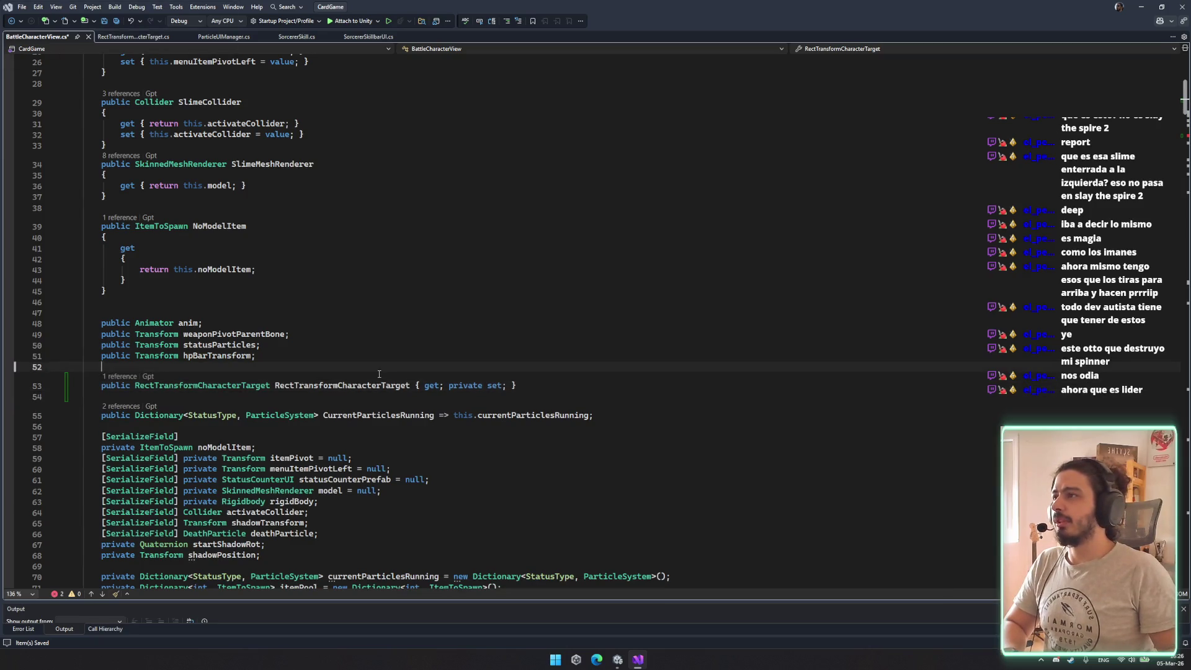
pyautogui.press('Return')
pyautogui.write('[')
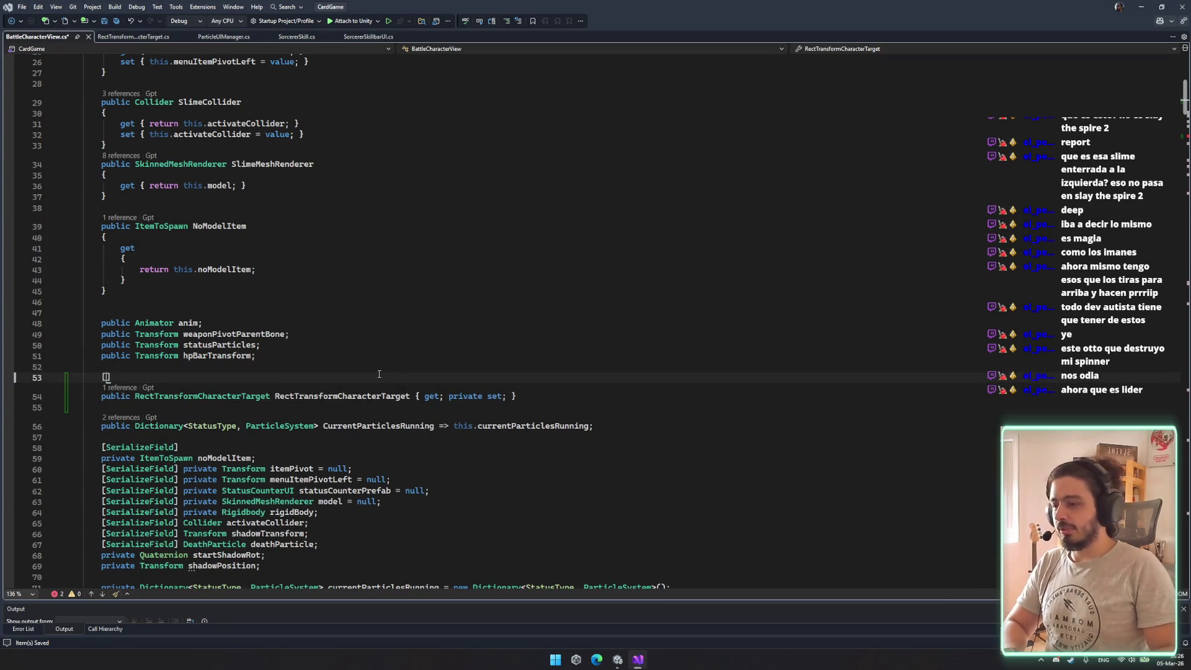
pyautogui.write('Serialize')
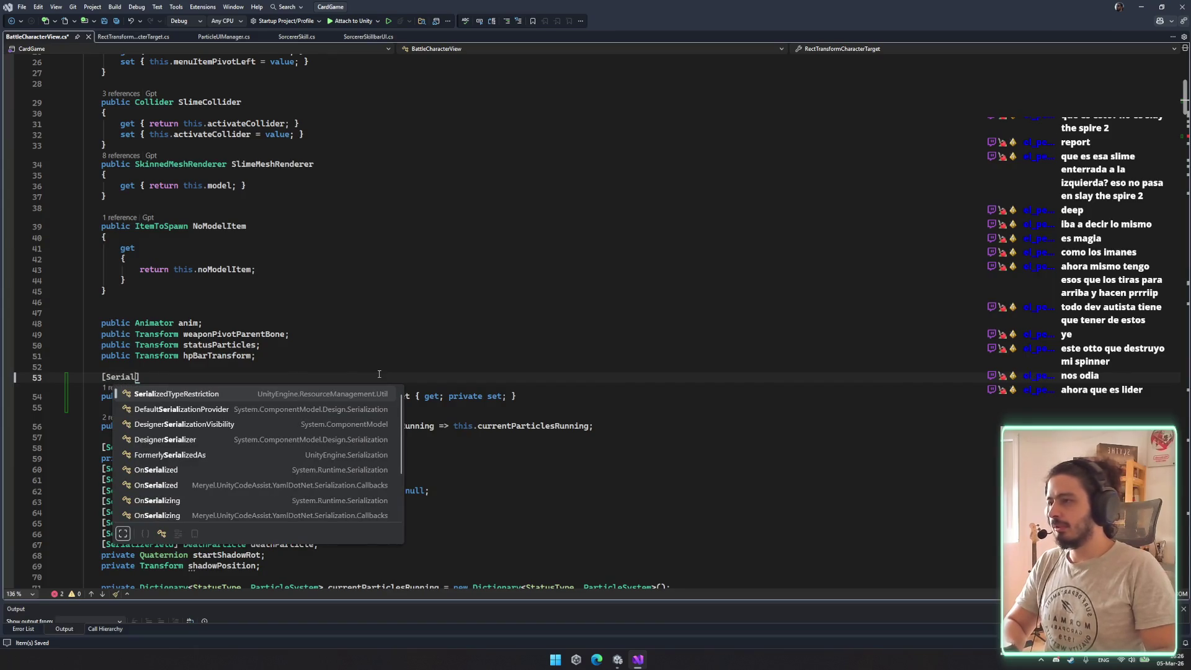
pyautogui.write('fi')
pyautogui.press('BackSpace')
pyautogui.write('d')
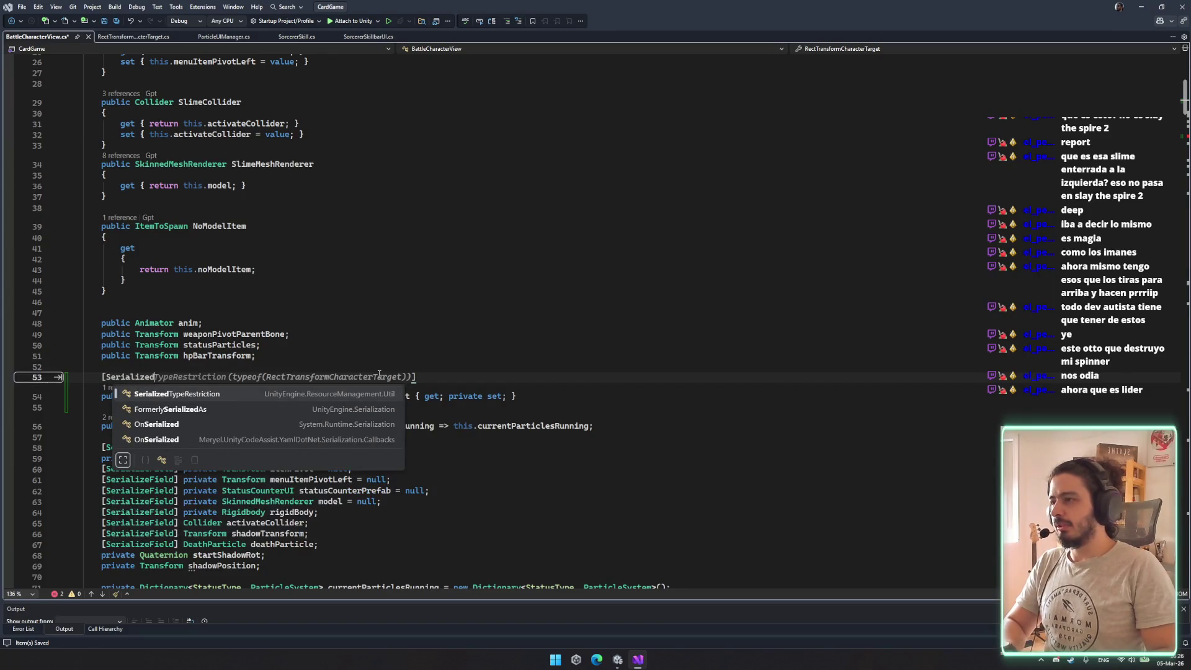
pyautogui.write('Field')
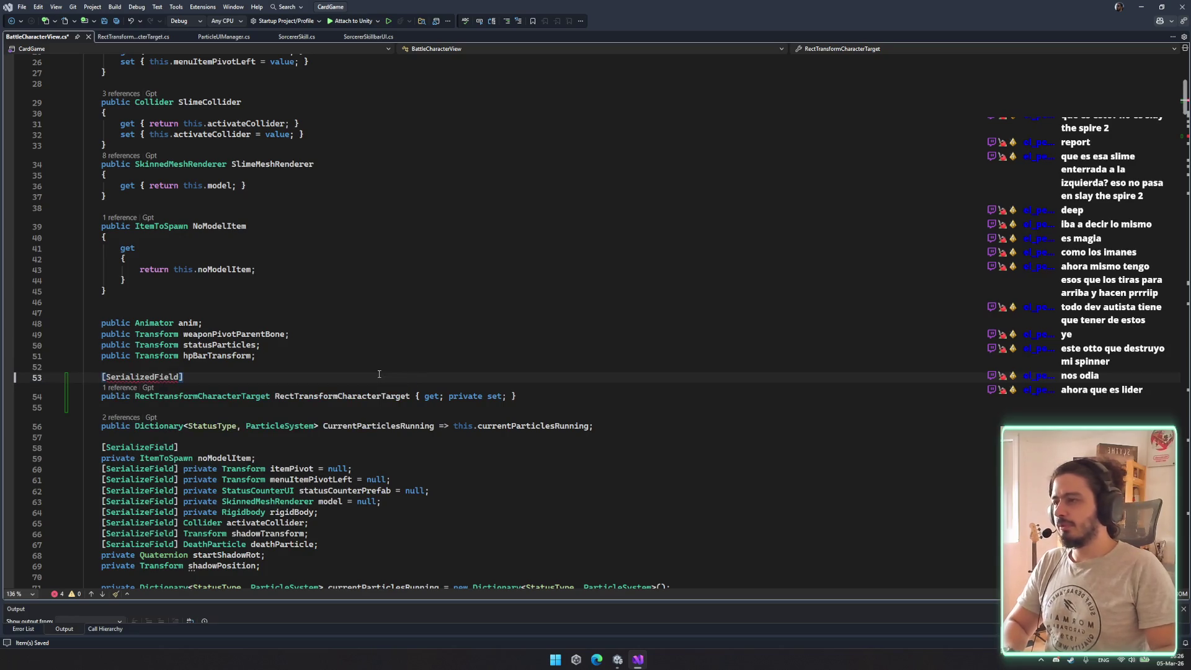
pyautogui.press('Left')
pyautogui.press('Left')
pyautogui.press('BackSpace')
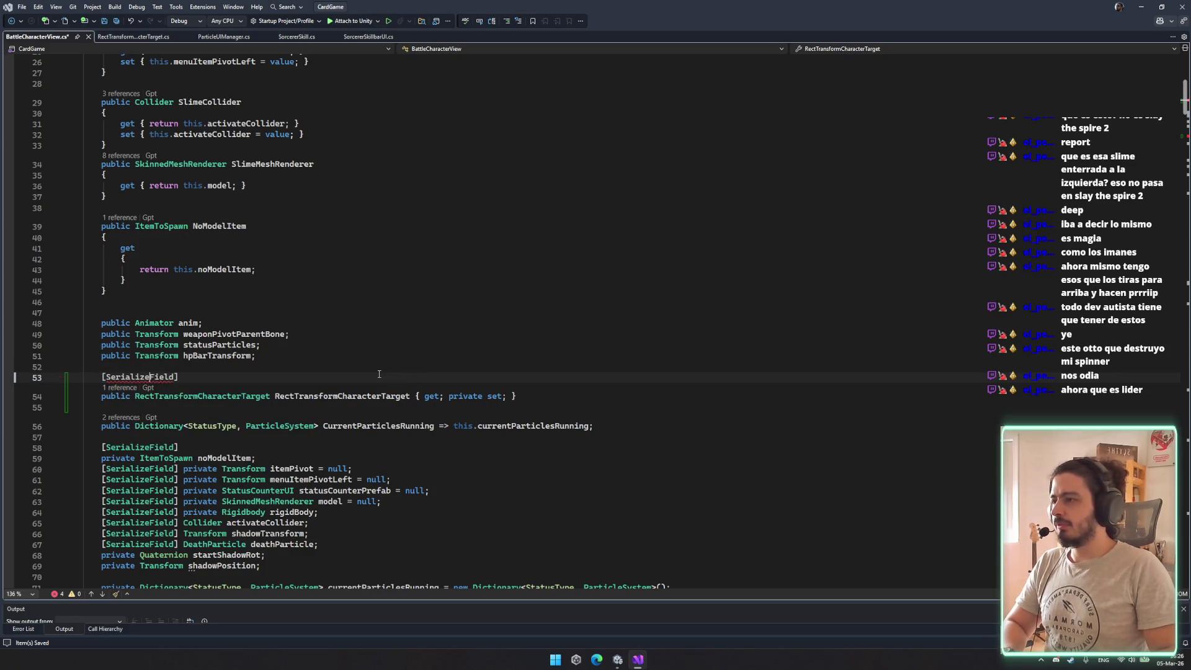
# Declare the serialized field RectTransformCharacterTargetPrefab of type RectTransformCharacterTarget and save
pyautogui.press('Home')
pyautogui.press('Return')
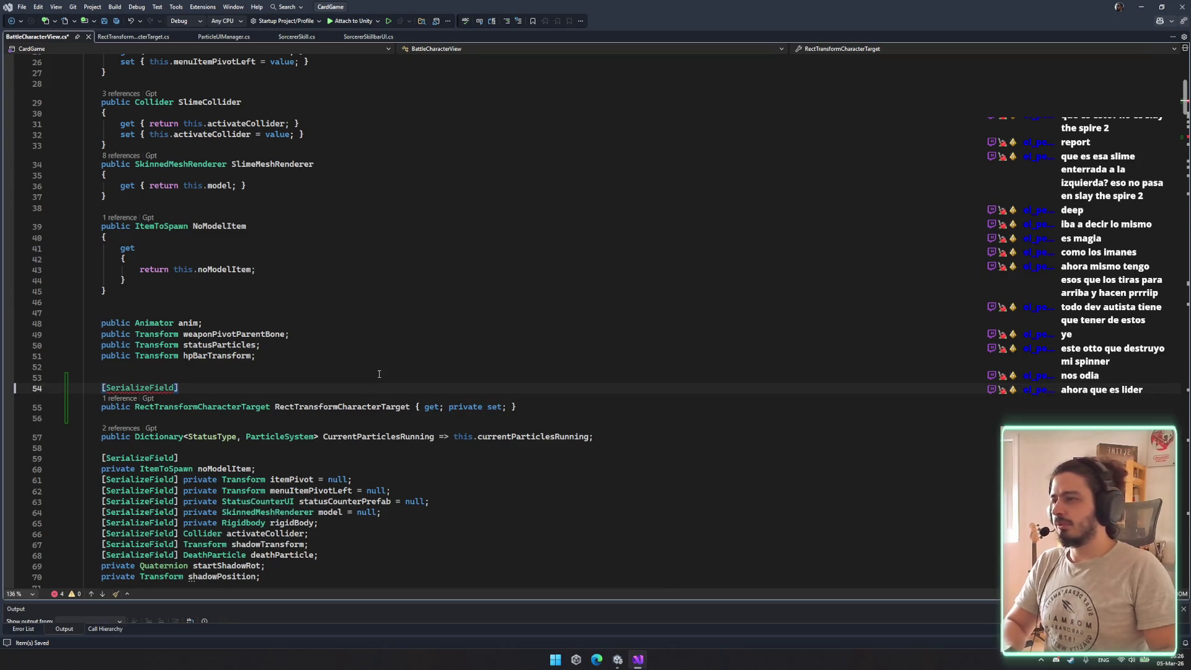
pyautogui.write('RectTransformCharacterTarget')
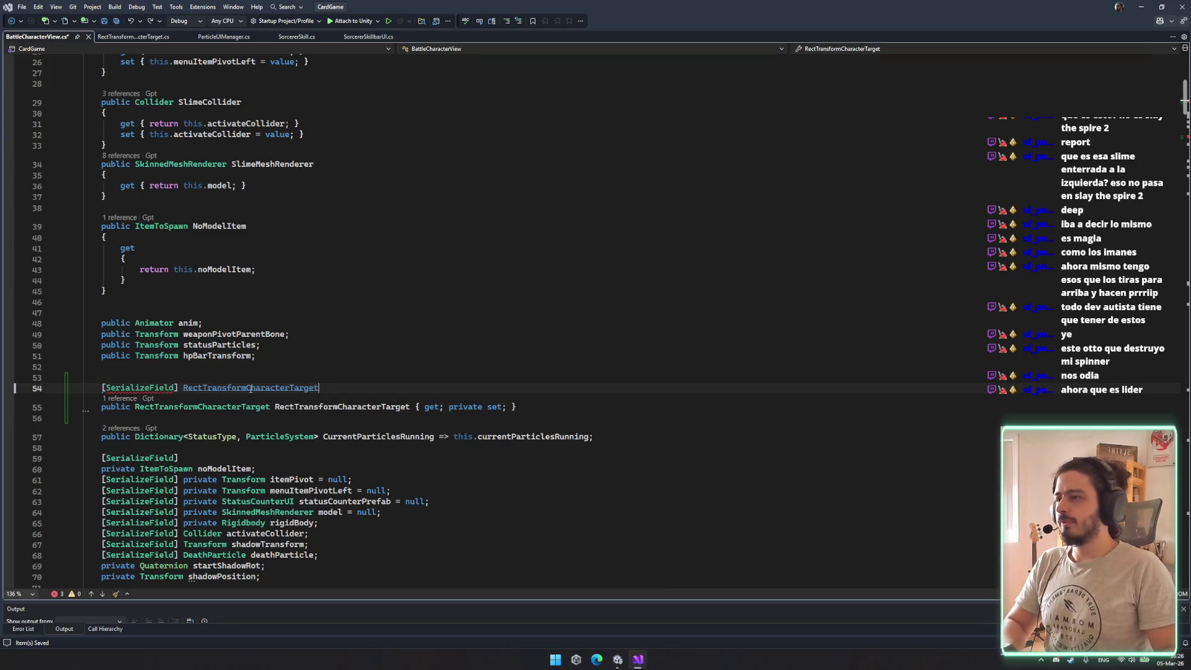
pyautogui.write(' RectTransformCharacterTarget;')
pyautogui.hotkey('ctrl', 's')
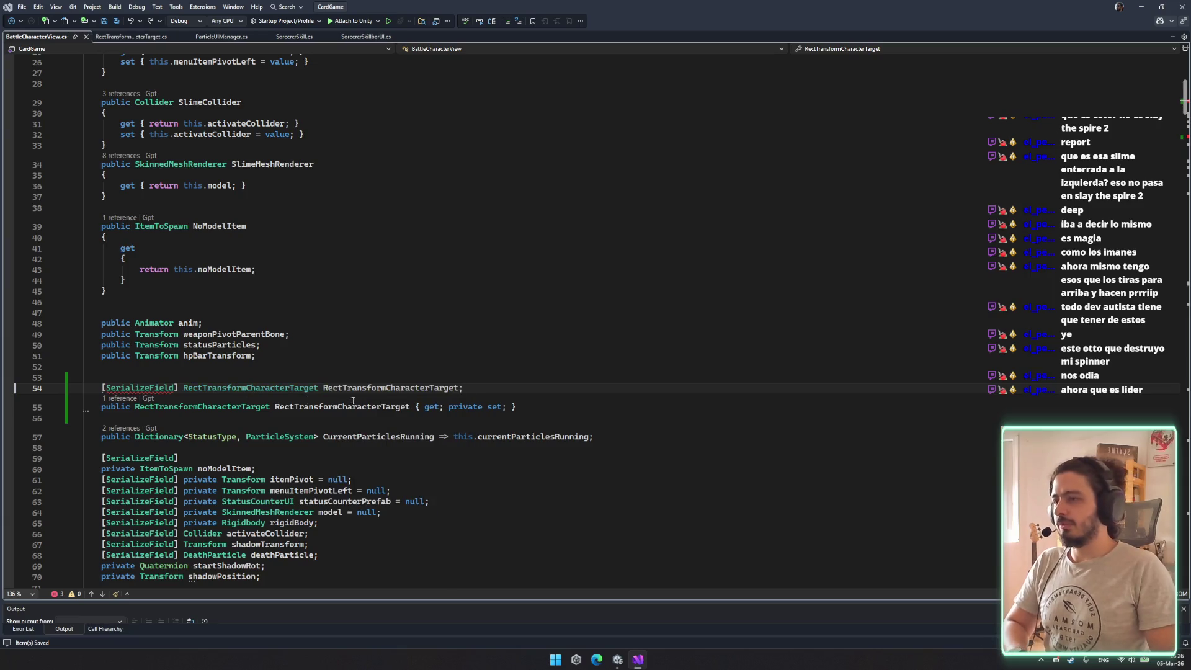
pyautogui.press('Left')
pyautogui.write('Pre')
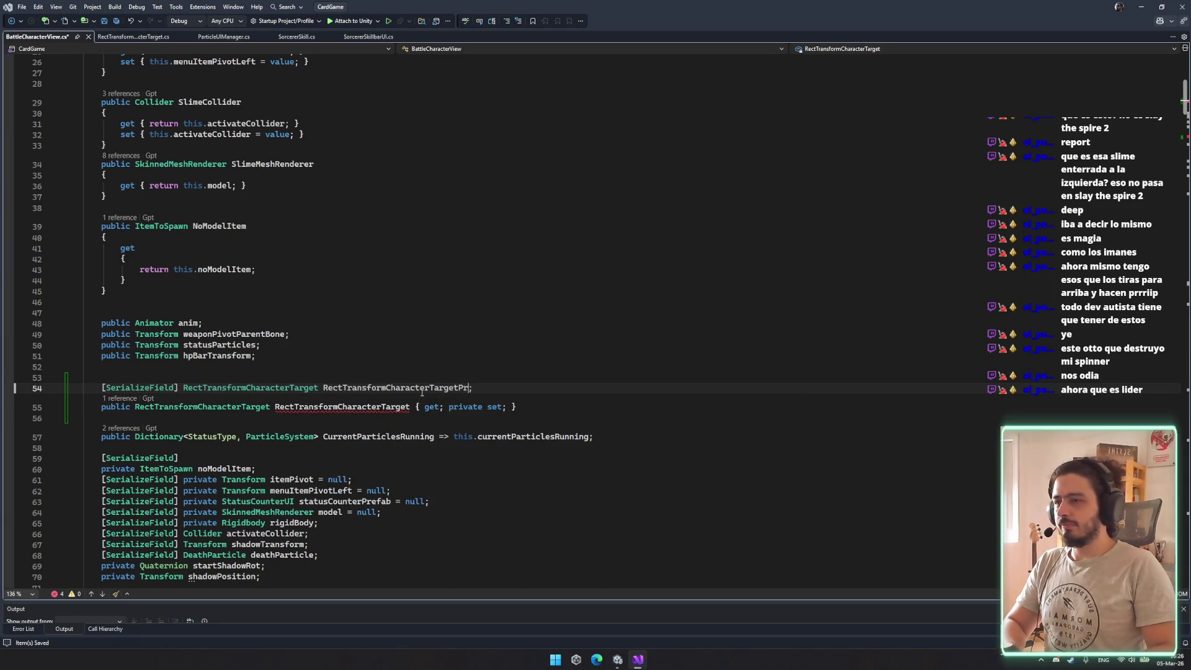
pyautogui.write('fab')
pyautogui.hotkey('ctrl', 's')
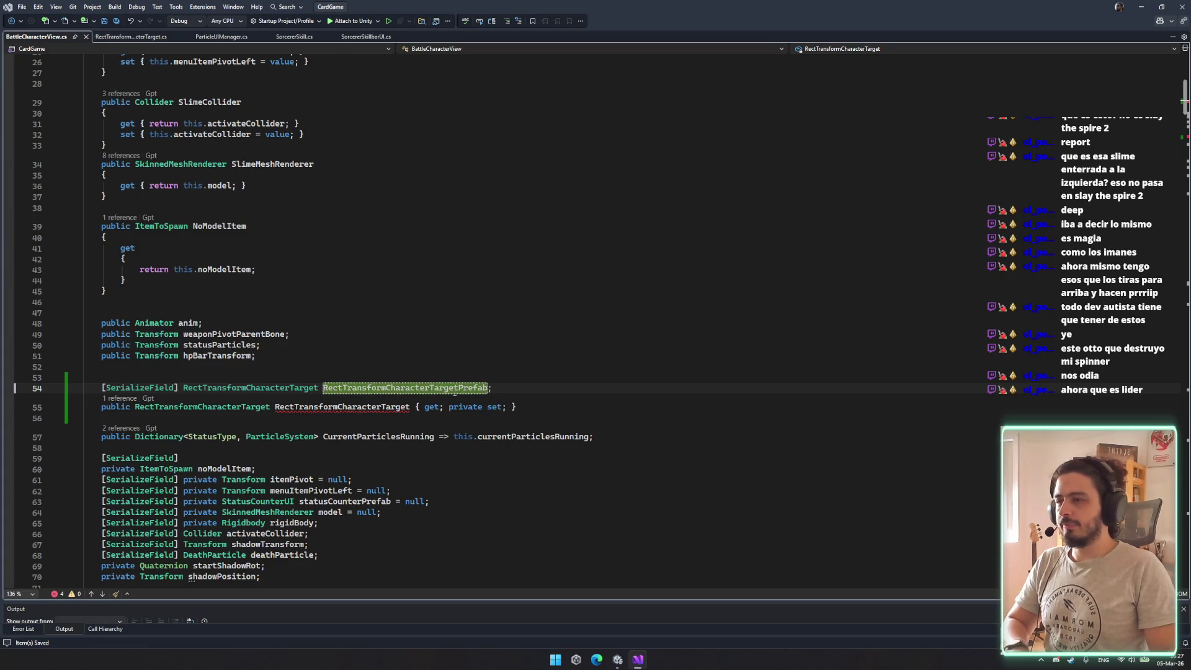
pyautogui.click(372, 407)
pyautogui.scroll(-7, 410, 163)
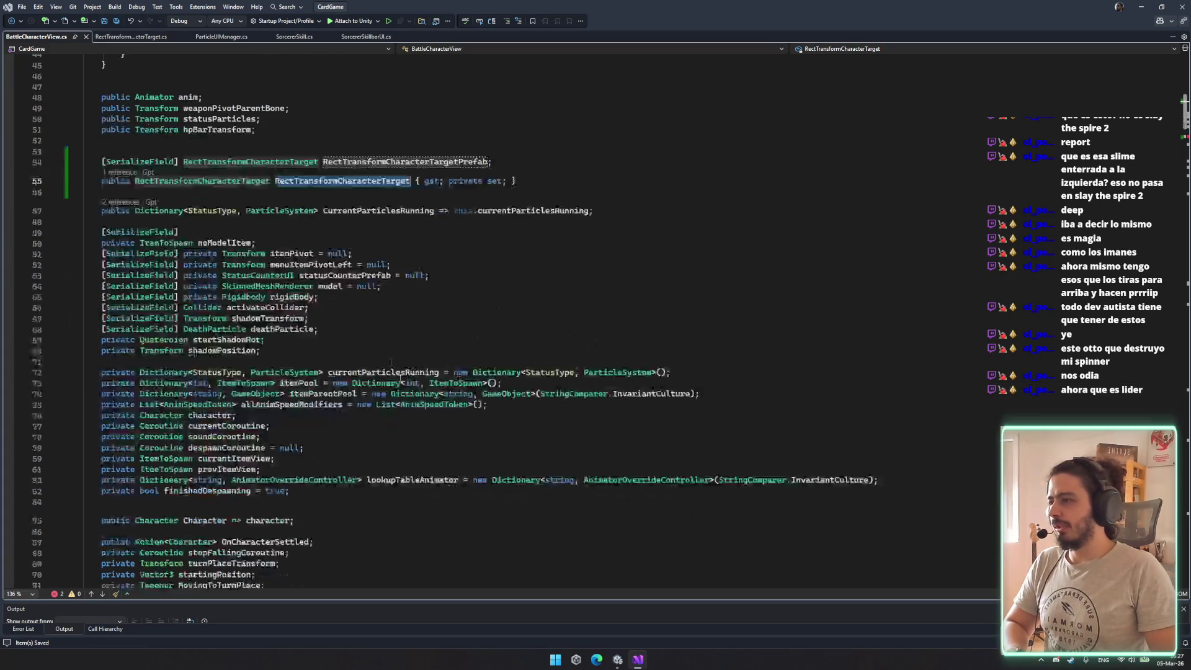
# Select the serialized prefab field and property lines, after briefly deleting and restoring the field
pyautogui.click(410, 163)
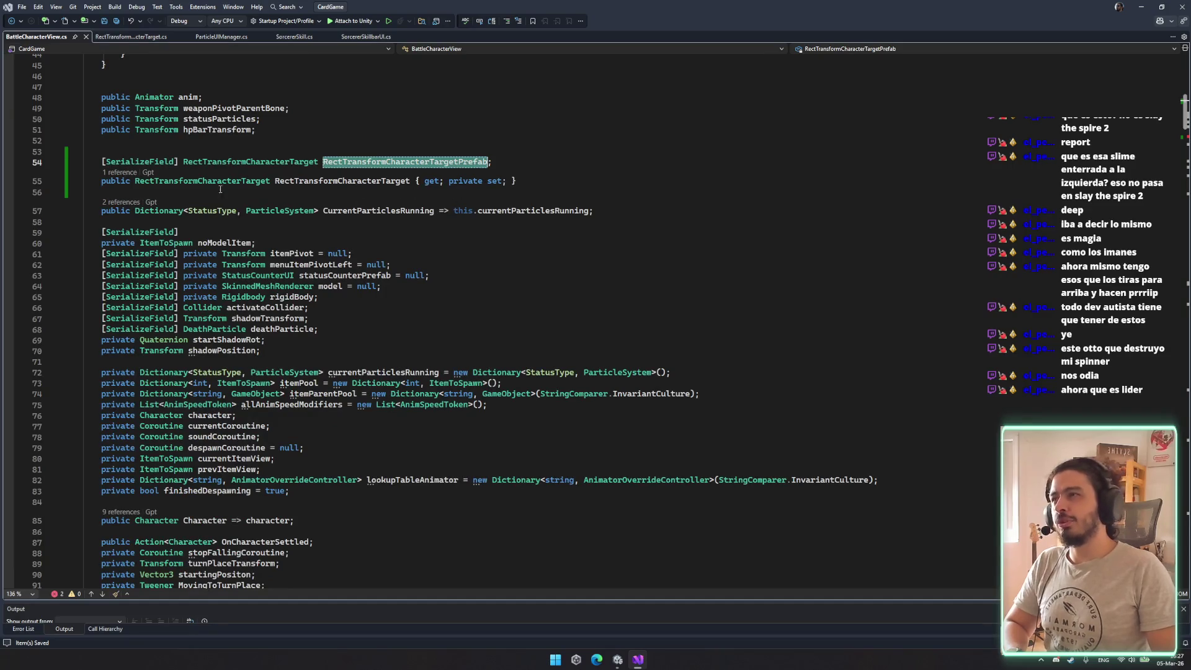
pyautogui.click(601, 162)
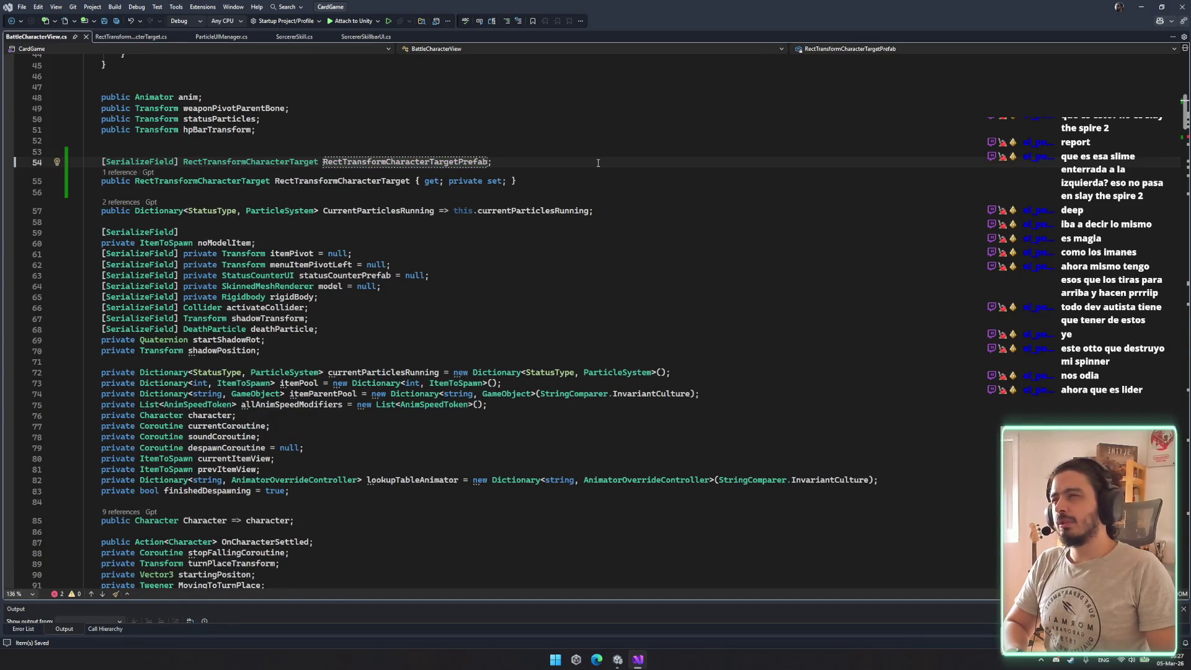
pyautogui.moveTo(596, 164); pyautogui.dragTo(599, 149)
pyautogui.press('BackSpace')
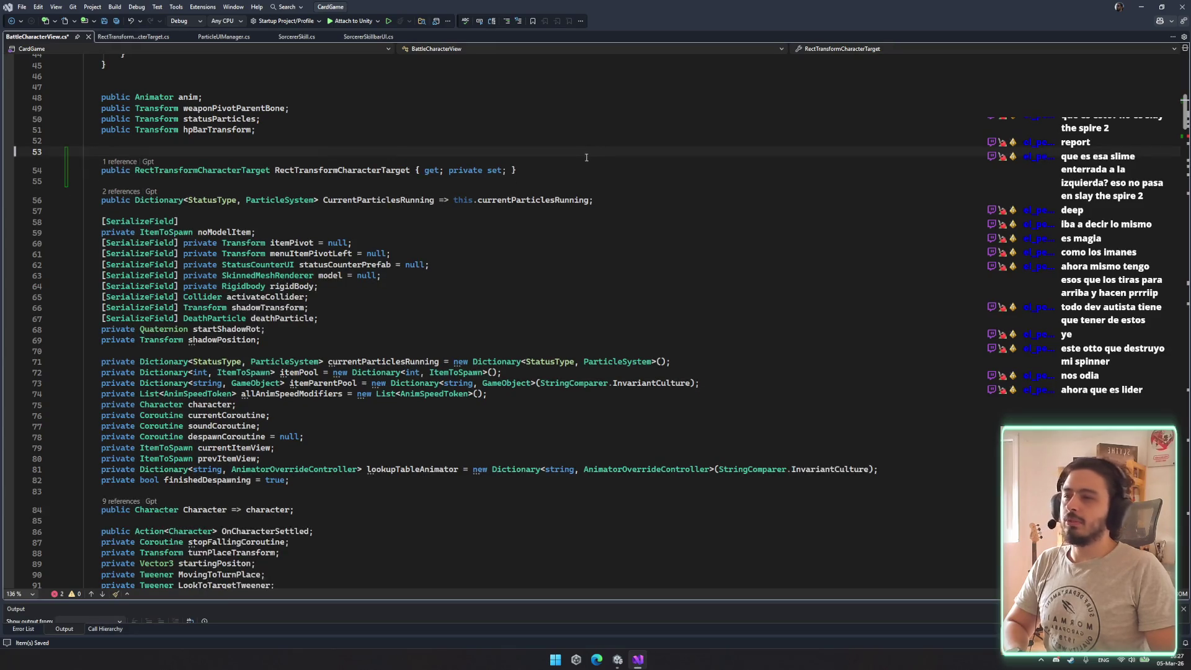
pyautogui.hotkey('ctrl', 'z')
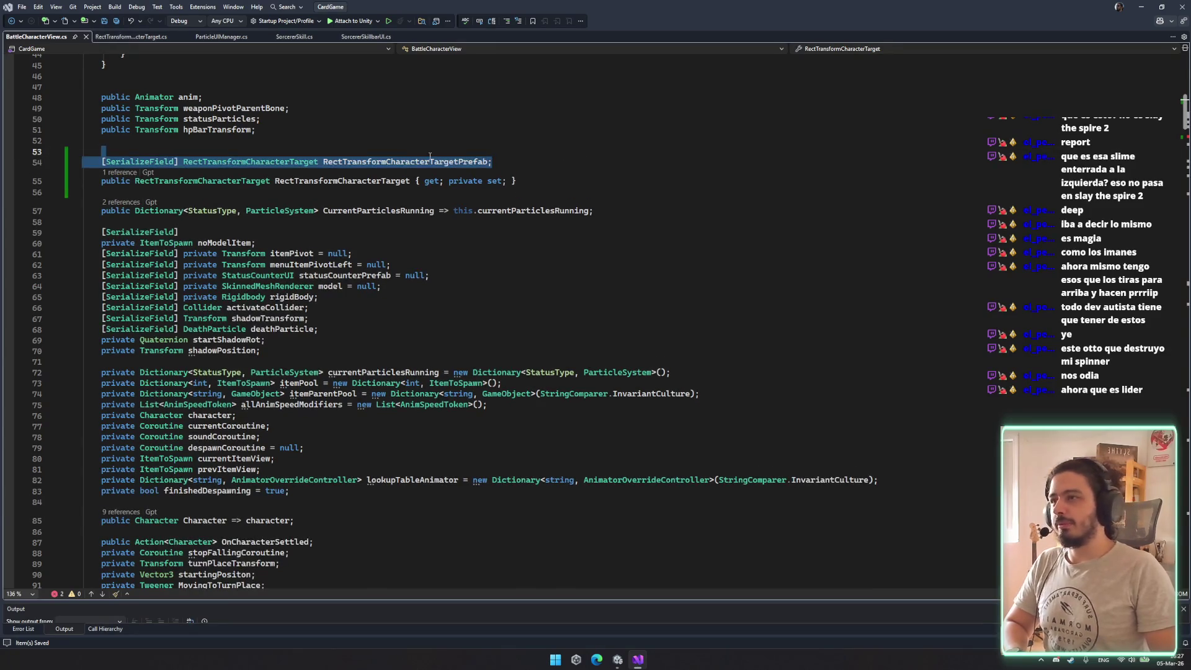
pyautogui.click(548, 162)
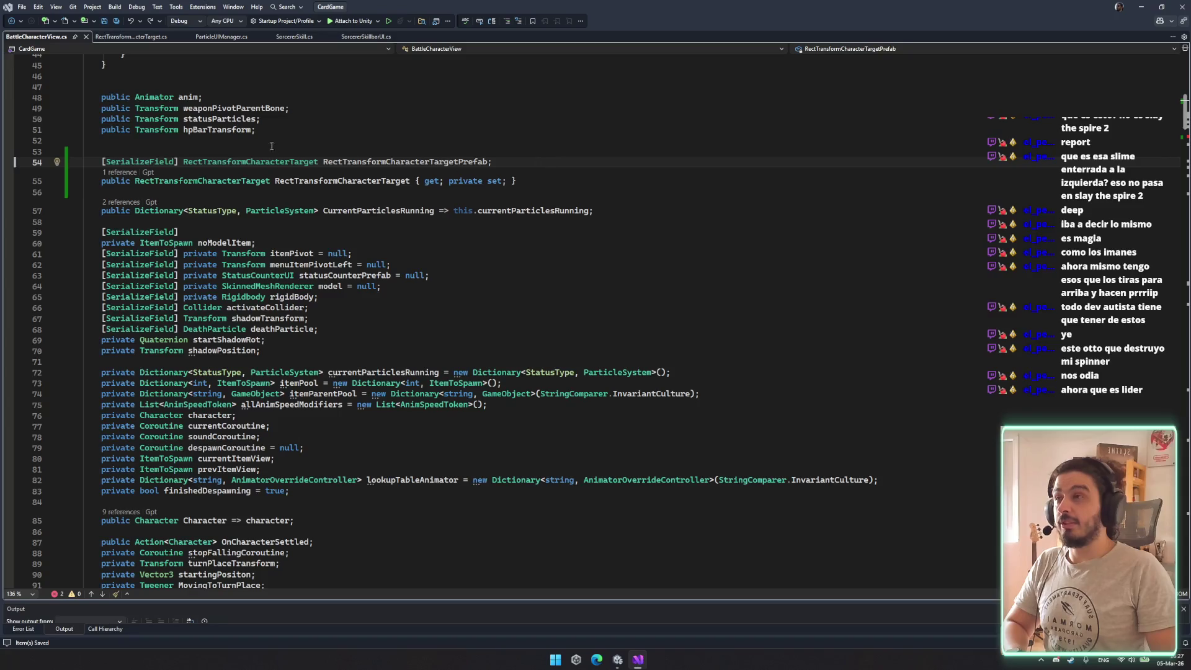
pyautogui.moveTo(549, 163); pyautogui.dragTo(549, 146)
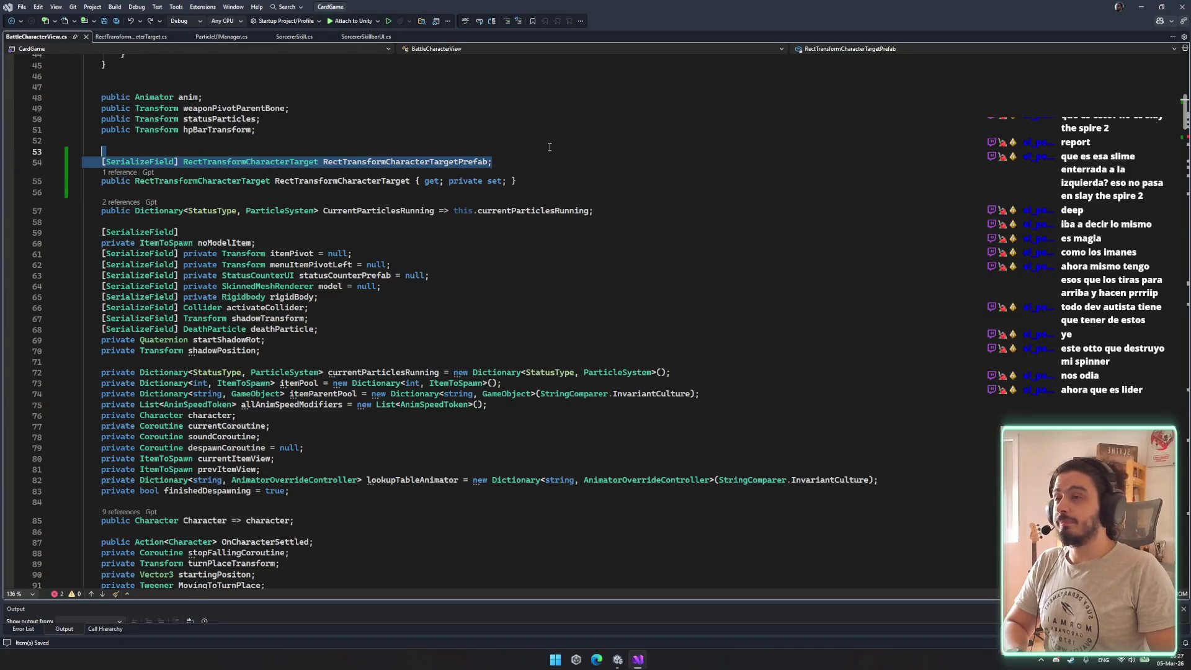
pyautogui.moveTo(552, 192); pyautogui.dragTo(611, 147)
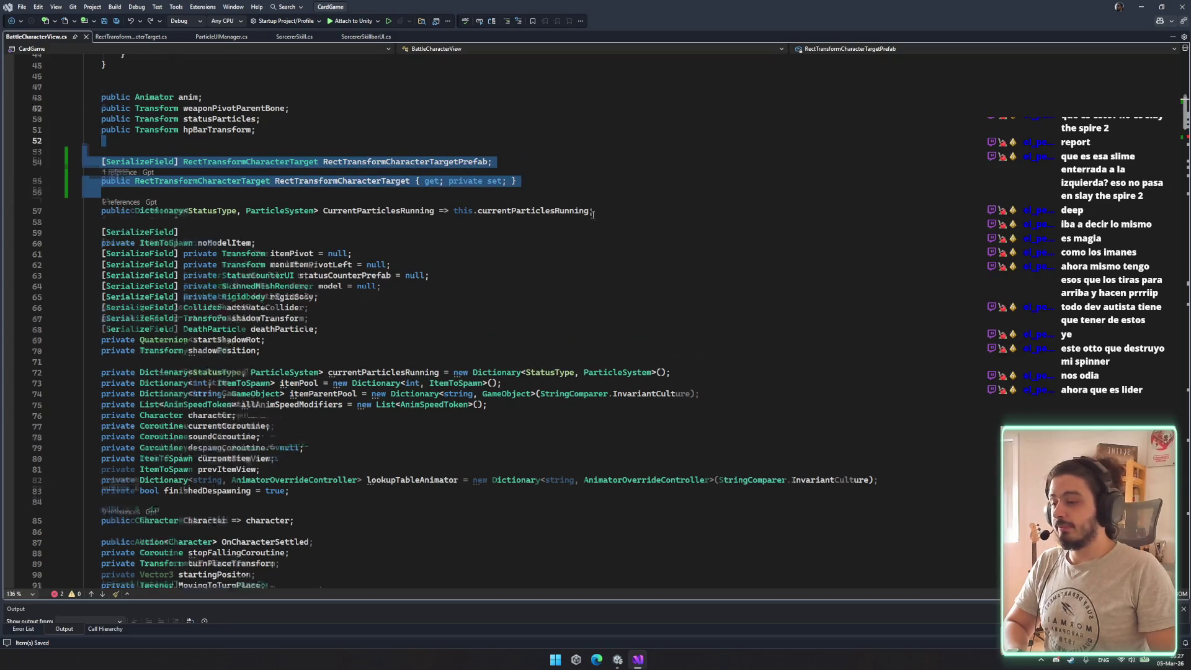
pyautogui.scroll(-8, 595, 213)
# Delete the unfinished assignment in Start() and save BattleCharacterView.cs
pyautogui.moveTo(276, 442); pyautogui.dragTo(388, 417)
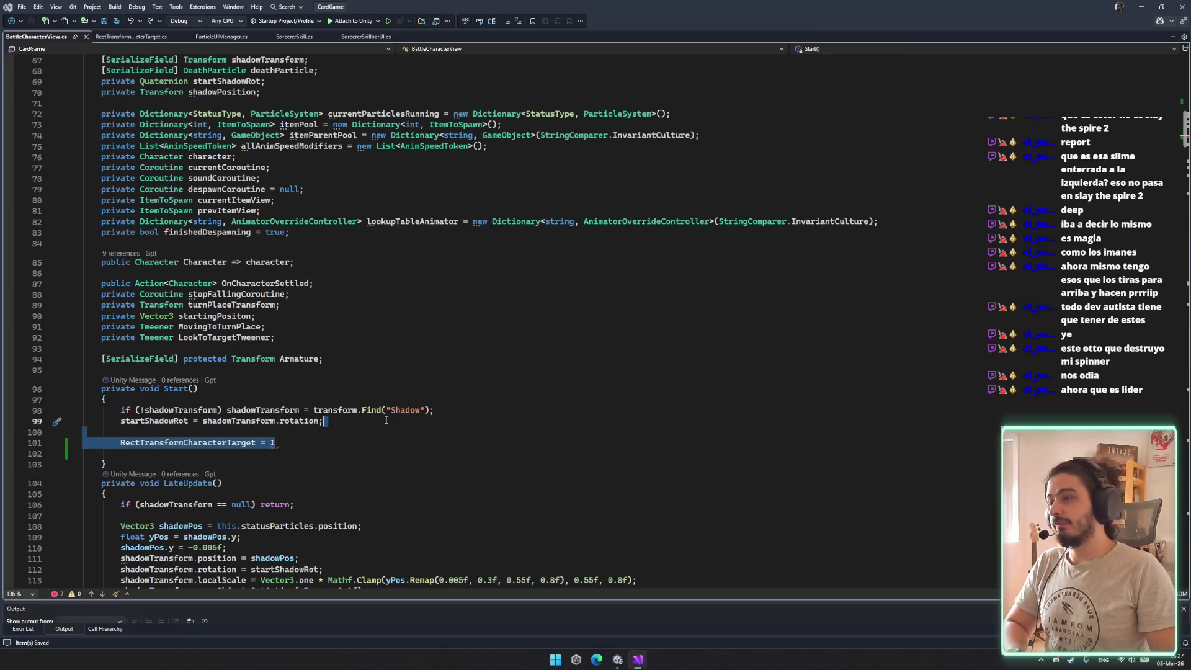
pyautogui.click(385, 421)
pyautogui.scroll(10, 385, 422)
pyautogui.click(550, 278)
pyautogui.scroll(5, 562, 289)
pyautogui.scroll(-5, 564, 294)
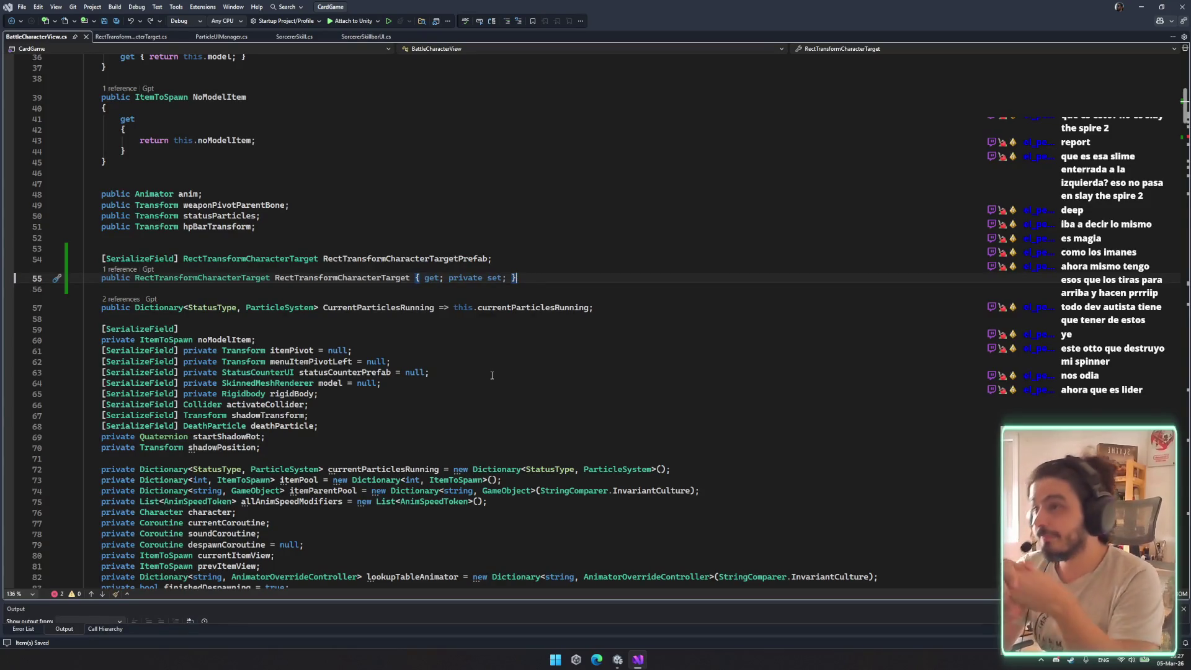
pyautogui.scroll(-10, 345, 338)
pyautogui.moveTo(392, 412); pyautogui.dragTo(394, 391)
pyautogui.press('BackSpace')
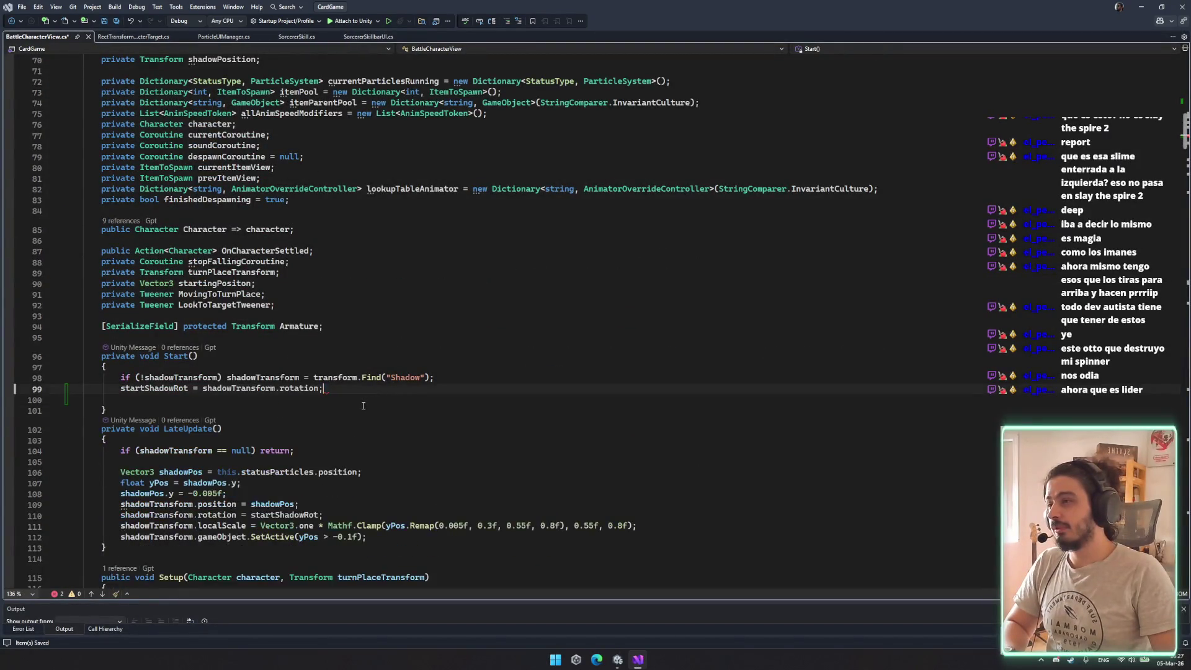
pyautogui.hotkey('ctrl', 's')
# Replace the property's { get; private set; } with ';' and cut the [SerializeField] prefab line
pyautogui.scroll(5, 343, 386)
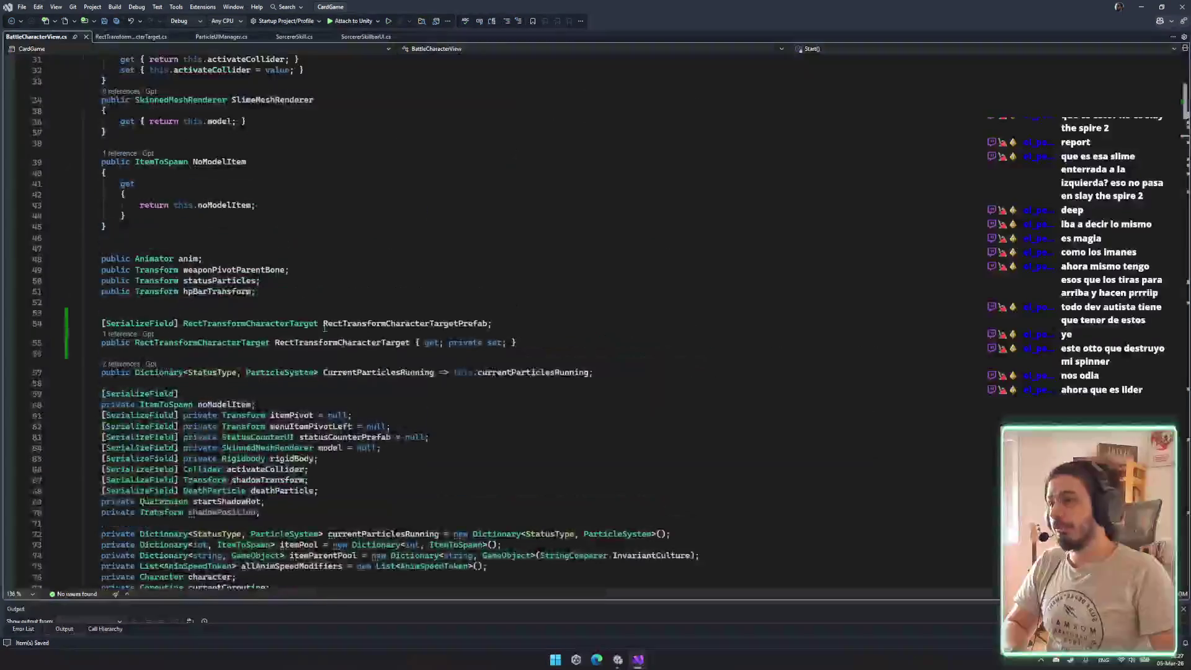
pyautogui.click(556, 340)
pyautogui.moveTo(557, 340); pyautogui.dragTo(399, 345)
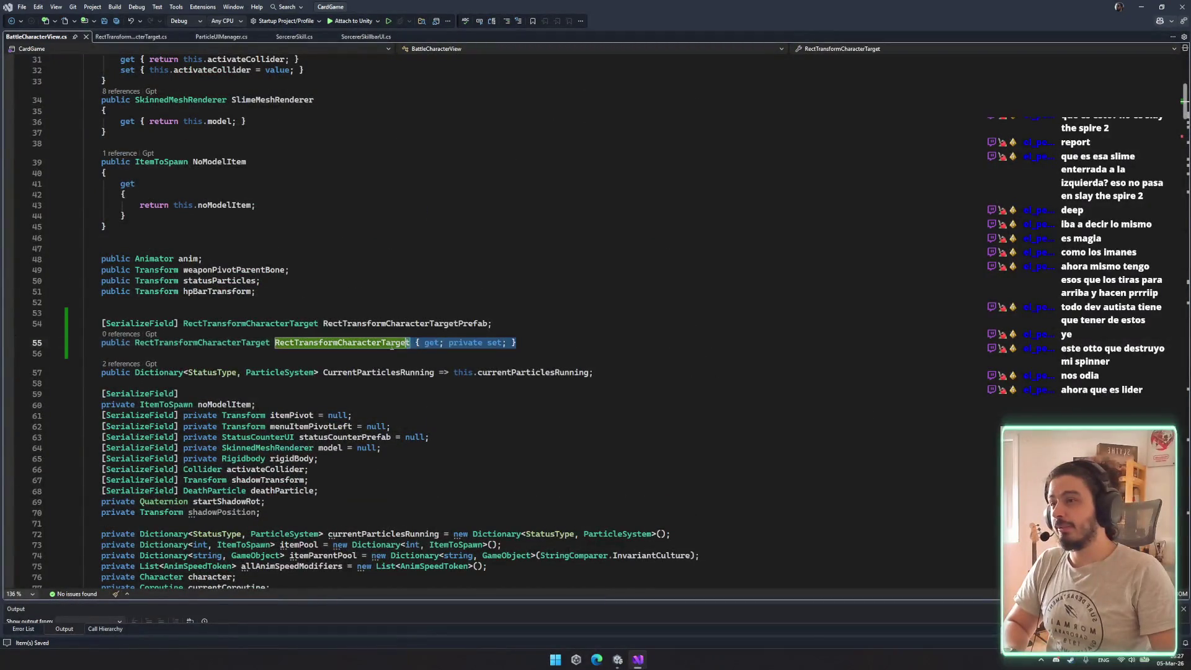
pyautogui.write(';')
pyautogui.click(602, 323)
pyautogui.hotkey('ctrl', 'x')
pyautogui.click(573, 311)
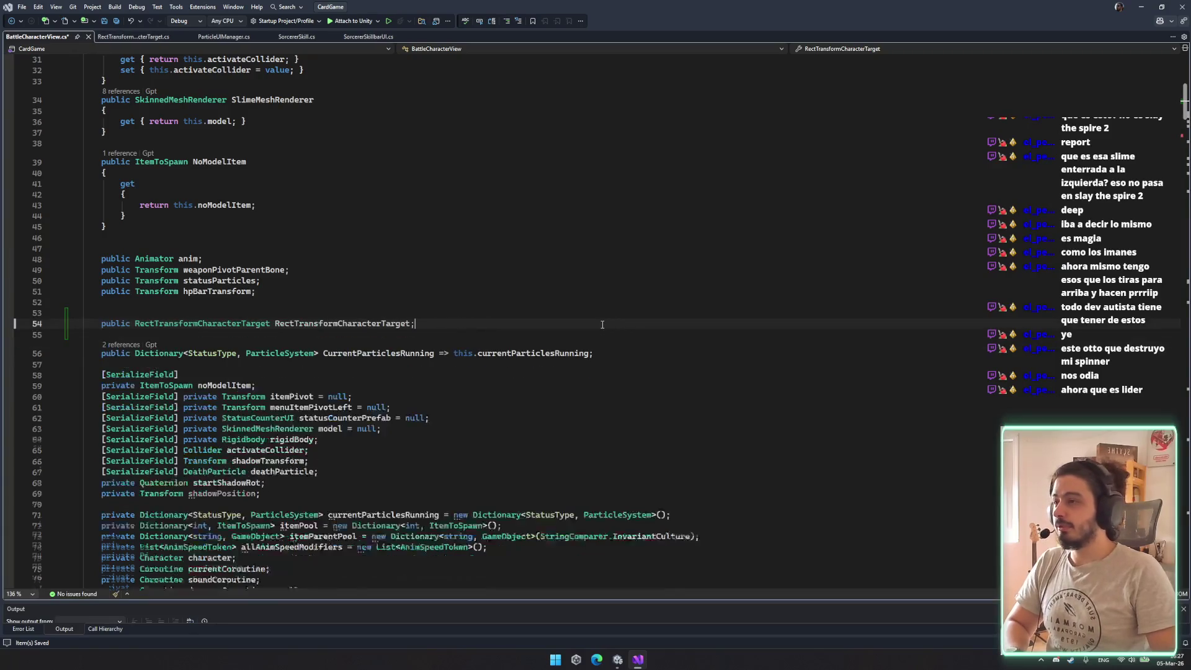
# Remove the leftover blank line, save BattleCharacterView.cs, and open BattleManager.cs via Ctrl+T search
pyautogui.press('BackSpace')
pyautogui.hotkey('ctrl', 's')
pyautogui.hotkey('ctrl', 't')
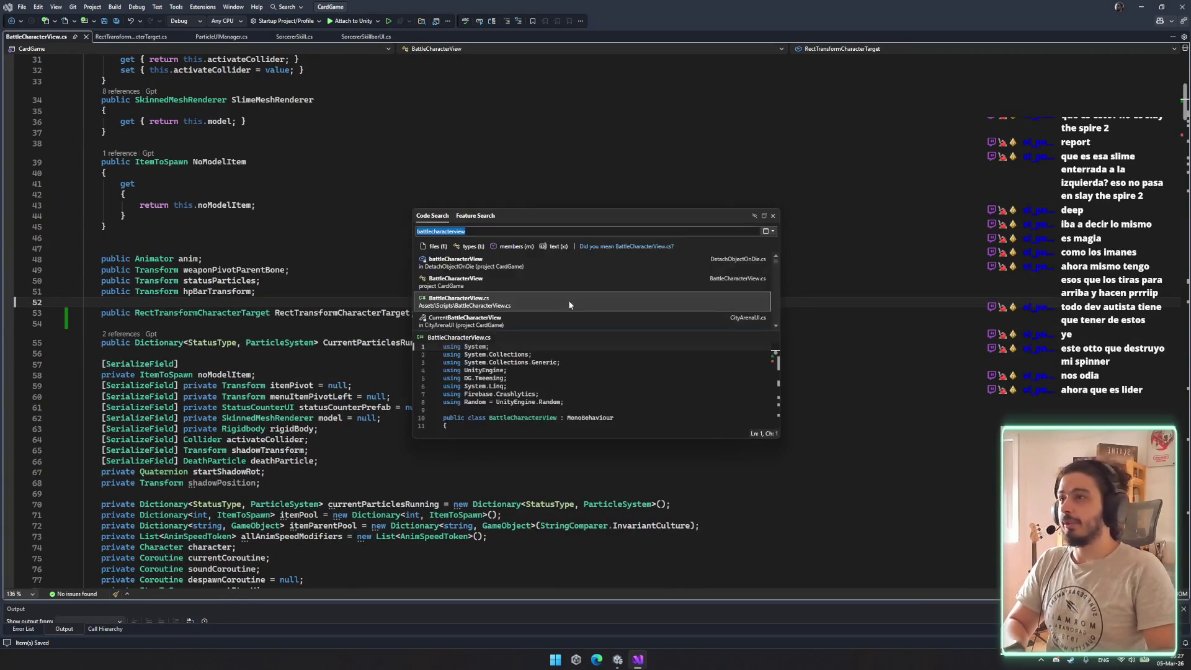
pyautogui.write('battlemanagerui')
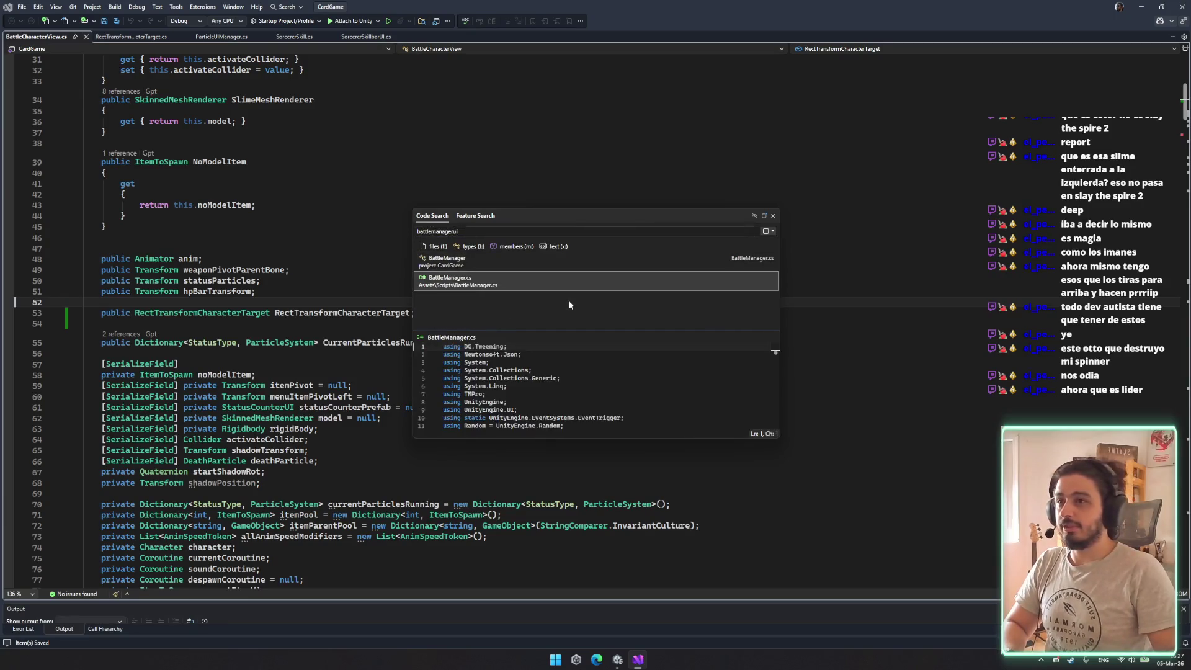
pyautogui.press('Return')
# Paste the [SerializeField] RectTransformCharacterTargetPrefab field declaration after goldLabelUI in BattleManager.cs
pyautogui.scroll(-20, 315, 245)
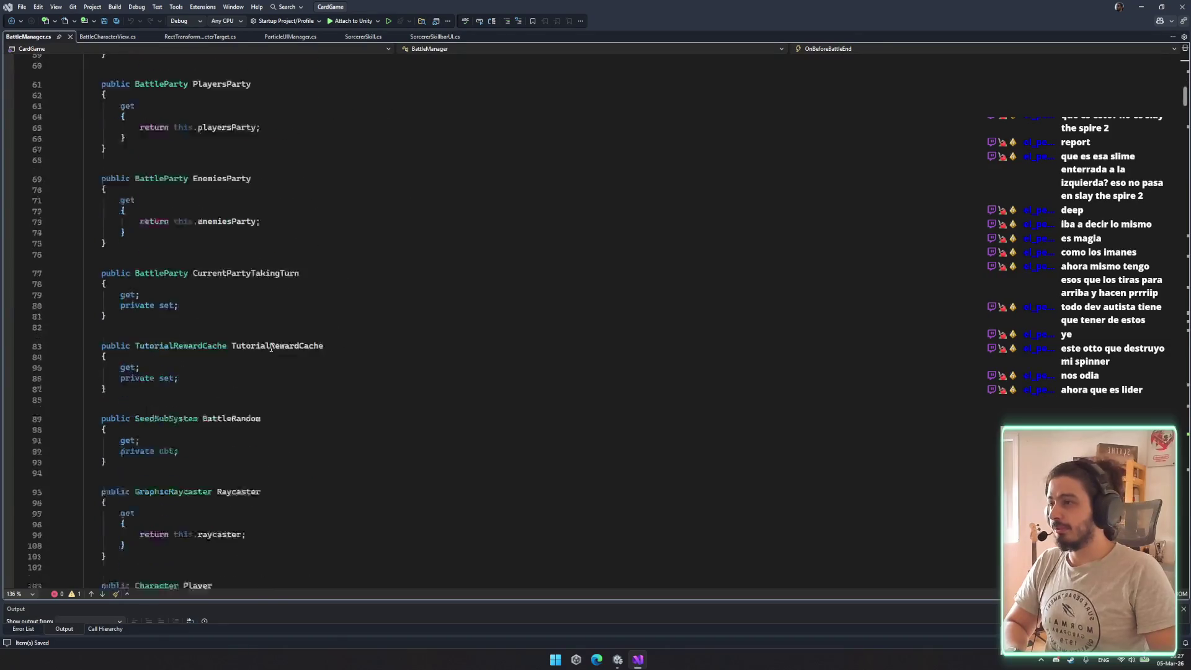
pyautogui.scroll(-17, 268, 346)
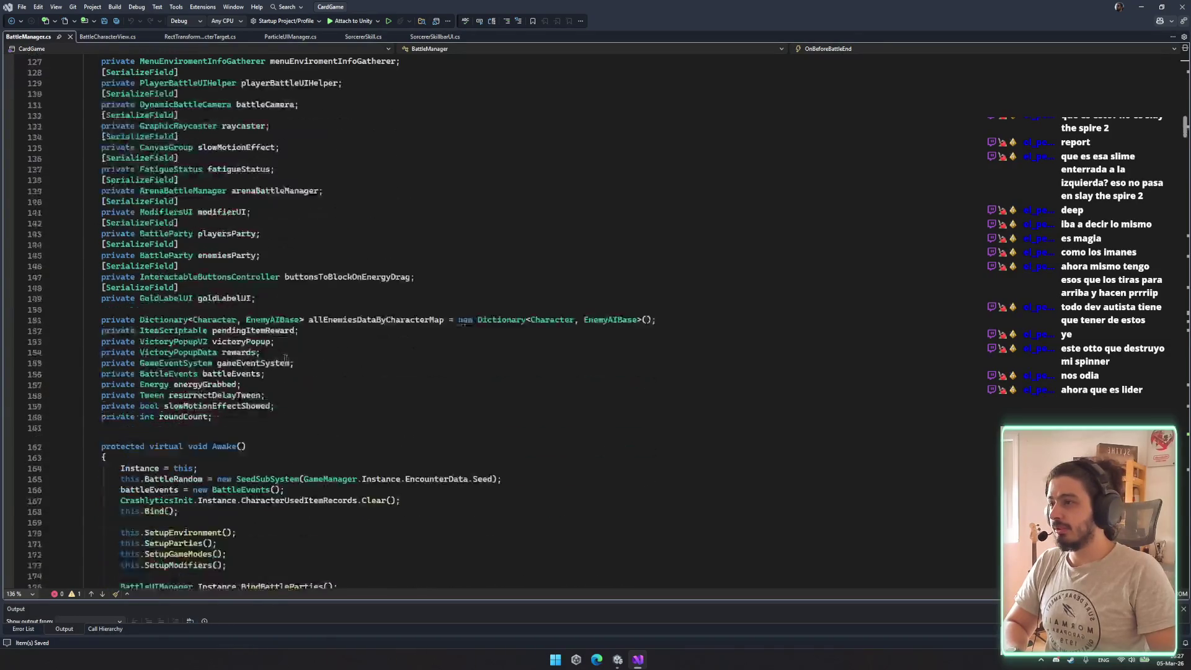
pyautogui.click(473, 276)
pyautogui.press('Return')
pyautogui.hotkey('ctrl', 'v')
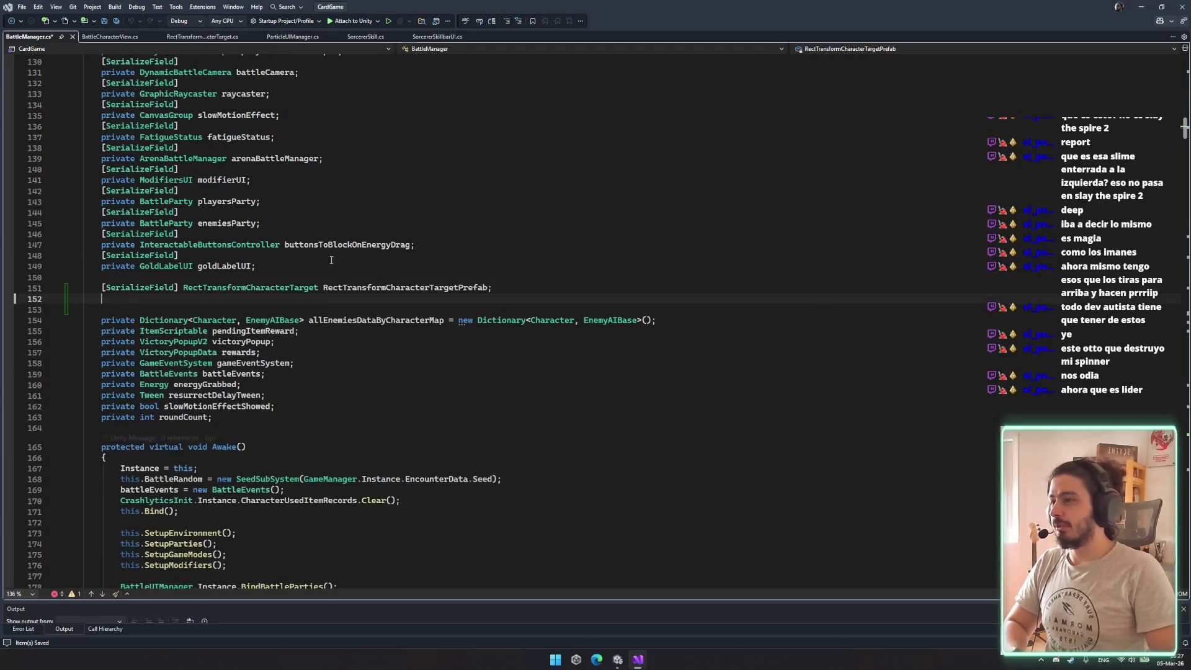
pyautogui.doubleClick(286, 288)
pyautogui.doubleClick(480, 287)
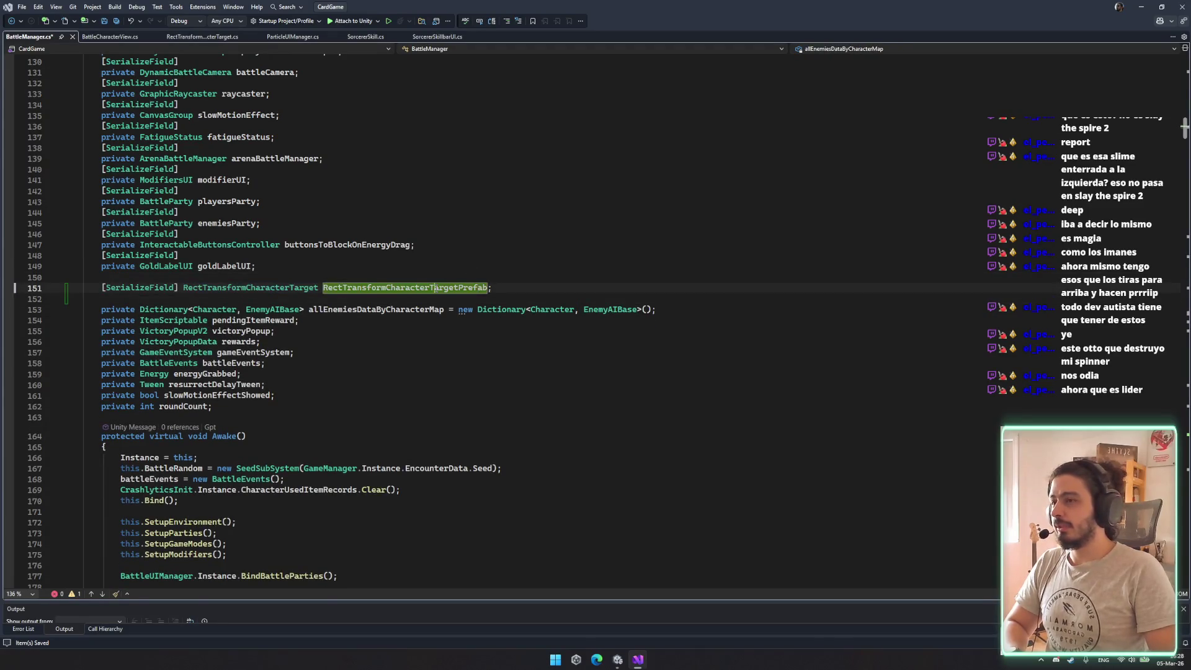
# Inspect playerPartyCharacter references and the StartInitialBattlePartyTurns definition with its initialParty parameter
pyautogui.scroll(-6, 248, 333)
pyautogui.scroll(-13, 294, 312)
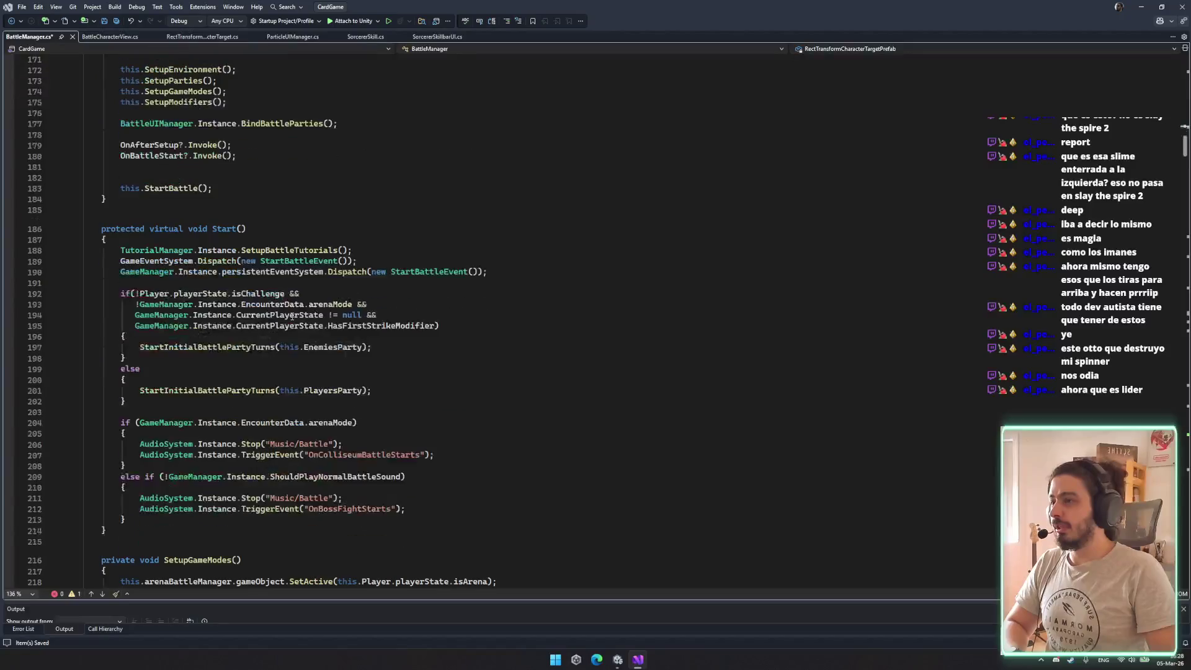
pyautogui.scroll(-6, 285, 300)
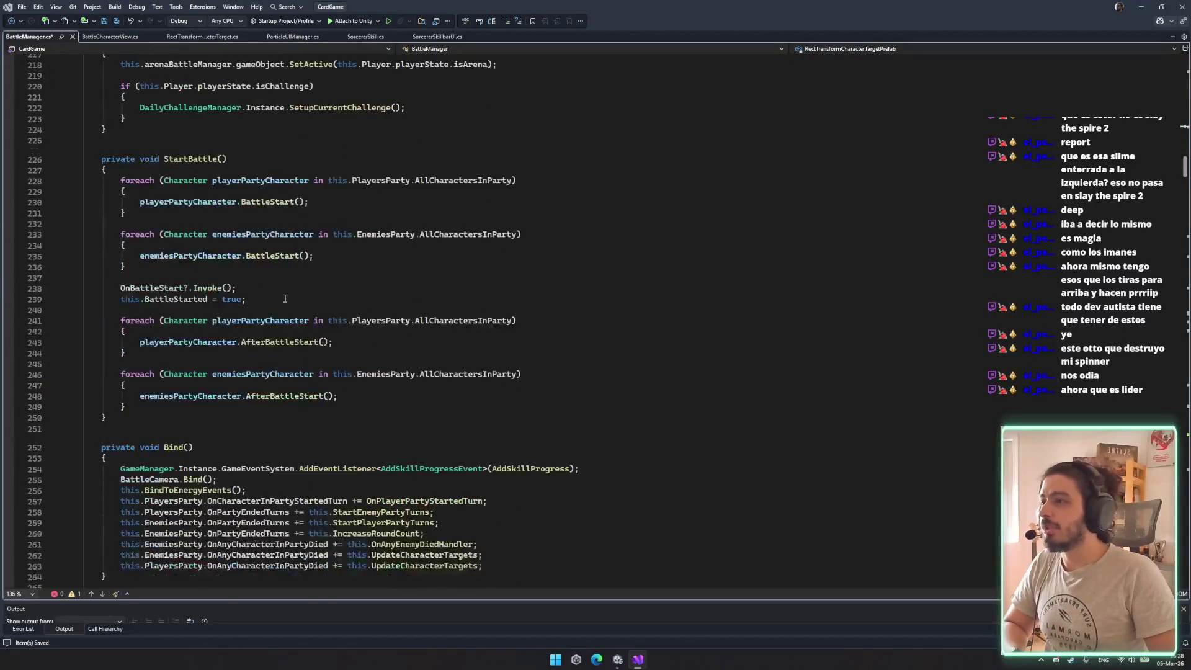
pyautogui.click(186, 202)
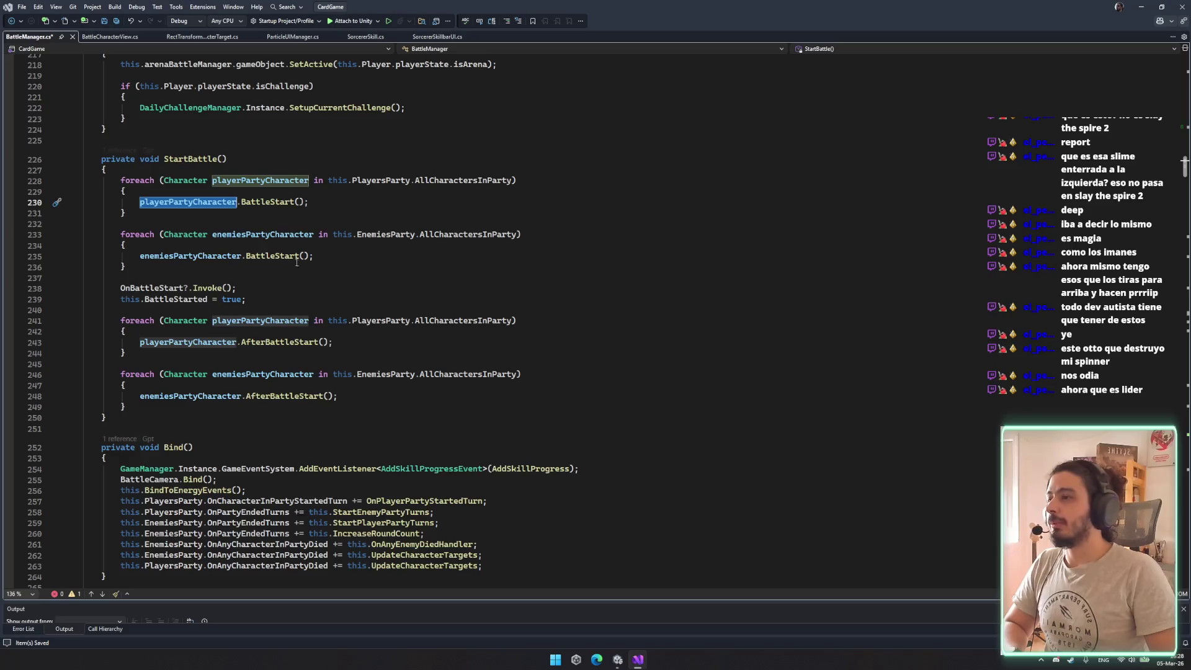
pyautogui.scroll(-7, 295, 255)
pyautogui.scroll(20, 303, 310)
pyautogui.scroll(-4, 312, 378)
pyautogui.click(264, 282)
pyautogui.click(212, 187)
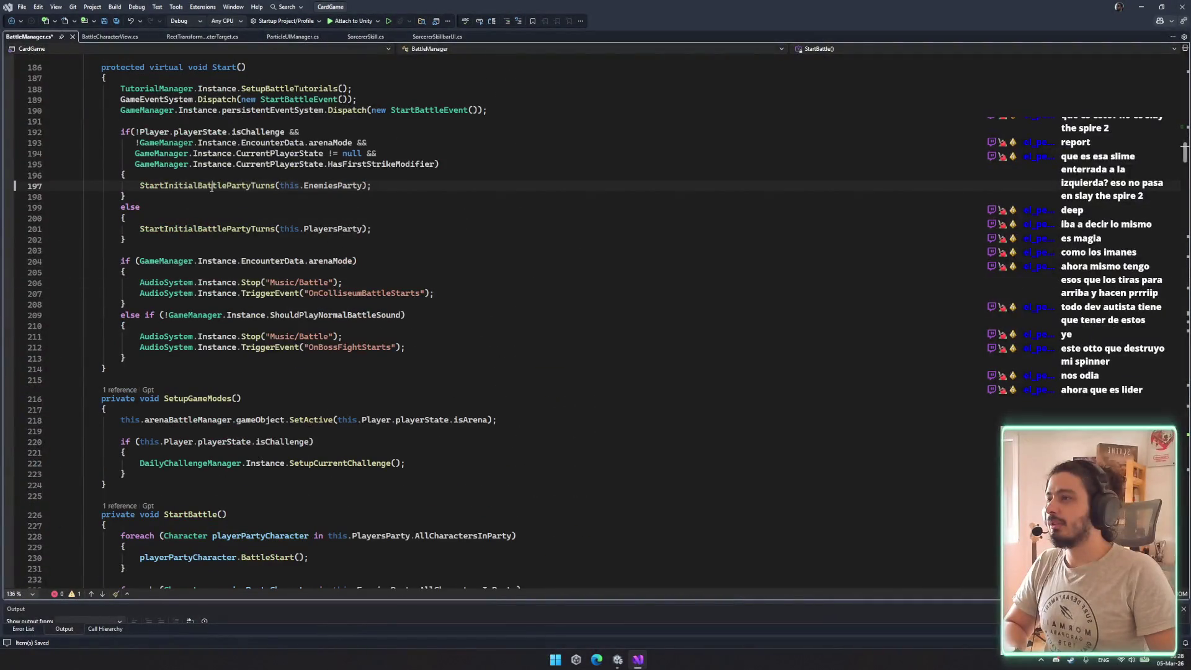
pyautogui.keyDown('ctrl'); pyautogui.click(260, 186); pyautogui.keyUp('ctrl')
pyautogui.doubleClick(294, 345)
# Locate SpawnPlayerEnemy and the end of its newEnemy creation line
pyautogui.click(295, 351)
pyautogui.scroll(20, 328, 360)
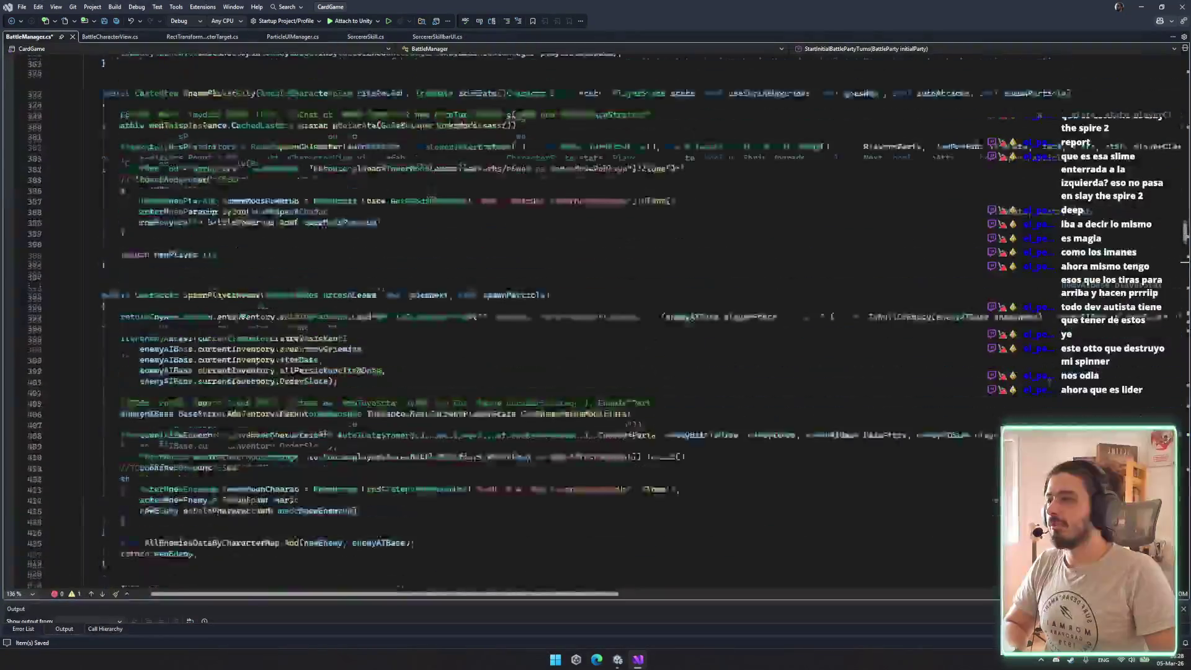
pyautogui.scroll(5, 358, 369)
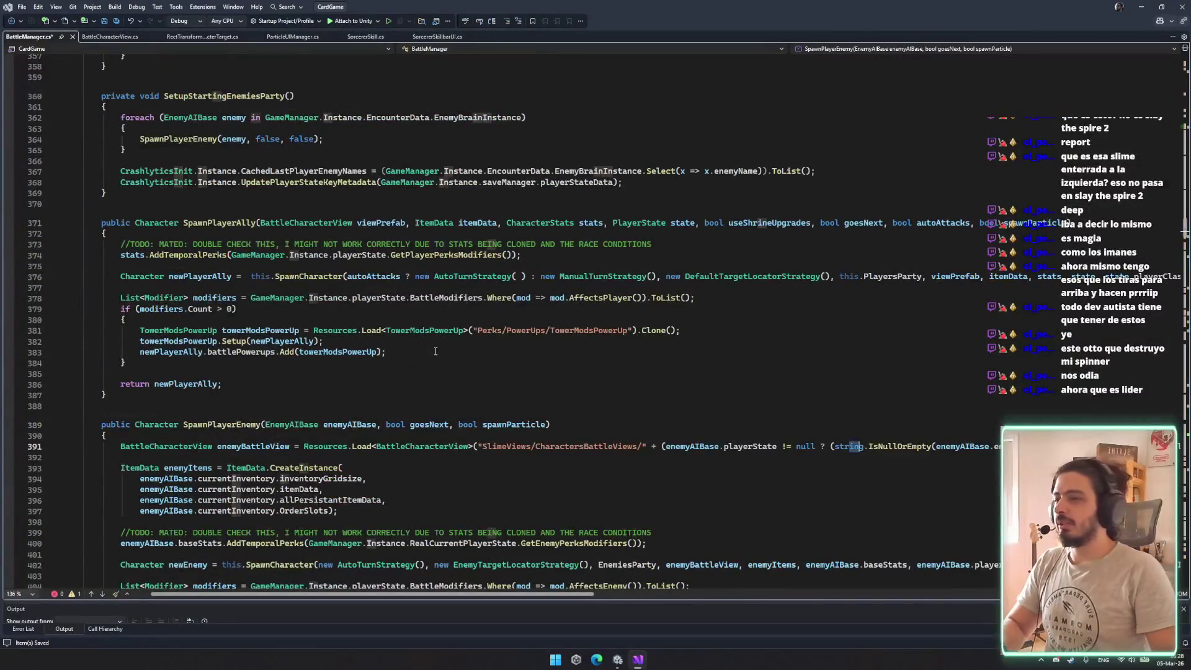
pyautogui.click(255, 446)
pyautogui.doubleClick(222, 424)
pyautogui.scroll(-5, 327, 396)
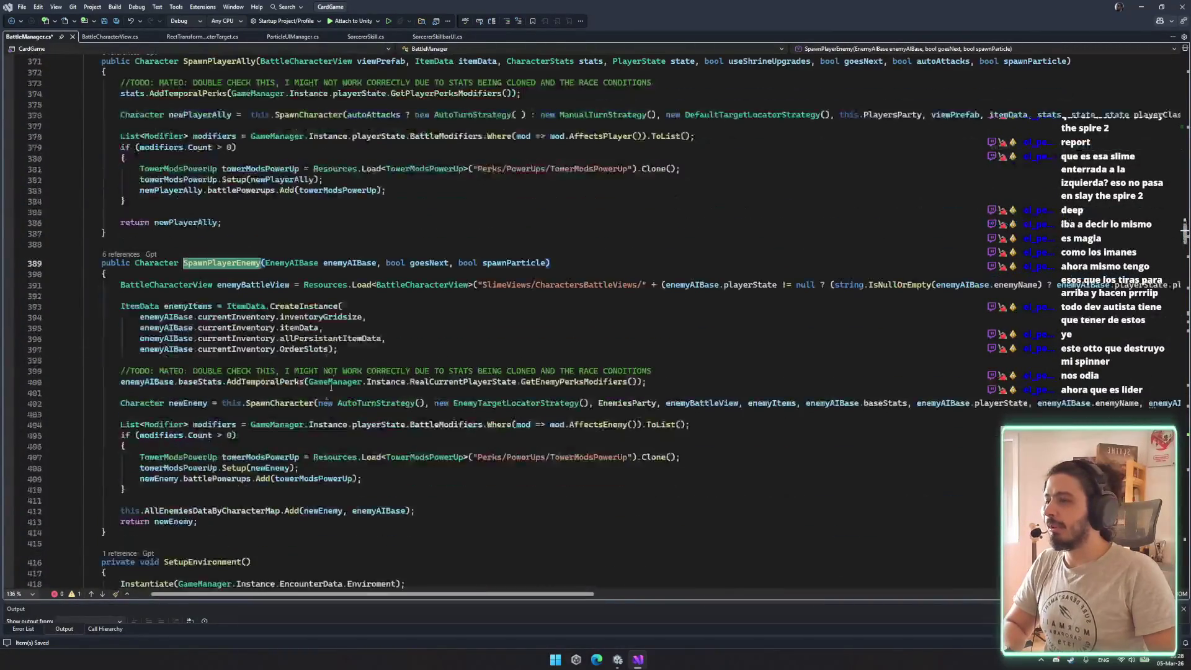
pyautogui.scroll(4, 328, 331)
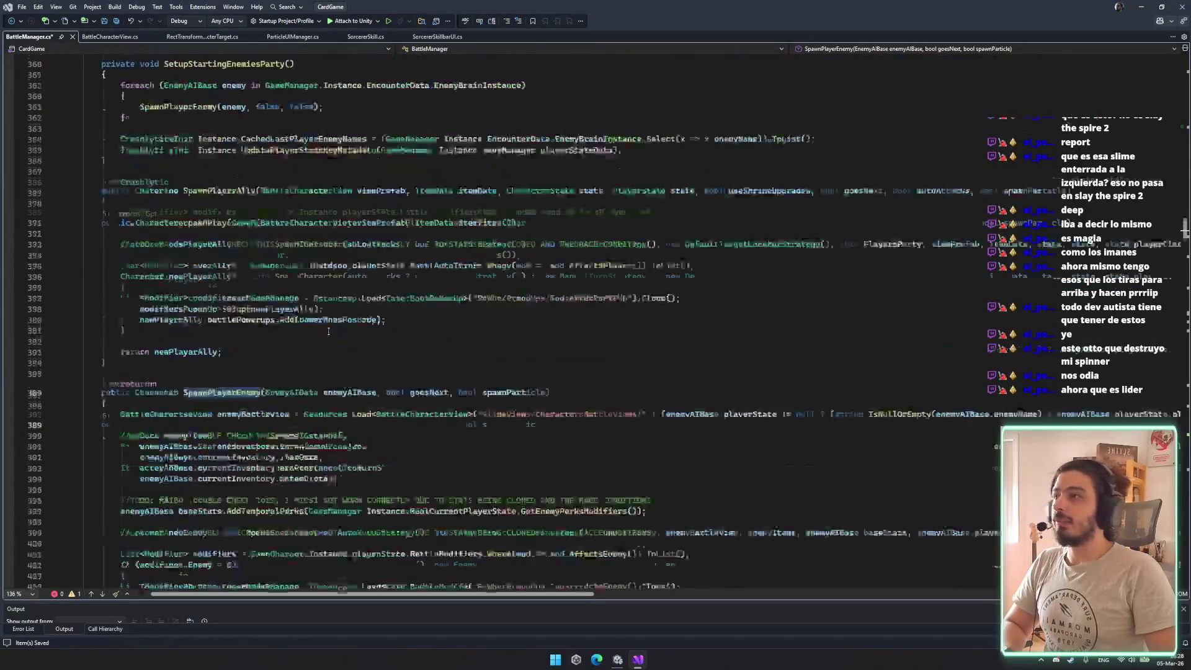
pyautogui.scroll(-3, 328, 331)
pyautogui.scroll(-6, 372, 344)
pyautogui.click(173, 231)
pyautogui.click(200, 274)
pyautogui.click(205, 286)
# Add a line below newEnemy's creation reading 'newEnemy.BattleView.RectTransformCharacterTarget ='
pyautogui.press('Return')
pyautogui.press('Return')
pyautogui.press('Return')
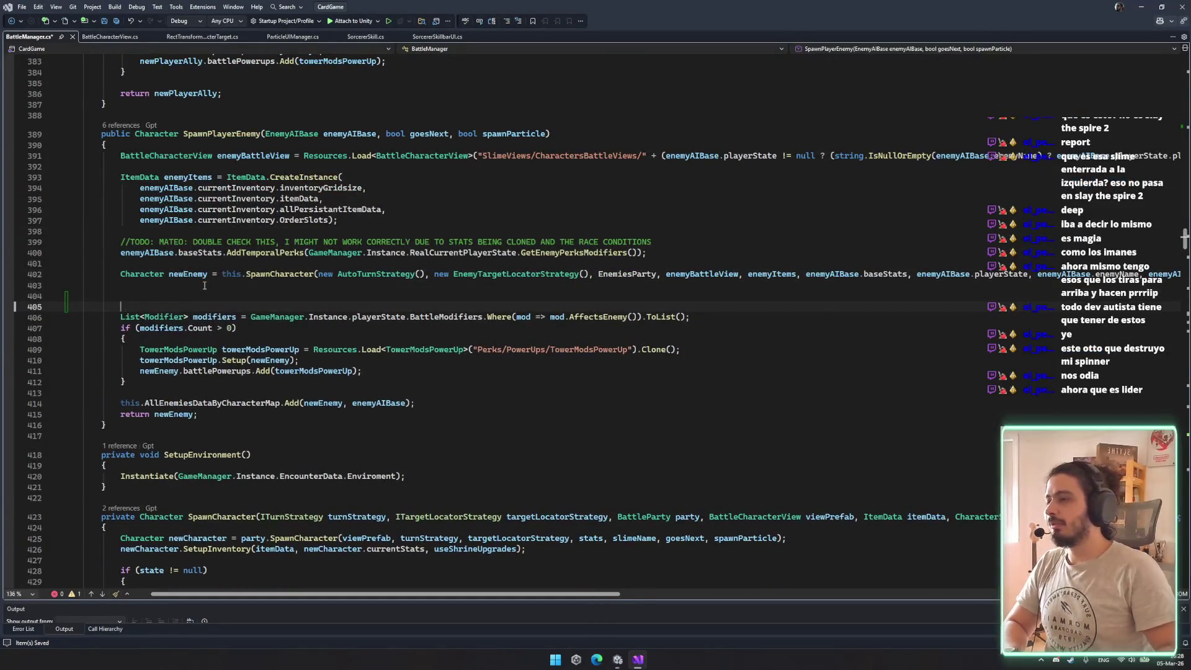
pyautogui.press('Up')
pyautogui.write('.targe')
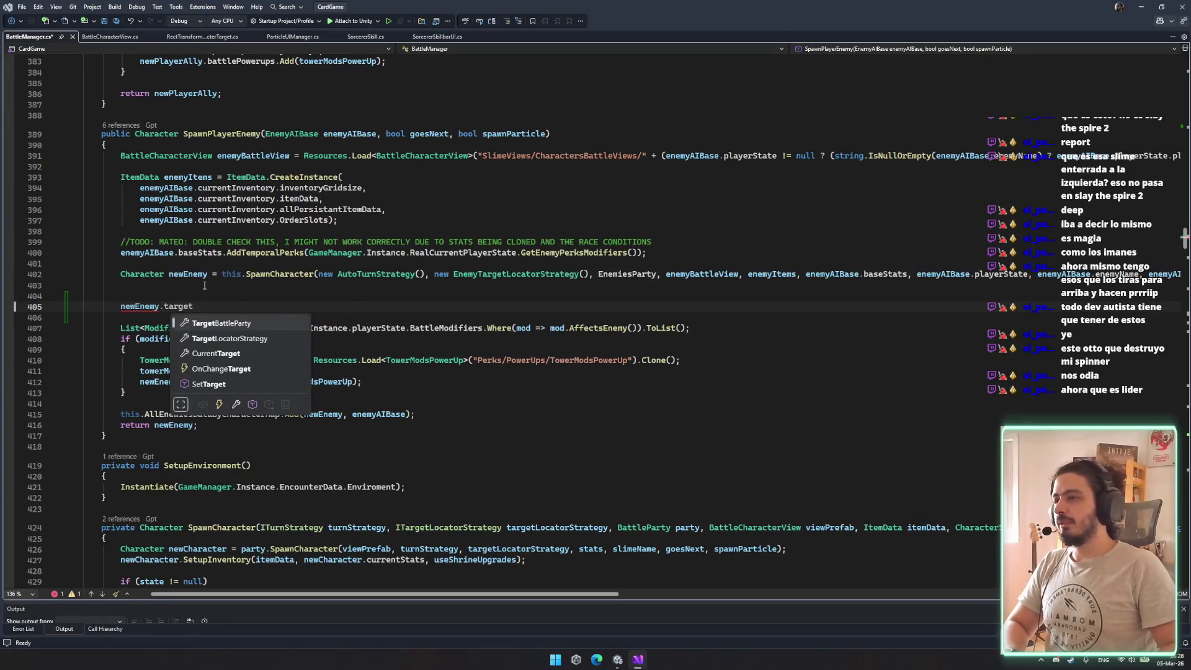
pyautogui.press('BackSpace')
pyautogui.press('BackSpace')
pyautogui.press('BackSpace')
pyautogui.write('view')
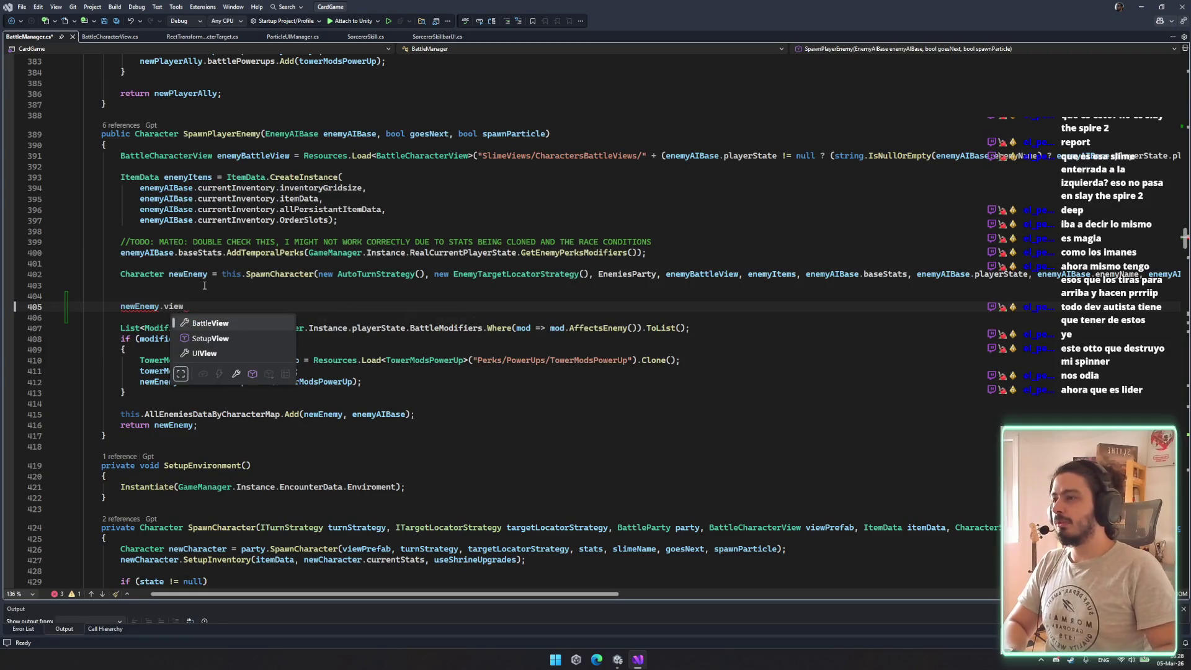
pyautogui.press('Tab')
pyautogui.write('.target')
pyautogui.press('Tab')
pyautogui.write('=')
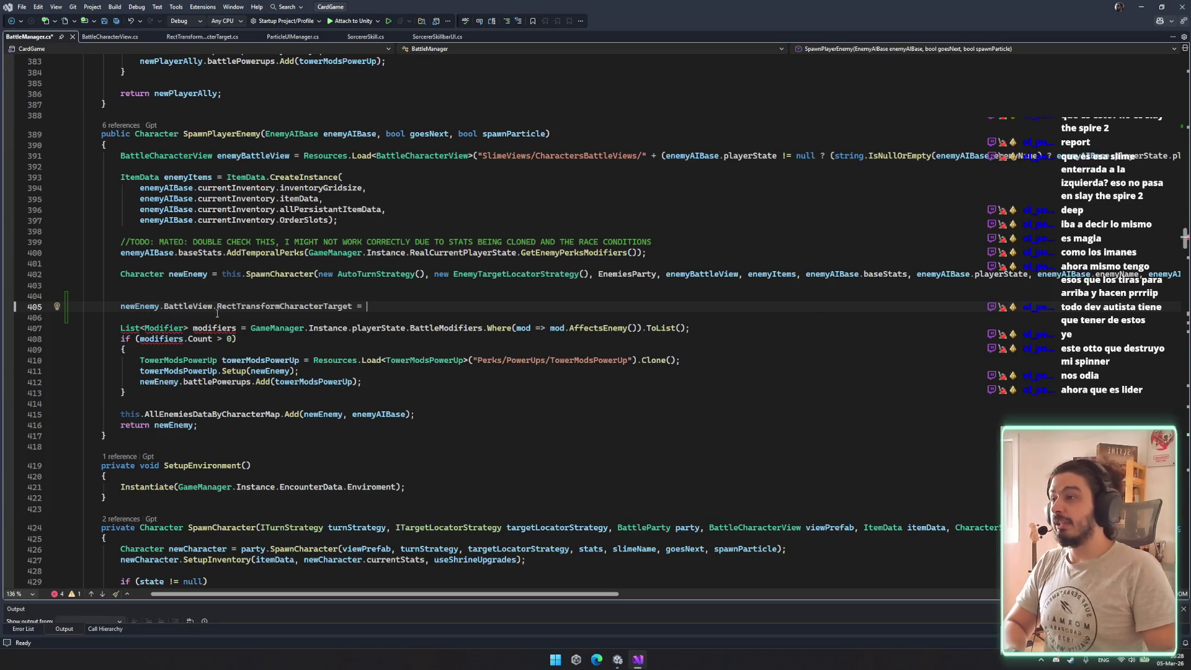
pyautogui.doubleClick(310, 306)
# Delete the RectTransformCharacterTarget field from BattleCharacterView.cs and save it
pyautogui.press('F12')
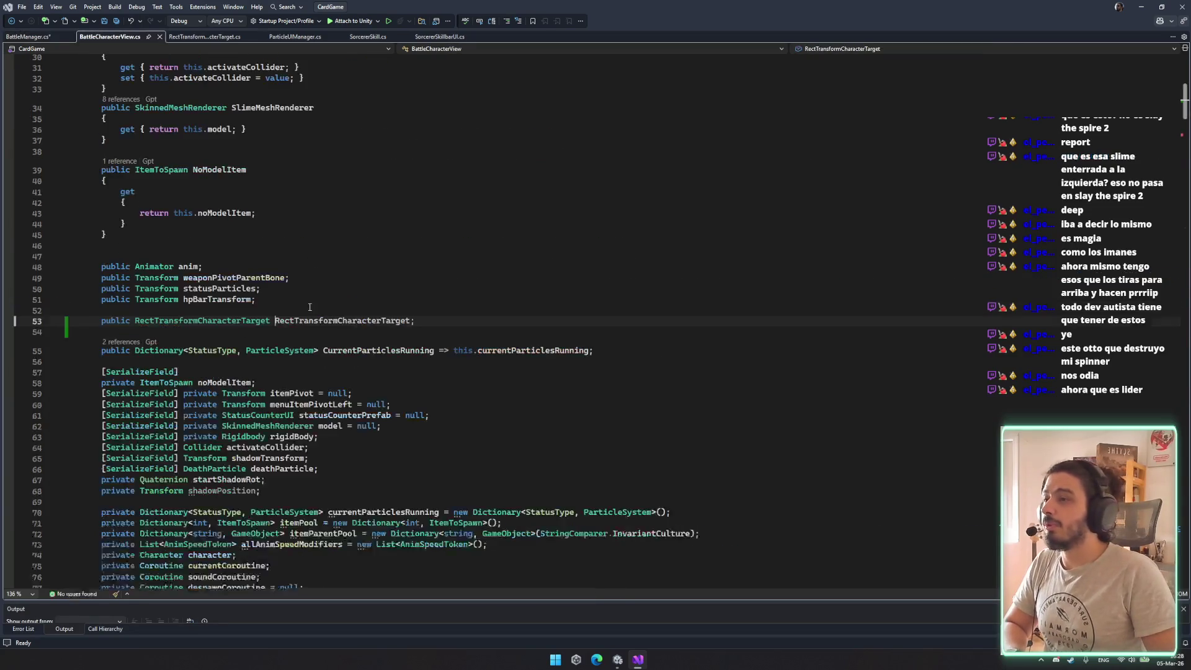
pyautogui.tripleClick(413, 300)
pyautogui.hotkey('ctrl', 'c')
pyautogui.press('Delete')
pyautogui.hotkey('ctrl', 's')
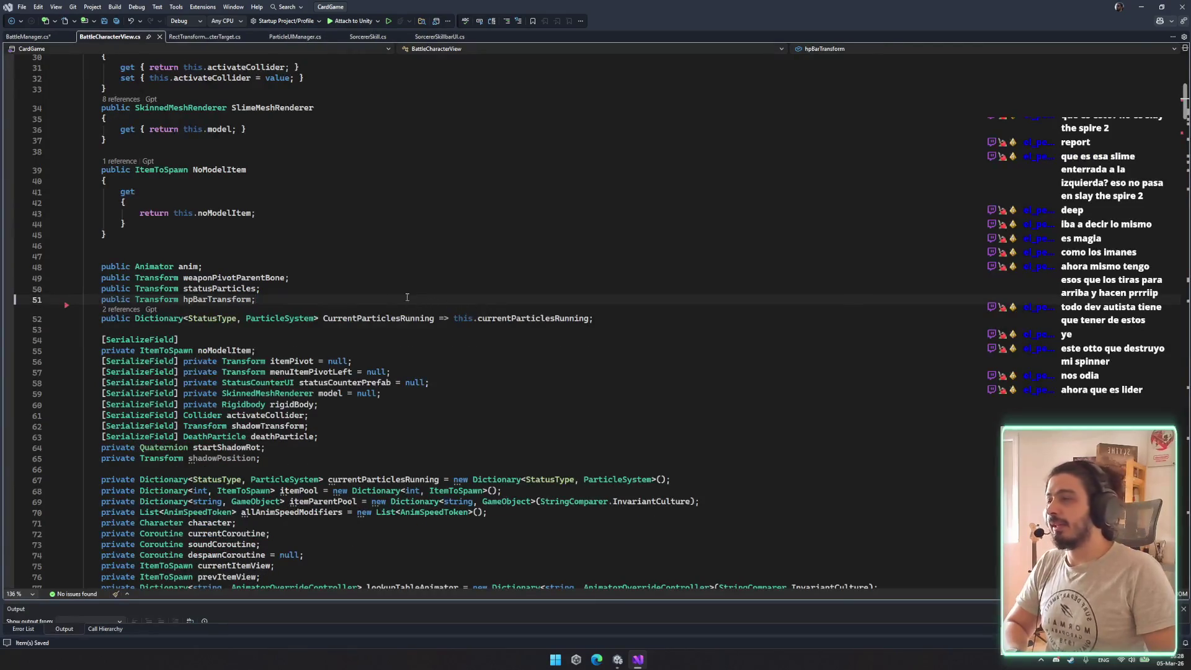
pyautogui.scroll(10, 251, 217)
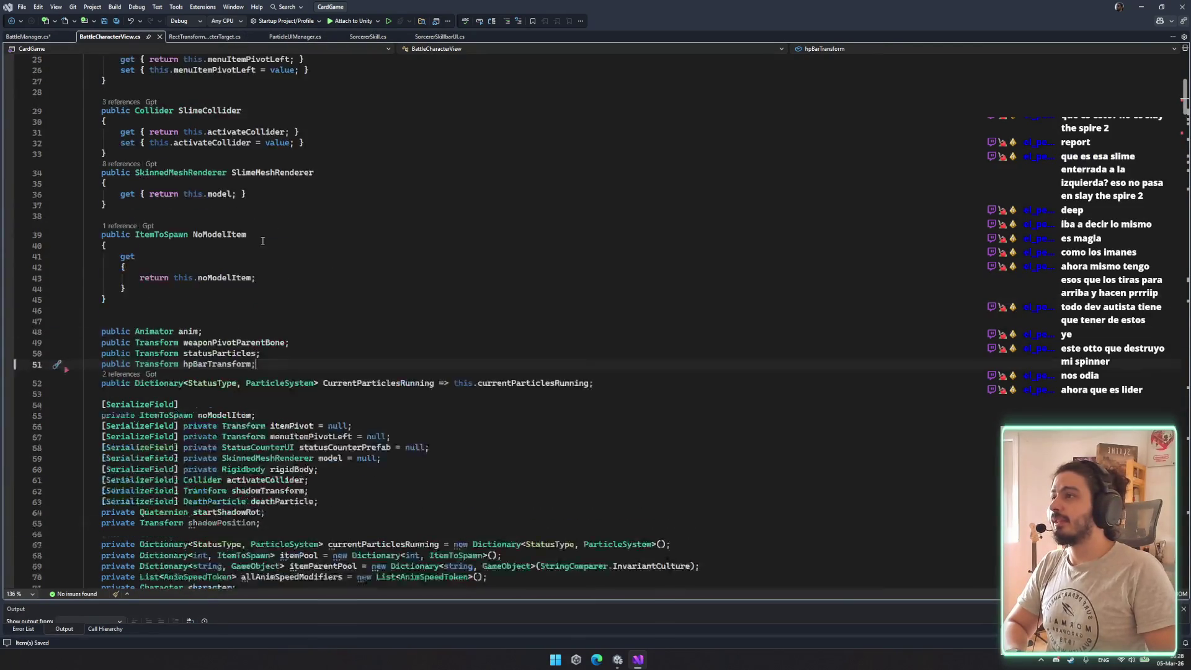
pyautogui.hotkey('ctrl', 't')
pyautogui.write('battle')
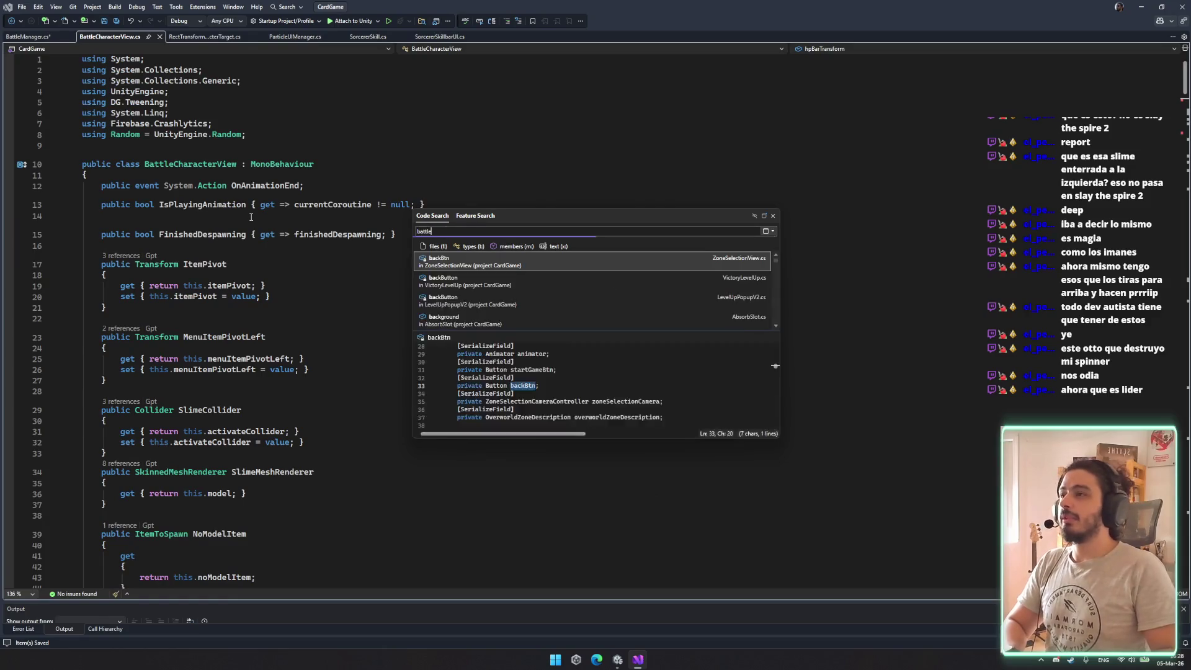
pyautogui.write('characterui')
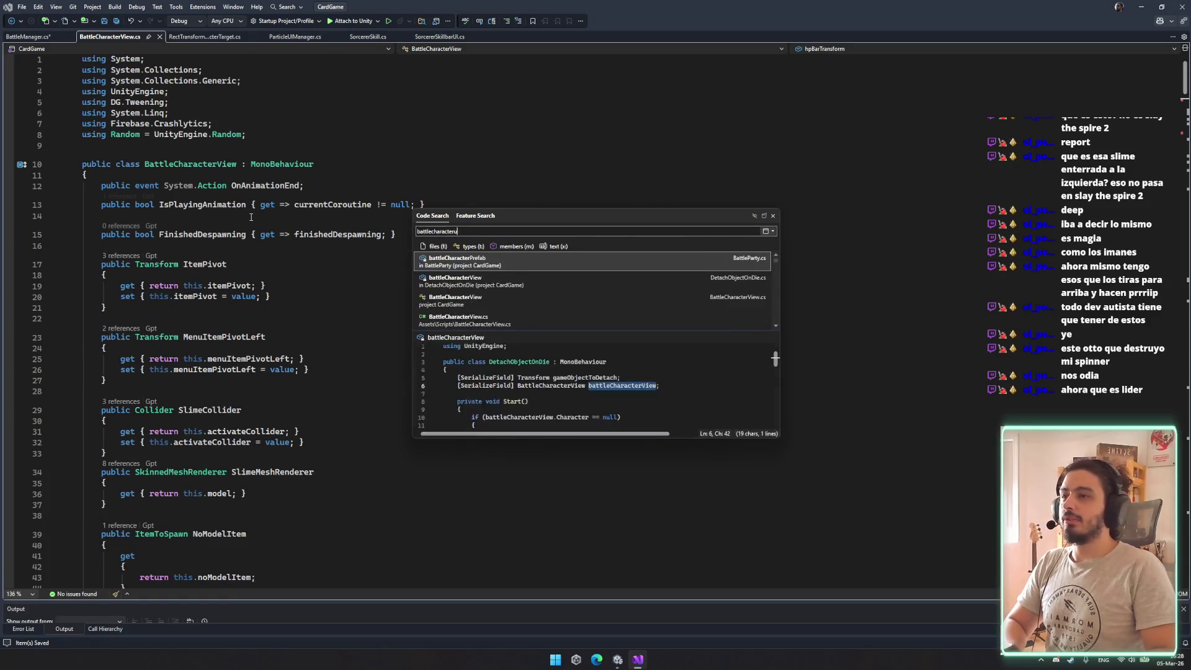
pyautogui.press('Escape')
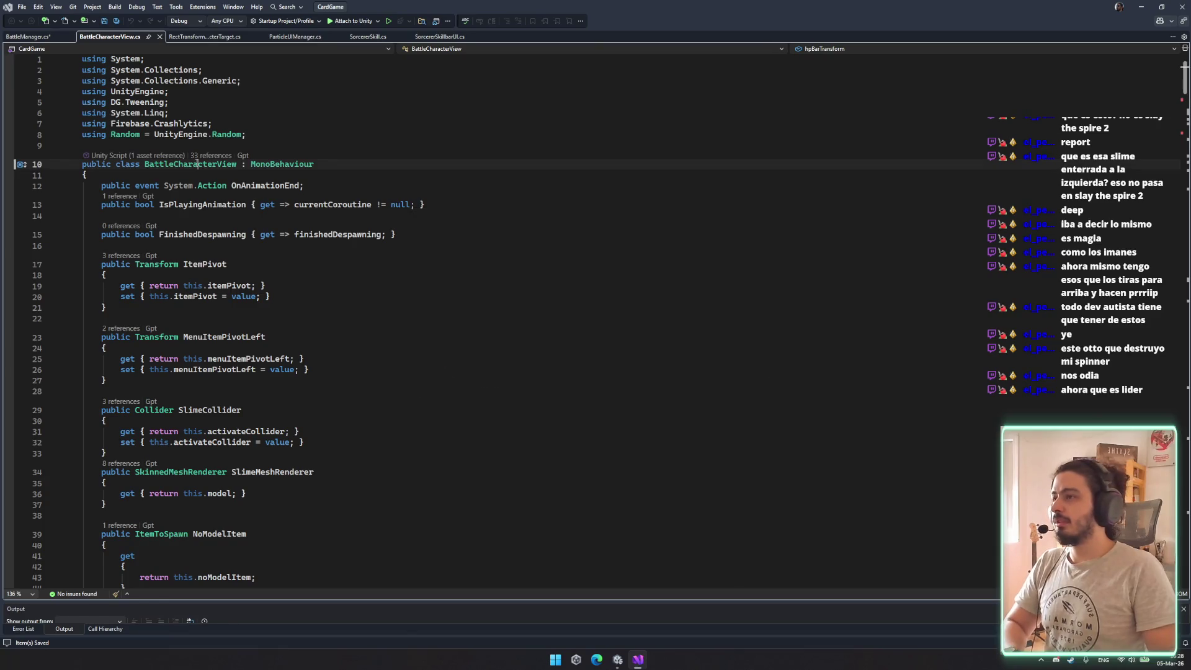
# Change BattleView to UIView on the new BattleManager line and jump to the UIView property
pyautogui.hotkey('ctrl', 'Tab')
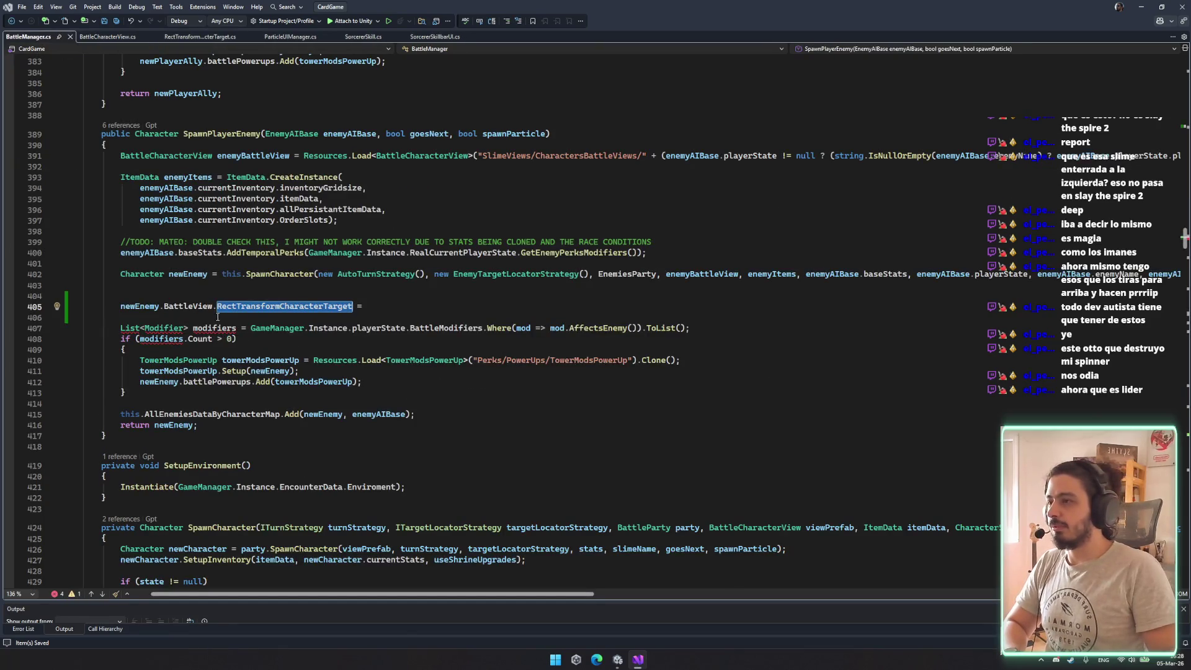
pyautogui.doubleClick(180, 307)
pyautogui.write('ui')
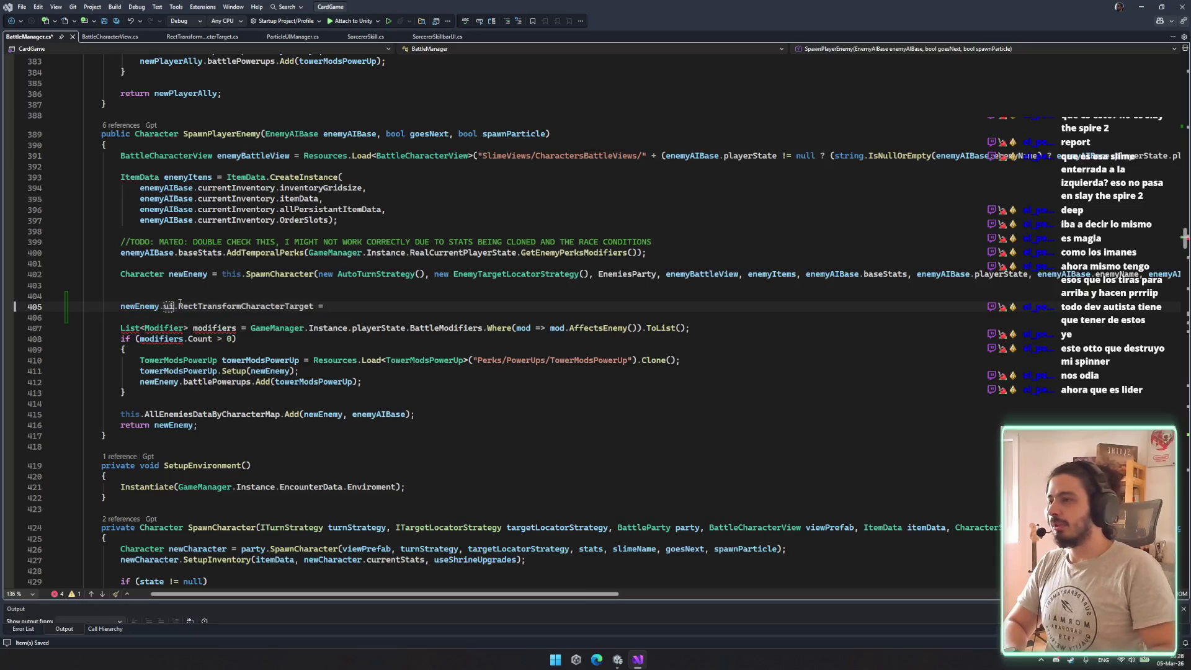
pyautogui.press('Tab')
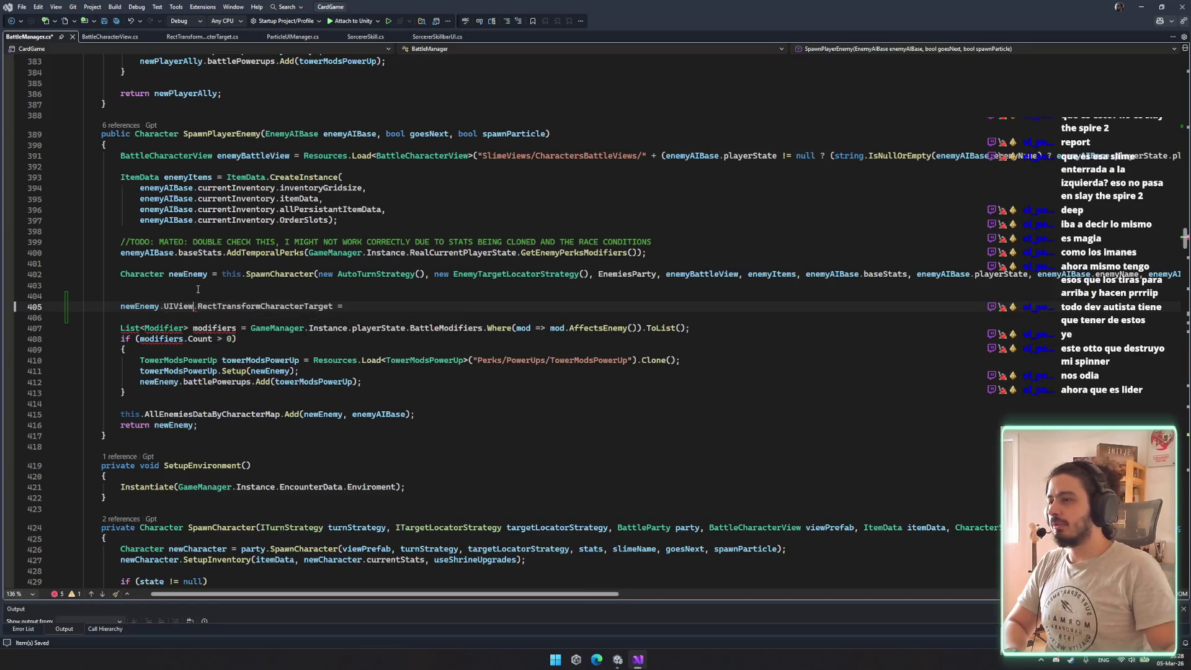
pyautogui.keyDown('ctrl'); pyautogui.click(192, 306); pyautogui.keyUp('ctrl')
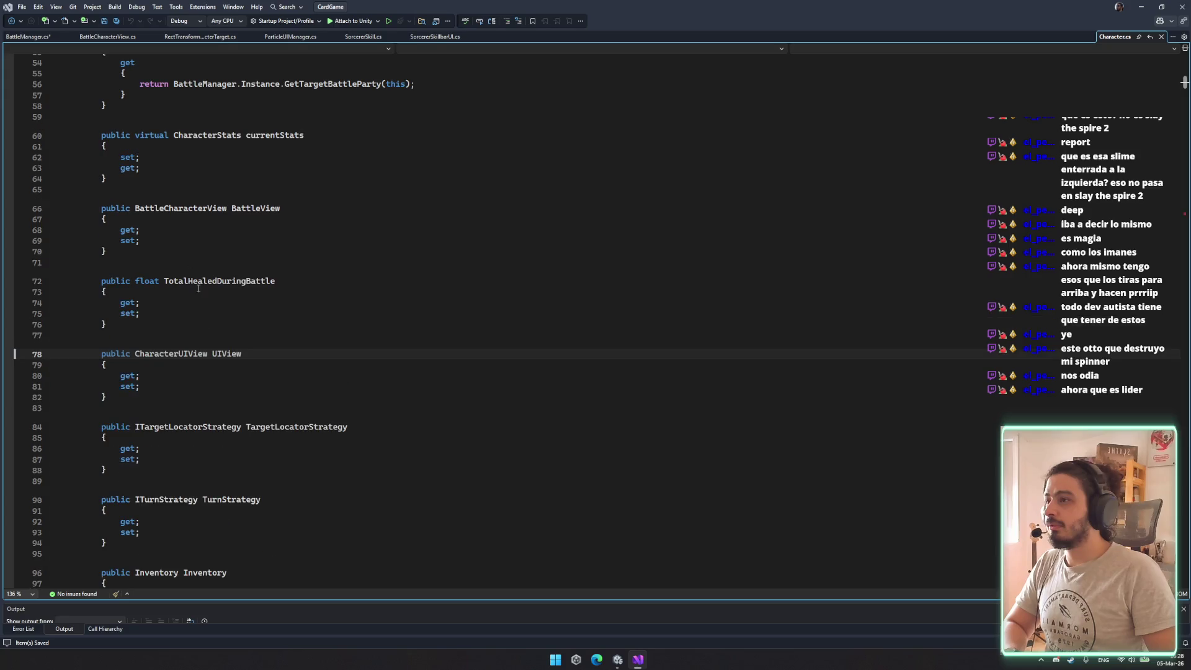
# Paste the public RectTransformCharacterTarget field after InventoryActive in CharacterUIView.cs, tidy the blank line, and save
pyautogui.keyDown('ctrl'); pyautogui.click(191, 355); pyautogui.keyUp('ctrl')
pyautogui.scroll(-12, 284, 357)
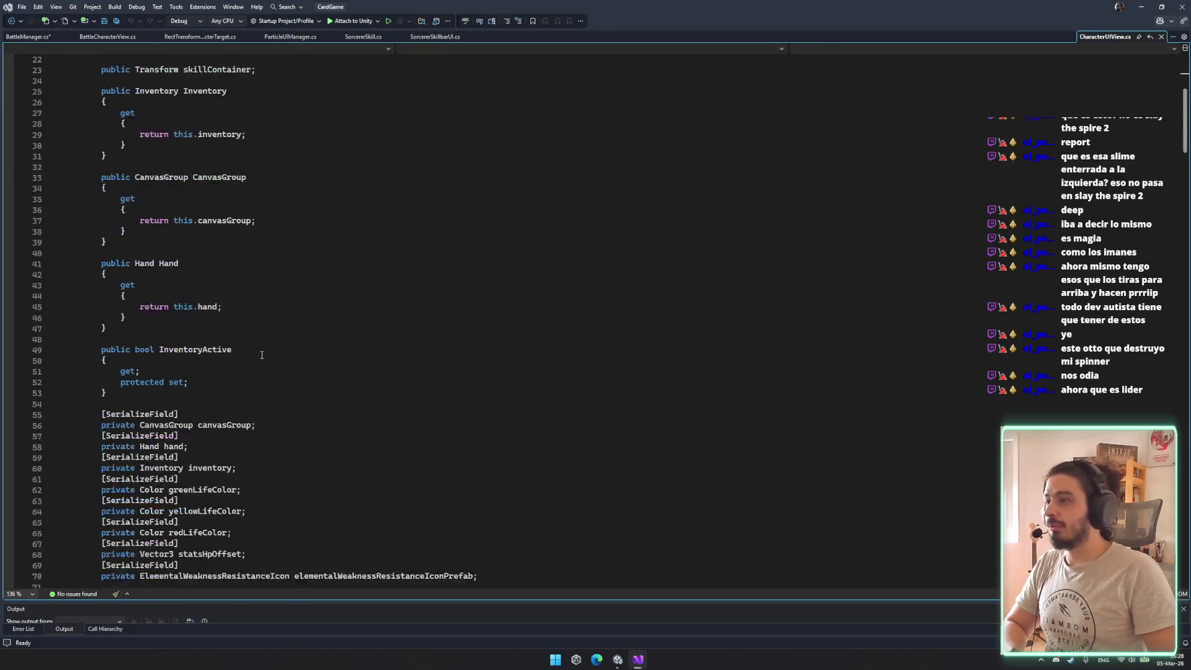
pyautogui.scroll(-4, 284, 357)
pyautogui.scroll(6, 266, 329)
pyautogui.click(253, 307)
pyautogui.hotkey('ctrl', 'v')
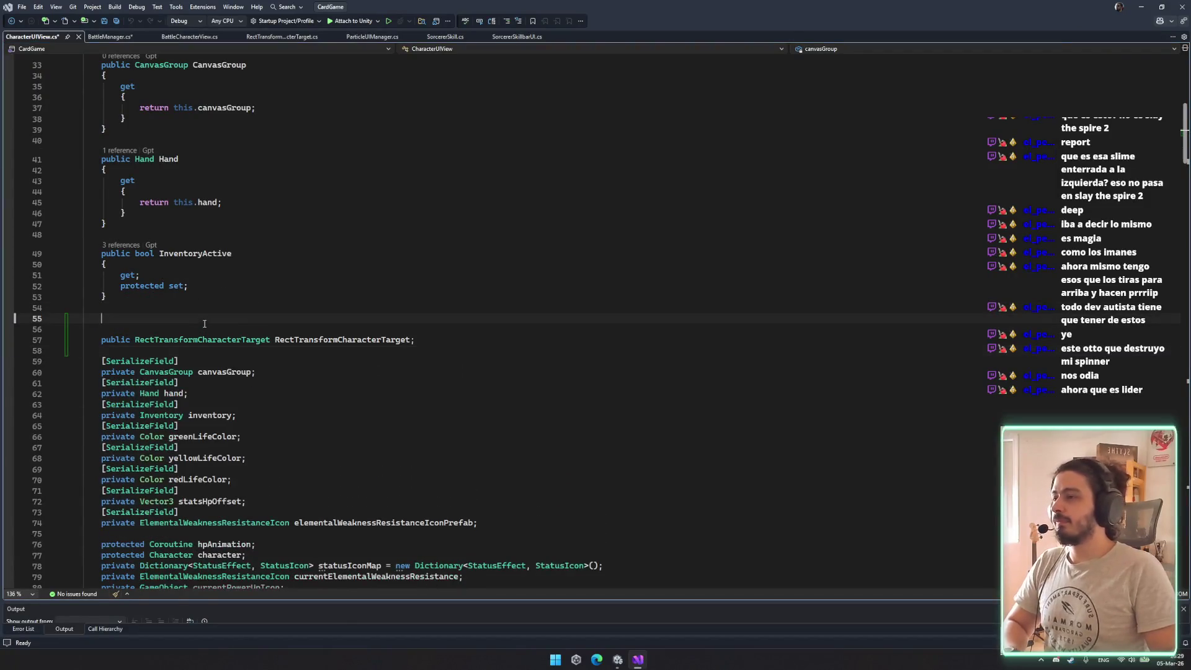
pyautogui.click(474, 326)
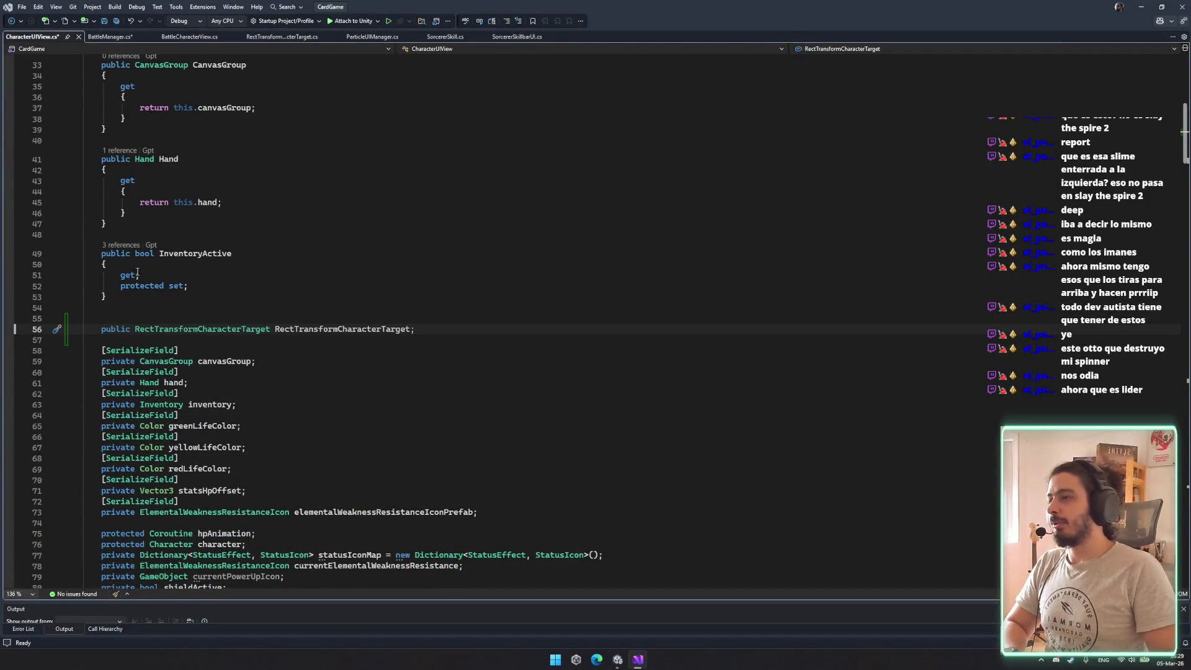
pyautogui.click(299, 311)
pyautogui.press('Delete')
pyautogui.hotkey('ctrl', 's')
pyautogui.doubleClick(308, 318)
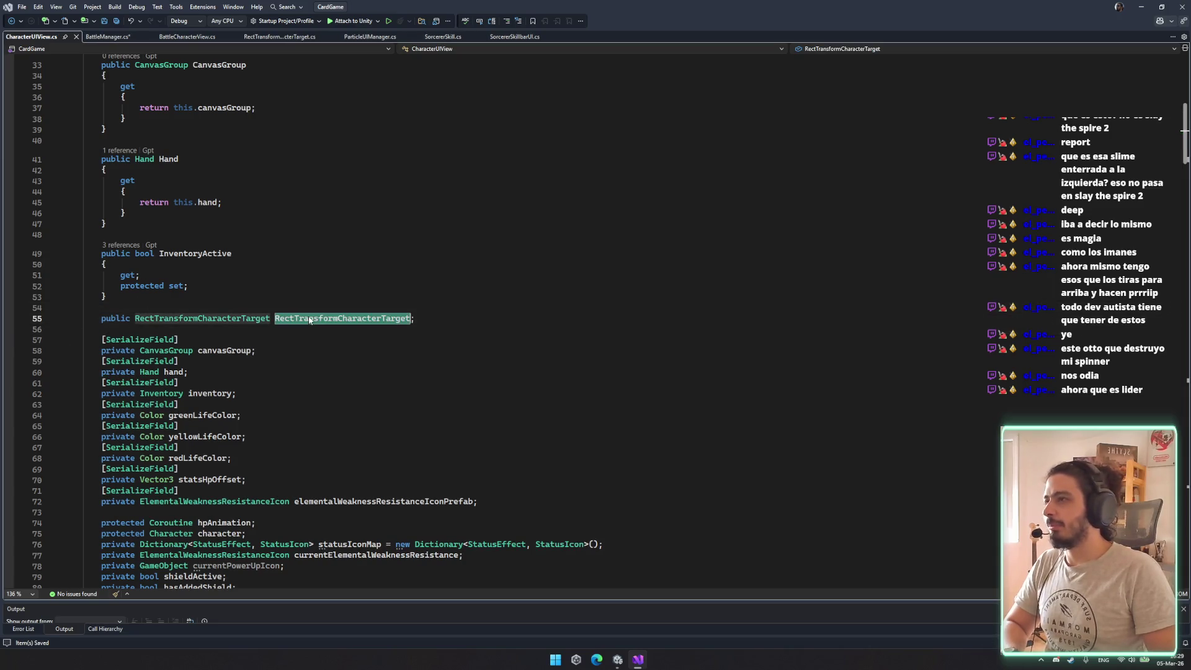
pyautogui.click(105, 36)
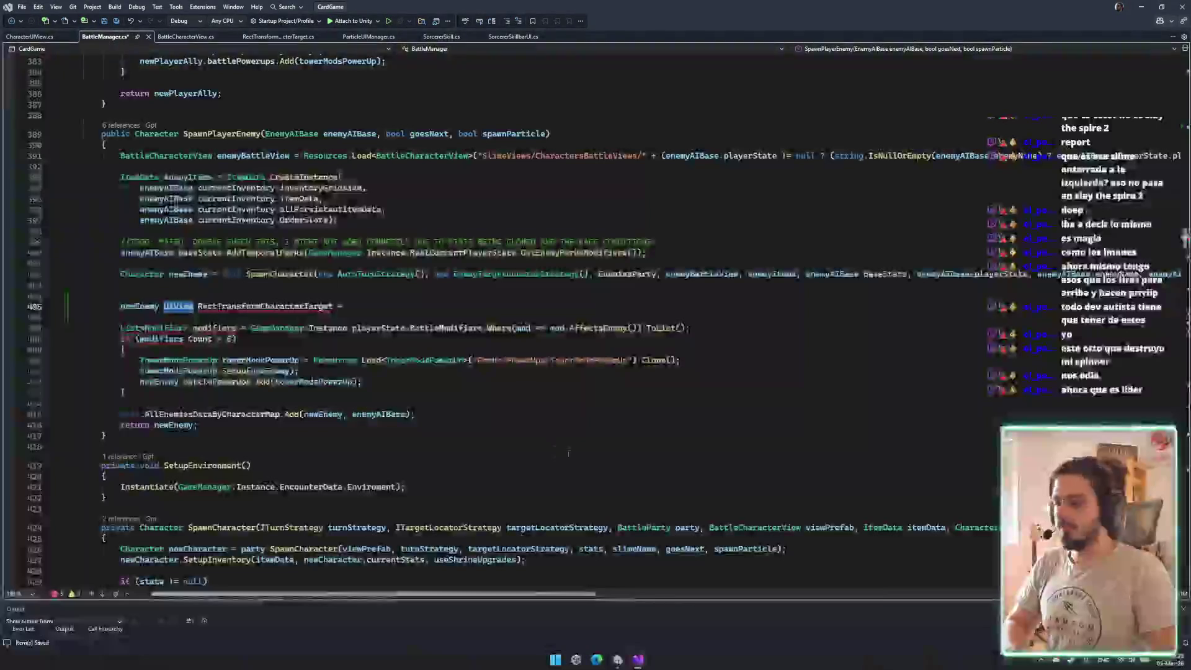
# Complete line 405 as Instantiate(RectTransformCharacterTargetPrefab, transform); and save BattleManager.cs
pyautogui.doubleClick(262, 309)
pyautogui.click(382, 309)
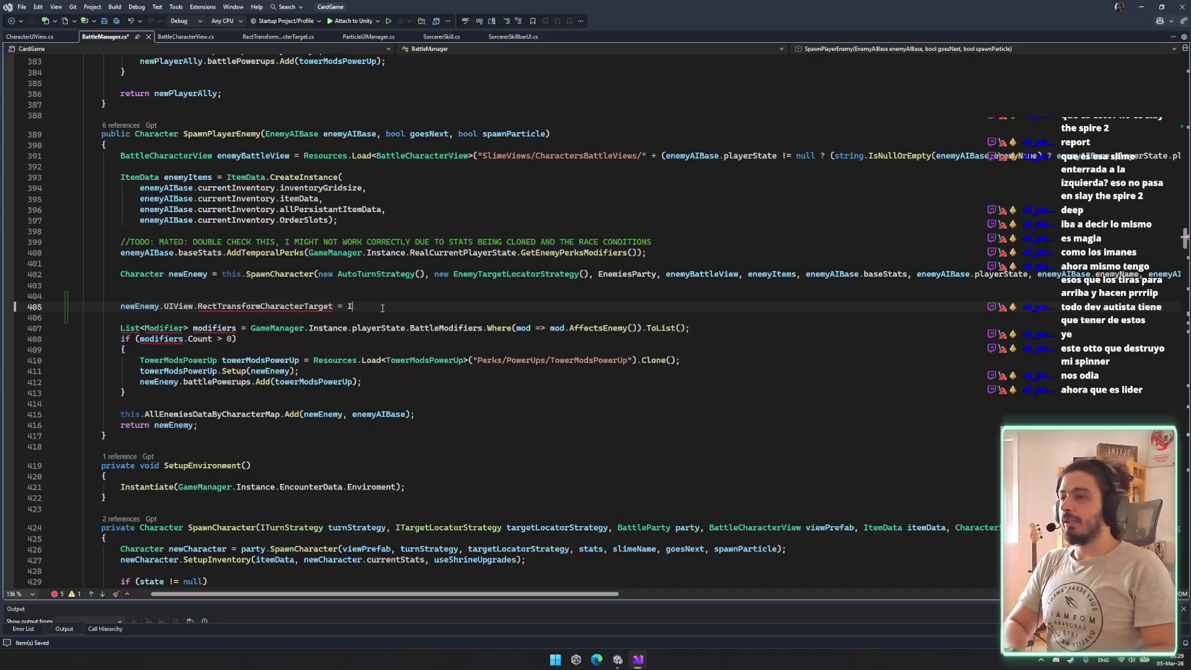
pyautogui.write('nstanti')
pyautogui.press('Tab')
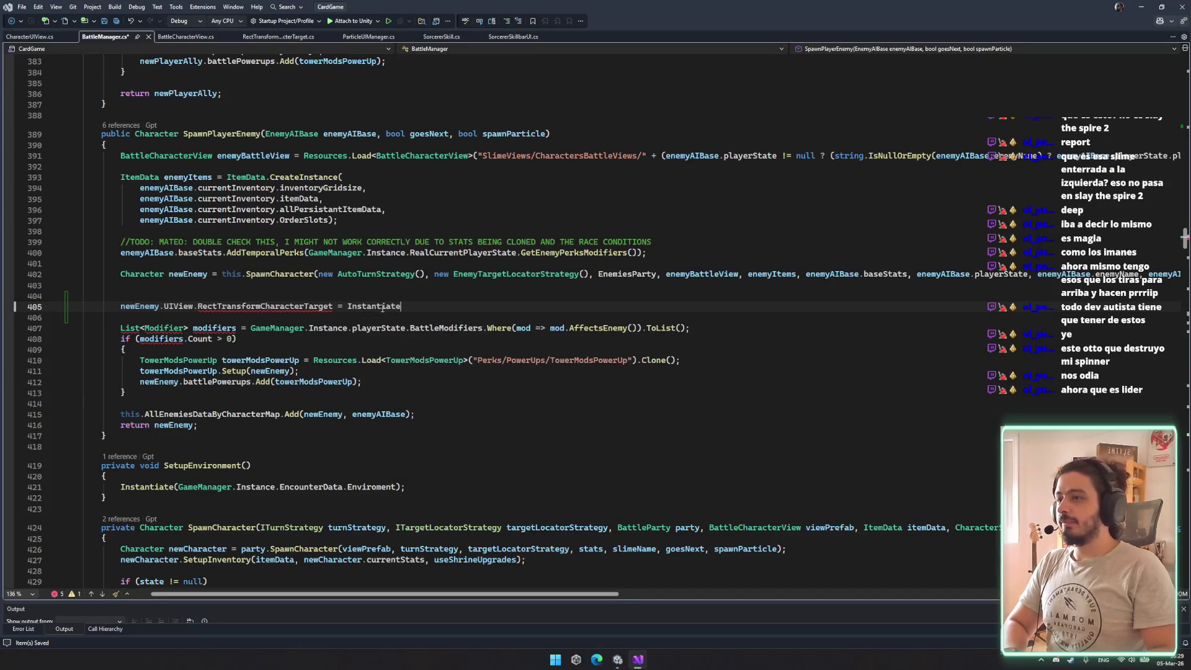
pyautogui.write('(Rec')
pyautogui.press('Tab')
pyautogui.write(')')
pyautogui.press('Left')
pyautogui.hotkey('ctrl', 'BackSpace')
pyautogui.write('fa')
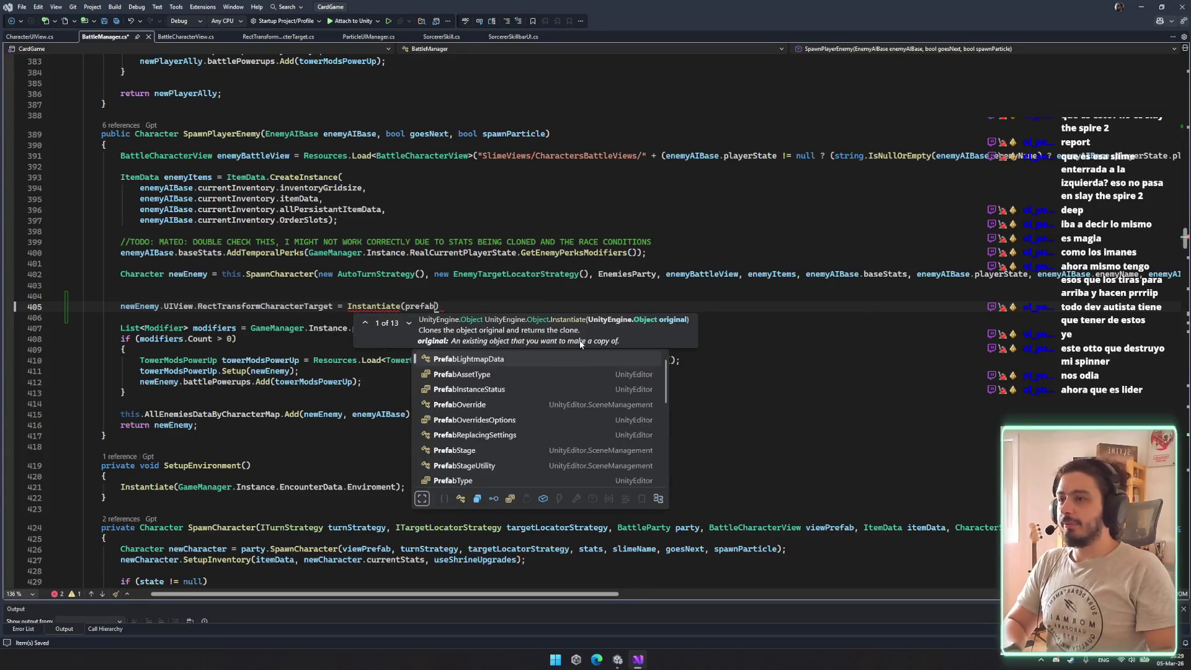
pyautogui.write('recttrans')
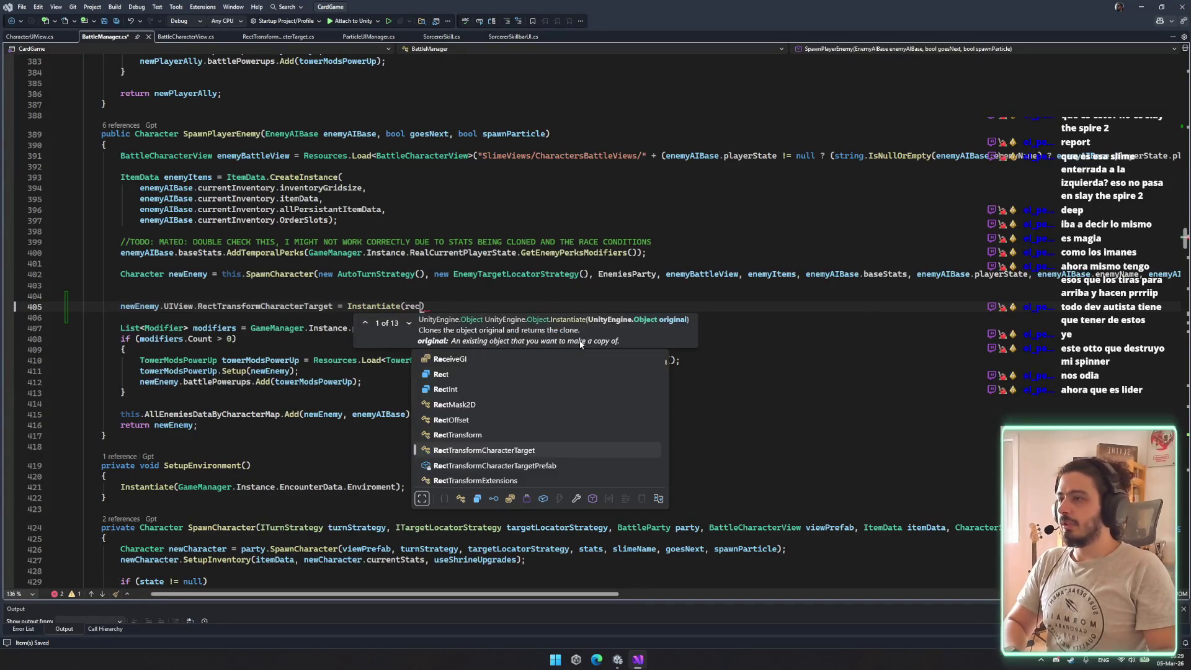
pyautogui.press('Tab')
pyautogui.write(', ')
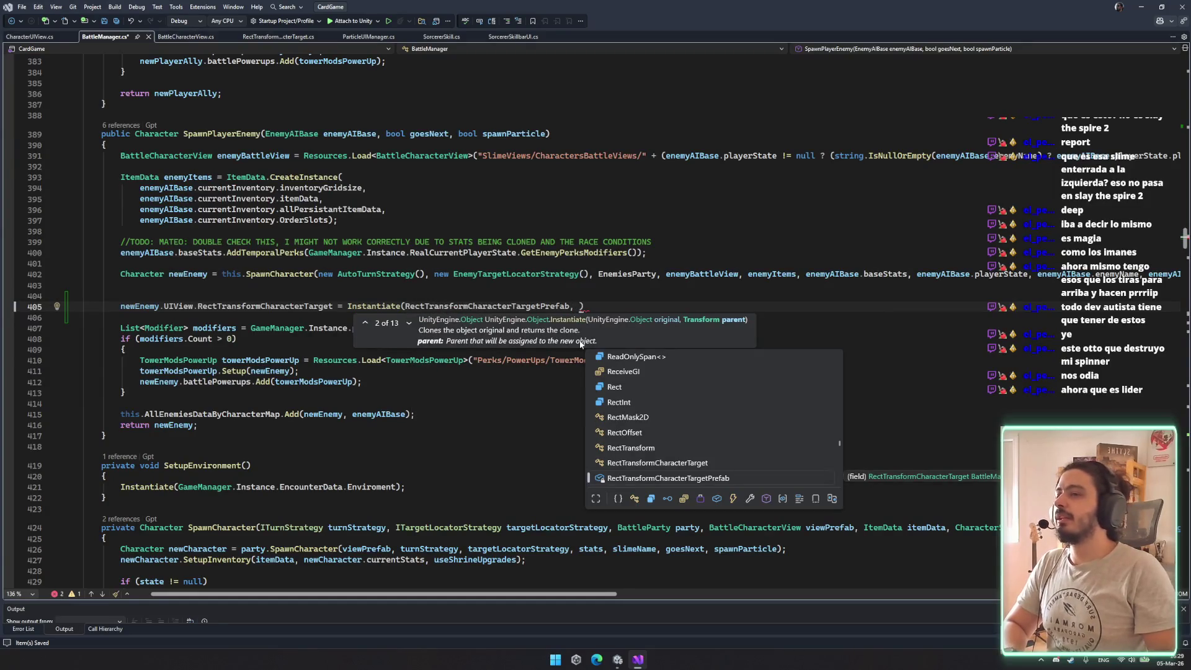
pyautogui.write('transform')
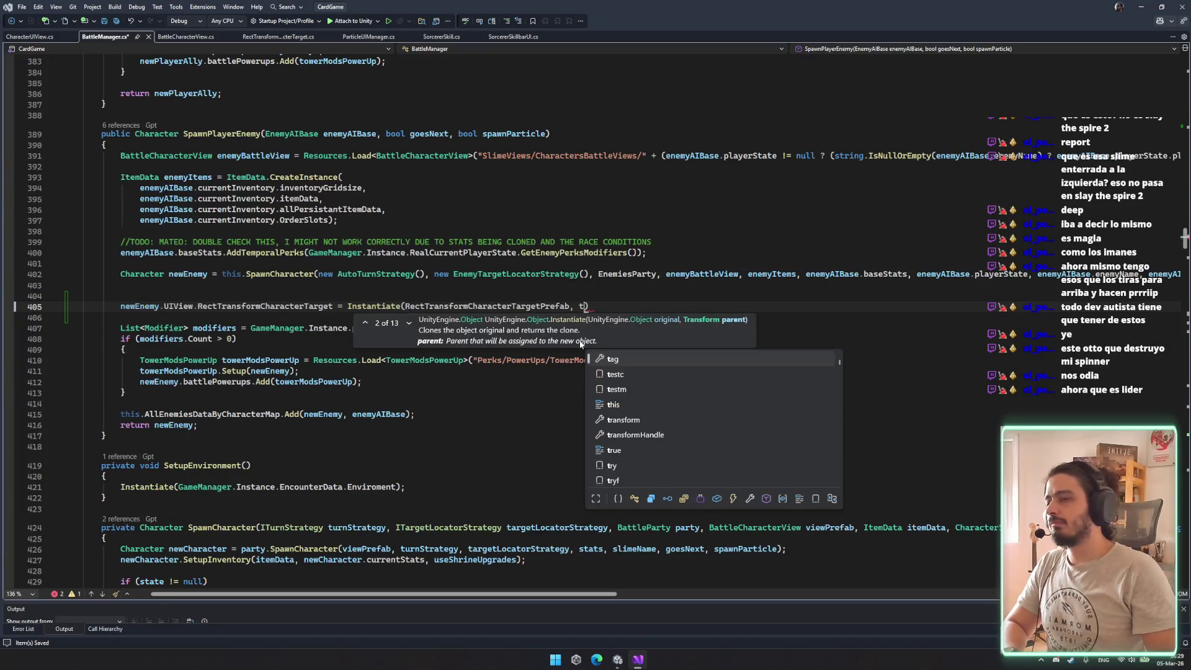
pyautogui.write(');')
pyautogui.hotkey('ctrl', 's')
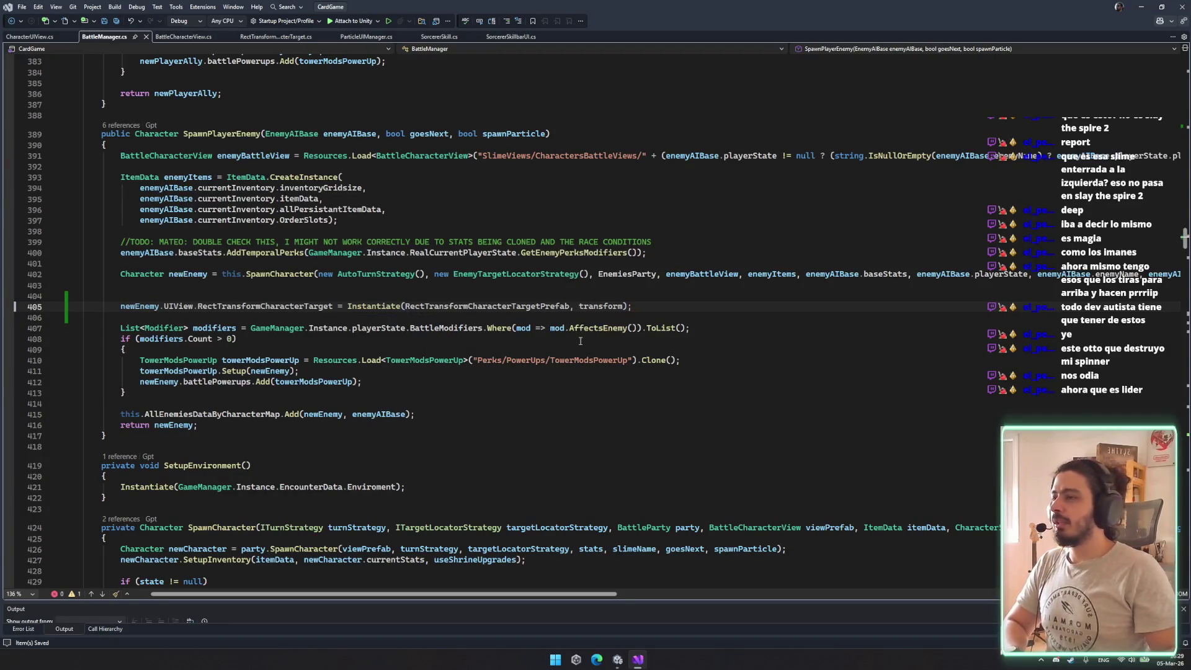
# Add newEnemy.UIView.RectTransformCharacterTarget.Setup(newEnemy); below the assignment, save, and select both new lines
pyautogui.click(137, 291)
pyautogui.press('Delete')
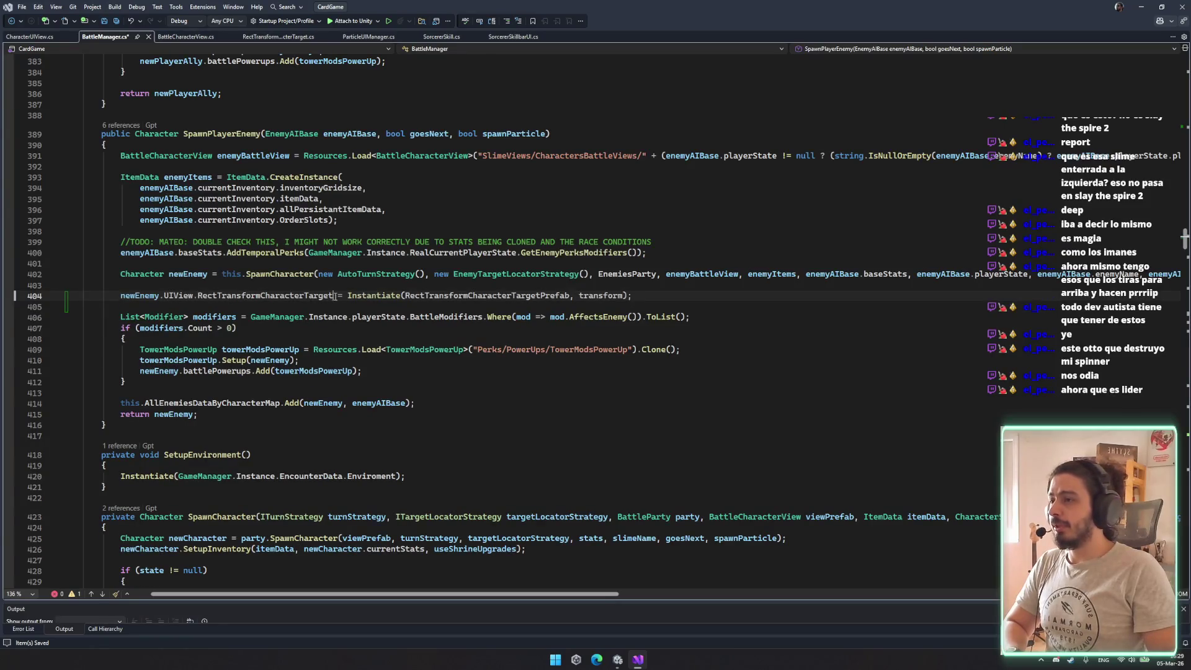
pyautogui.moveTo(336, 295); pyautogui.dragTo(120, 295)
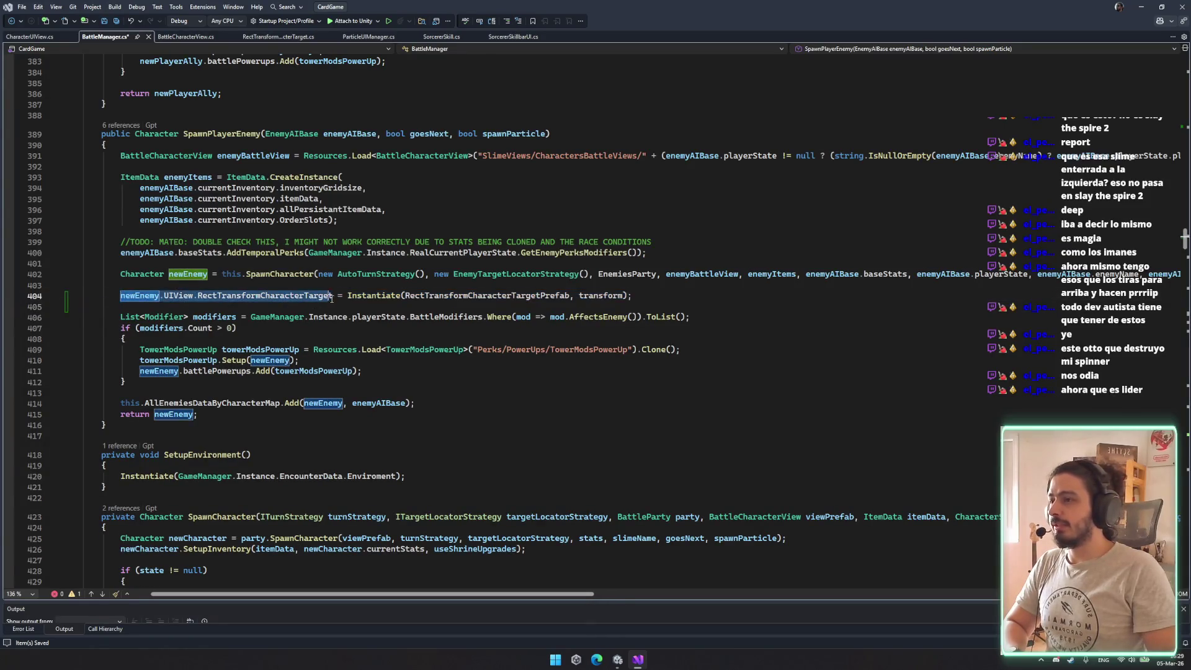
pyautogui.hotkey('ctrl', 'c')
pyautogui.press('Down')
pyautogui.hotkey('ctrl', 'v')
pyautogui.write('etup(newl);')
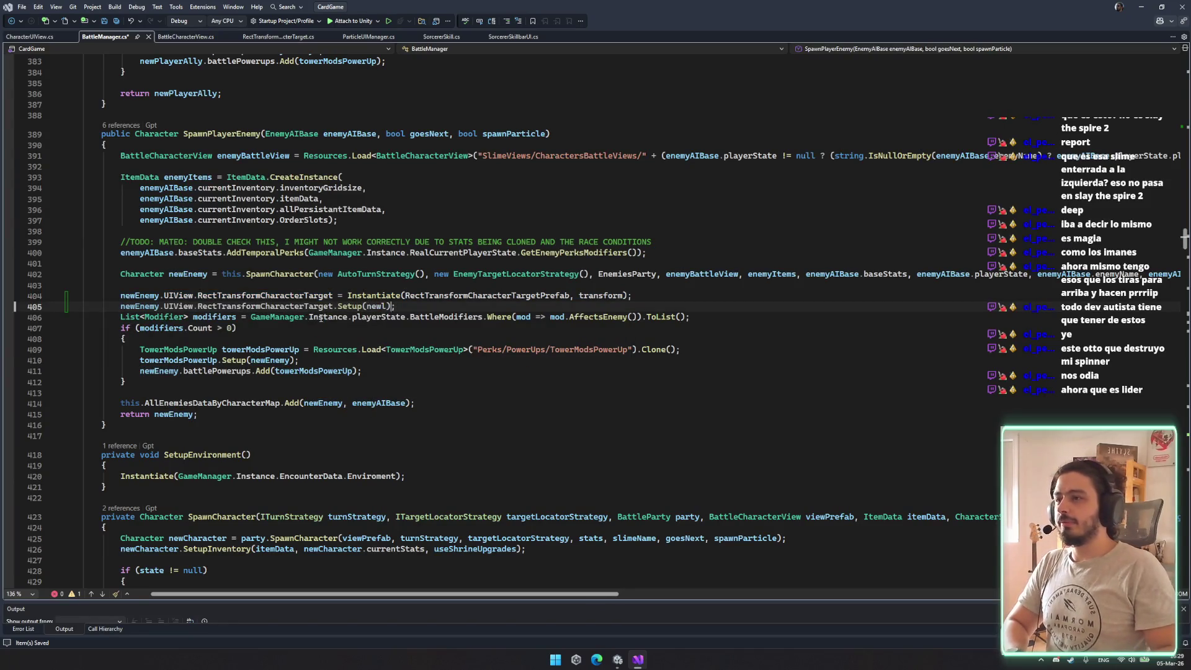
pyautogui.write('E')
pyautogui.press('Tab')
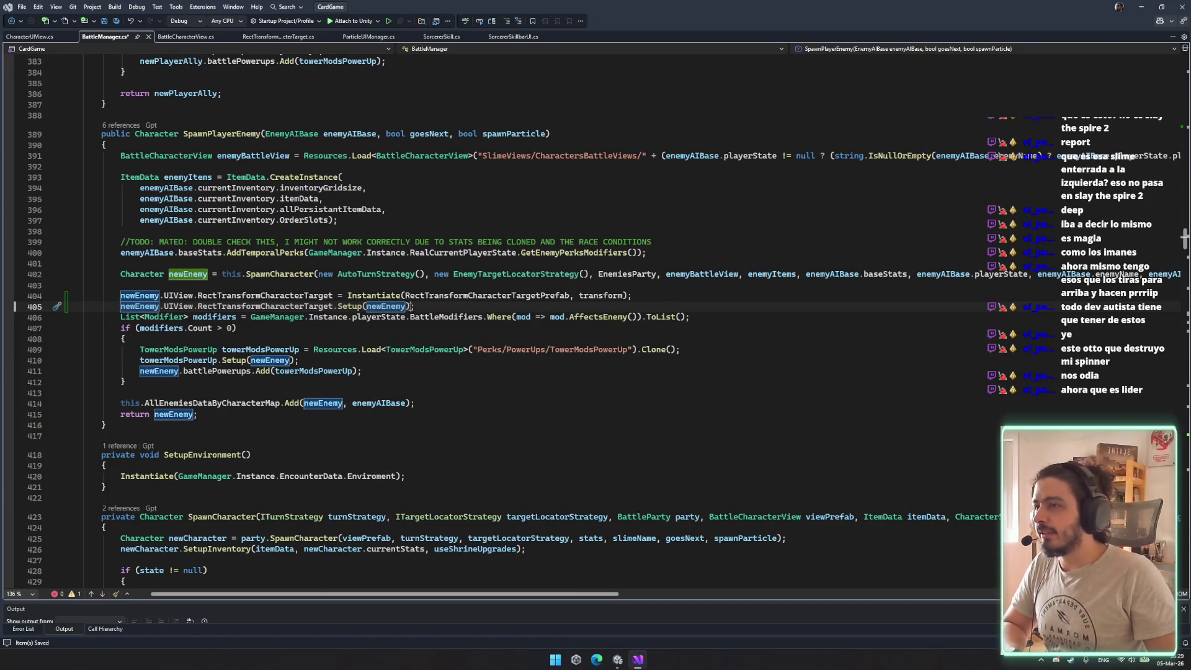
pyautogui.press('End')
pyautogui.press('Return')
pyautogui.hotkey('ctrl', 's')
pyautogui.moveTo(470, 306); pyautogui.dragTo(120, 296)
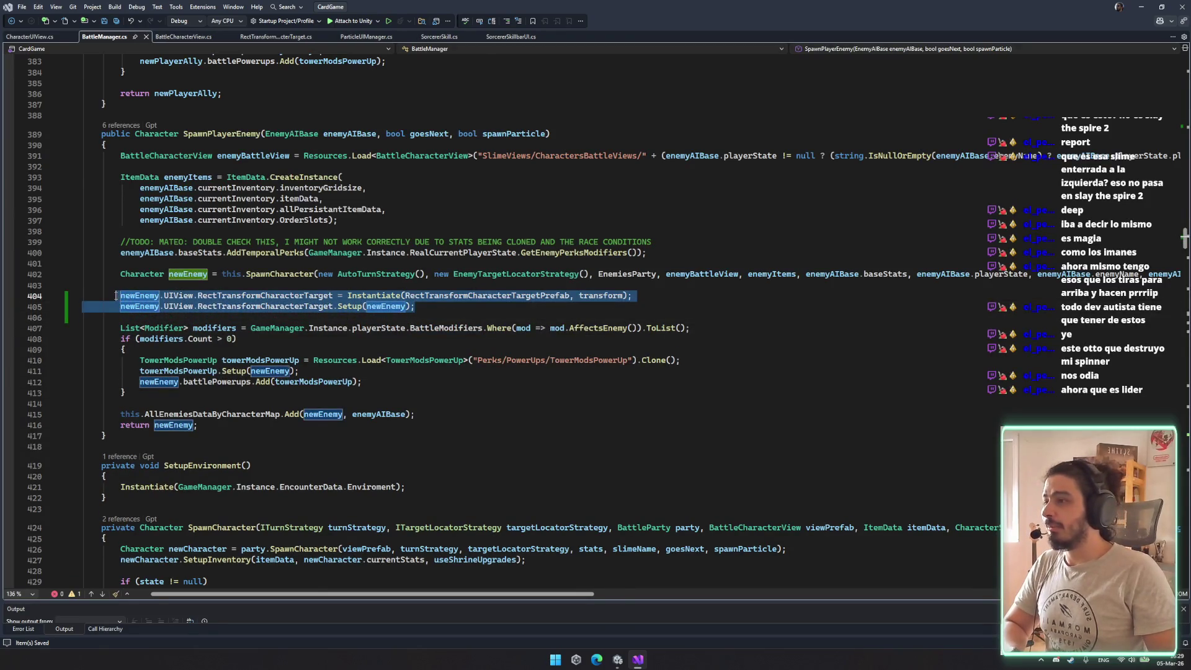
pyautogui.scroll(8, 230, 264)
pyautogui.click(230, 256)
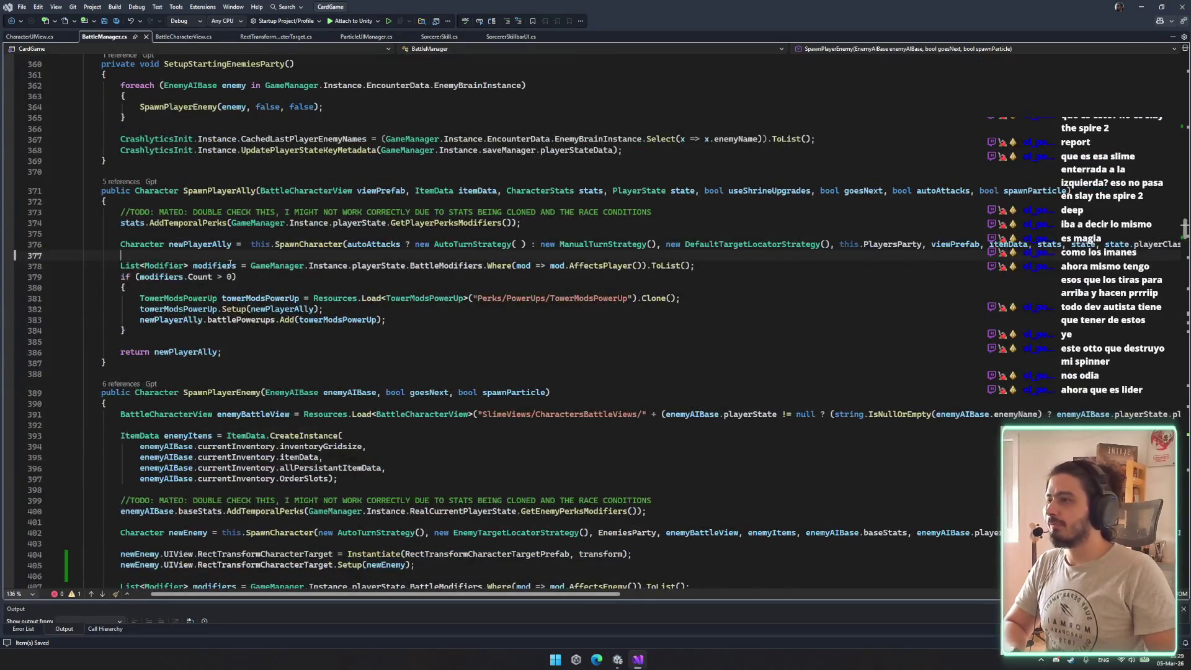
# Paste the two RectTransformCharacterTarget lines into SpawnPlayerAlly, switch both to newPlayerAlly, and save
pyautogui.press('Return')
pyautogui.hotkey('ctrl', 'v')
pyautogui.doubleClick(218, 246)
pyautogui.hotkey('ctrl', 'c')
pyautogui.moveTo(121, 265); pyautogui.dragTo(160, 277)
pyautogui.hotkey('ctrl', 'v')
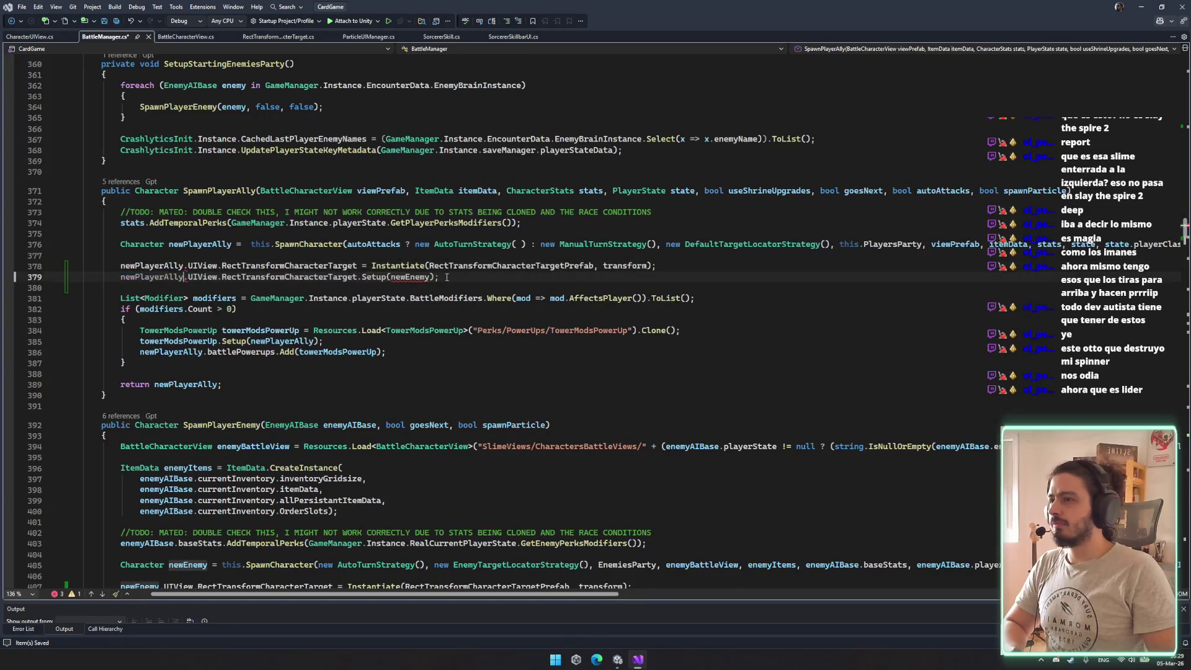
pyautogui.hotkey('ctrl', 's')
# Review the SpawnPlayerAlly and SetupInitialPlayerAlly code, then return to the Unity editor
pyautogui.scroll(3, 446, 277)
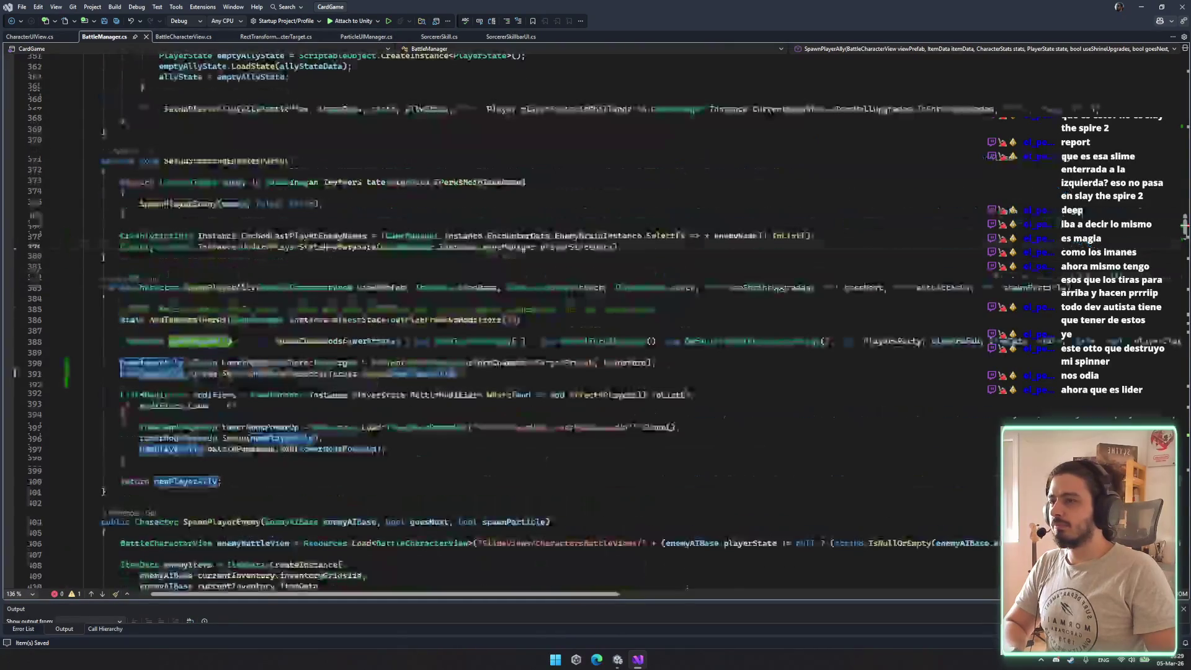
pyautogui.scroll(3, 555, 288)
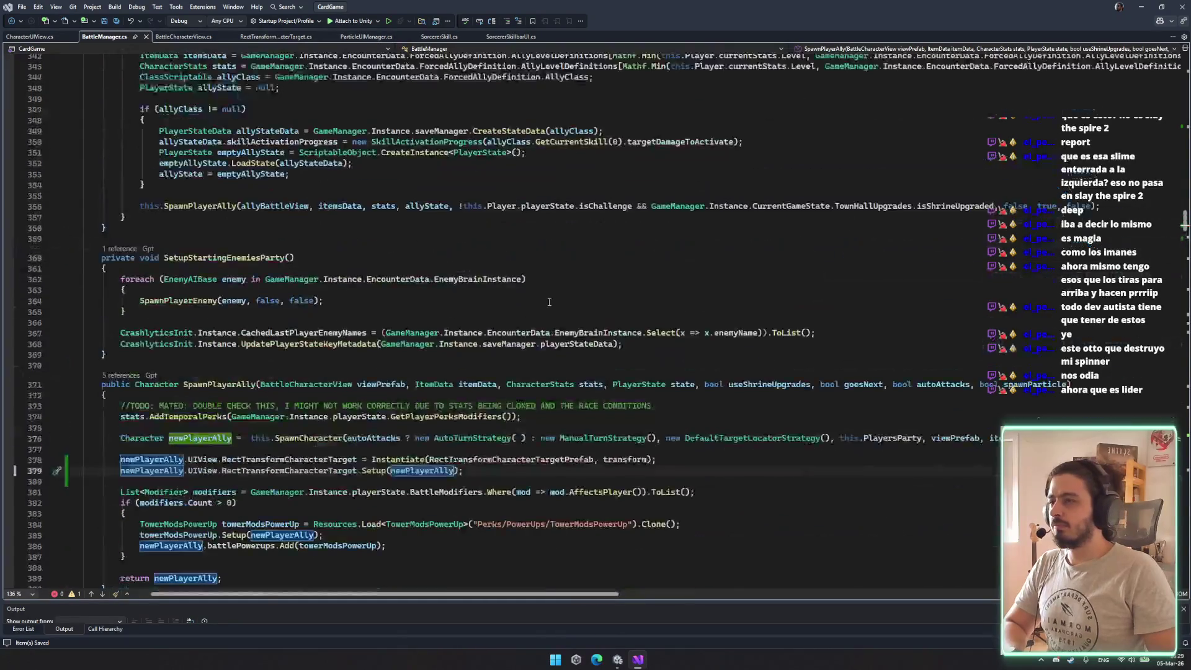
pyautogui.doubleClick(190, 300)
pyautogui.scroll(-5, 373, 334)
pyautogui.click(228, 300)
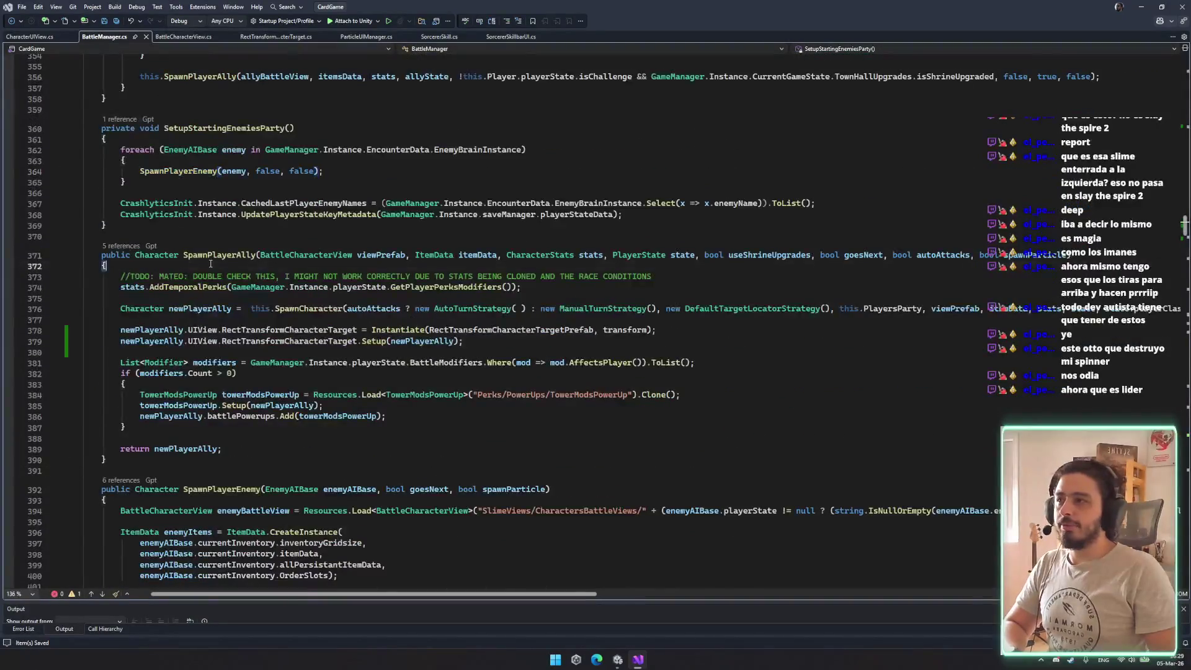
pyautogui.scroll(5, 228, 300)
pyautogui.scroll(4, 228, 300)
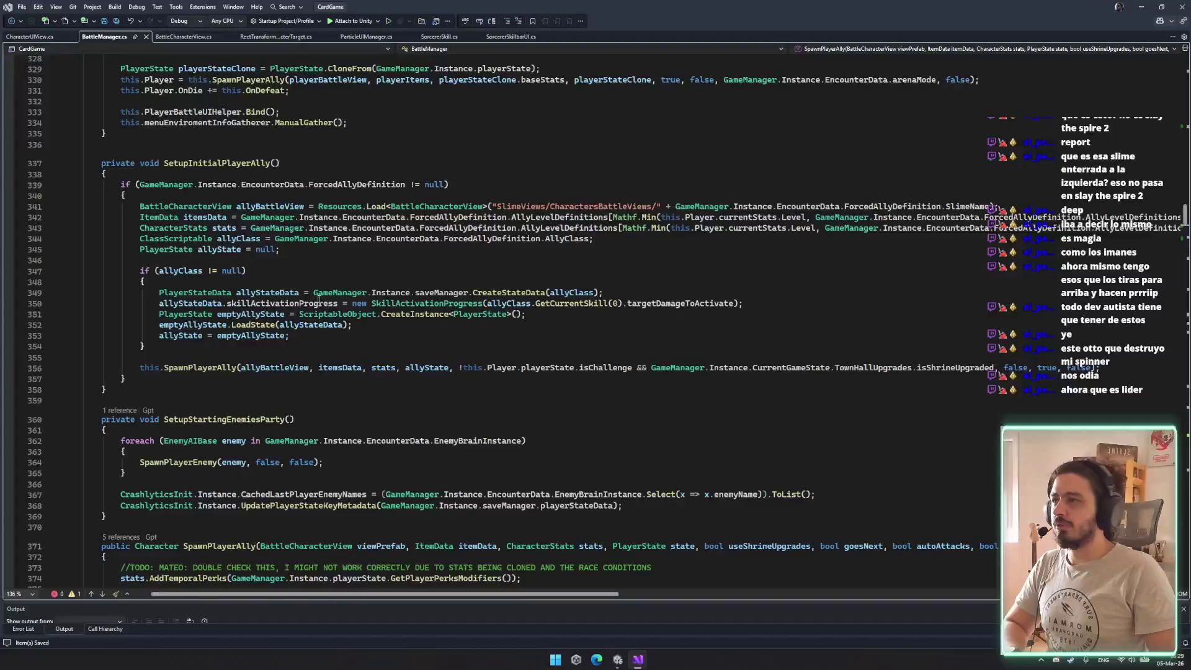
pyautogui.click(366, 292)
pyautogui.scroll(-6, 371, 354)
pyautogui.click(232, 285)
pyautogui.scroll(-5, 232, 284)
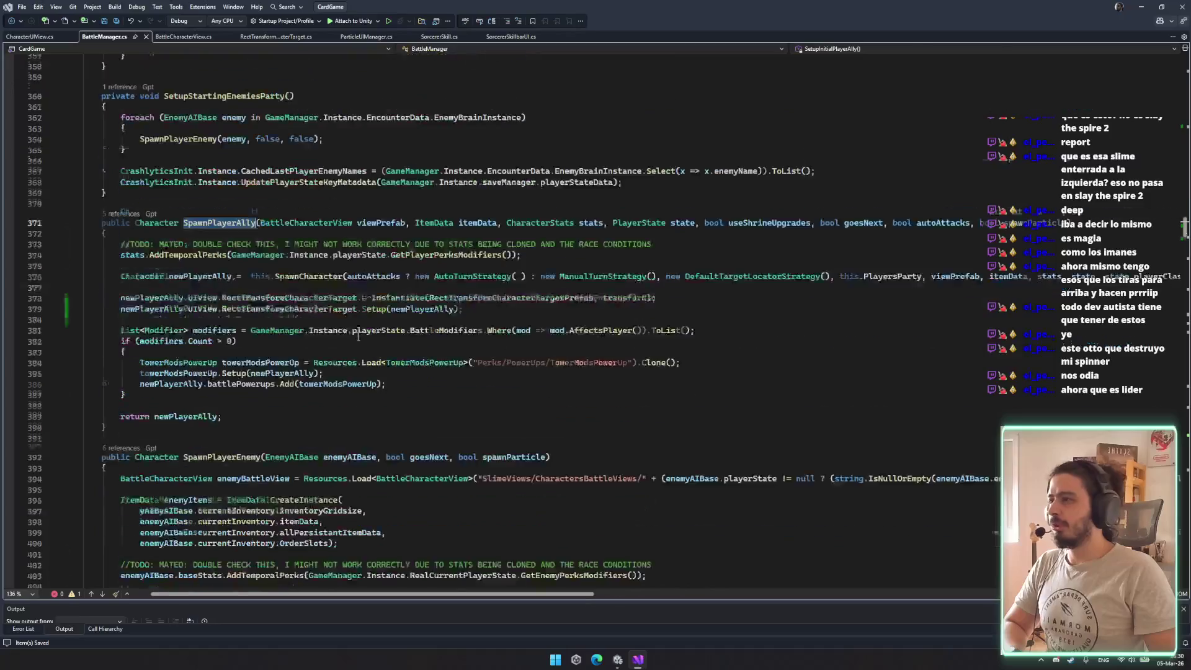
pyautogui.click(372, 309)
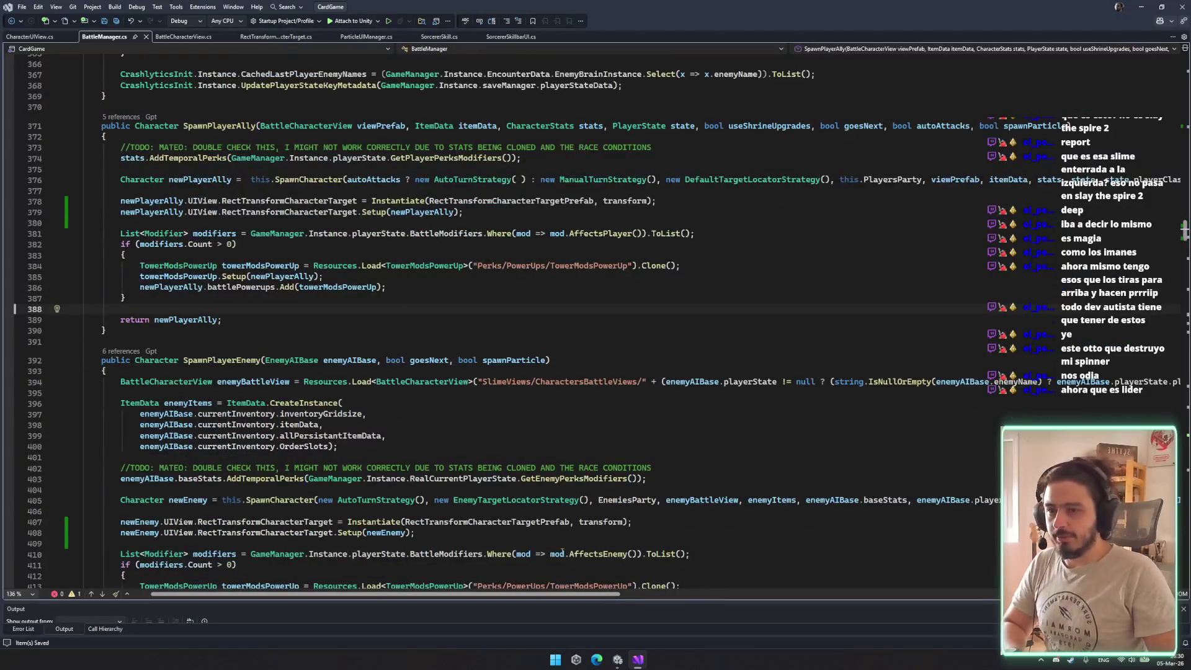
pyautogui.click(618, 659)
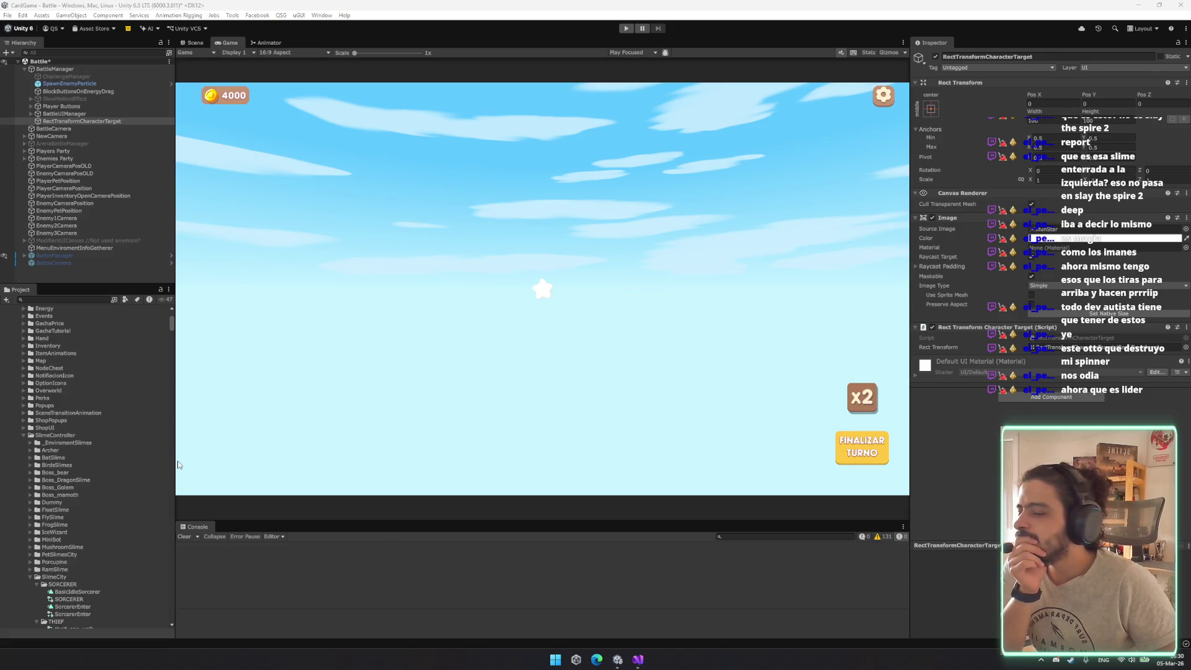
# Let Unity recompile and view RectTransformCharacterTarget in the Battle scene Hierarchy
pyautogui.scroll(8, 62, 472)
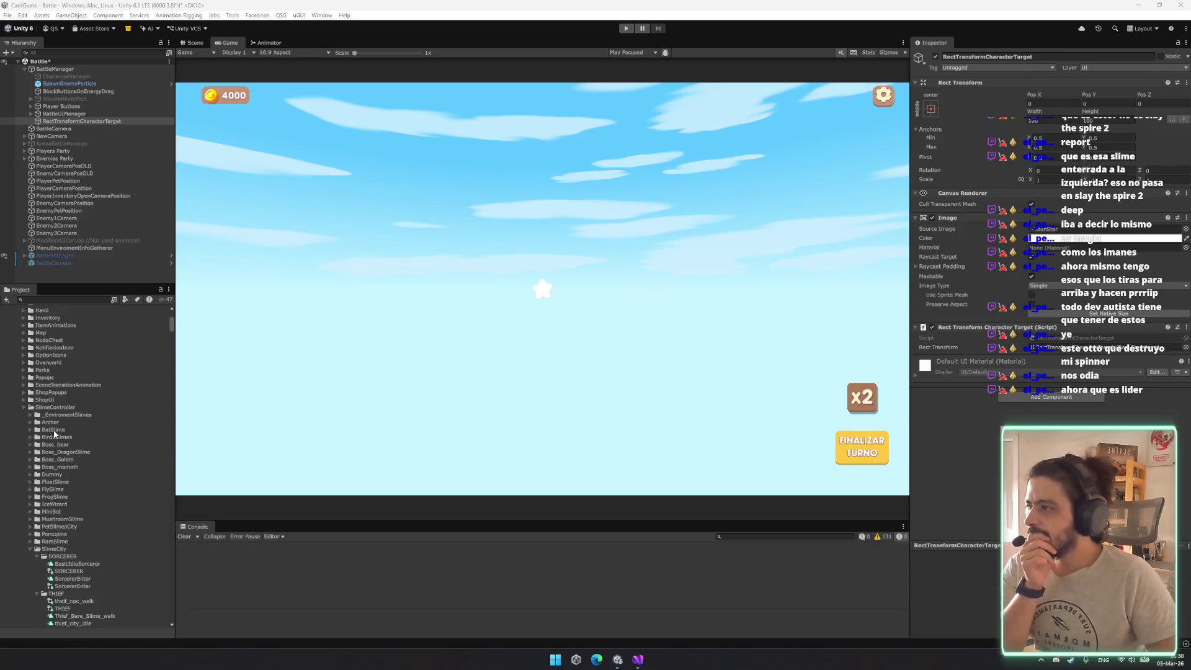
# Collapse the Animations, Art and City folders and expand Prefabs > Battle in the Project panel
pyautogui.scroll(2, 50, 435)
pyautogui.click(18, 436)
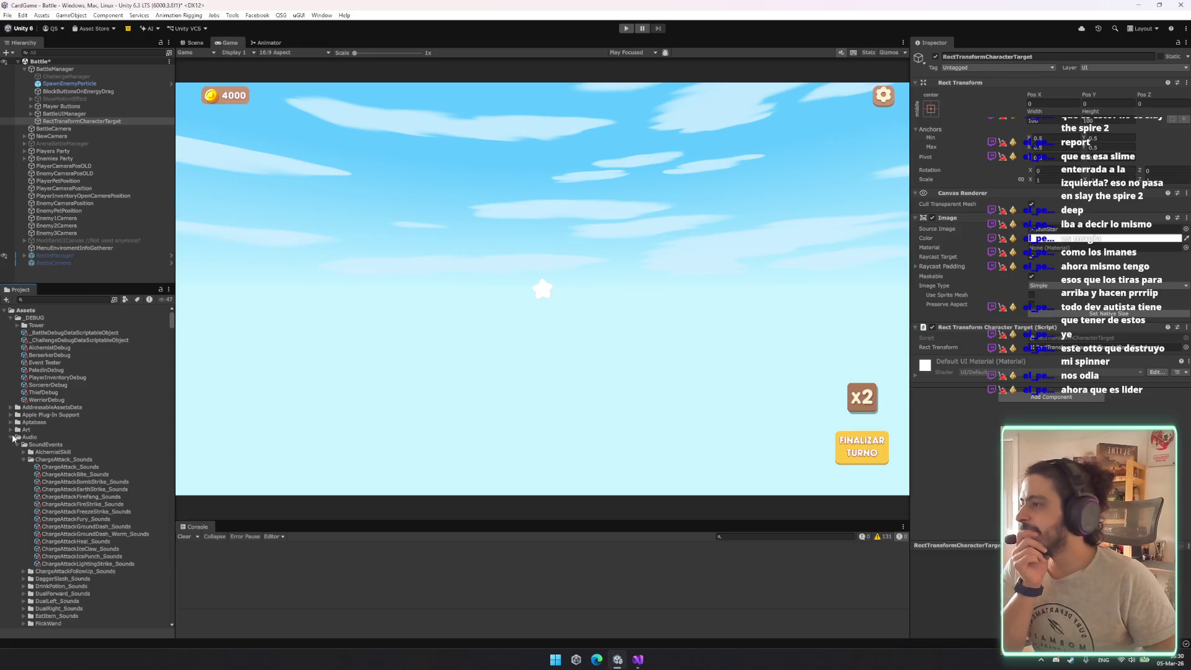
pyautogui.click(9, 429)
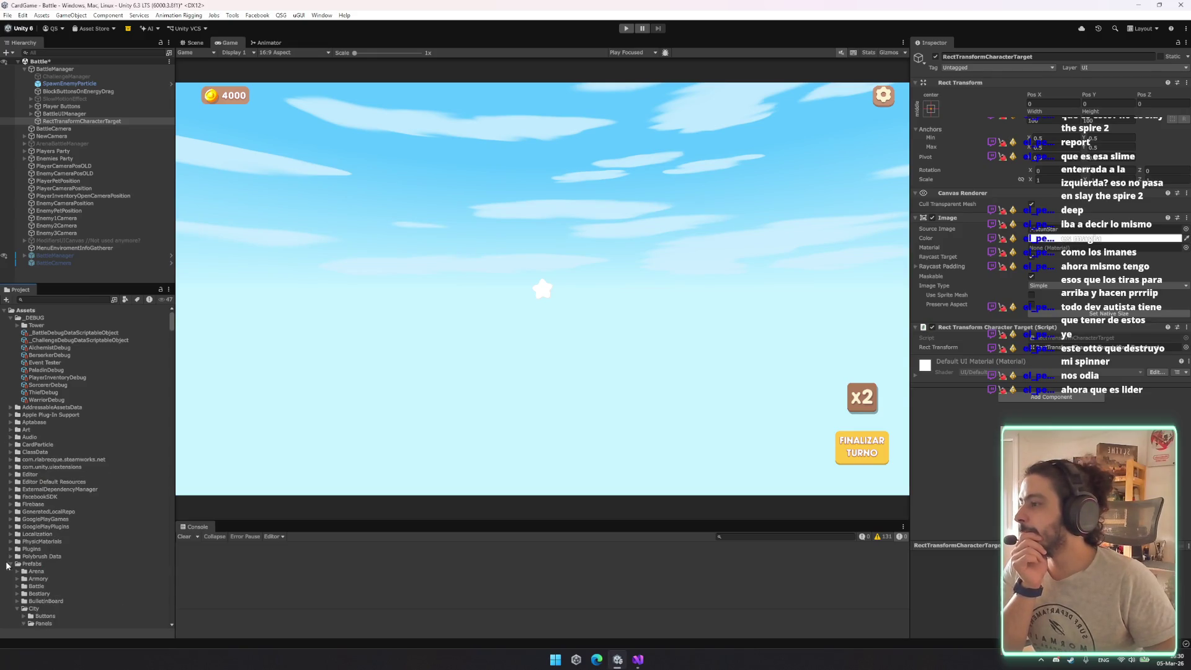
pyautogui.scroll(-6, 25, 522)
pyautogui.click(18, 441)
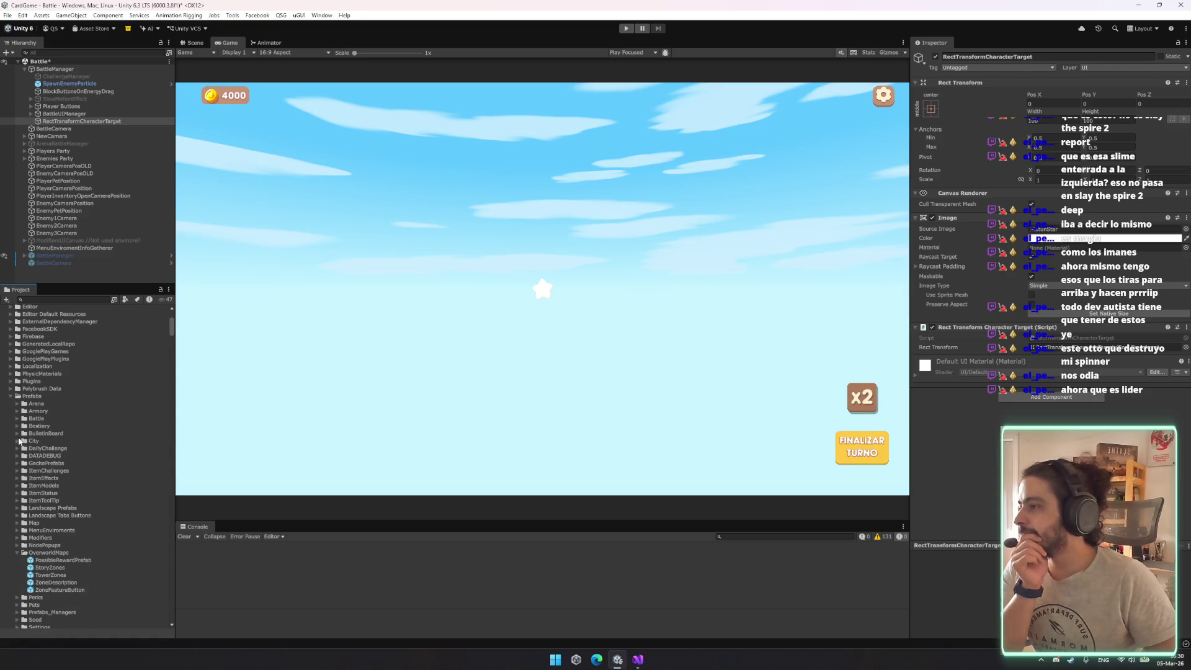
pyautogui.click(17, 425)
pyautogui.click(17, 420)
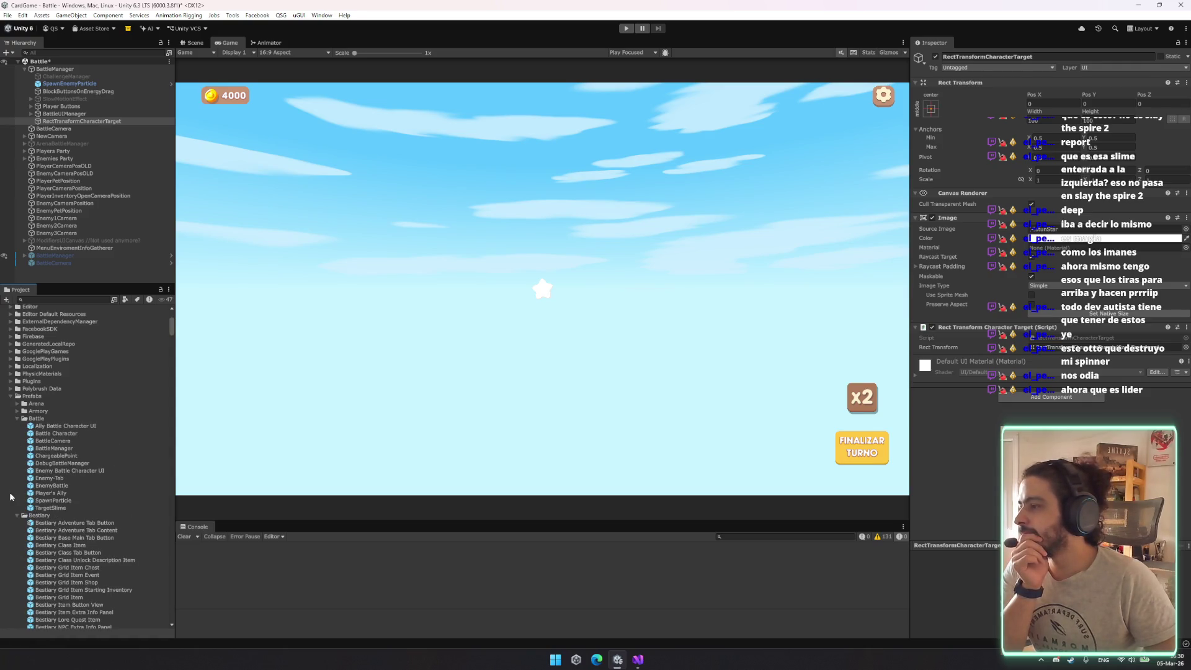
pyautogui.click(17, 516)
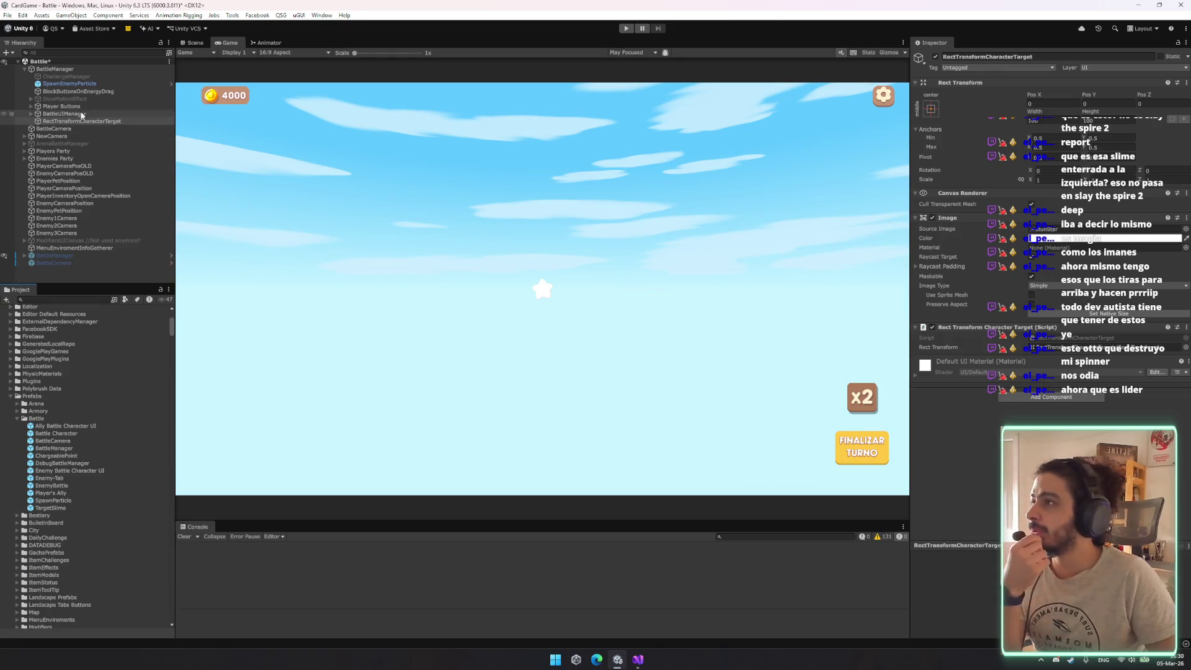
# Make RectTransformCharacterTarget a prefab in Prefabs/Battle and delete the scene copy
pyautogui.moveTo(94, 122)
pyautogui.mouseDown()
pyautogui.moveTo(43, 427)
pyautogui.moveTo(55, 422)
pyautogui.mouseUp()
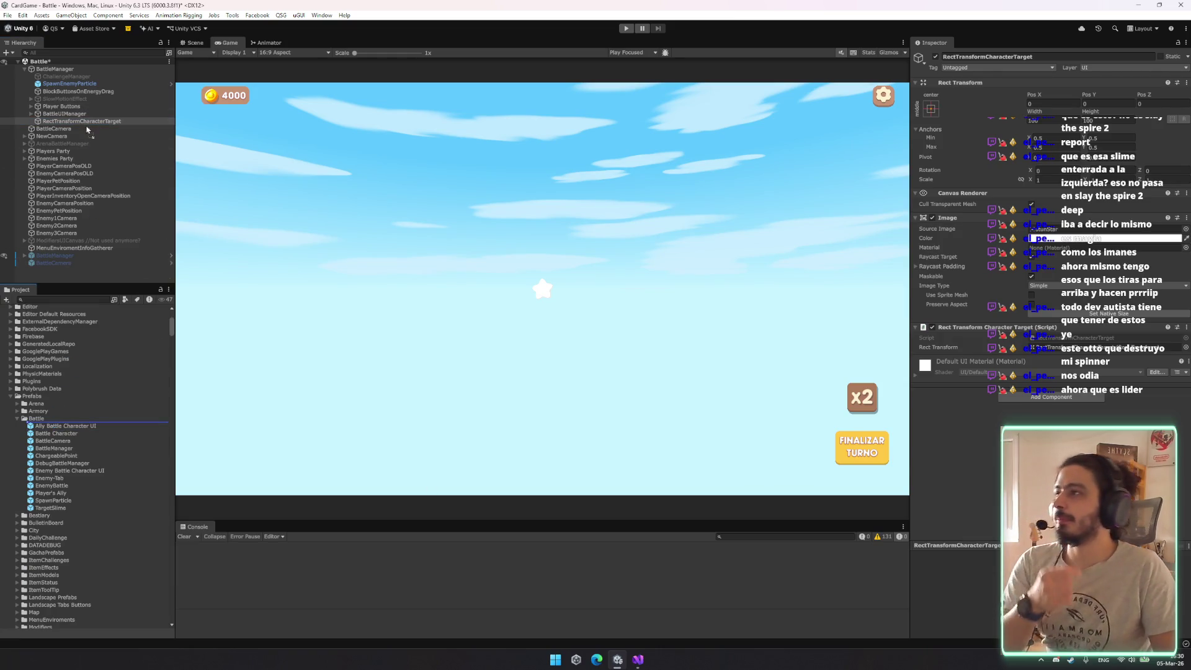
pyautogui.click(101, 121)
pyautogui.press('Delete')
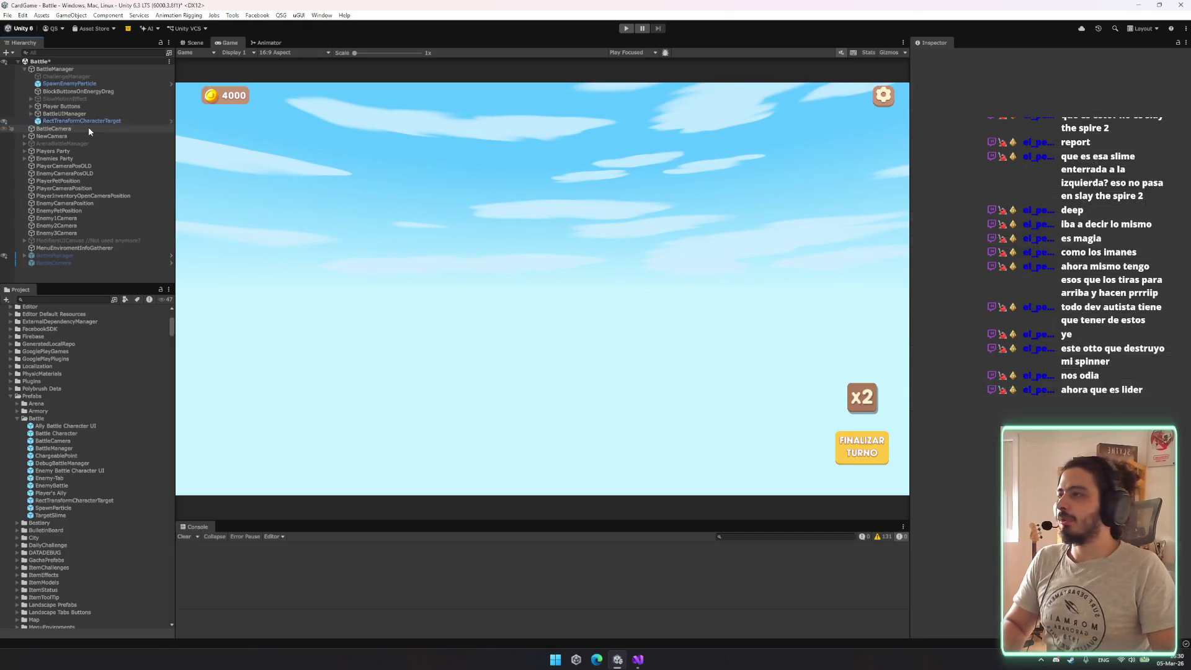
# Select BattleManager and start the game in Play mode
pyautogui.click(54, 68)
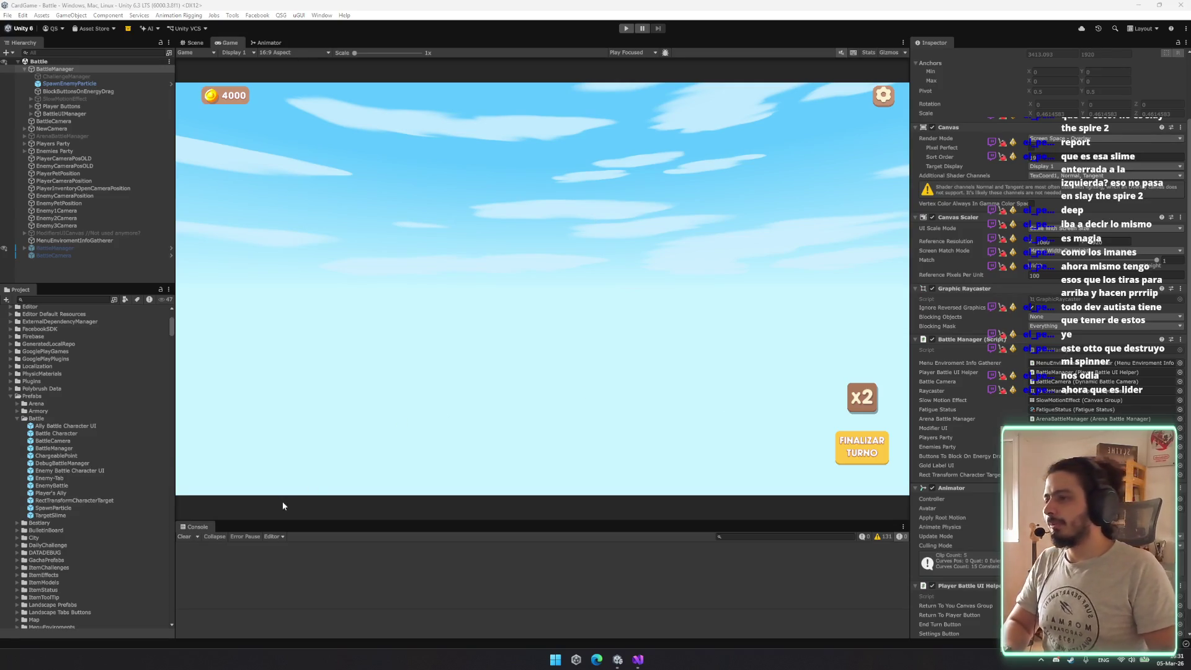
pyautogui.click(627, 29)
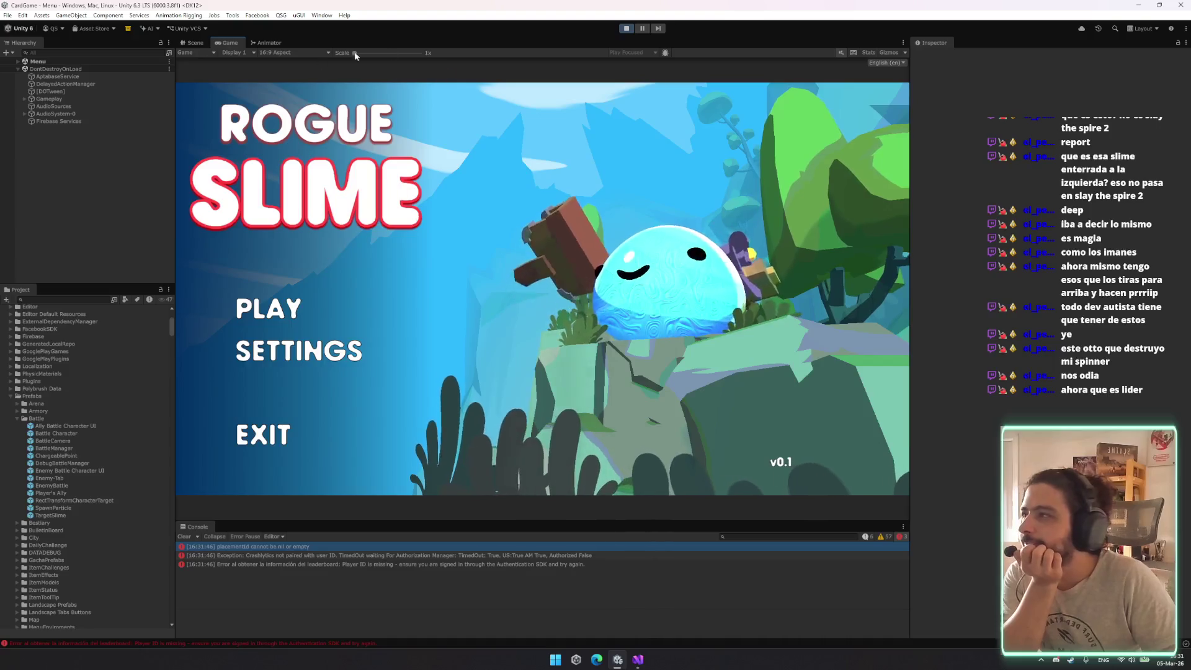
# Filter the Hierarchy for 'debug', enable DebugManager and launch a test battle
pyautogui.click(18, 61)
pyautogui.click(66, 53)
pyautogui.write('debug')
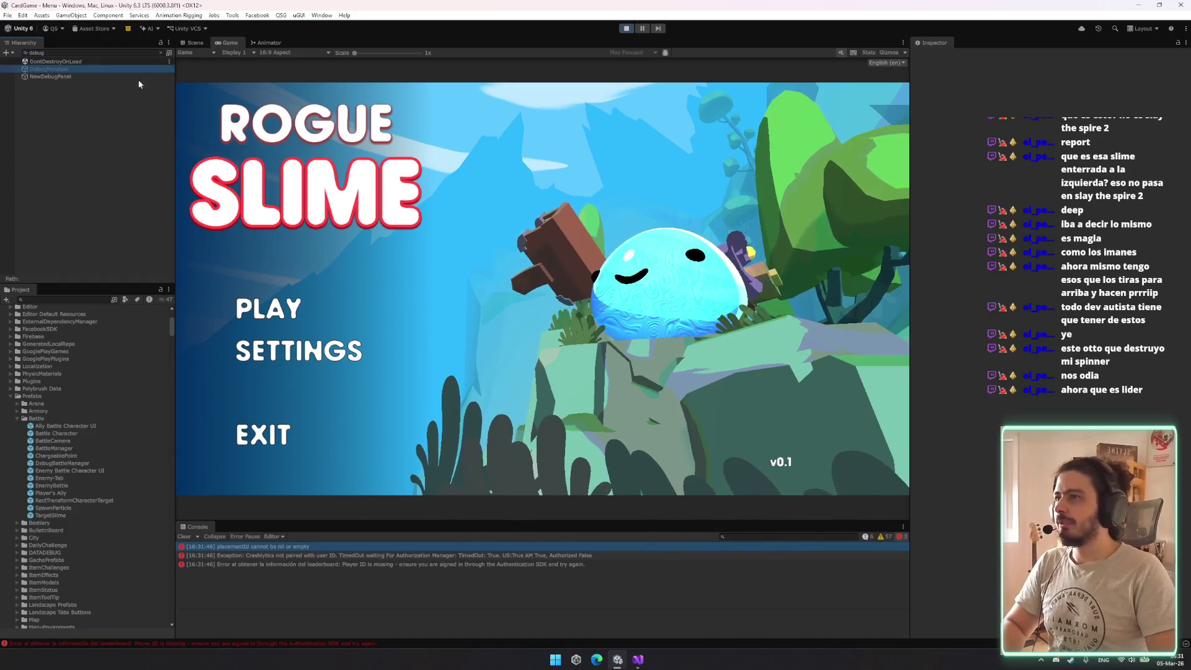
pyautogui.click(93, 69)
pyautogui.click(936, 56)
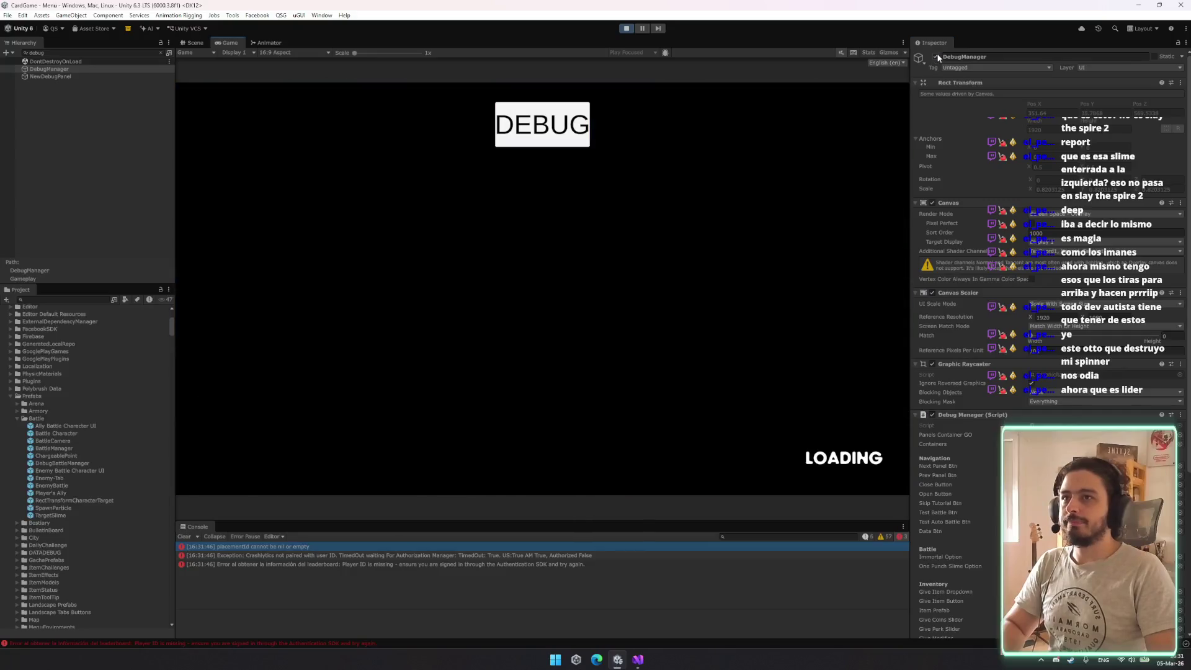
pyautogui.click(935, 56)
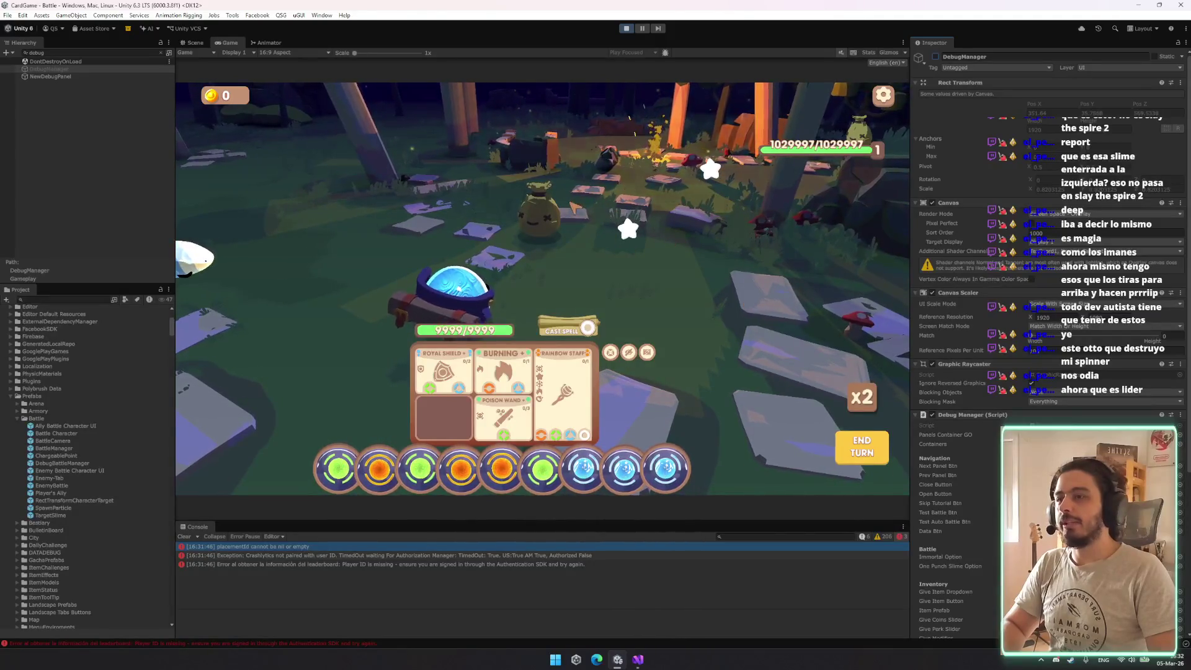
pyautogui.click(194, 42)
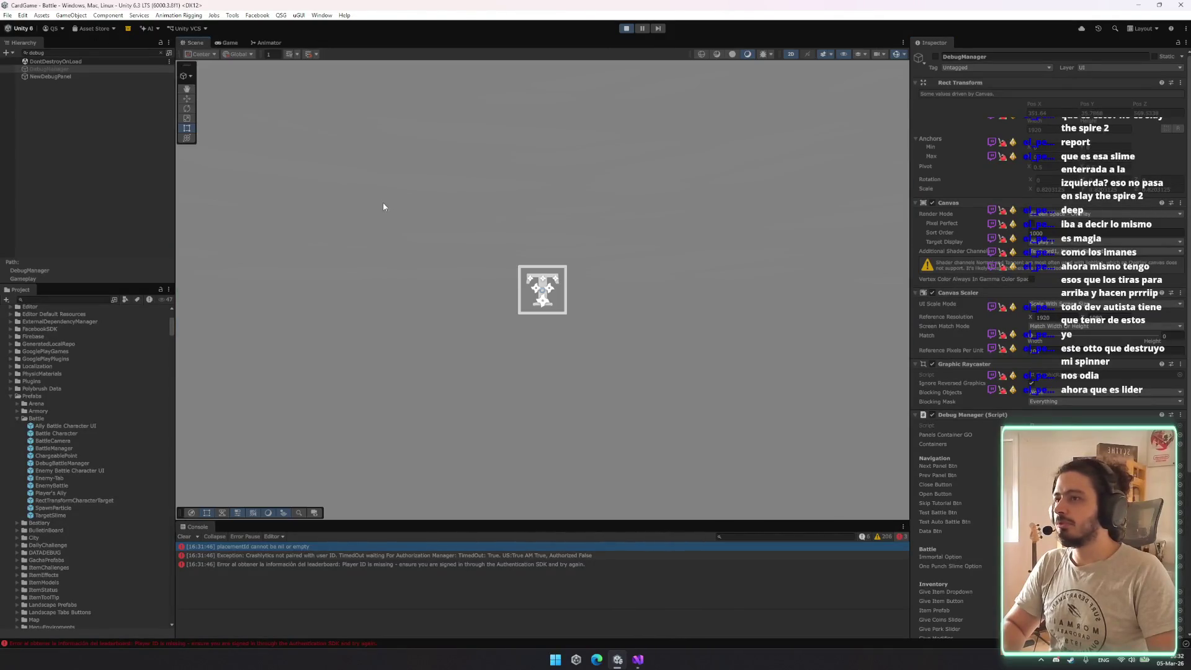
# In the Scene view, expand Battle > BattleManager and select a RectTransformCharacterTarget(Clone)
pyautogui.click(227, 42)
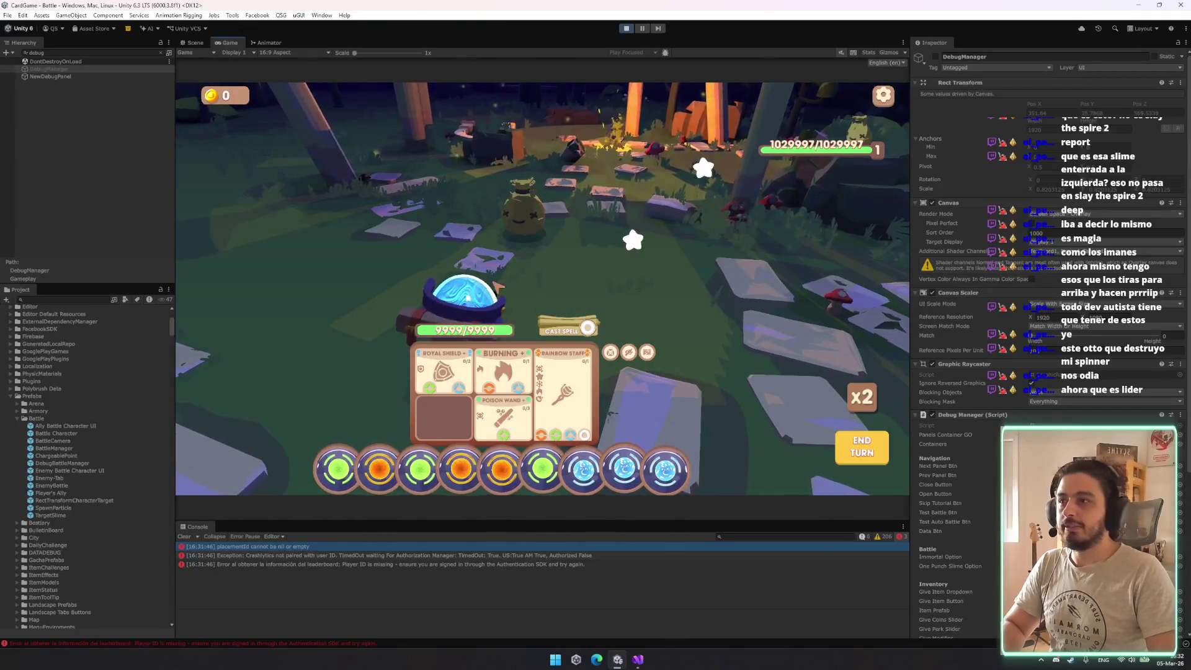
pyautogui.click(196, 43)
pyautogui.click(160, 52)
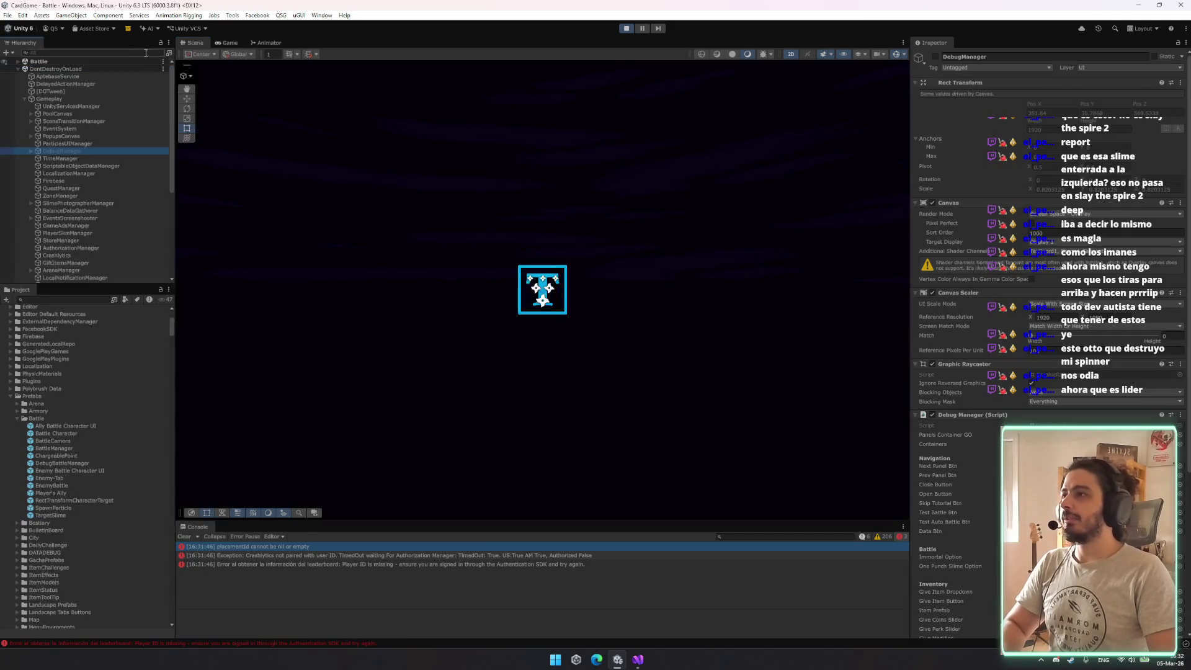
pyautogui.click(134, 61)
pyautogui.press('Right')
pyautogui.press('Down')
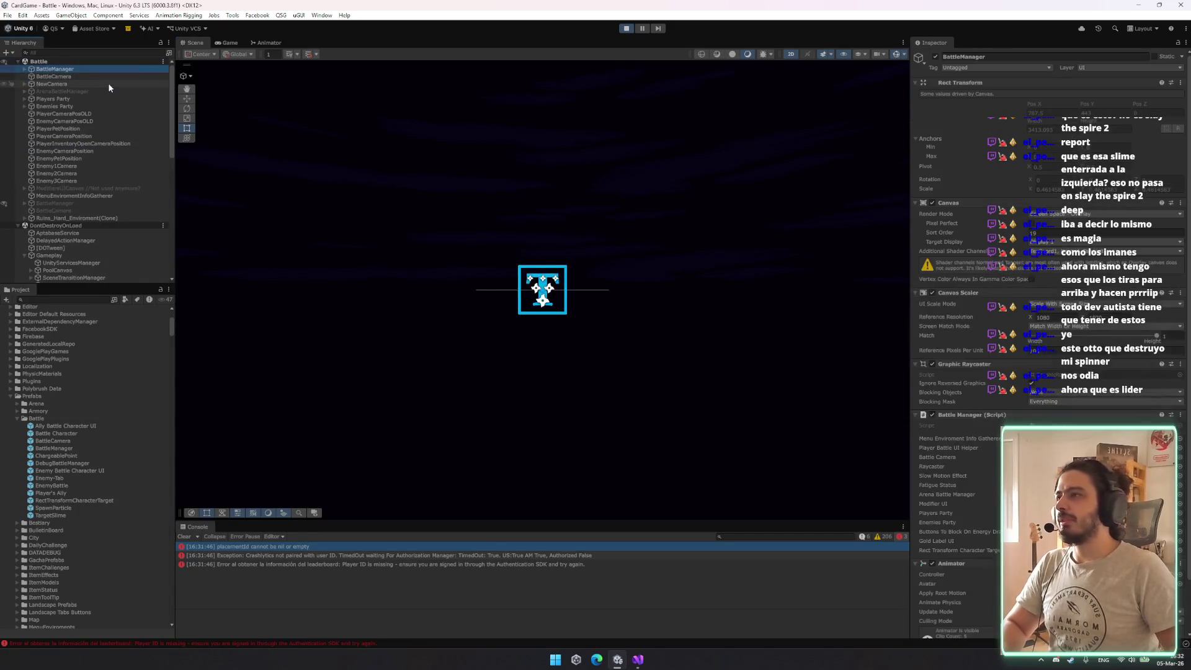
pyautogui.press('Right')
pyautogui.press('Down')
pyautogui.press('Down')
pyautogui.press('Down')
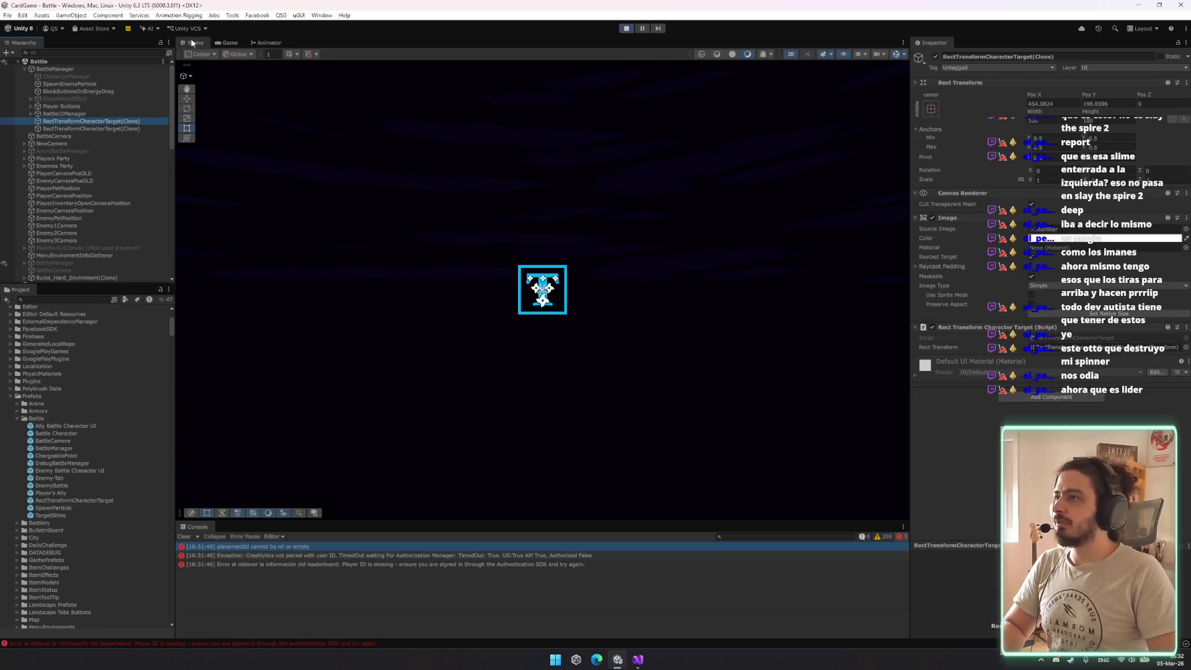
# Return to the Game view and maximize it to fill the editor
pyautogui.click(227, 44)
pyautogui.hotkey('ctrl', '1')
pyautogui.click(240, 43)
pyautogui.hotkey('shift', 'space')
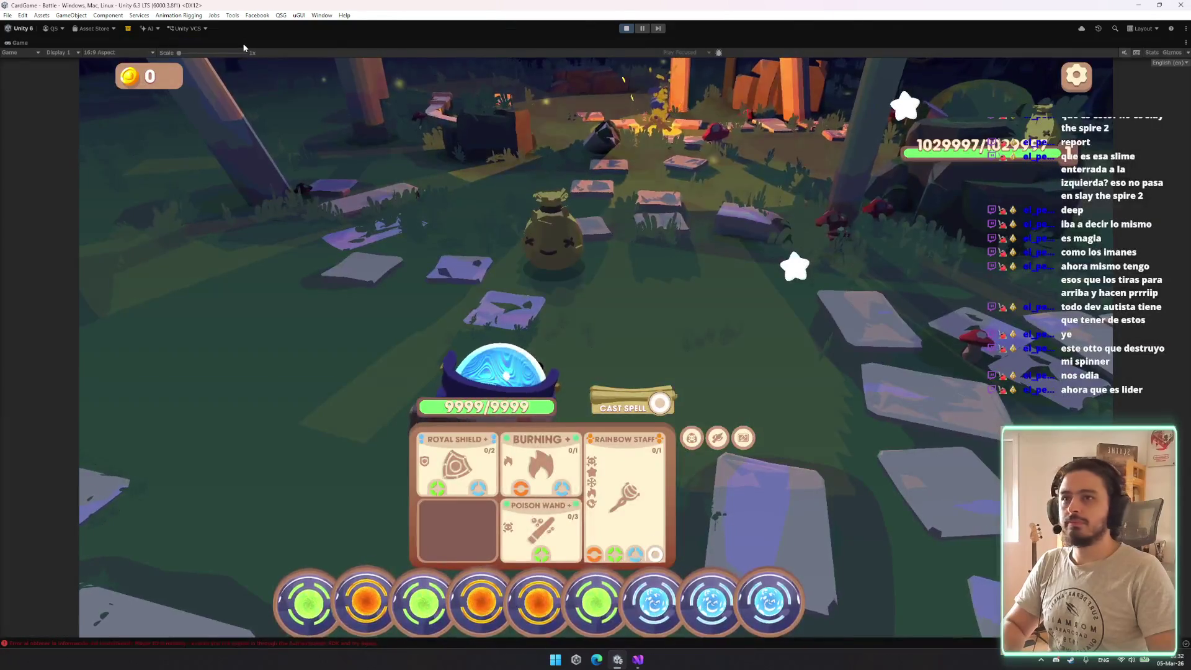
# Set the Game view aspect to Free Aspect, then QHD 2560x1440, and finally 16:9 Aspect
pyautogui.click(118, 52)
pyautogui.click(126, 77)
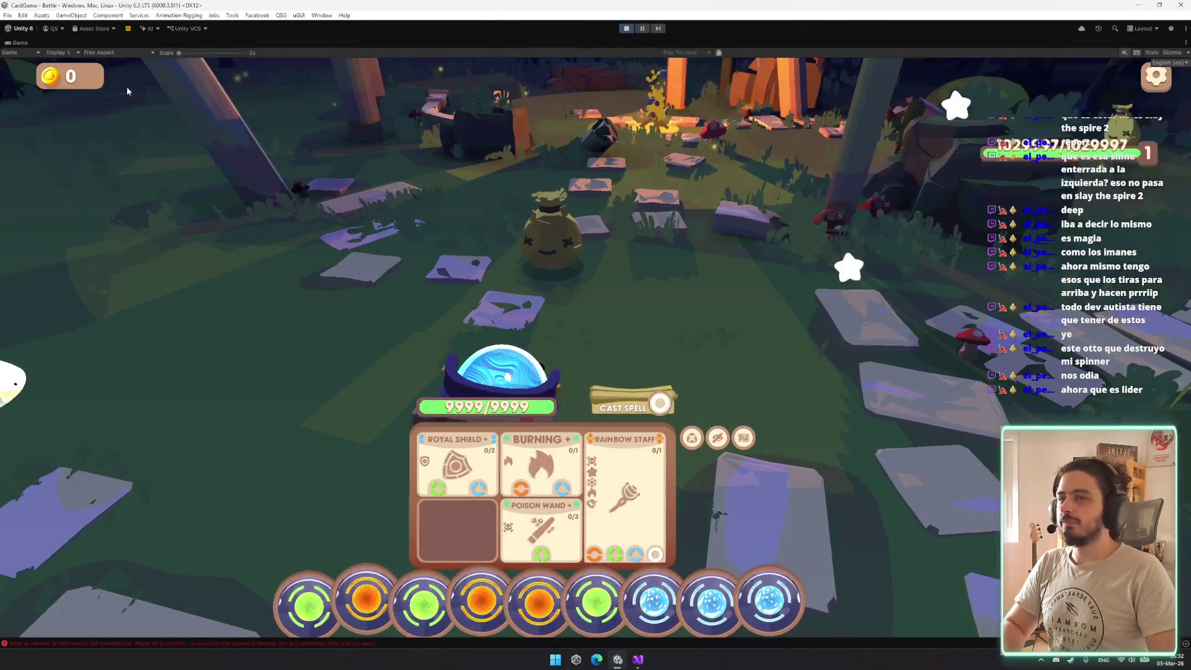
pyautogui.click(117, 52)
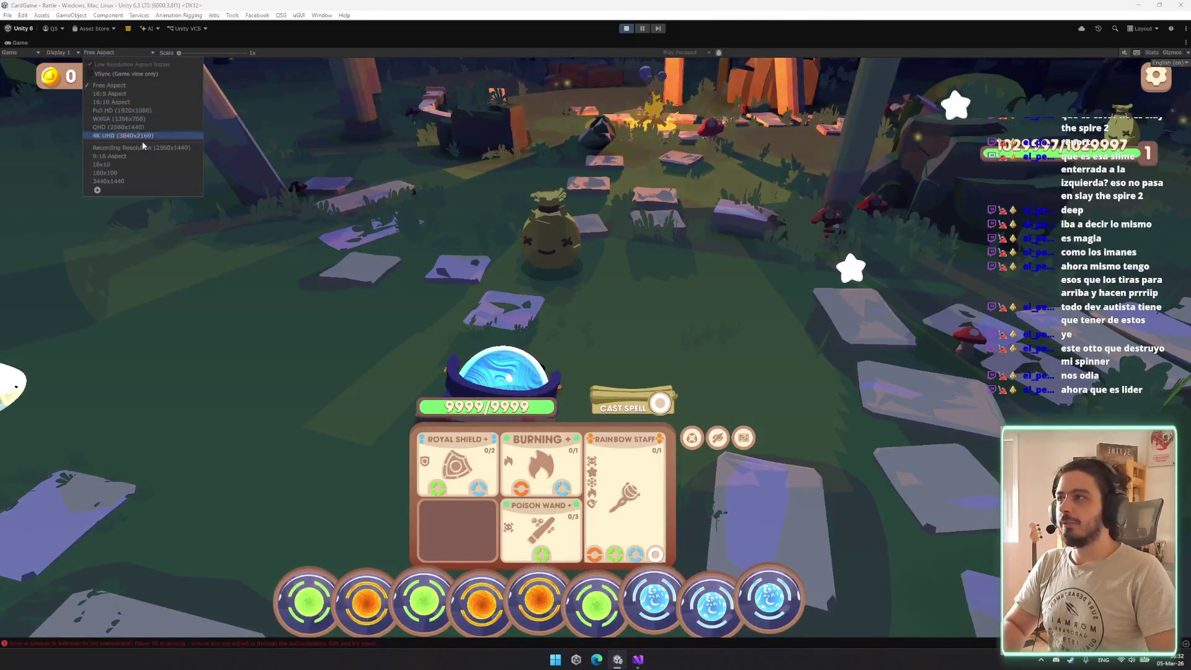
pyautogui.click(144, 128)
pyautogui.click(118, 52)
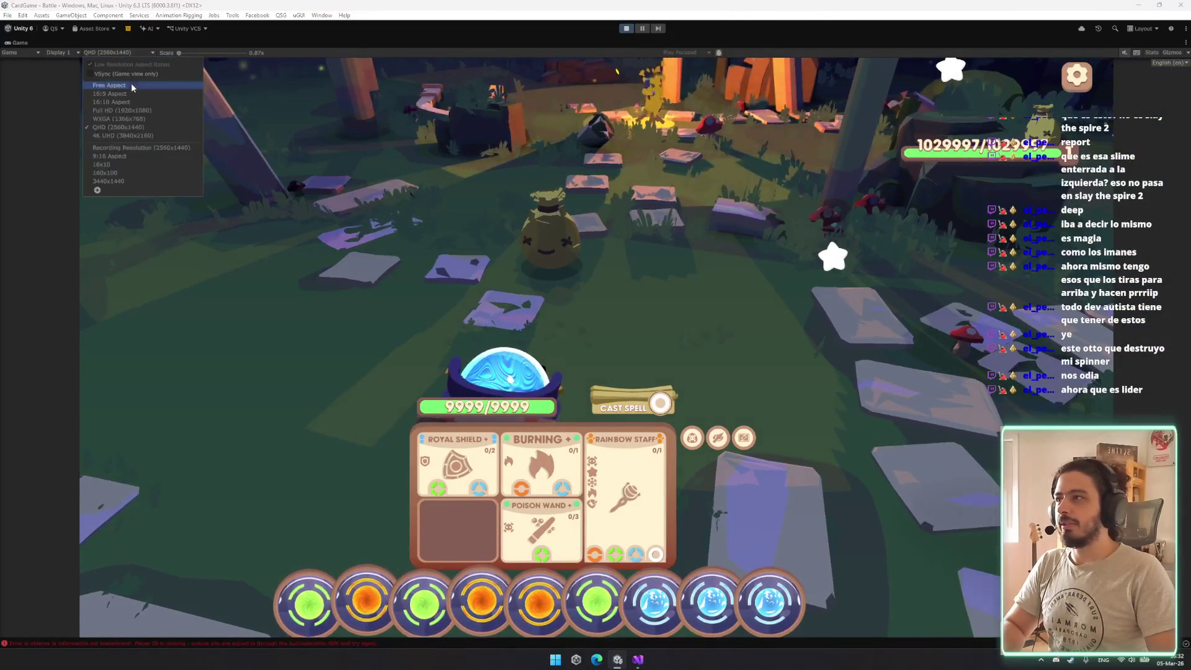
pyautogui.click(132, 94)
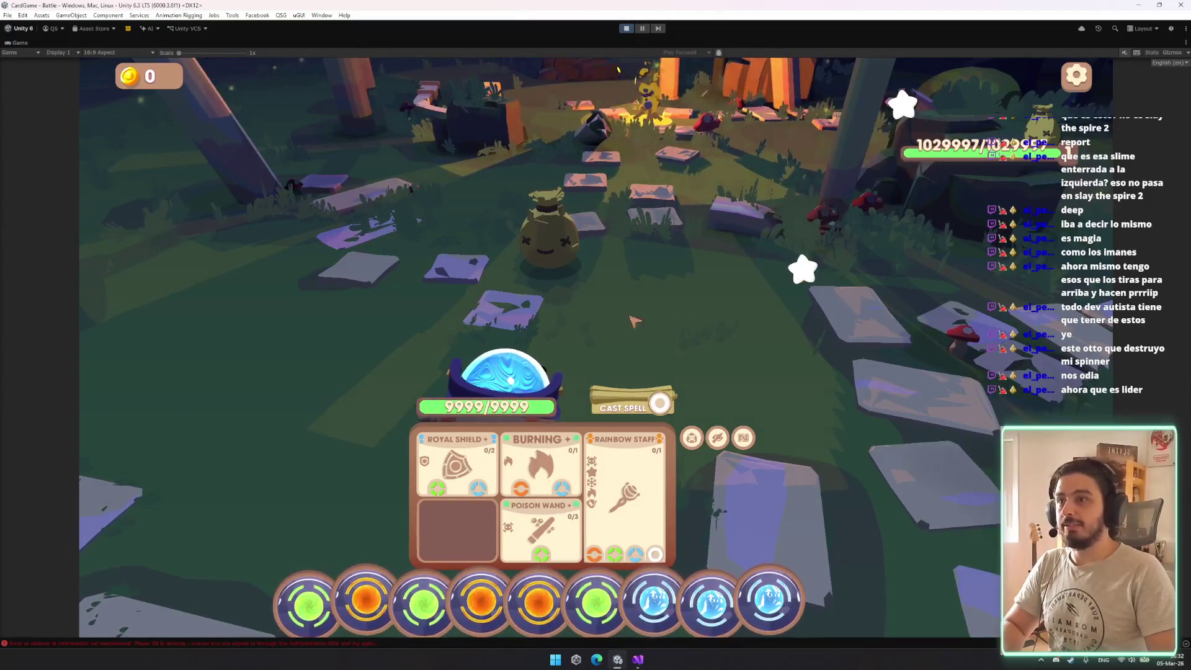
# Switch to Visual Studio, back to Unity, then bring Visual Studio forward again
pyautogui.click(641, 652)
pyautogui.hotkey('alt', 'Tab')
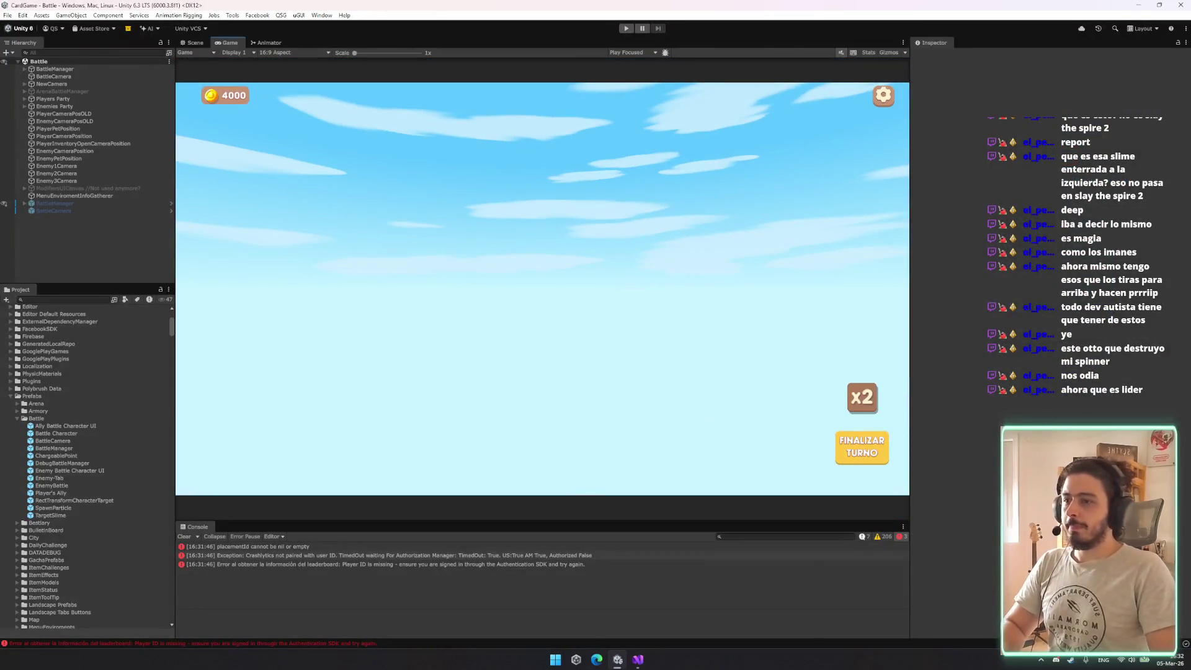
pyautogui.click(638, 658)
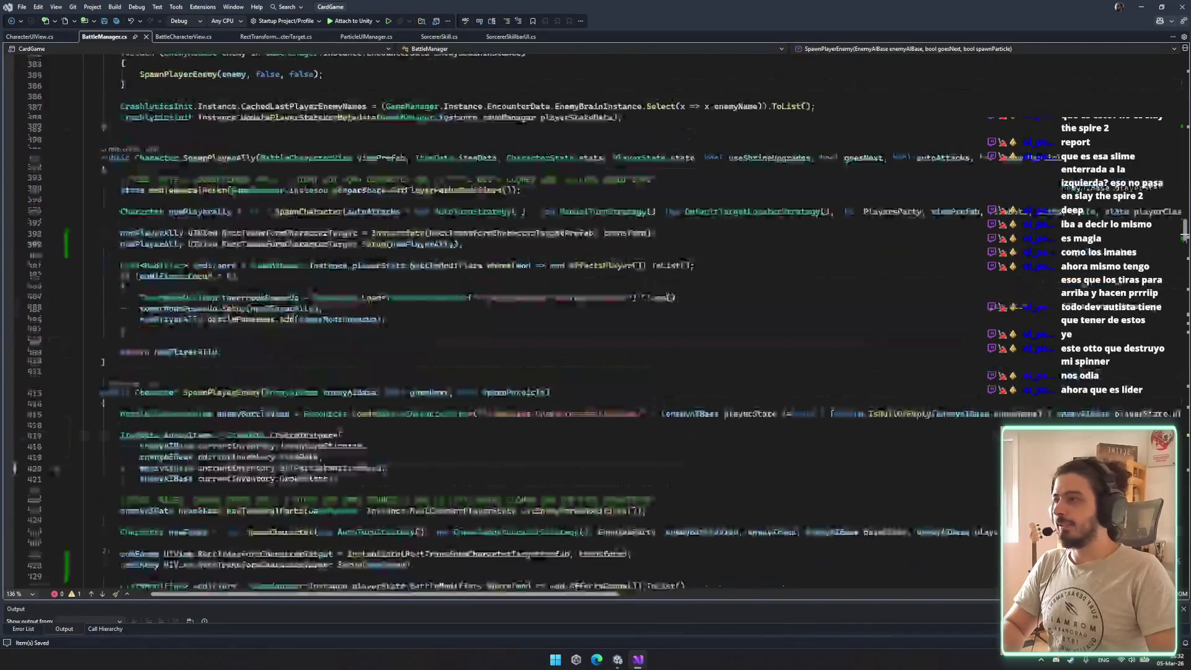
# Look through the open scripts, including SorcererSkillbarUI.cs, then return to RectTransformCharacterTarget.cs
pyautogui.click(273, 37)
pyautogui.click(375, 38)
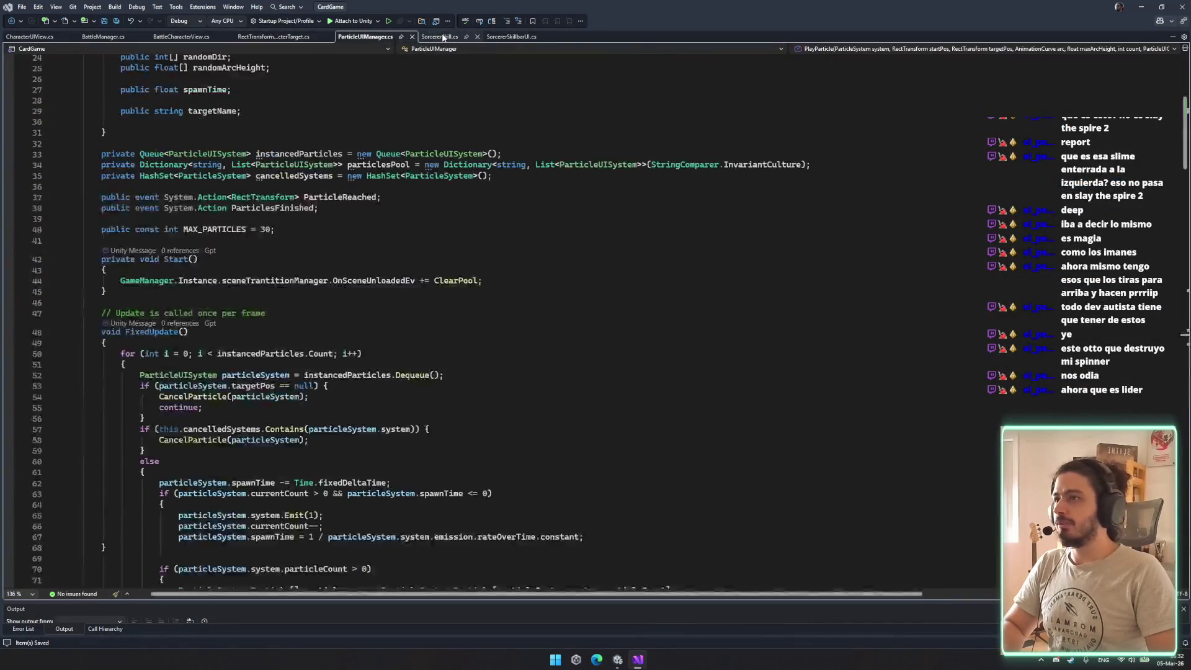
pyautogui.click(437, 37)
pyautogui.click(523, 37)
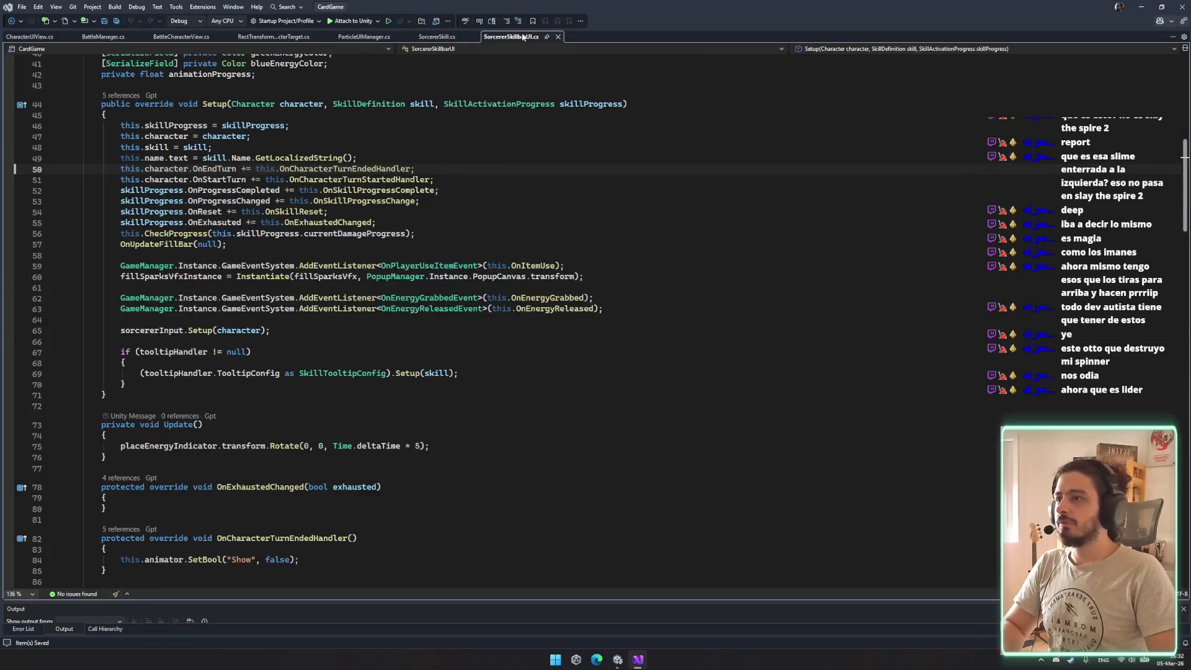
pyautogui.scroll(-4, 364, 381)
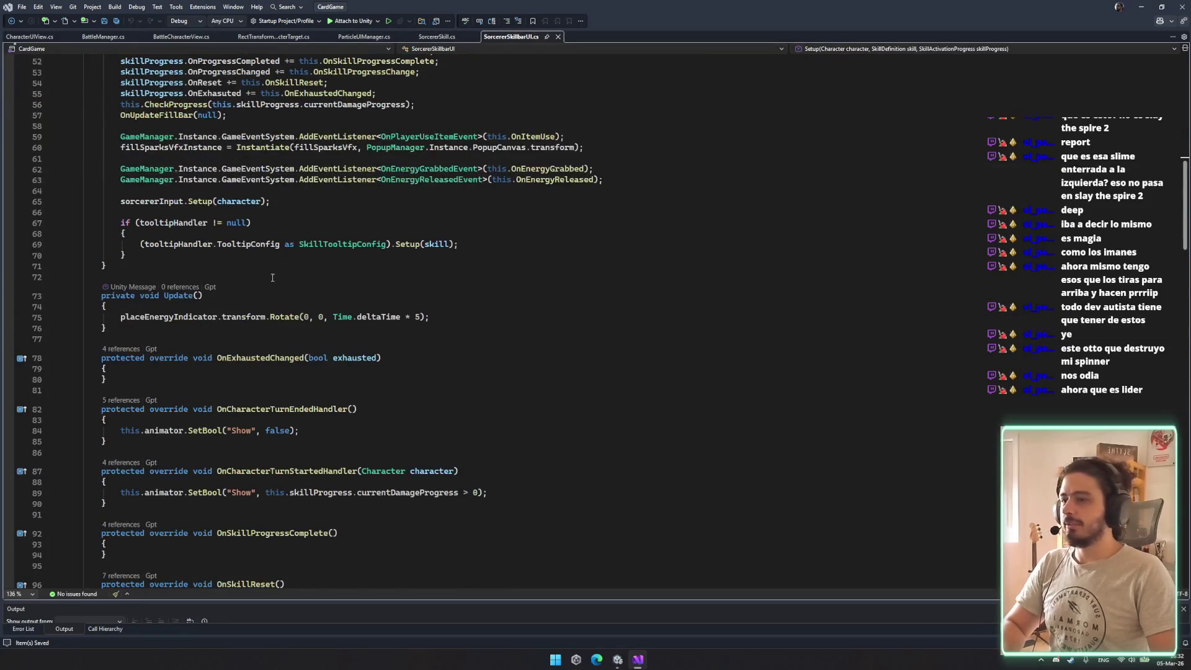
pyautogui.scroll(5, 271, 278)
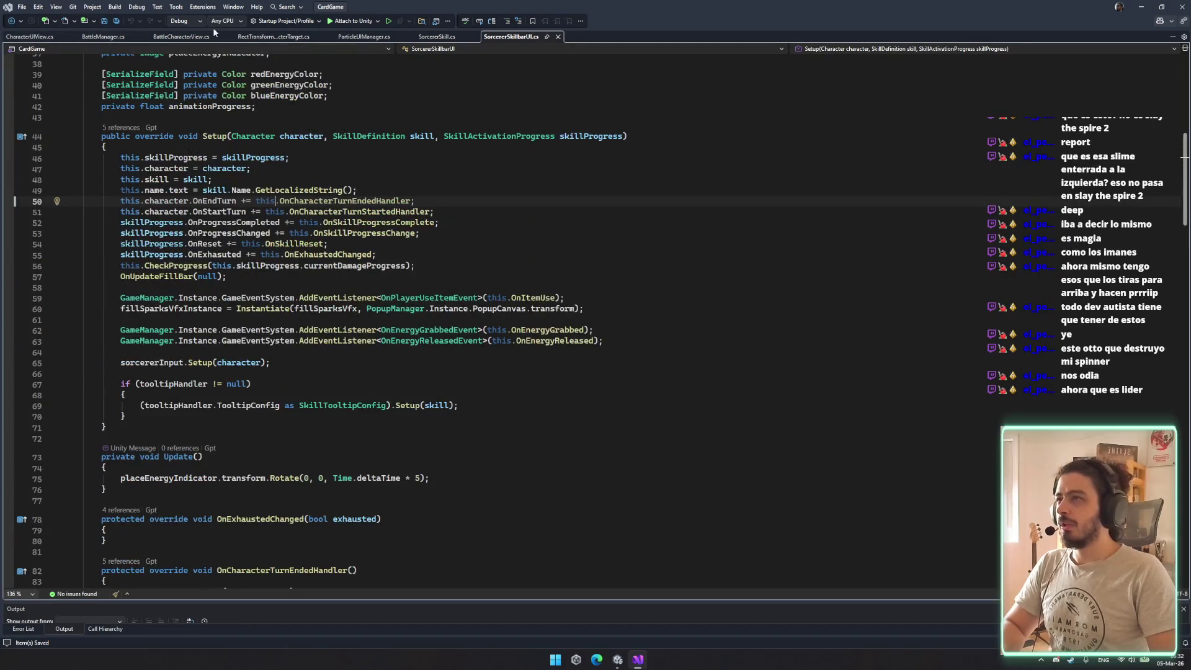
pyautogui.click(272, 37)
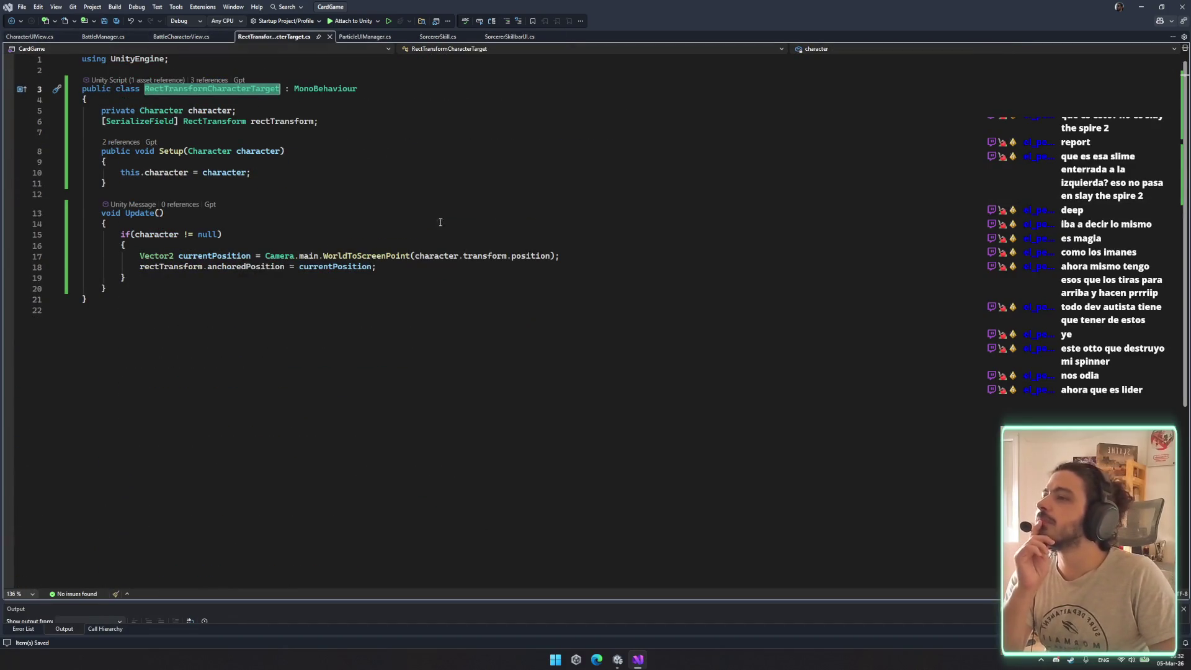
# Check the WorldToScreenPoint parameters on line 17, leaving the call intact
pyautogui.click(552, 255)
pyautogui.write(',')
pyautogui.press('BackSpace')
pyautogui.press('BackSpace')
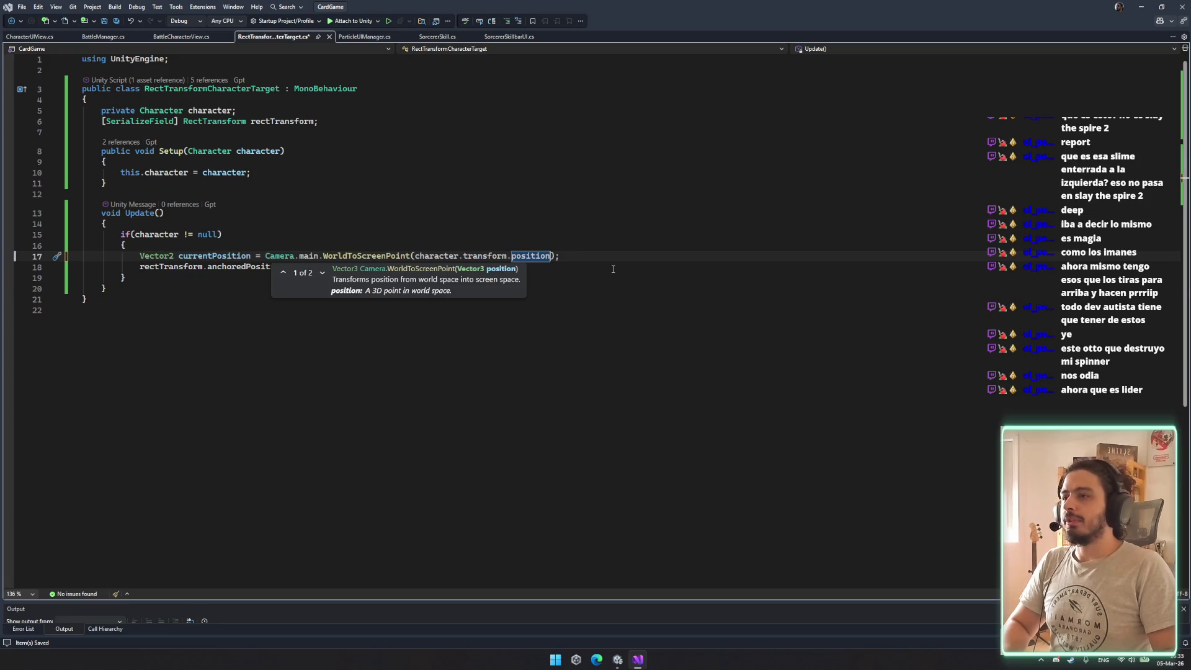
pyautogui.doubleClick(349, 255)
pyautogui.write('world')
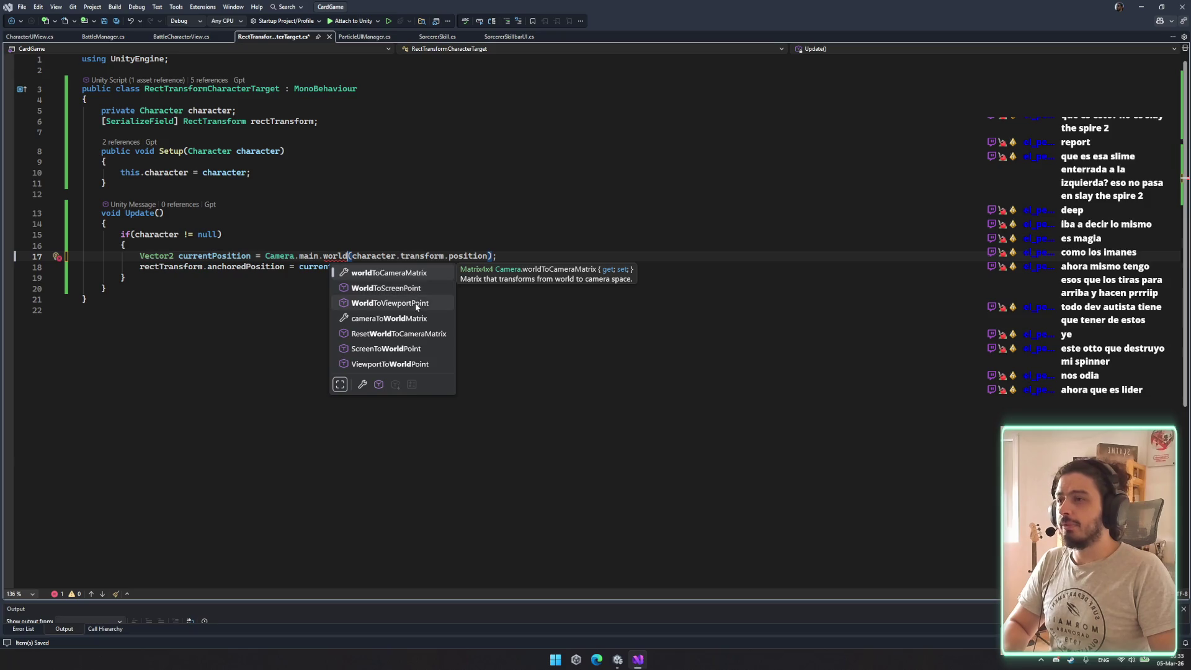
pyautogui.doubleClick(415, 290)
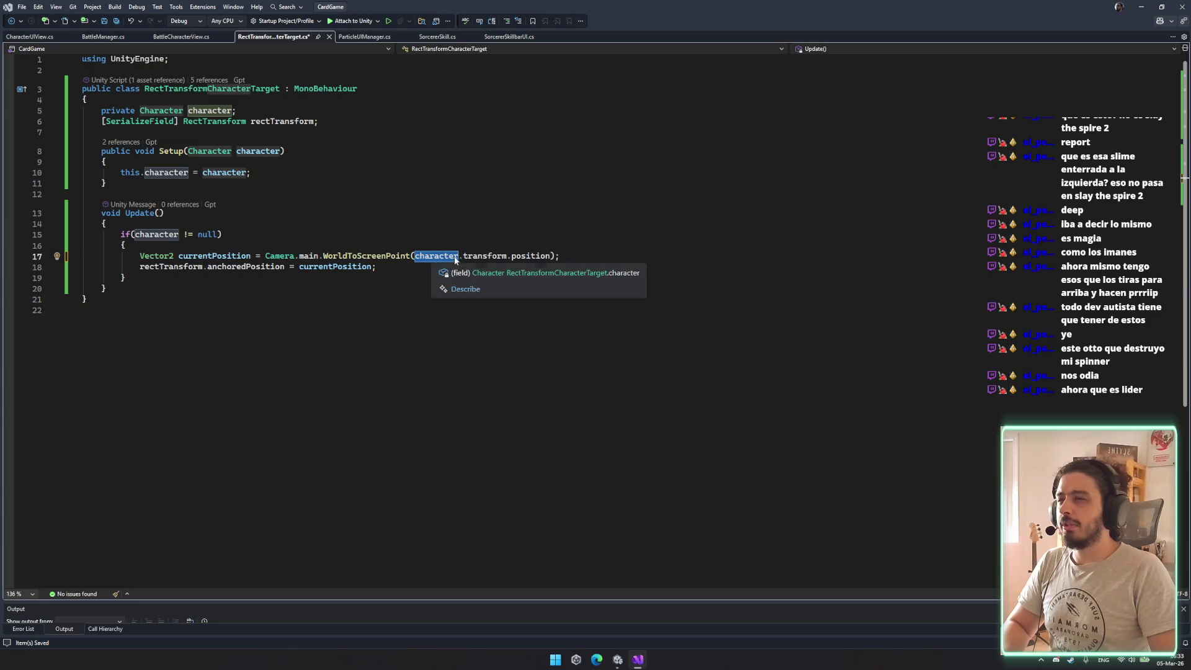
# Replace character.transform with character.BattleView in the WorldToScreenPoint argument, save, and start retyping position
pyautogui.doubleClick(473, 255)
pyautogui.press('BackSpace')
pyautogui.hotkey('ctrl', 'space')
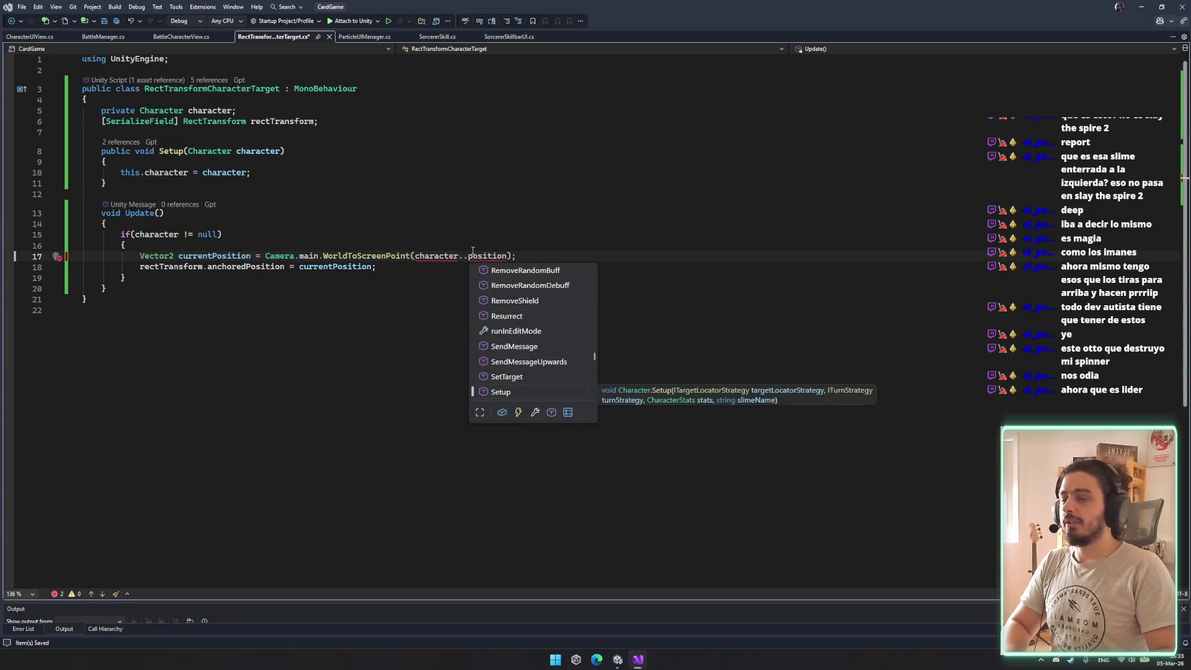
pyautogui.press('Down')
pyautogui.press('Down')
pyautogui.press('Down')
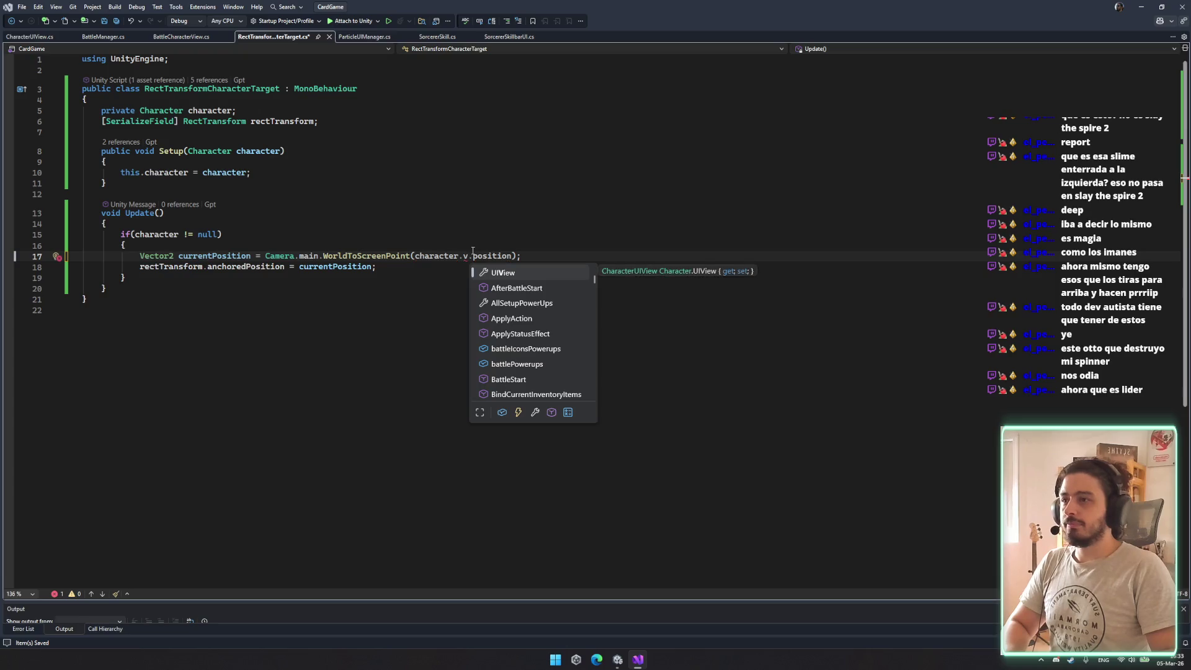
pyautogui.press('BackSpace')
pyautogui.write('.vie')
pyautogui.press('Up')
pyautogui.press('Up')
pyautogui.press('Tab')
pyautogui.hotkey('ctrl', 's')
pyautogui.press('Up')
pyautogui.doubleClick(553, 257)
pyautogui.write('tra')
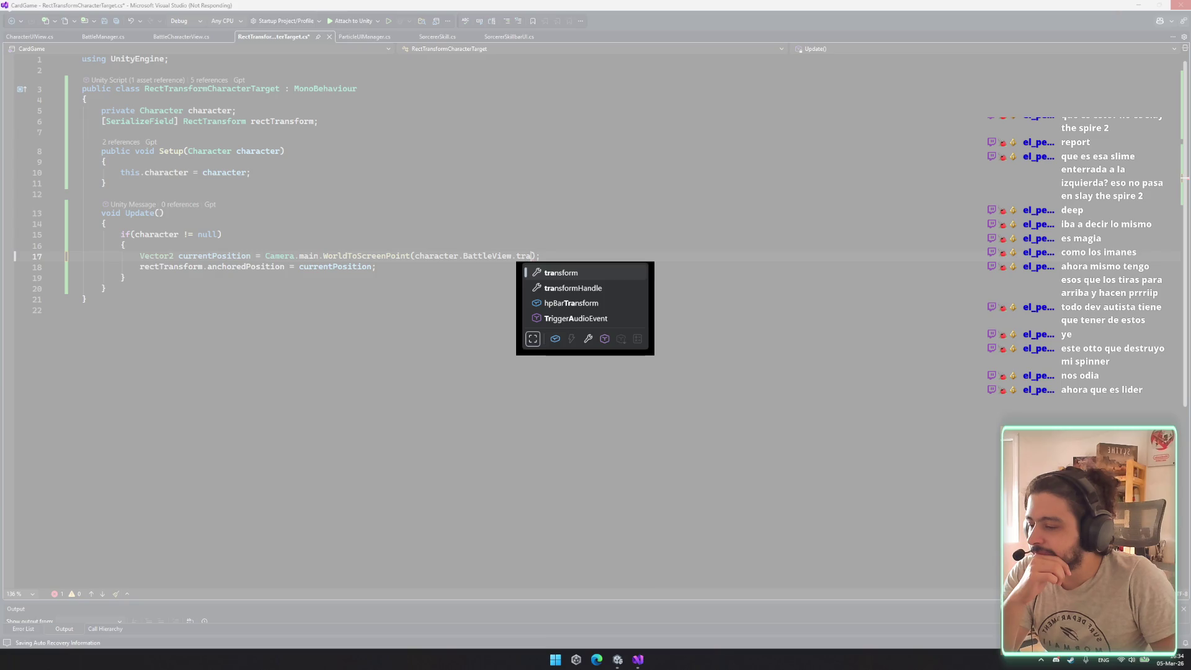
# In Task Manager, sort by memory and end the frozen Microsoft Visual Studio process
pyautogui.hotkey('alt', 'Tab')
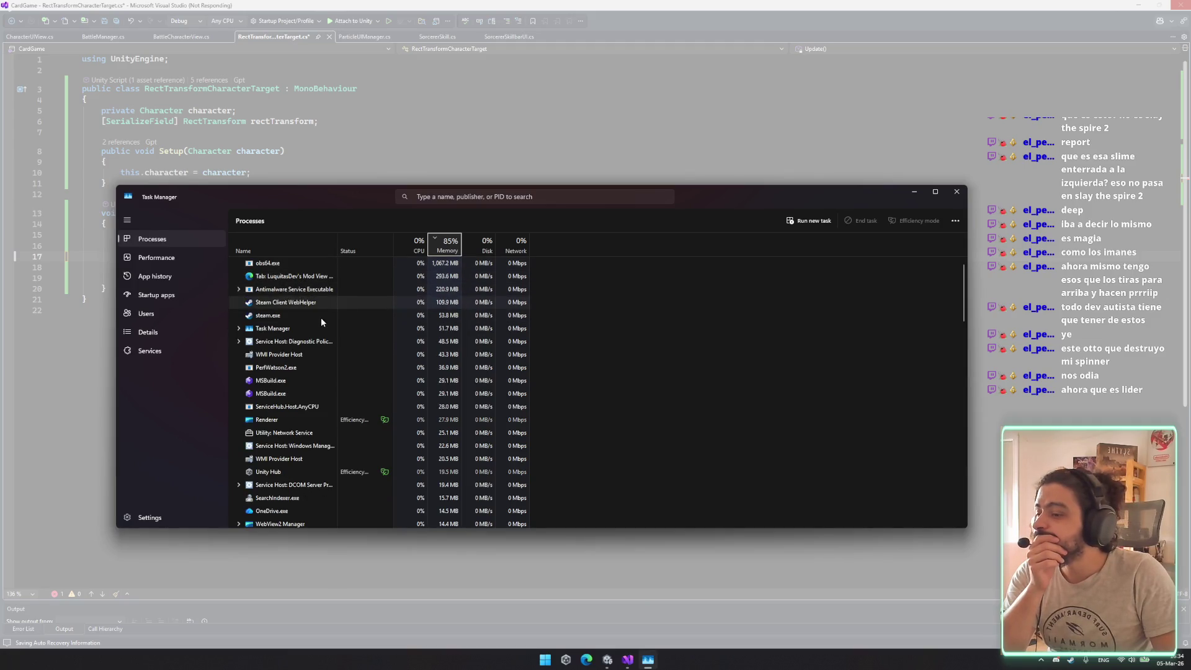
pyautogui.scroll(-1, 329, 317)
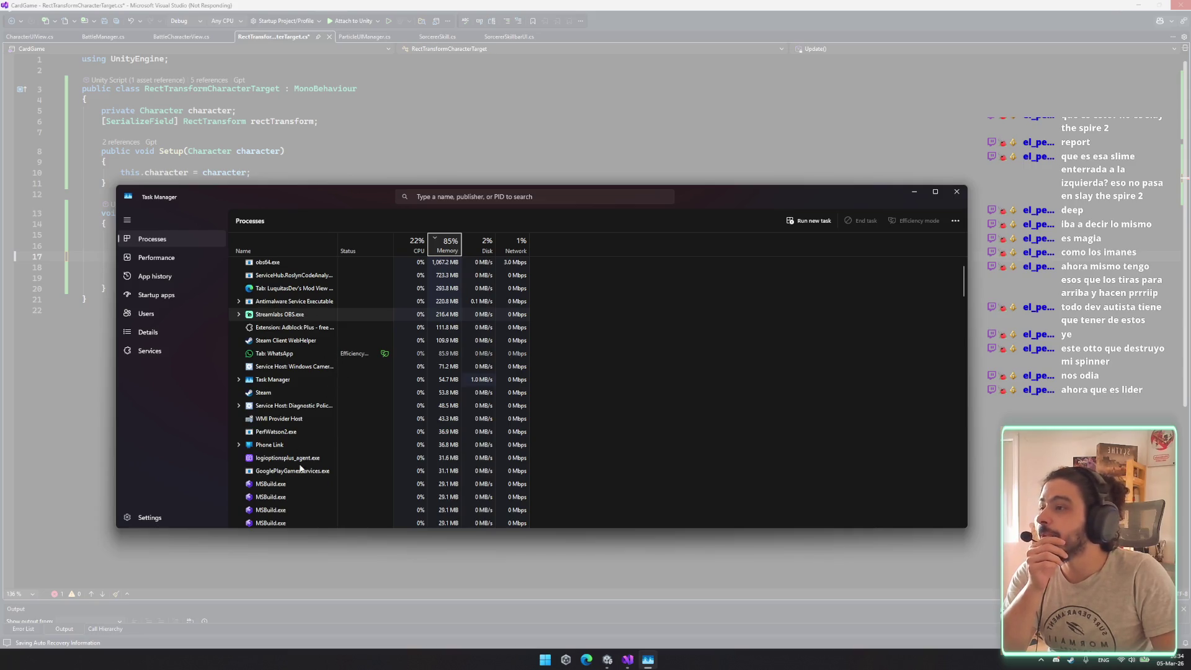
pyautogui.click(450, 246)
pyautogui.click(450, 246)
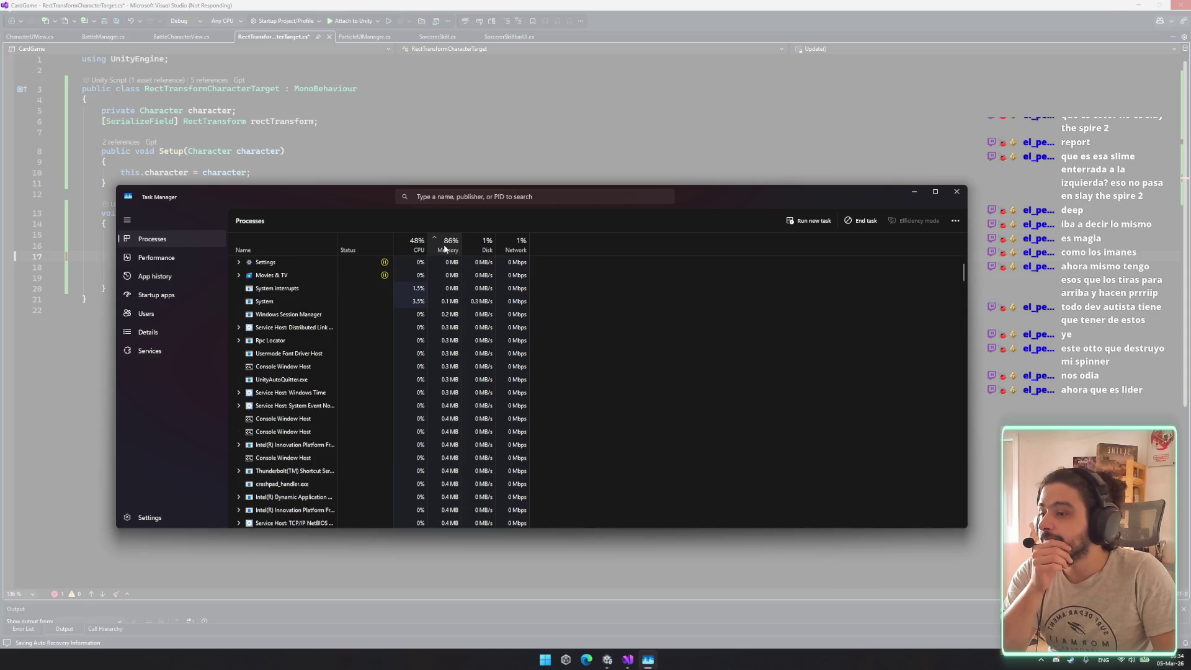
pyautogui.click(384, 286)
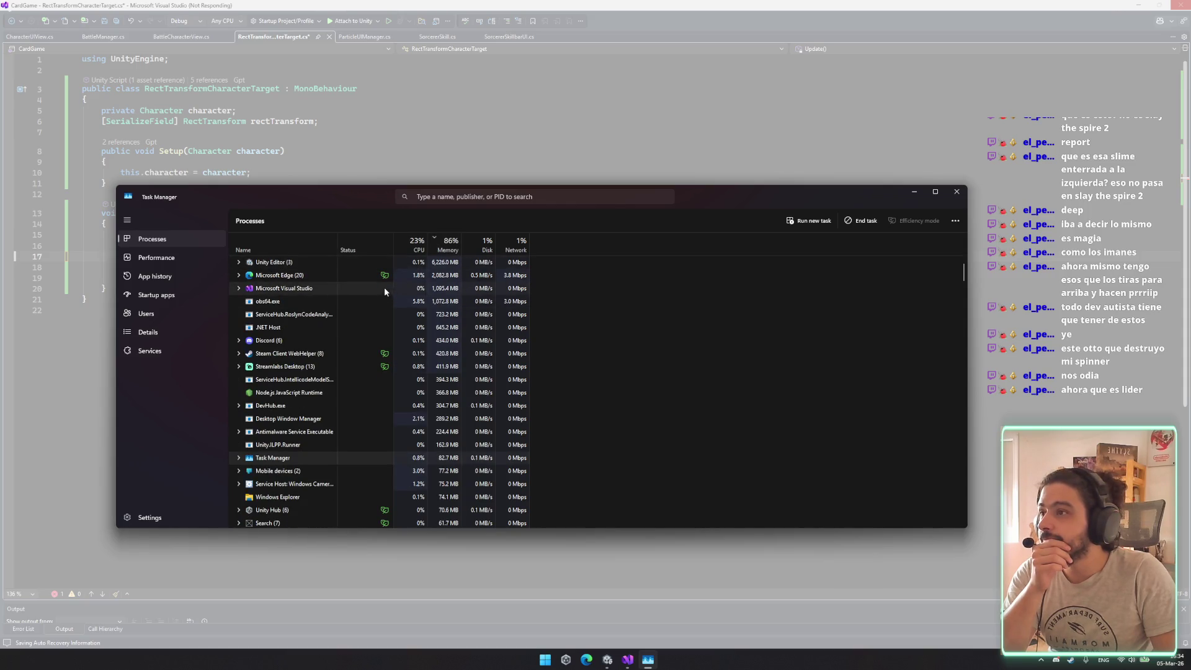
pyautogui.click(860, 222)
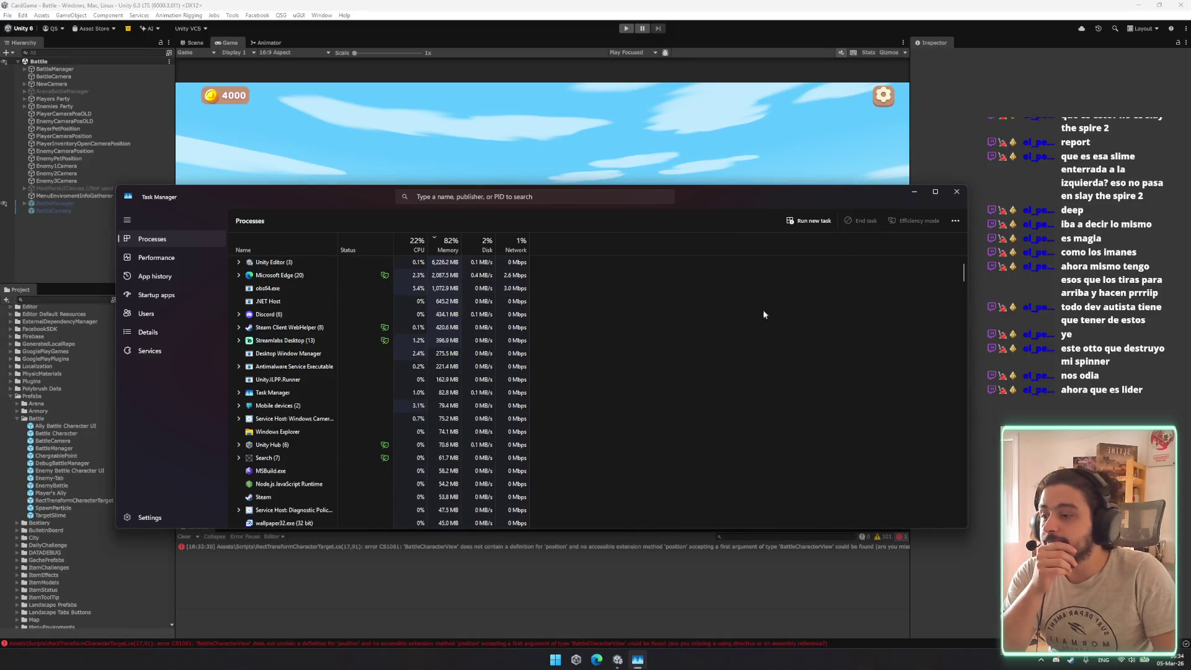
# Close Task Manager, select BattleManager, and open its script from the Project panel
pyautogui.click(953, 192)
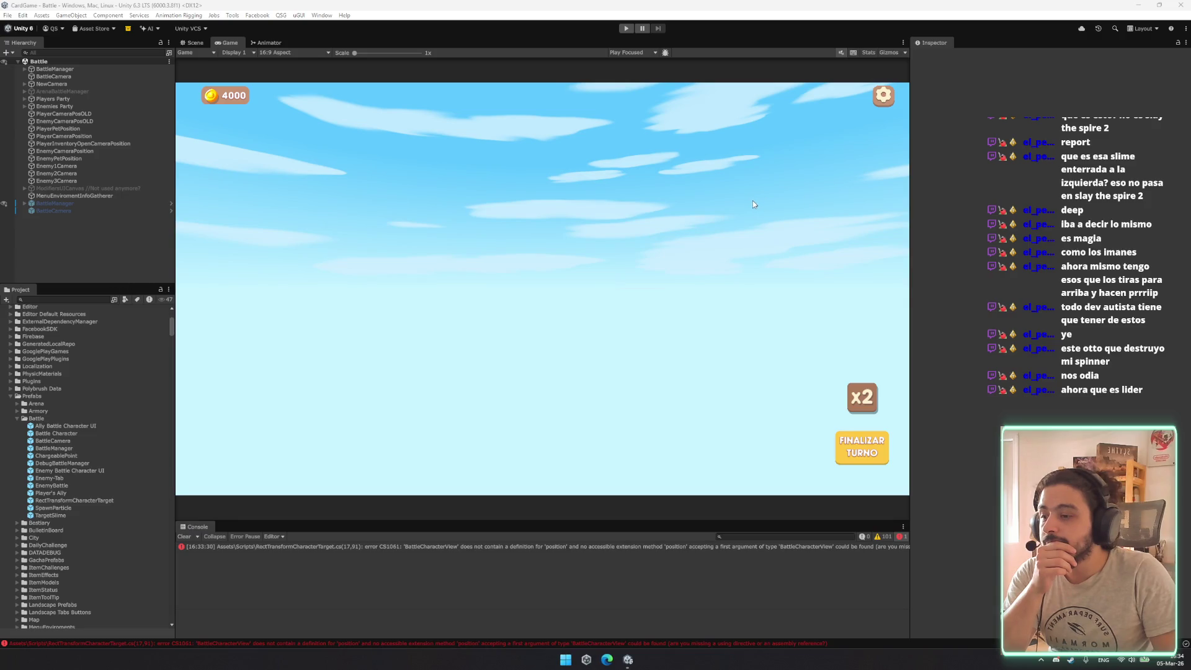
pyautogui.click(154, 151)
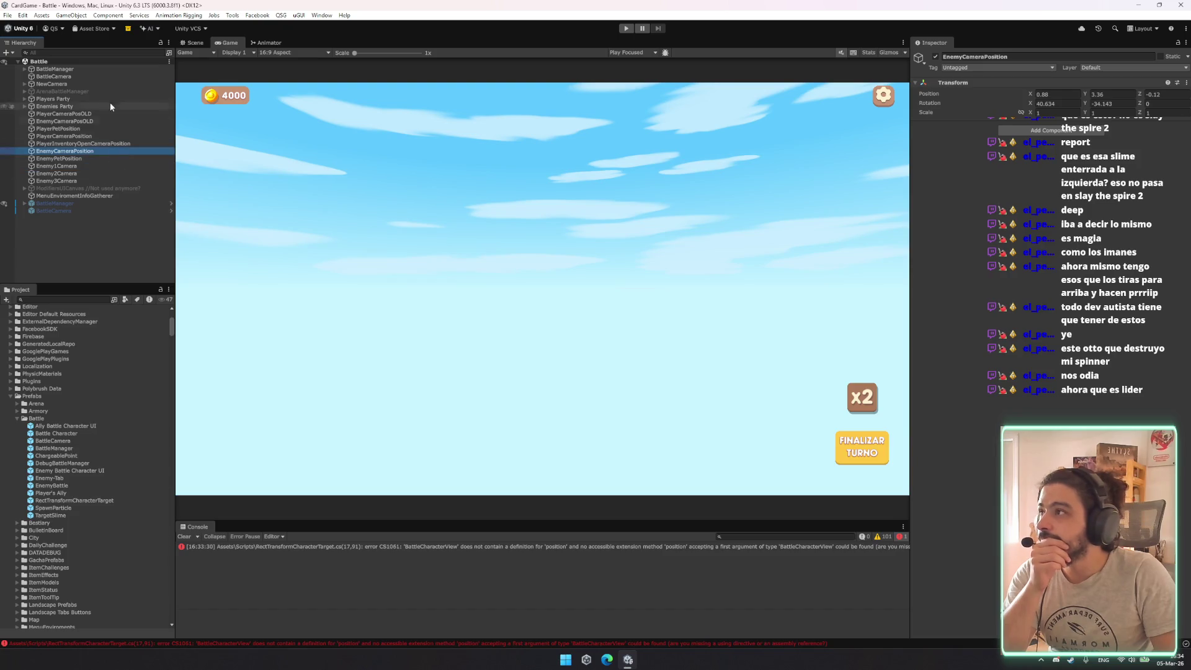
pyautogui.click(145, 70)
pyautogui.click(1060, 425)
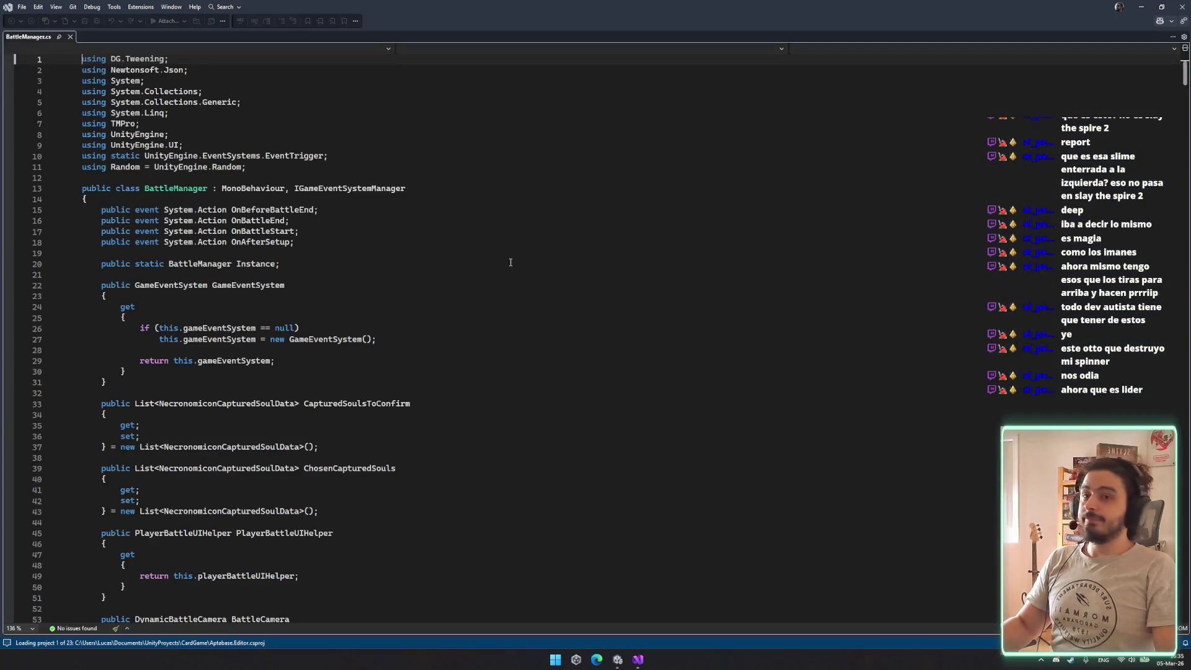
# Check the compile error in Unity's console and jump to its line in the script
pyautogui.click(571, 255)
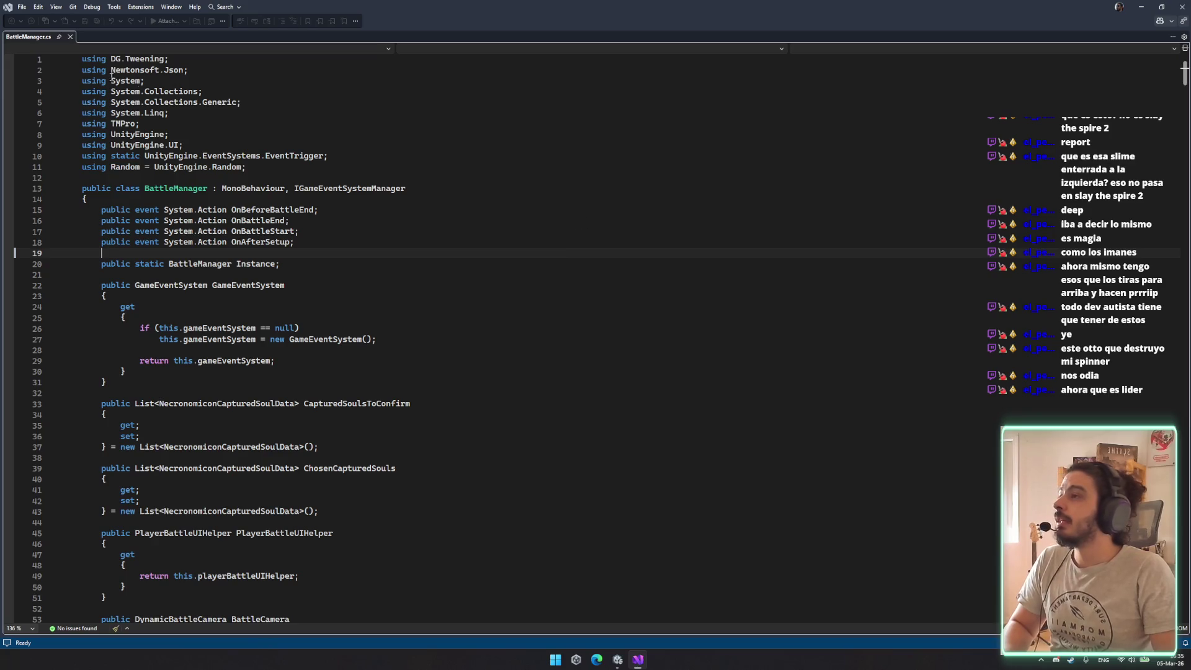
pyautogui.scroll(-8, 451, 261)
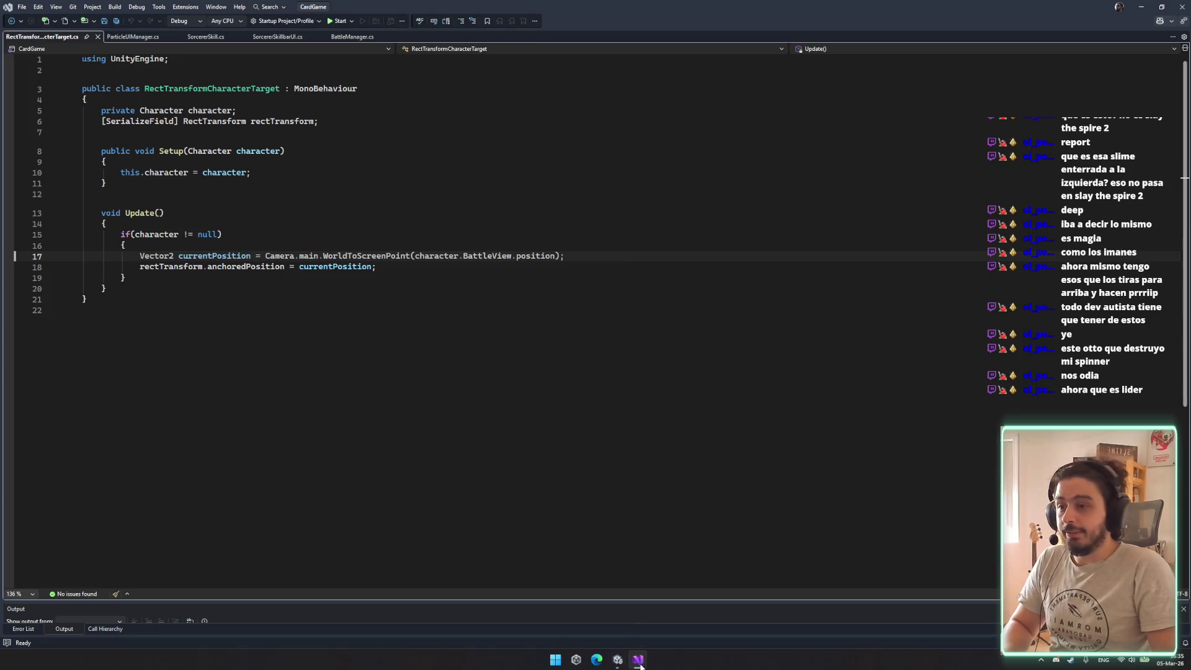
pyautogui.click(618, 660)
pyautogui.click(386, 547)
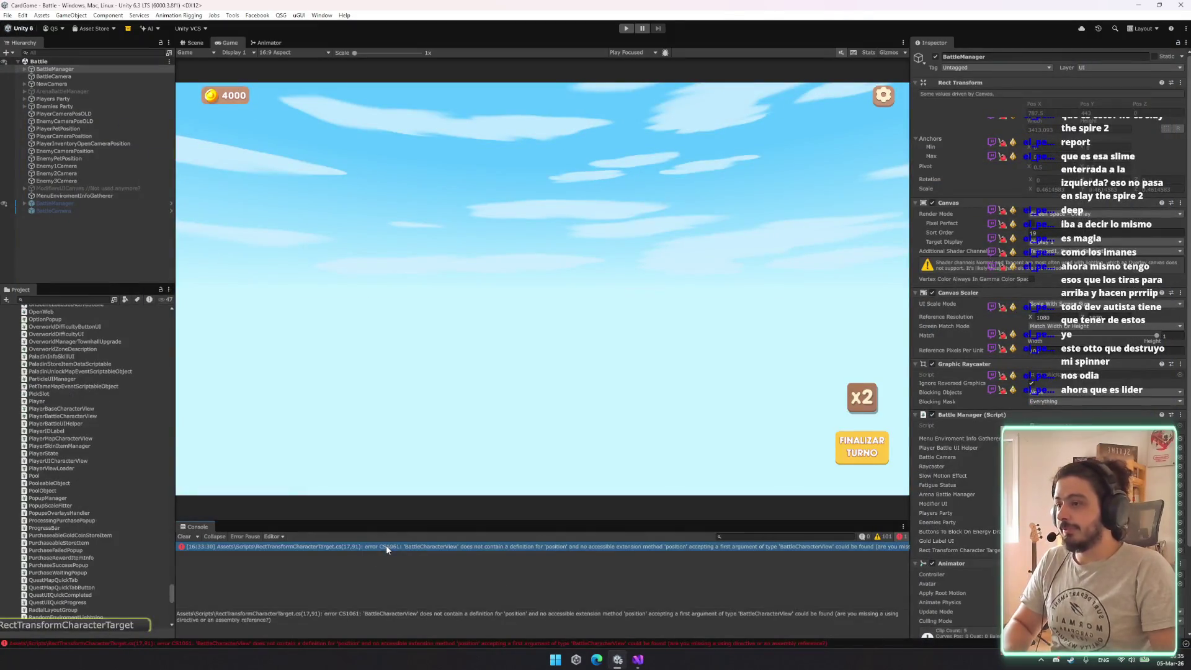
pyautogui.doubleClick(362, 546)
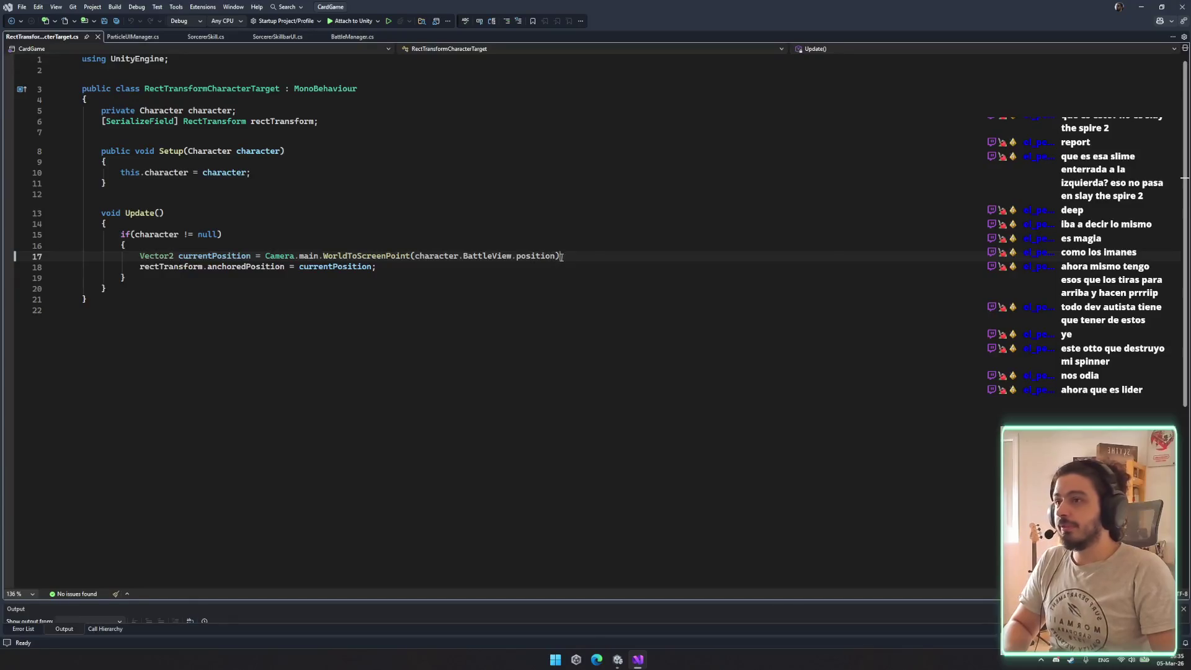
# Change line 17 to use character.BattleView.transform.position and save the script
pyautogui.doubleClick(536, 254)
pyautogui.write('tra')
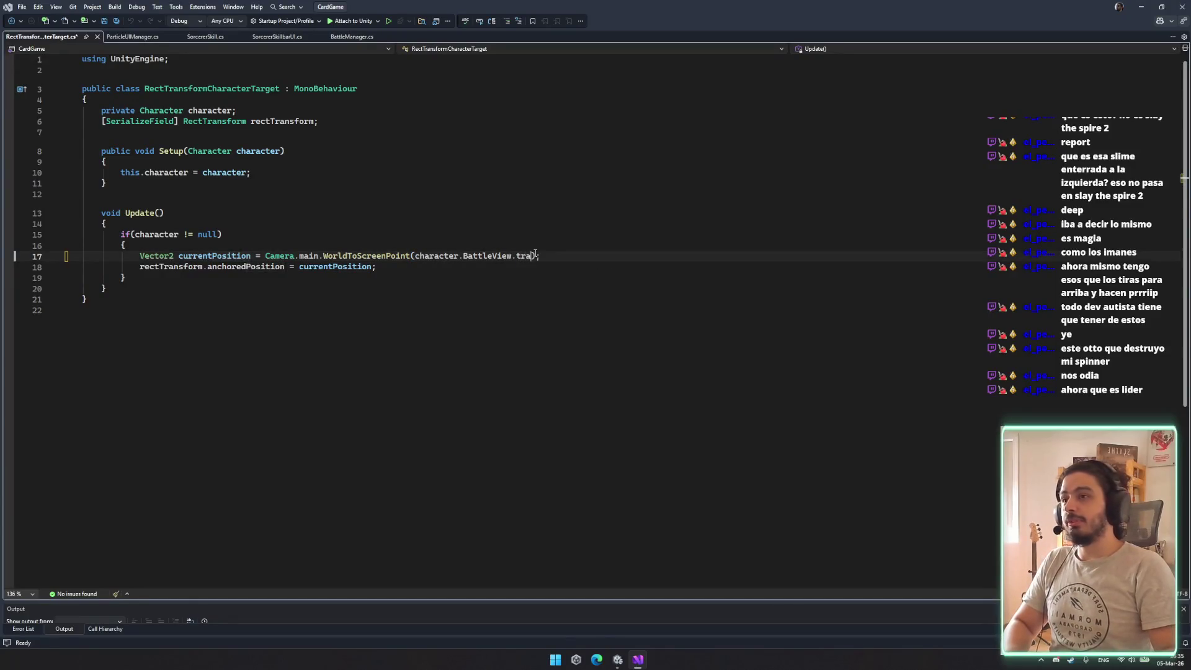
pyautogui.press('Return')
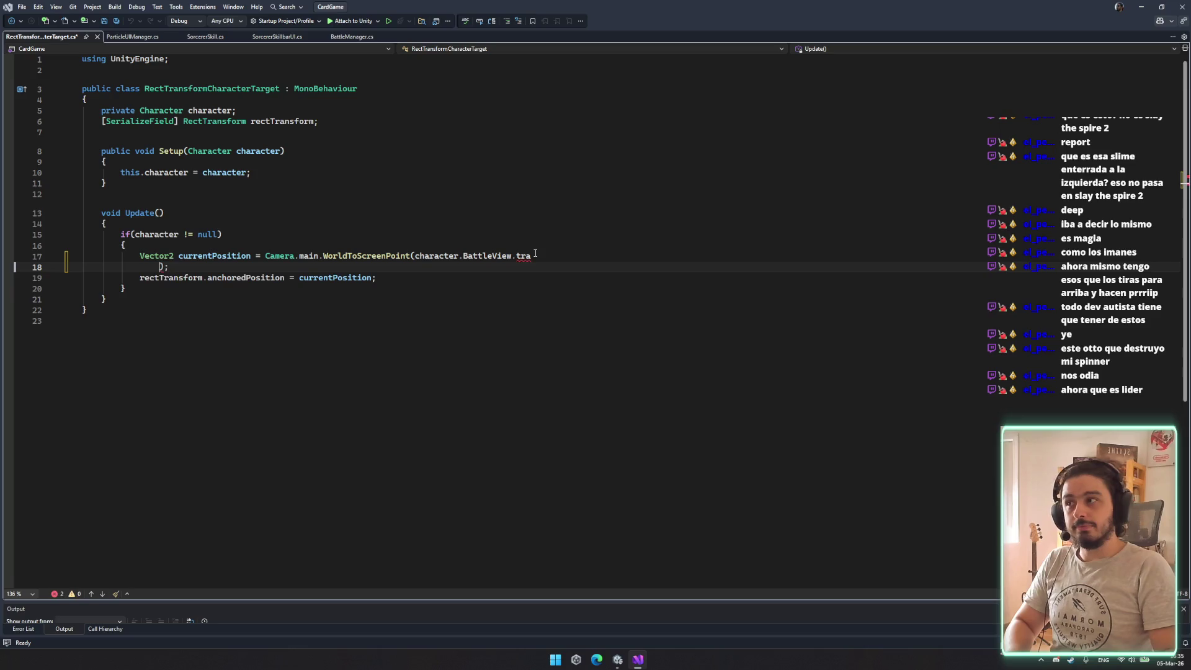
pyautogui.press('BackSpace')
pyautogui.press('BackSpace')
pyautogui.write('ansform.posi);')
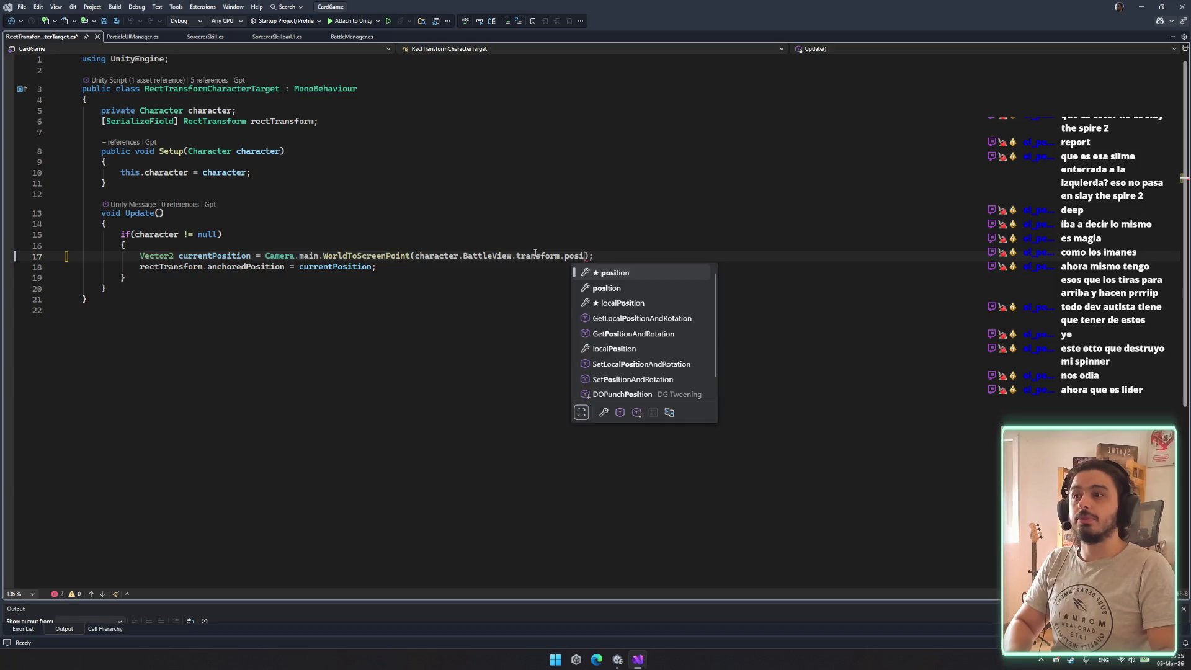
pyautogui.press('Tab')
pyautogui.hotkey('ctrl', 's')
pyautogui.press('Down')
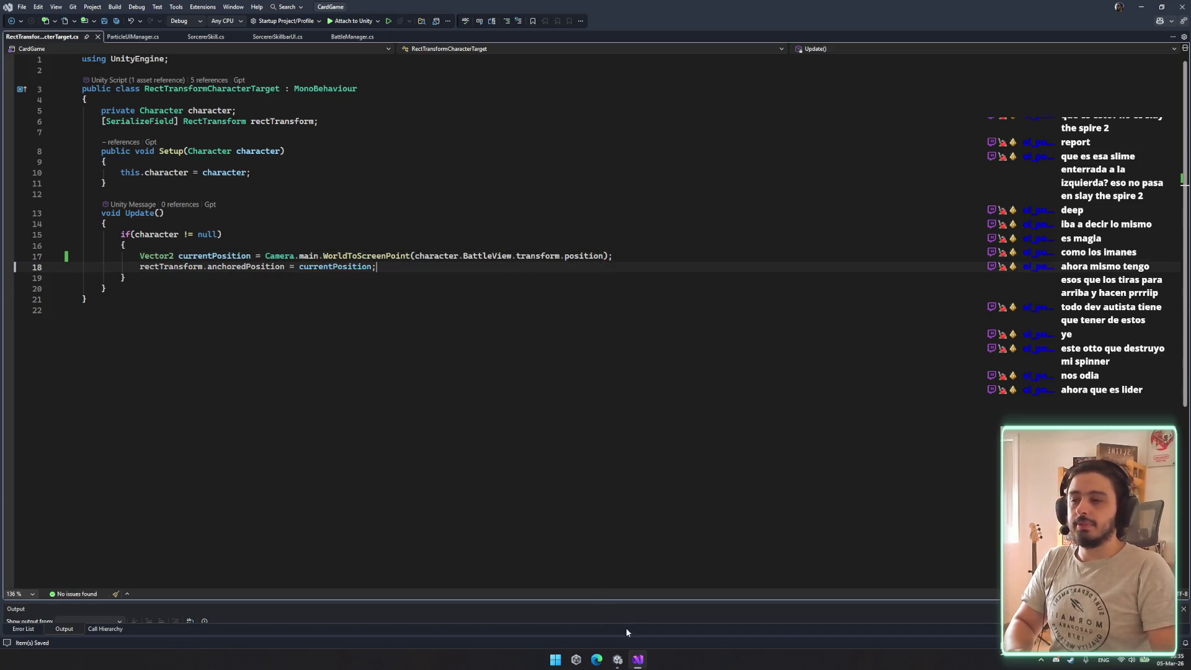
pyautogui.click(617, 659)
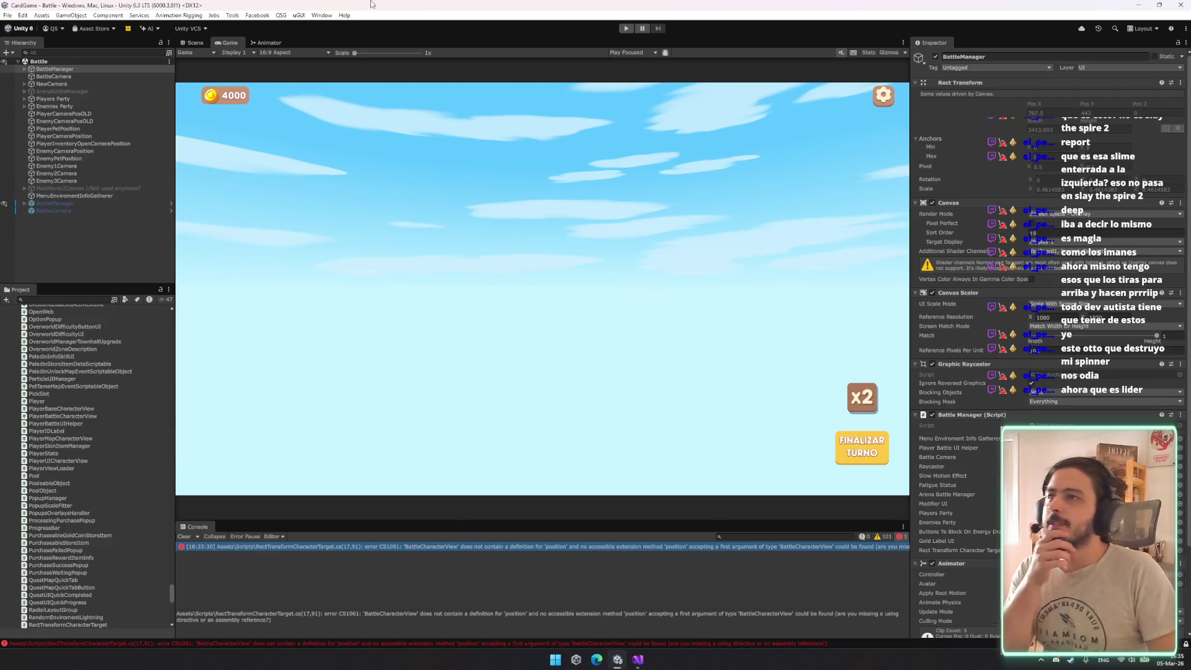
# Start play mode, stop it, and restart it to reach the Rogue Slime main menu
pyautogui.click(626, 28)
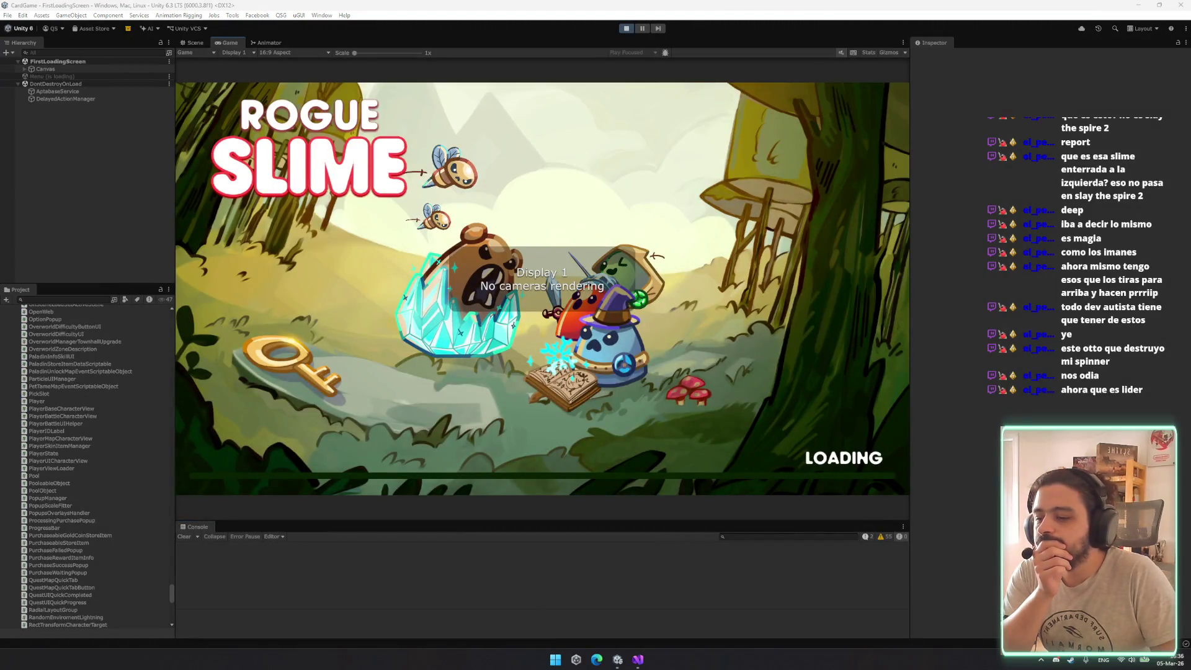
pyautogui.hotkey('ctrl', 'p')
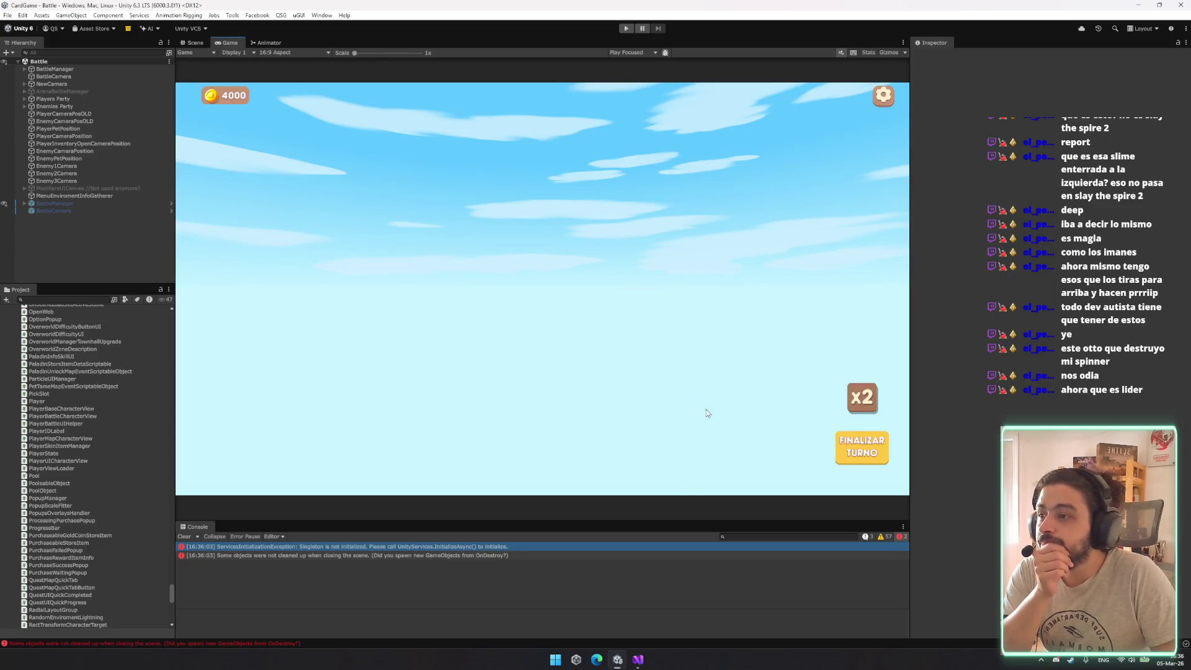
pyautogui.click(626, 29)
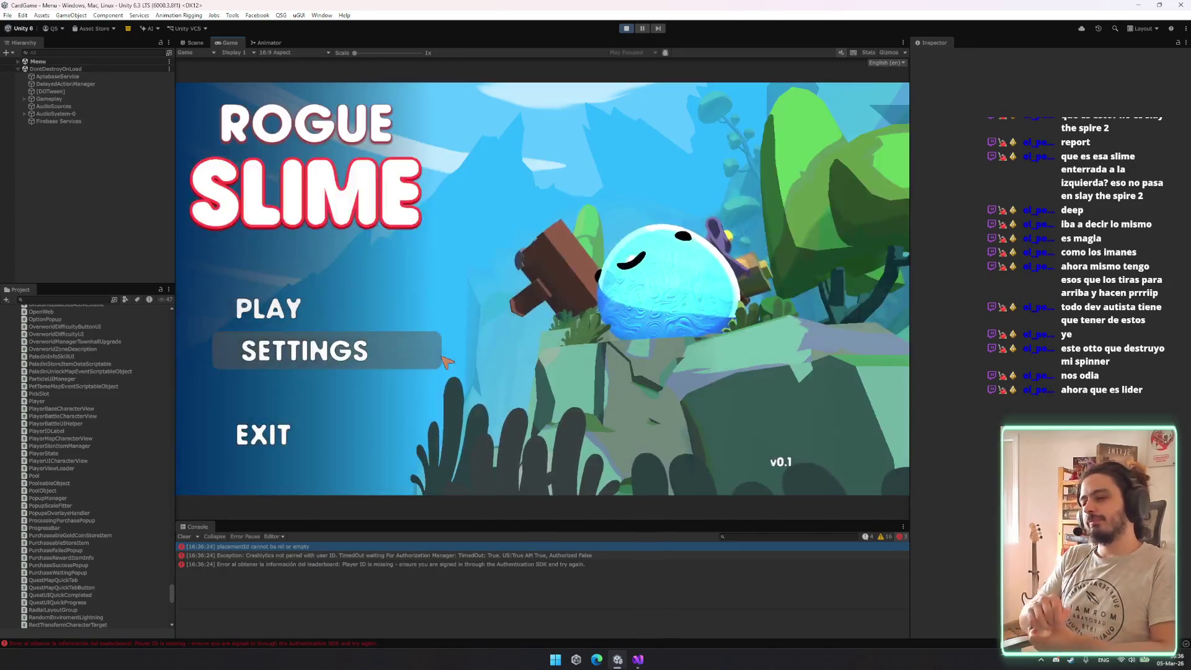
# Find DebugManager with a 'debu' Hierarchy search, enable it, and launch a test battle
pyautogui.click(127, 53)
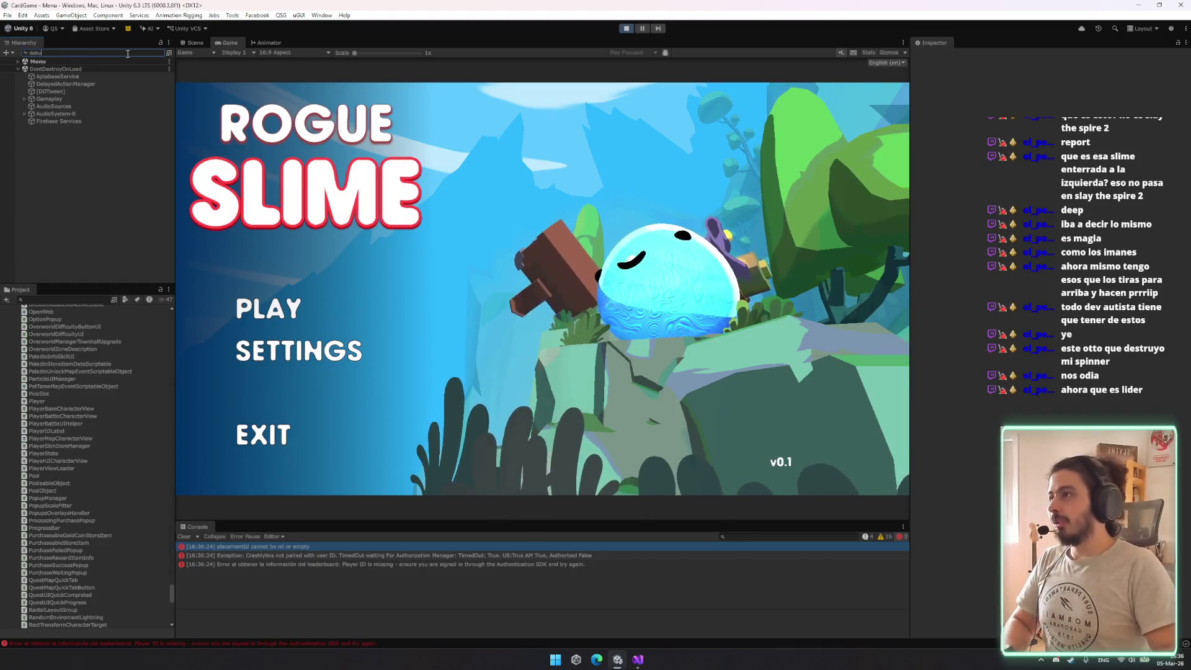
pyautogui.write('debu')
pyautogui.click(115, 69)
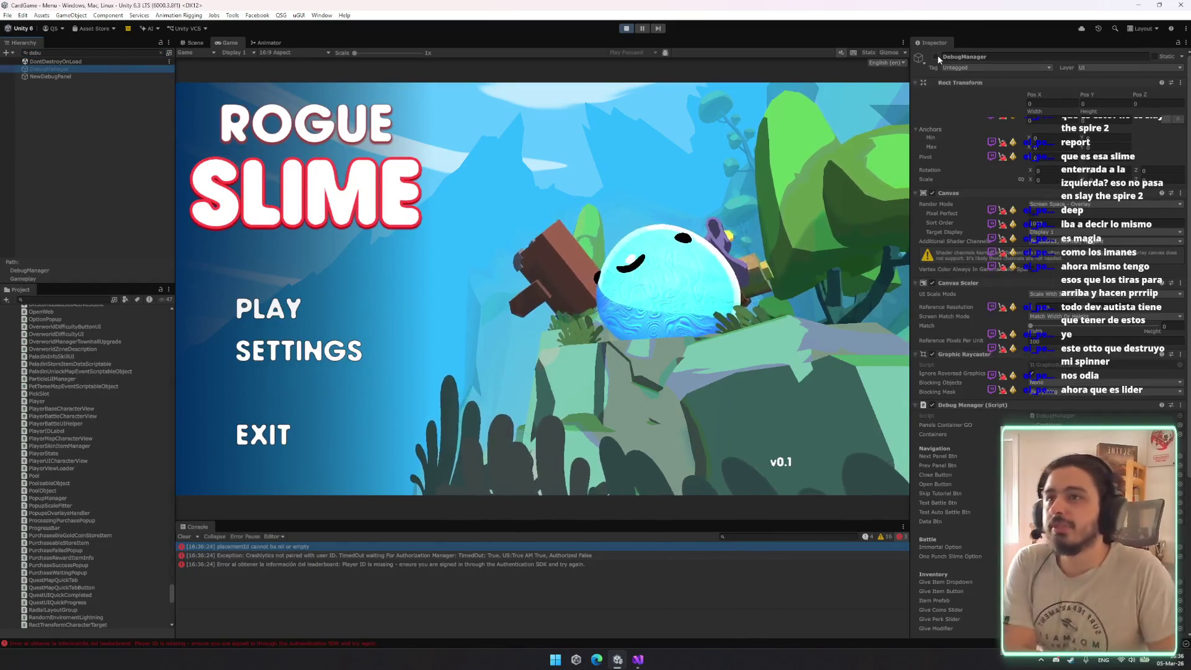
pyautogui.click(936, 56)
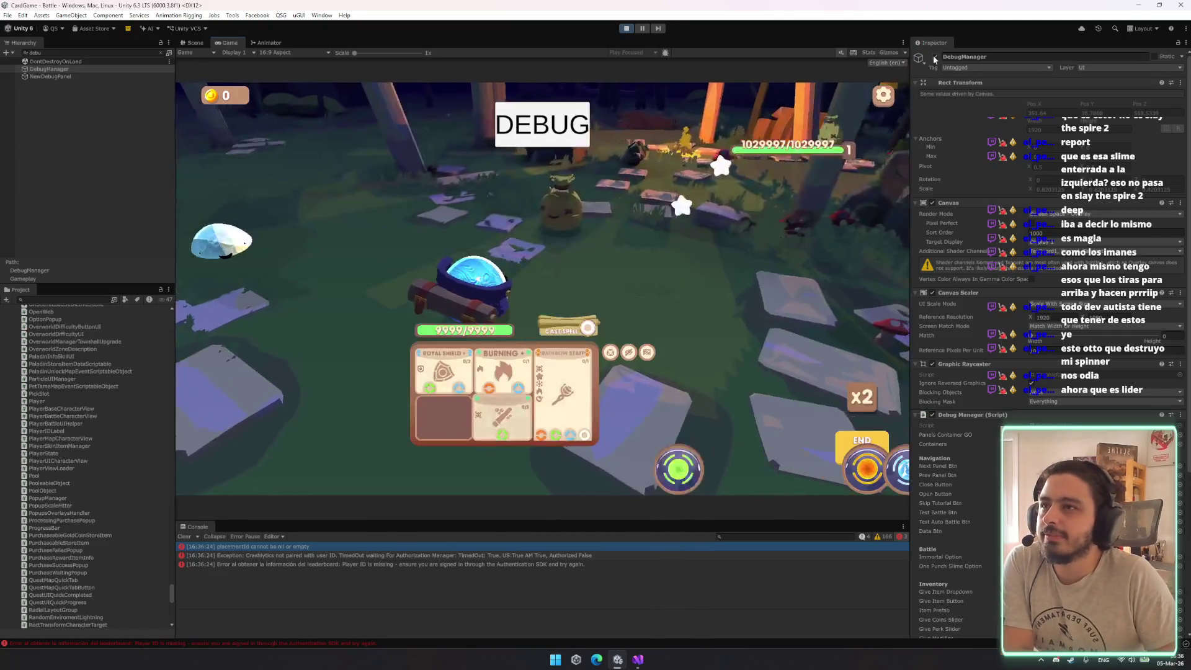
pyautogui.click(935, 57)
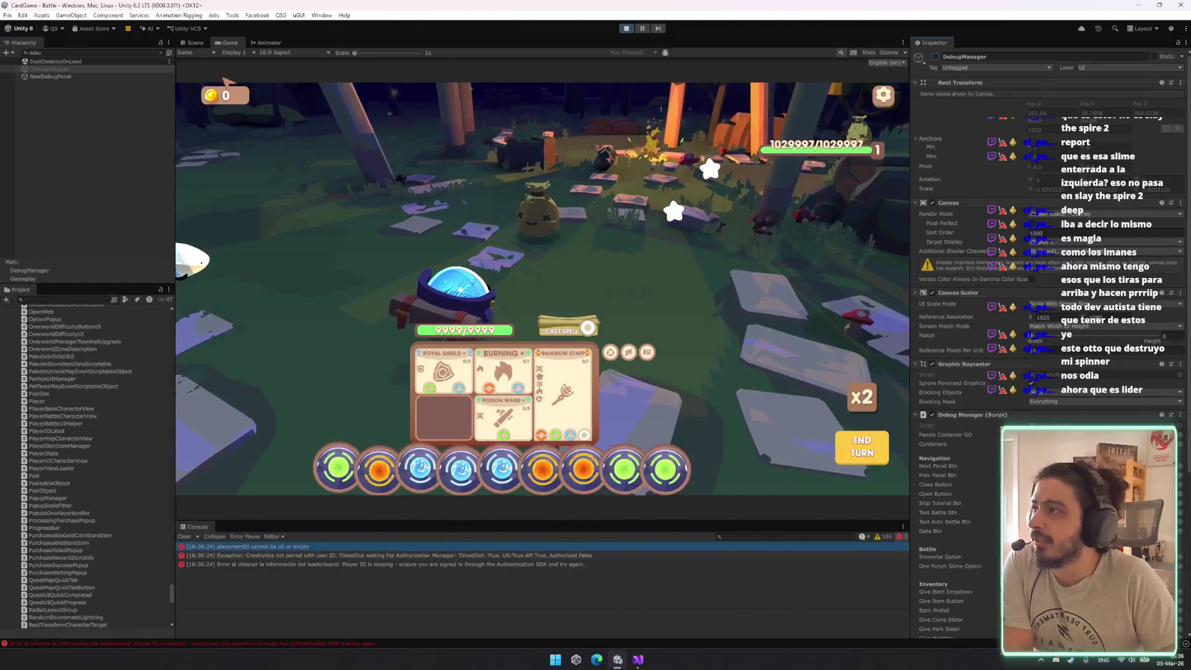
# Set the Game view to Free Aspect, widen the side panels and enlarge the console
pyautogui.click(188, 44)
pyautogui.click(228, 43)
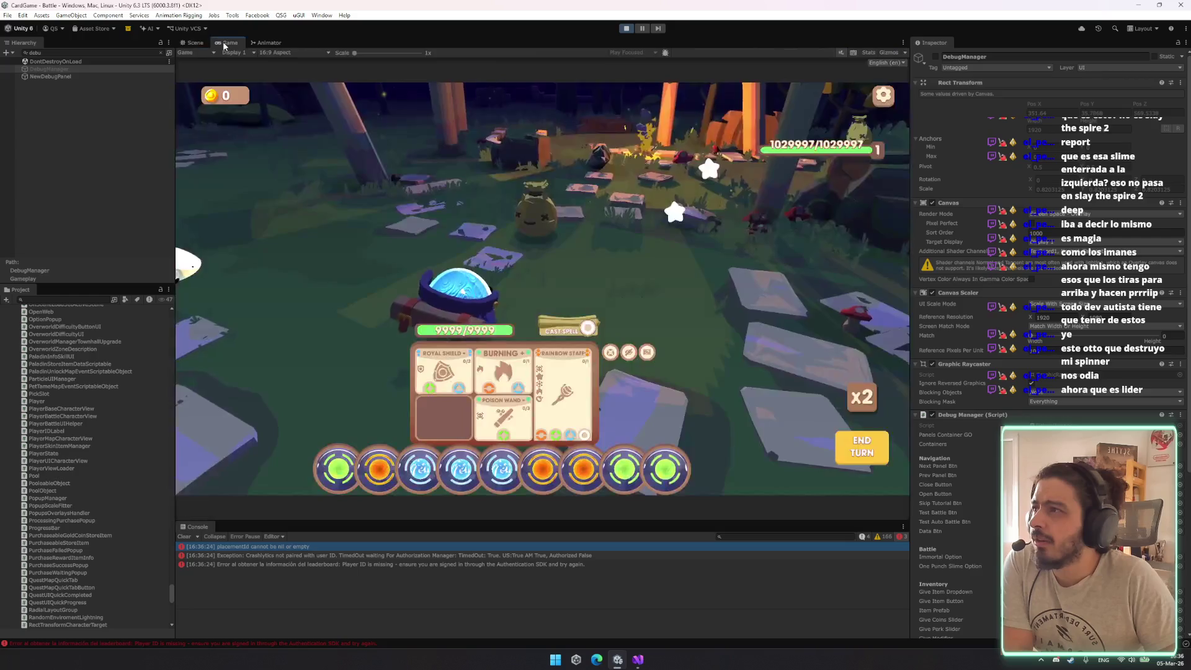
pyautogui.click(283, 55)
pyautogui.click(278, 62)
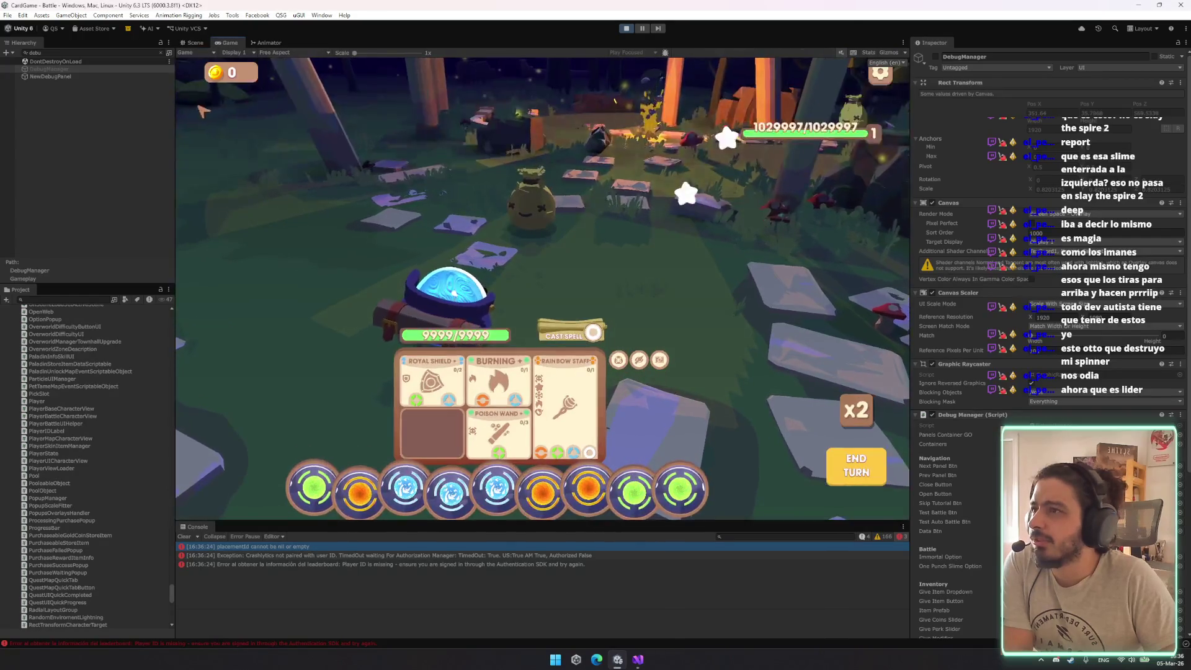
pyautogui.moveTo(174, 130)
pyautogui.mouseDown()
pyautogui.moveTo(624, 155)
pyautogui.moveTo(159, 199)
pyautogui.moveTo(58, 271)
pyautogui.moveTo(213, 205)
pyautogui.moveTo(672, 236)
pyautogui.moveTo(151, 236)
pyautogui.mouseUp()
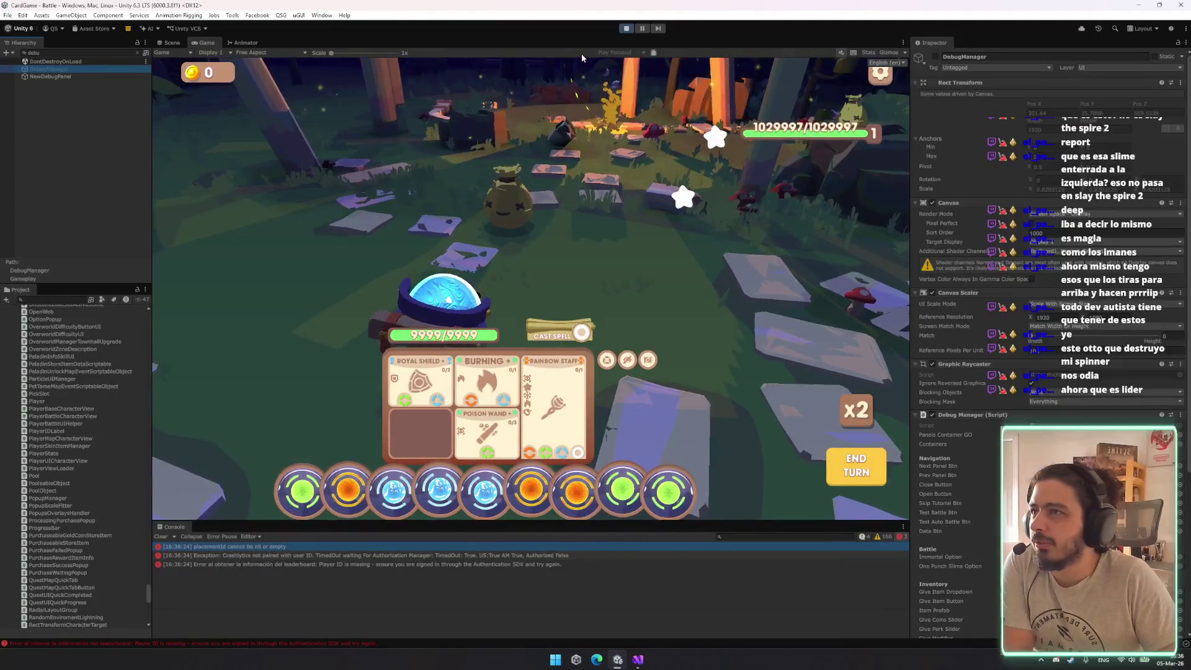
pyautogui.moveTo(632, 524)
pyautogui.mouseDown()
pyautogui.moveTo(662, 114)
pyautogui.moveTo(662, 372)
pyautogui.moveTo(689, 515)
pyautogui.moveTo(731, 553)
pyautogui.moveTo(720, 545)
pyautogui.moveTo(695, 620)
pyautogui.moveTo(632, 449)
pyautogui.mouseUp()
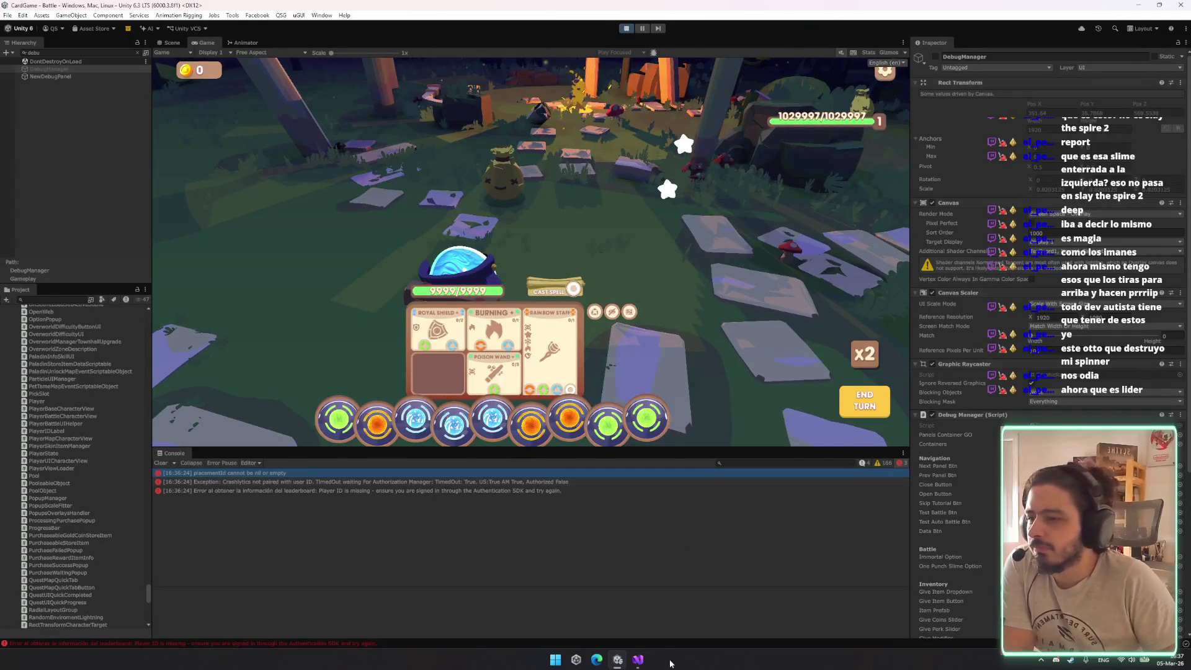
pyautogui.click(635, 659)
# Replace anchoredPosition with position on line 18 and recompile in Unity
pyautogui.doubleClick(245, 266)
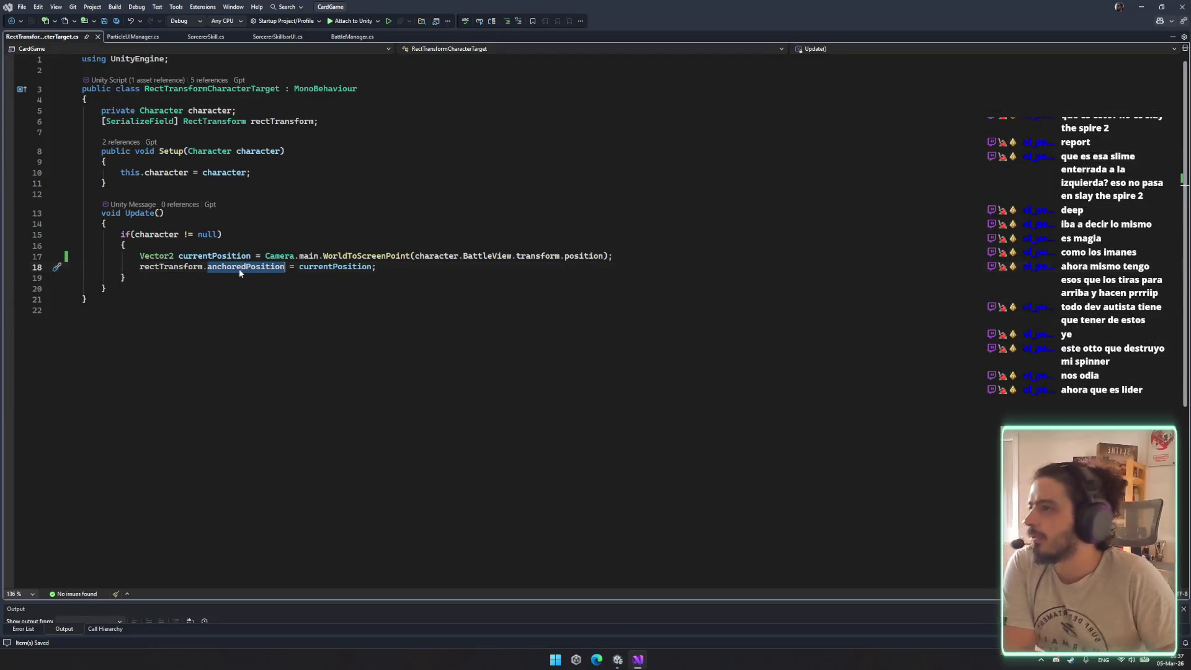
pyautogui.write('position')
pyautogui.click(570, 412)
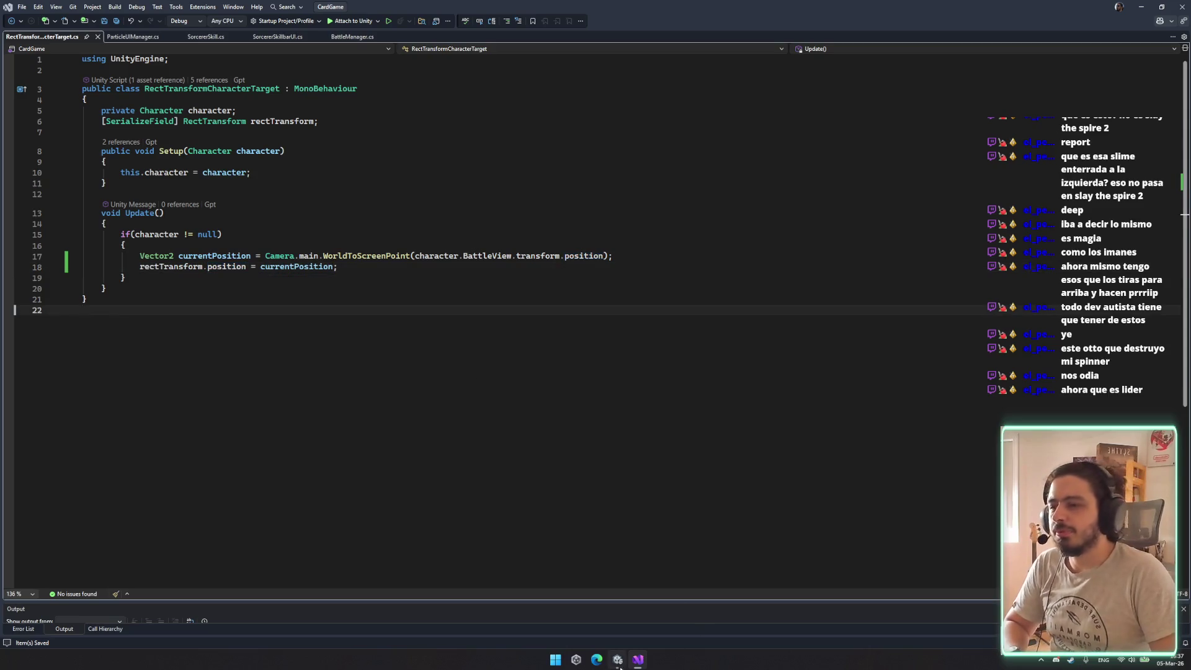
pyautogui.hotkey('alt', 'Tab')
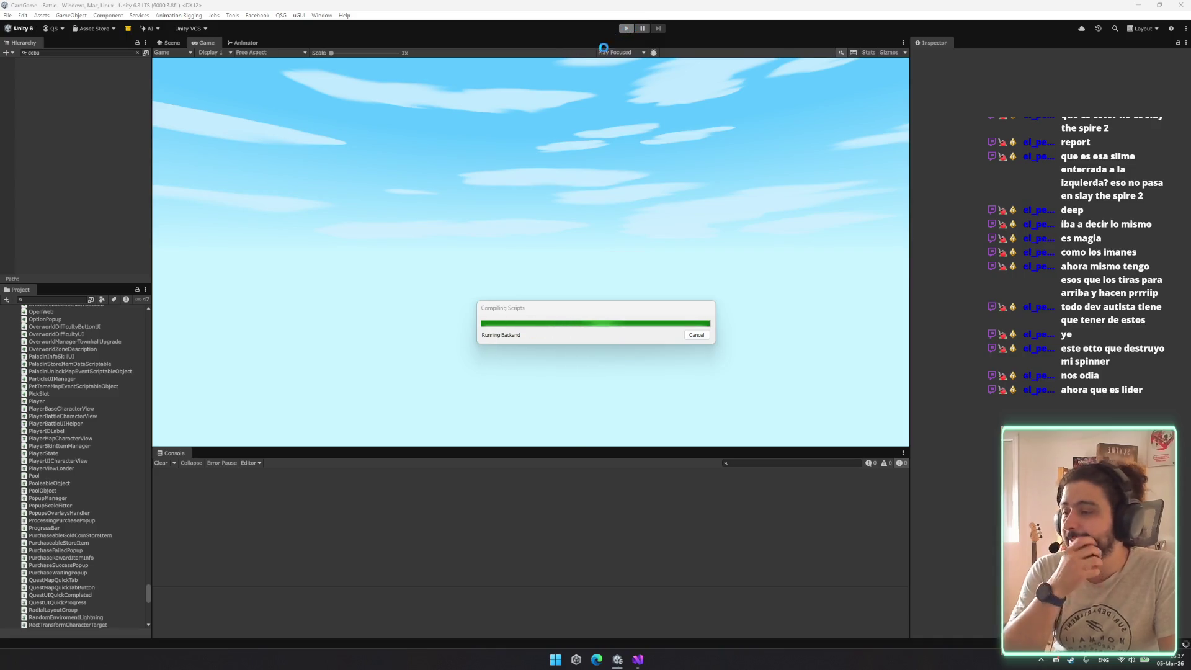
pyautogui.moveTo(617, 659)
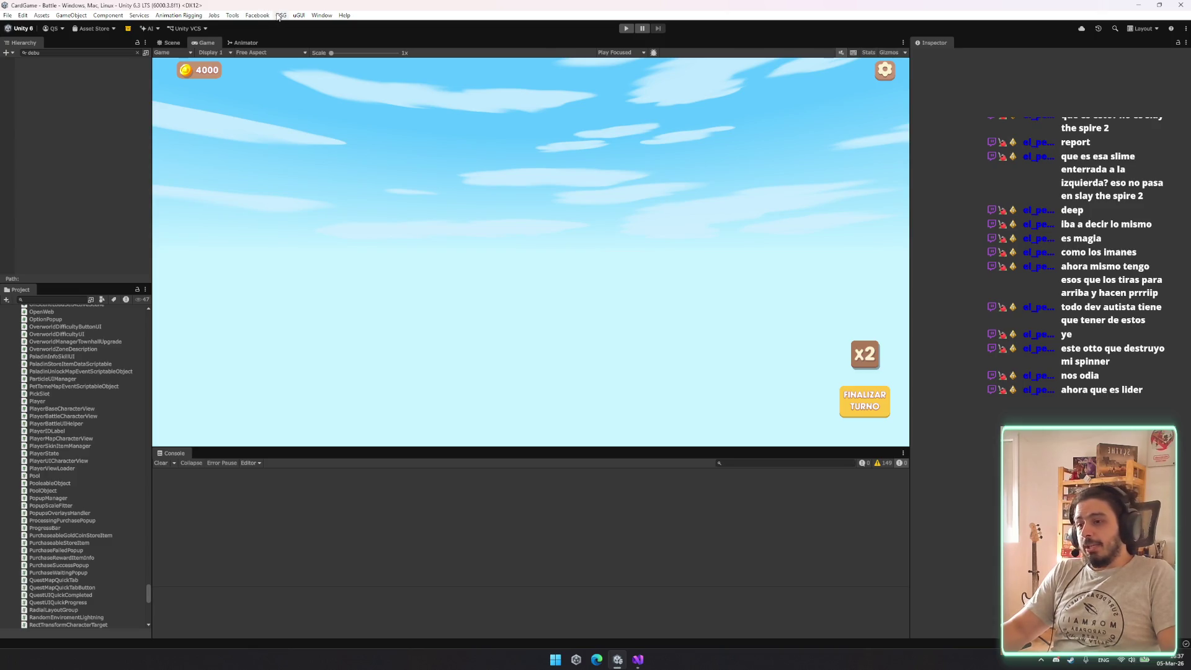
# Browse the QSG and Window menus without choosing anything
pyautogui.click(279, 15)
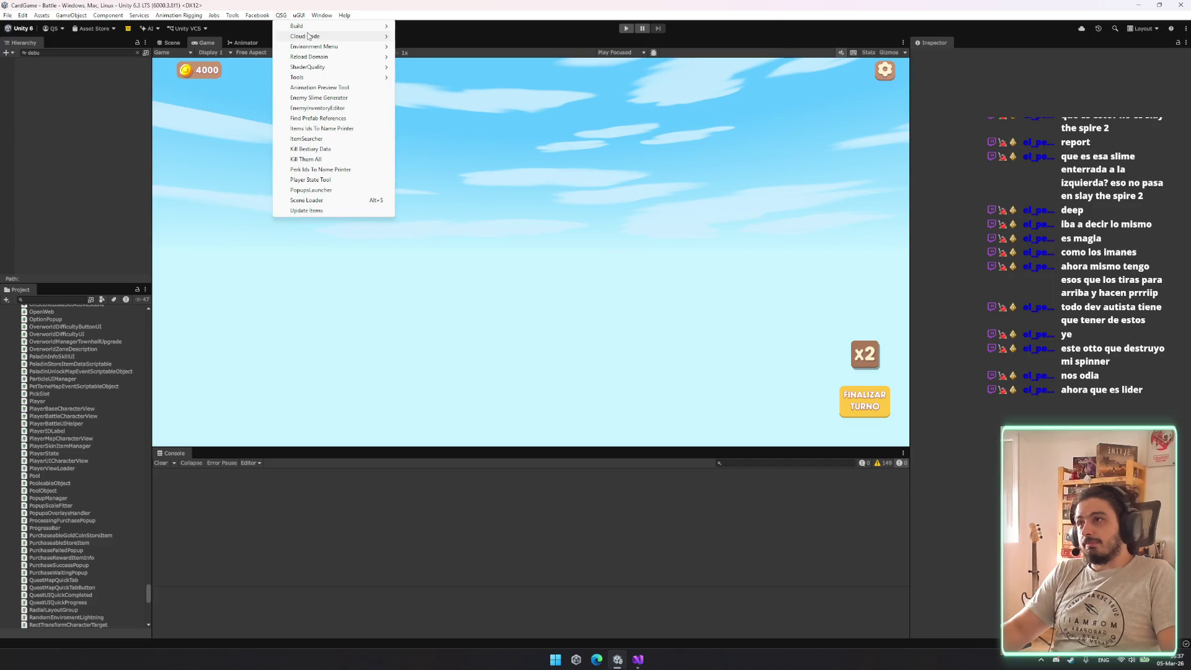
pyautogui.moveTo(321, 15)
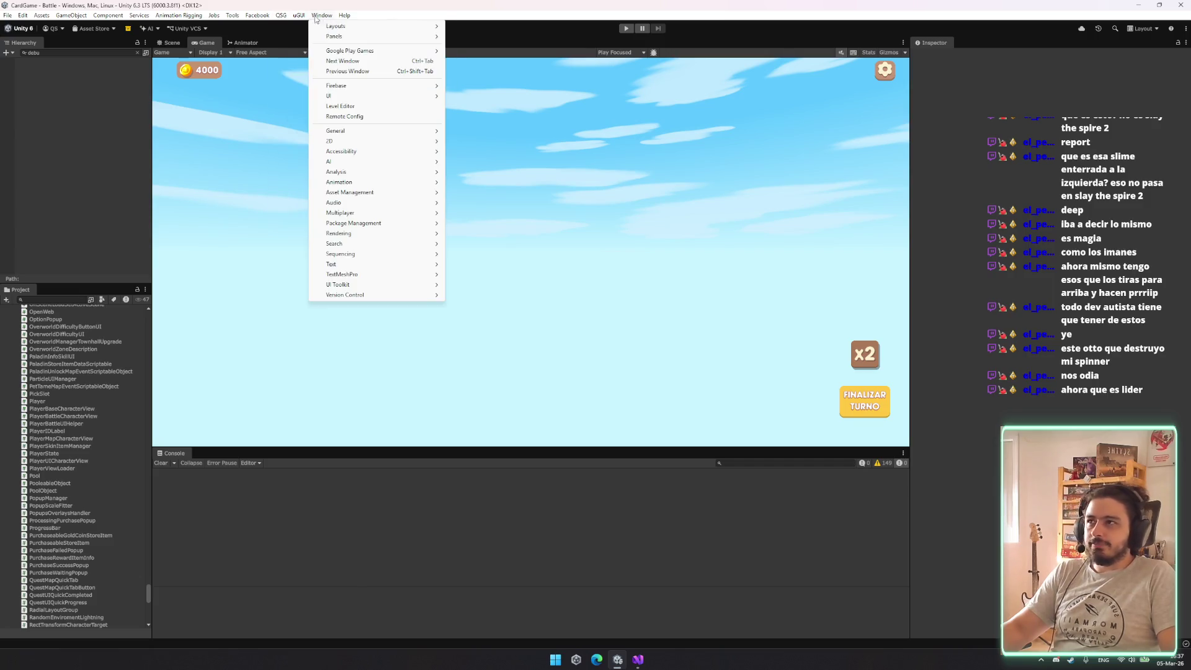
pyautogui.moveTo(280, 15)
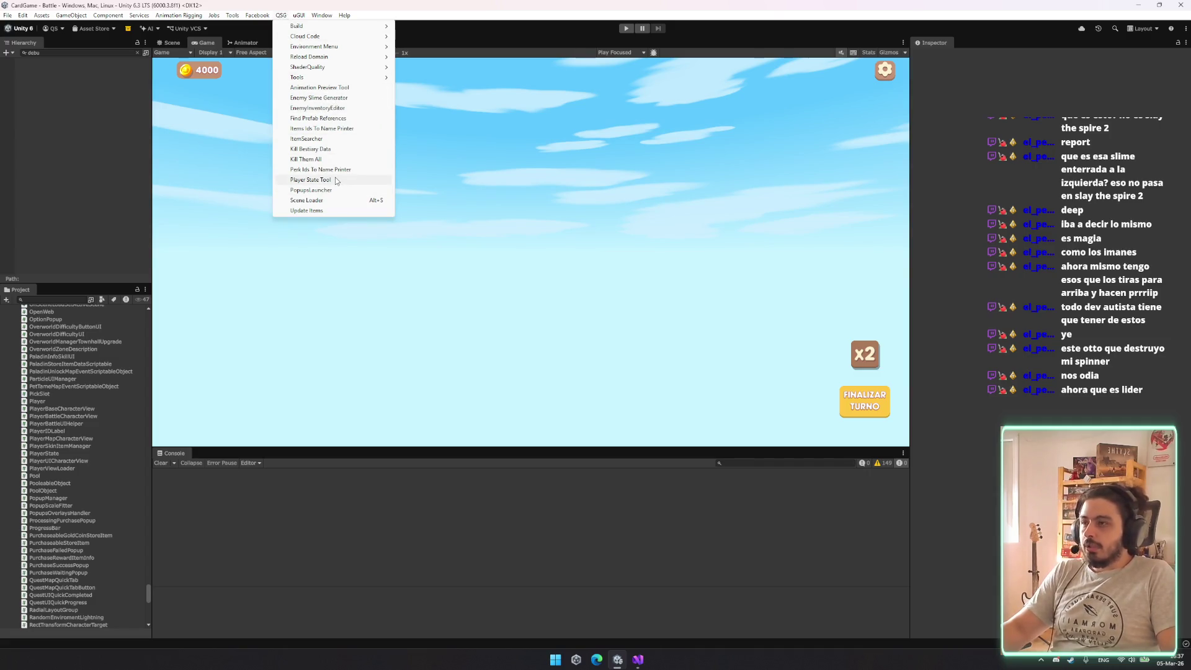
pyautogui.click(377, 38)
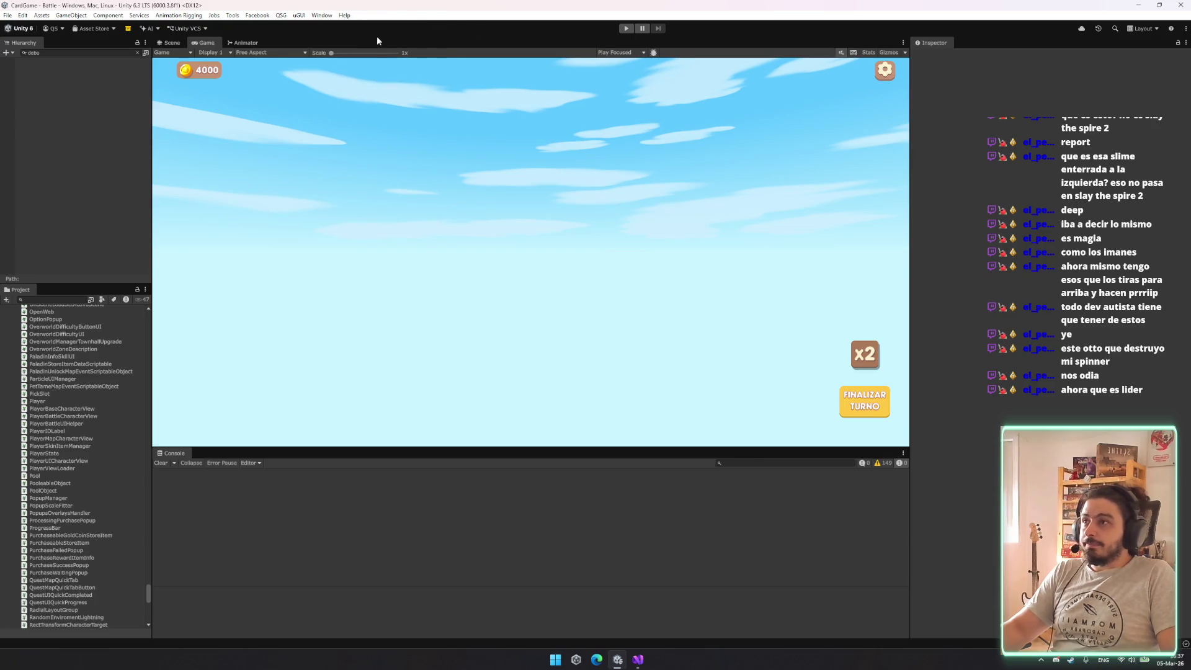
# Set the Game view resolution to 16x10 and enter play mode
pyautogui.click(268, 53)
pyautogui.click(277, 164)
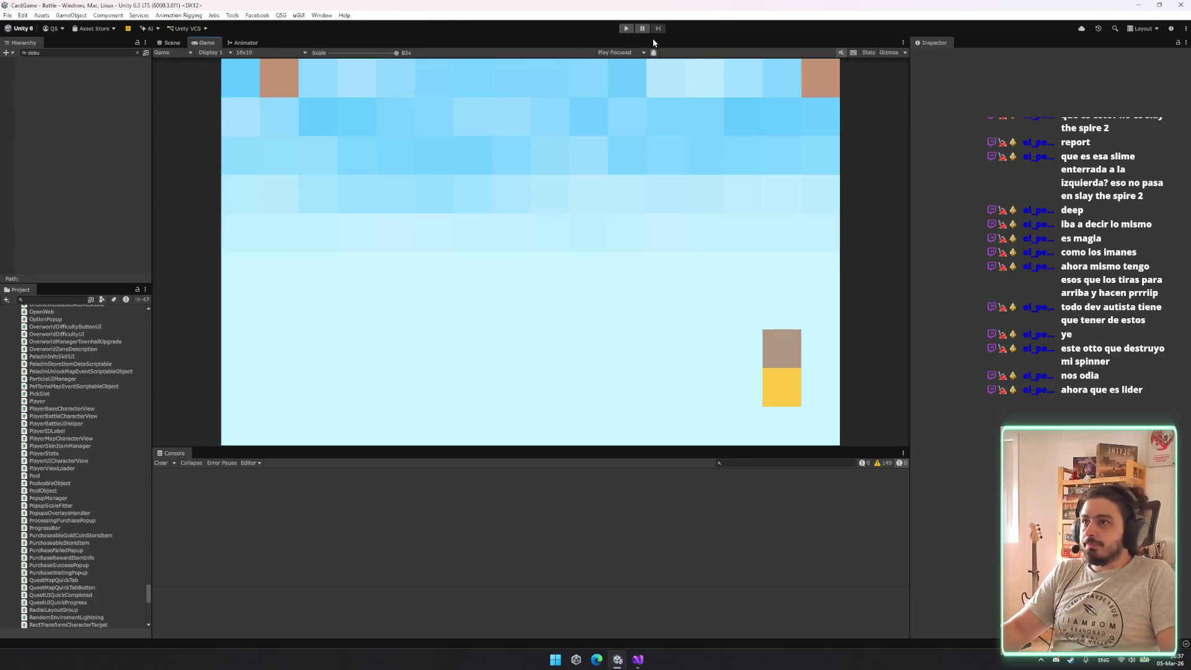
pyautogui.click(626, 29)
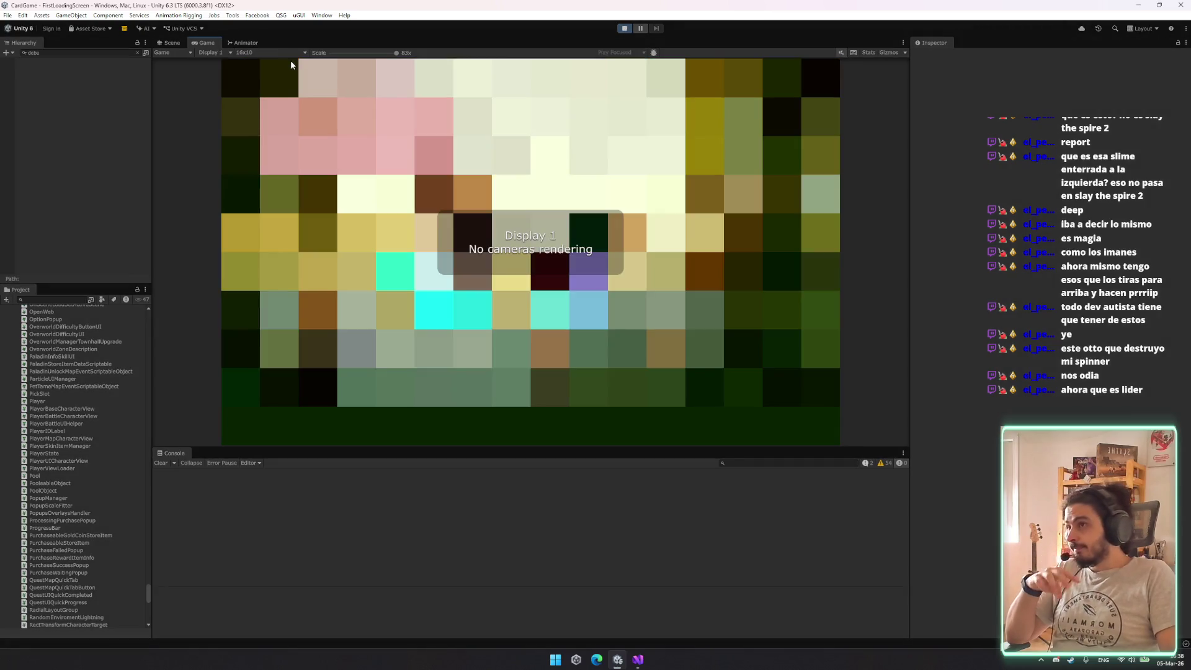
# Clear the console and activate the DebugManager object
pyautogui.click(288, 53)
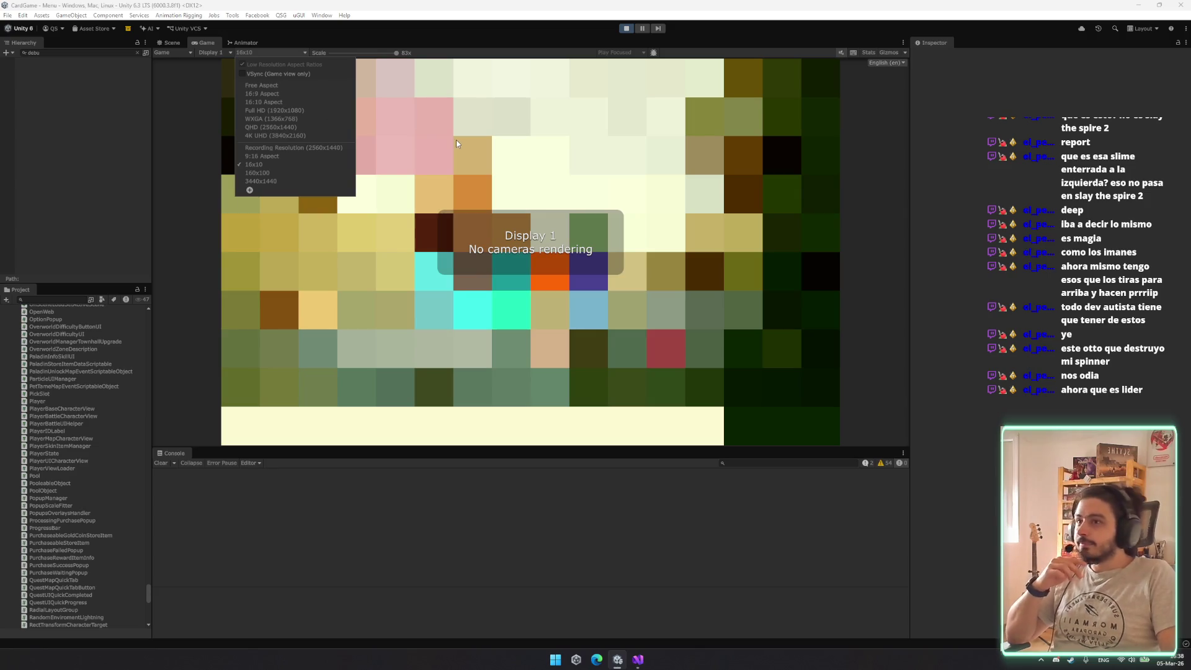
pyautogui.click(436, 158)
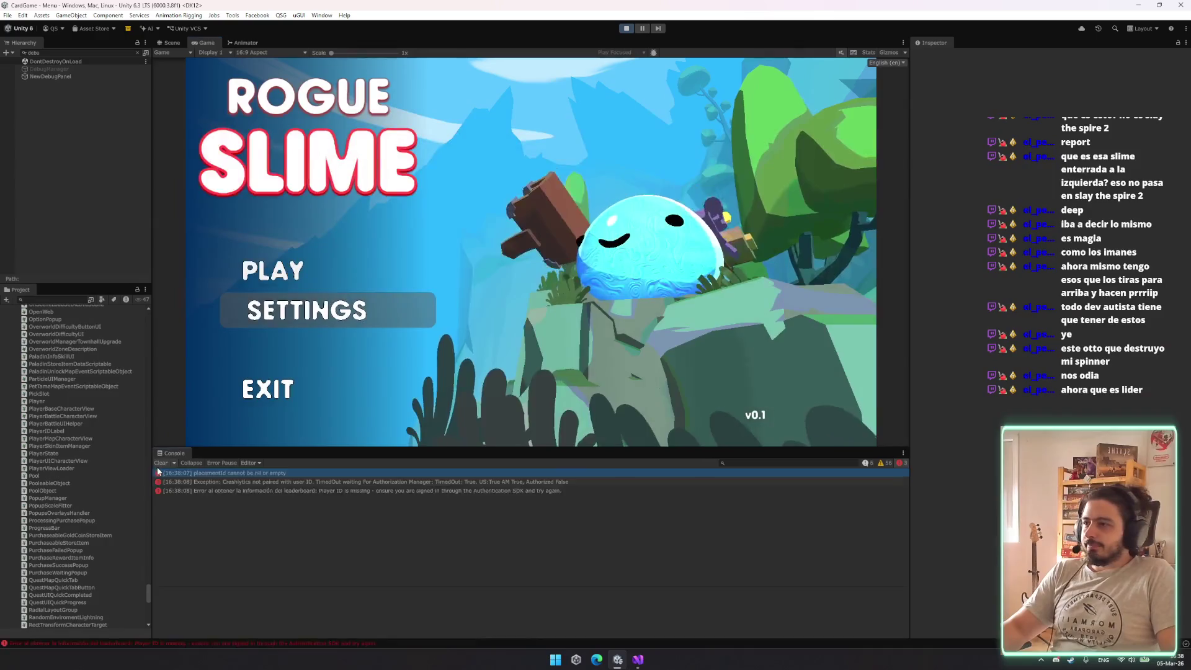
pyautogui.click(161, 462)
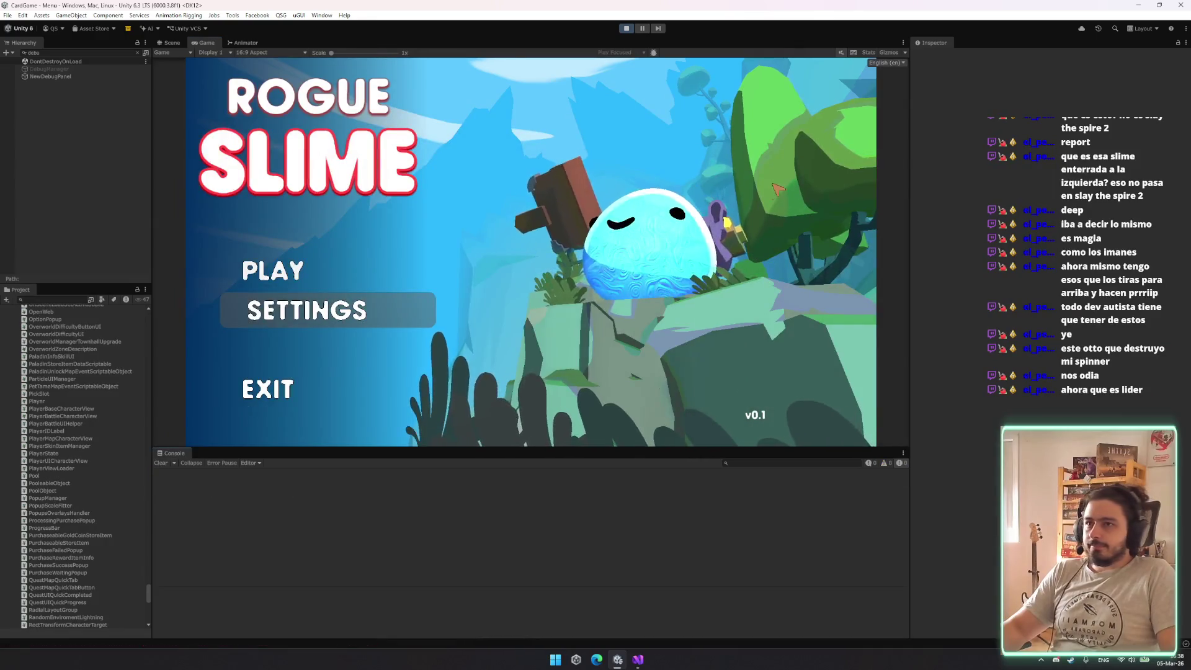
pyautogui.click(87, 69)
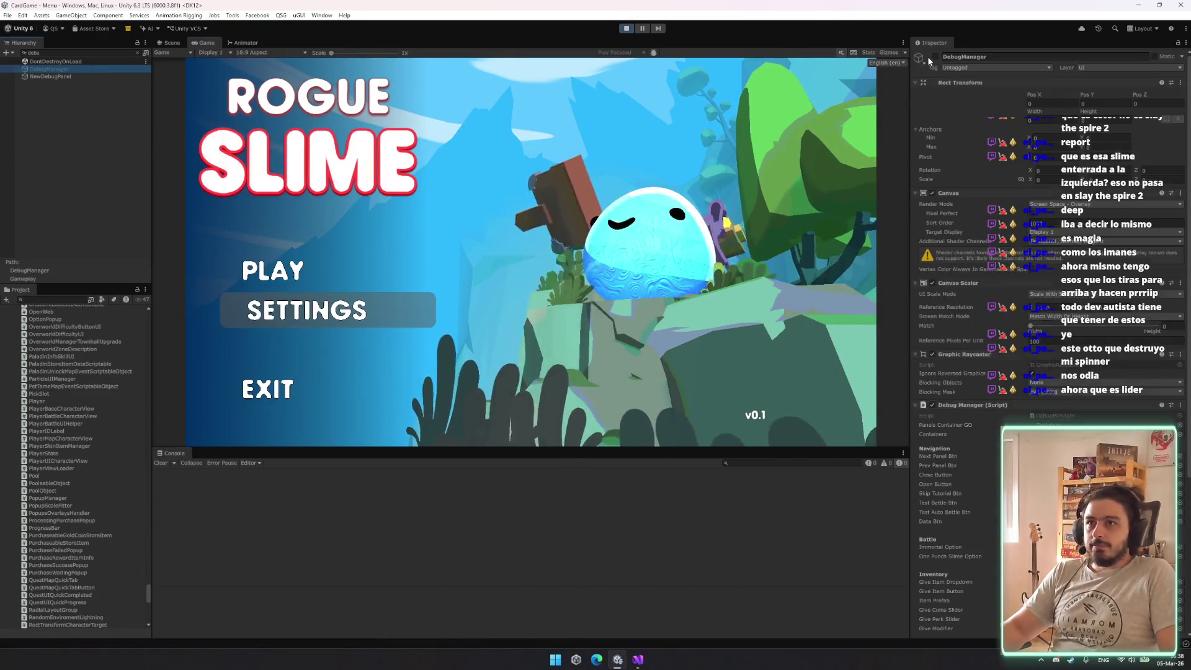
pyautogui.hotkey('alt', 'shift', 'a')
# Set the Game view to 16x10, then 160x100, and start a battle
pyautogui.click(245, 52)
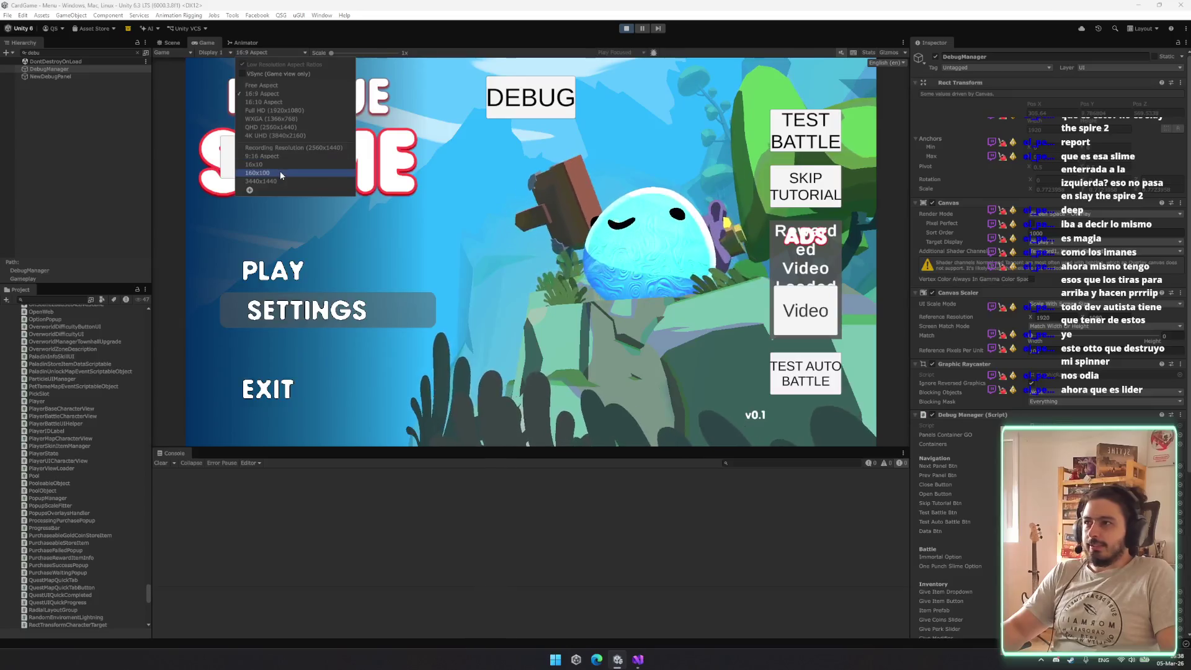
pyautogui.click(280, 157)
pyautogui.click(260, 52)
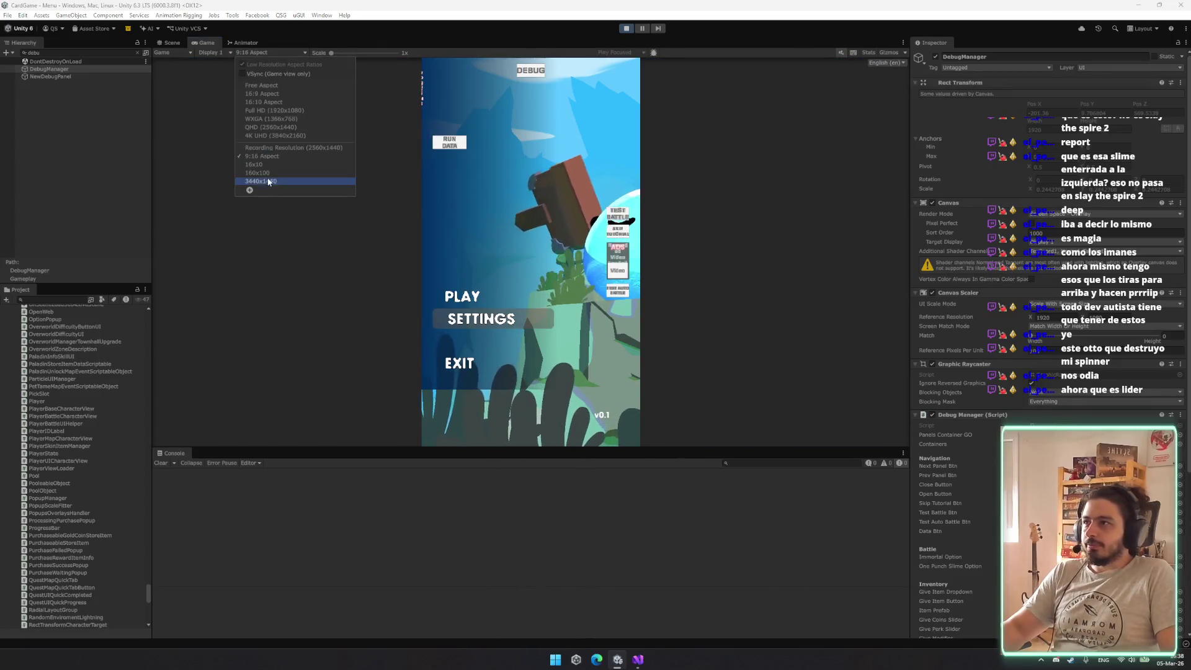
pyautogui.click(266, 165)
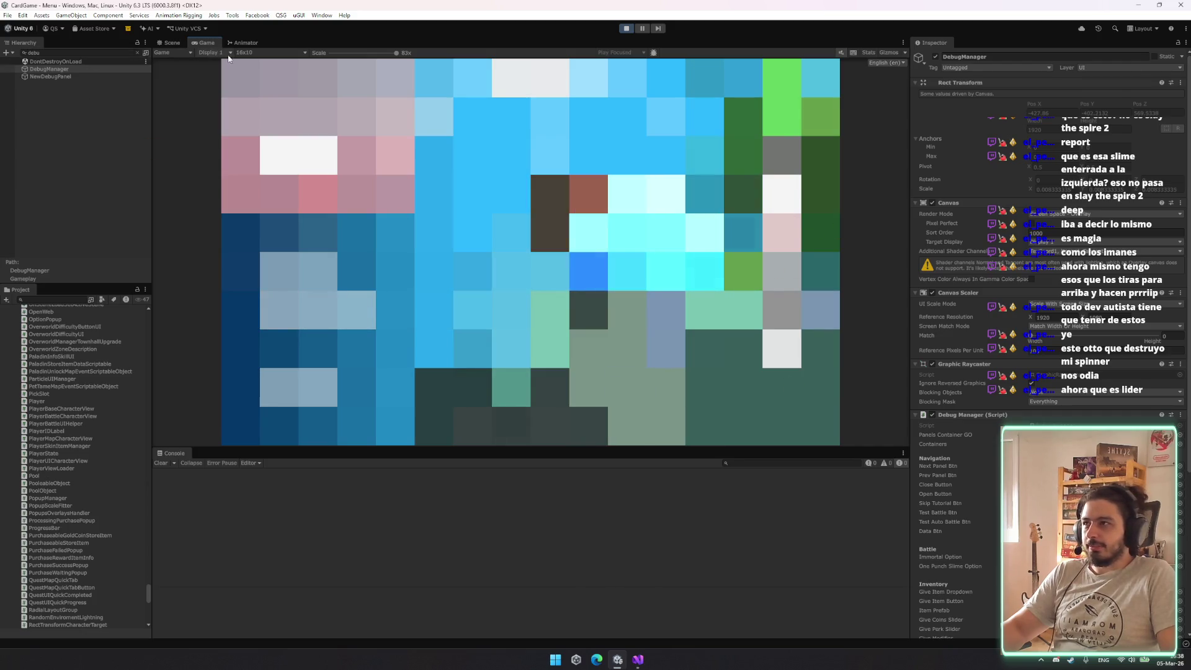
pyautogui.click(261, 58)
pyautogui.click(277, 172)
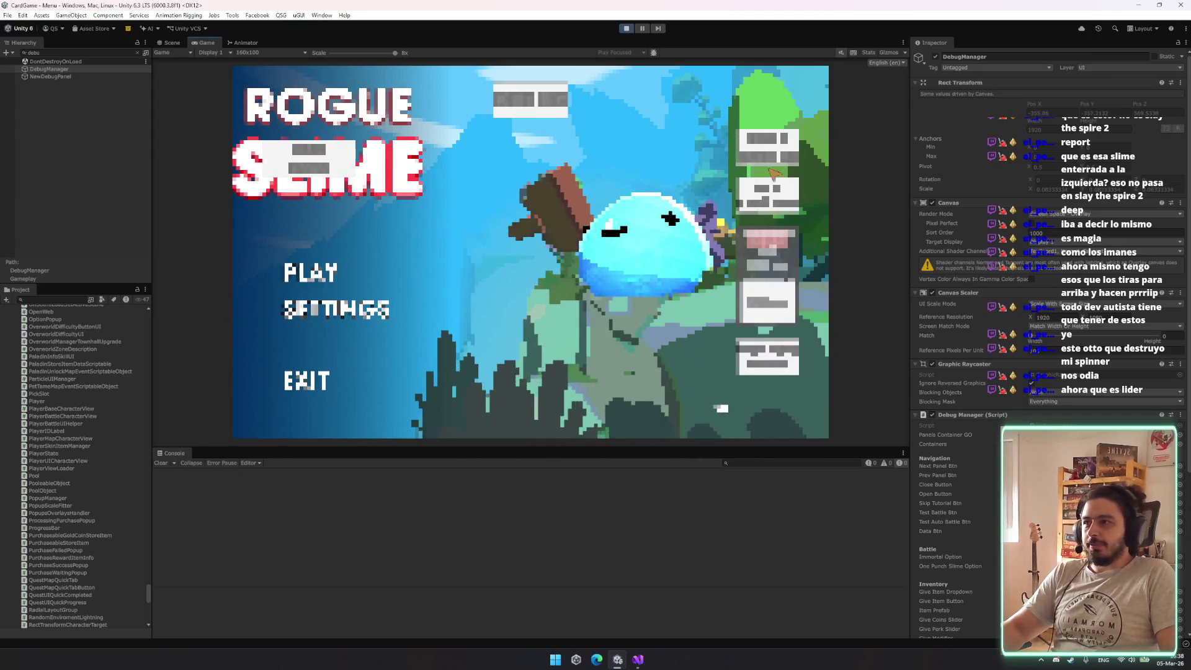
pyautogui.click(759, 155)
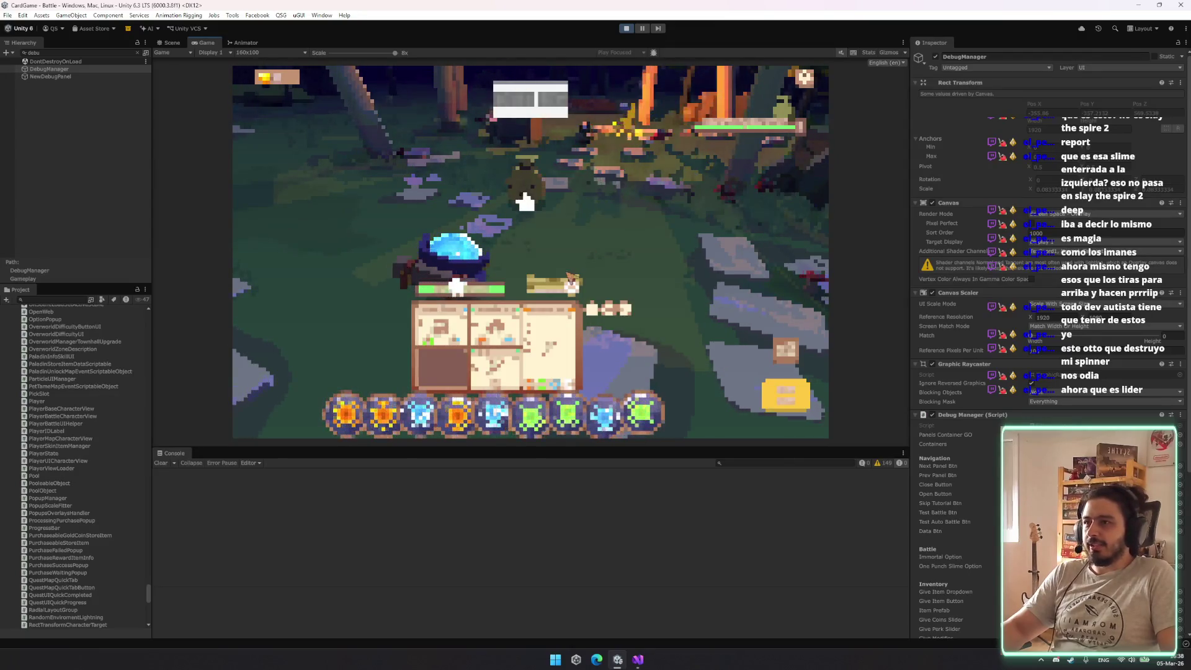
# Switch the Game view to 16:9 Aspect and cast spells with a green and a blue orb
pyautogui.moveTo(496, 326)
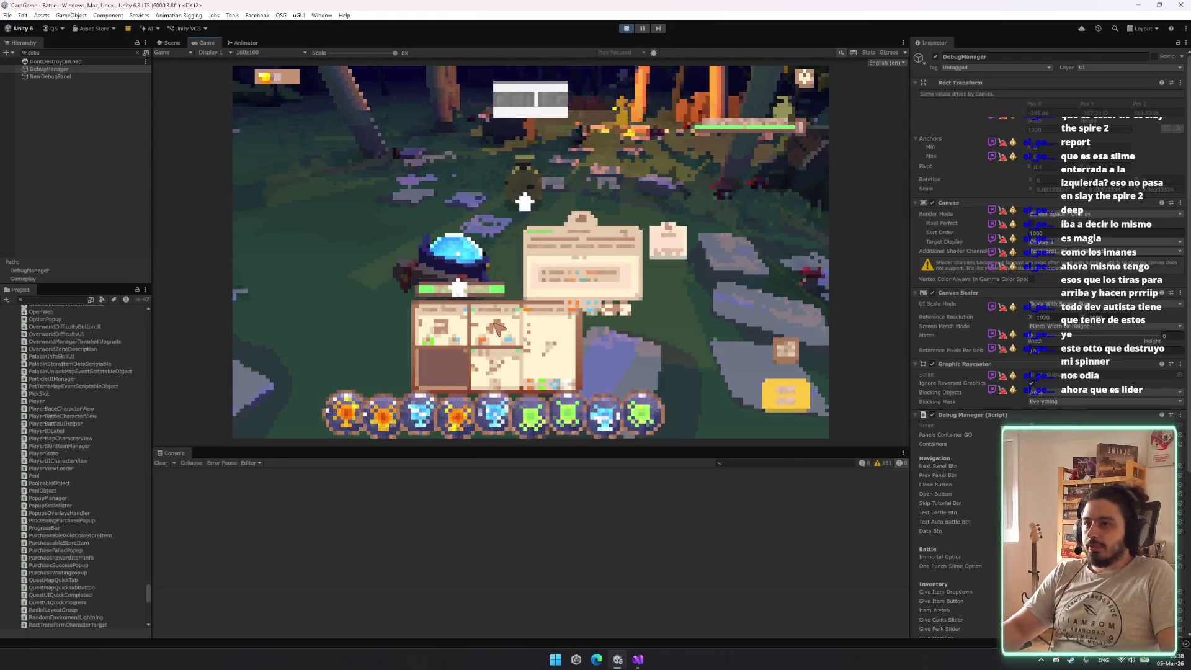
pyautogui.moveTo(555, 342)
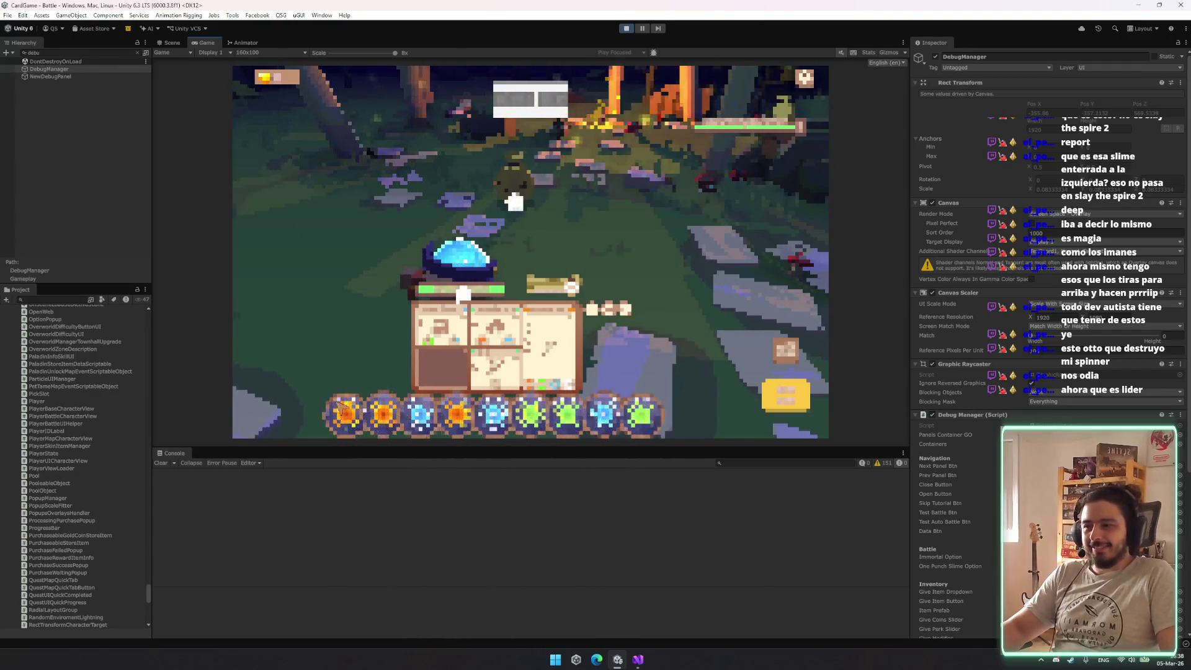
pyautogui.click(284, 52)
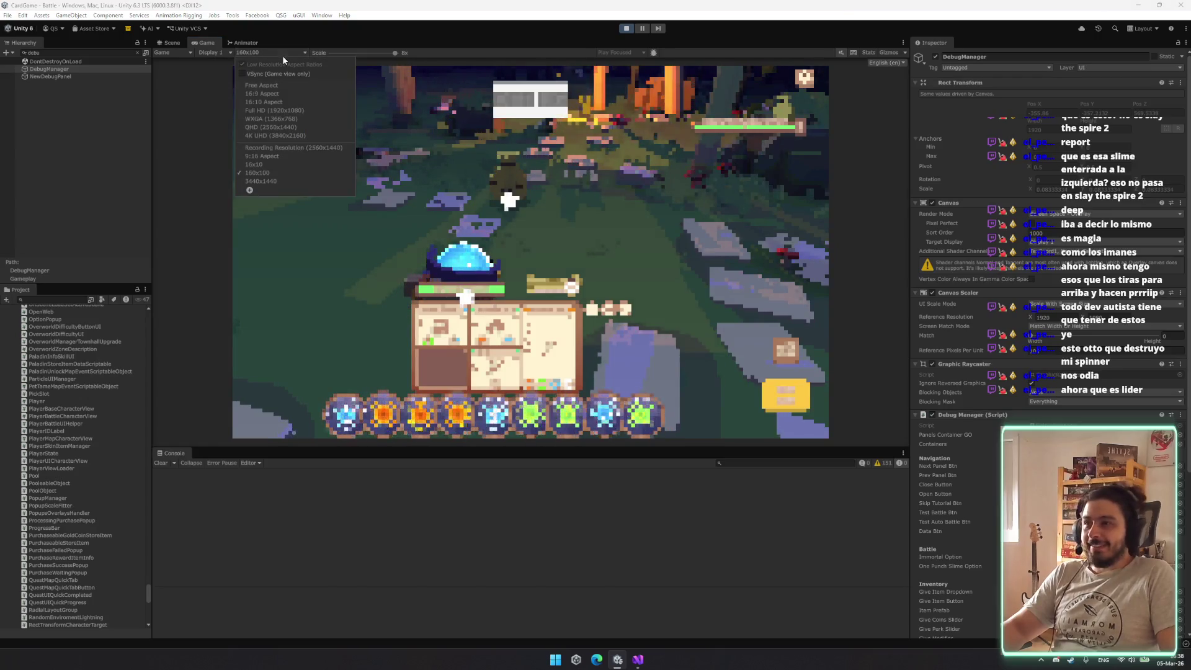
pyautogui.click(280, 93)
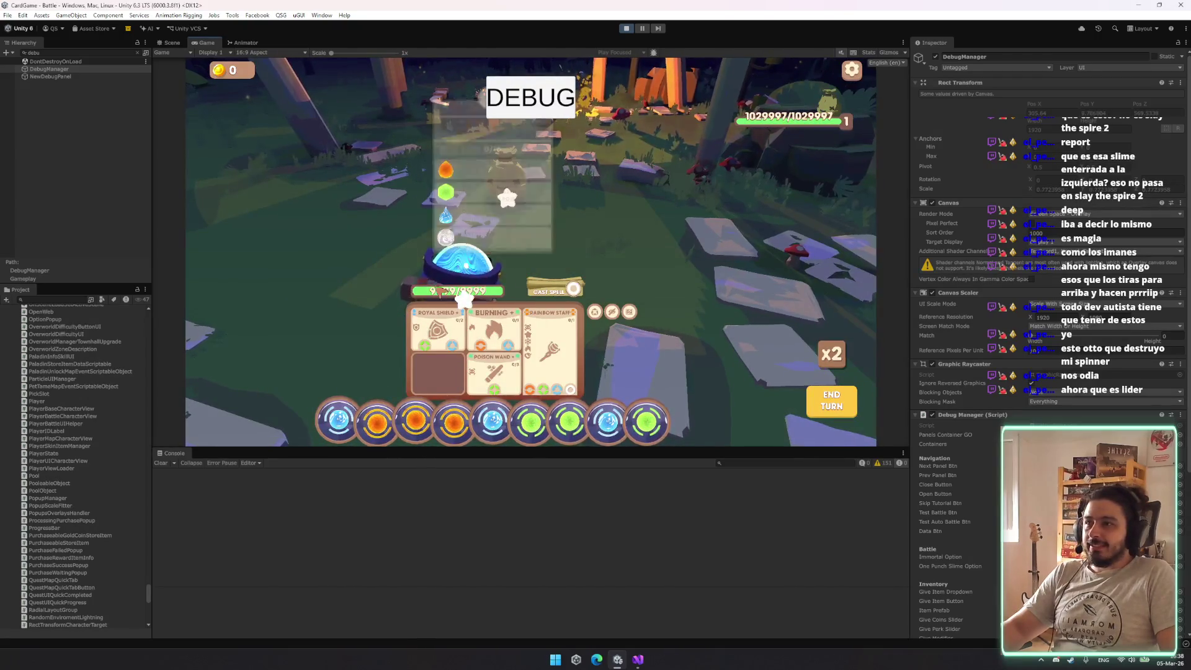
pyautogui.click(570, 421)
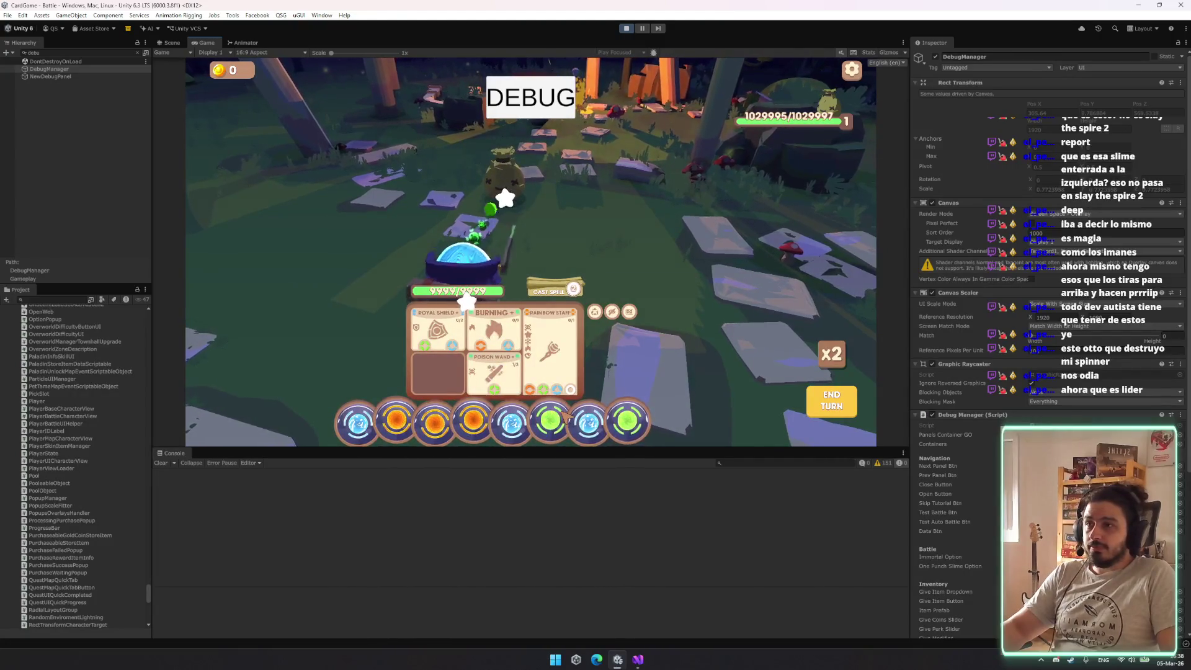
pyautogui.click(600, 423)
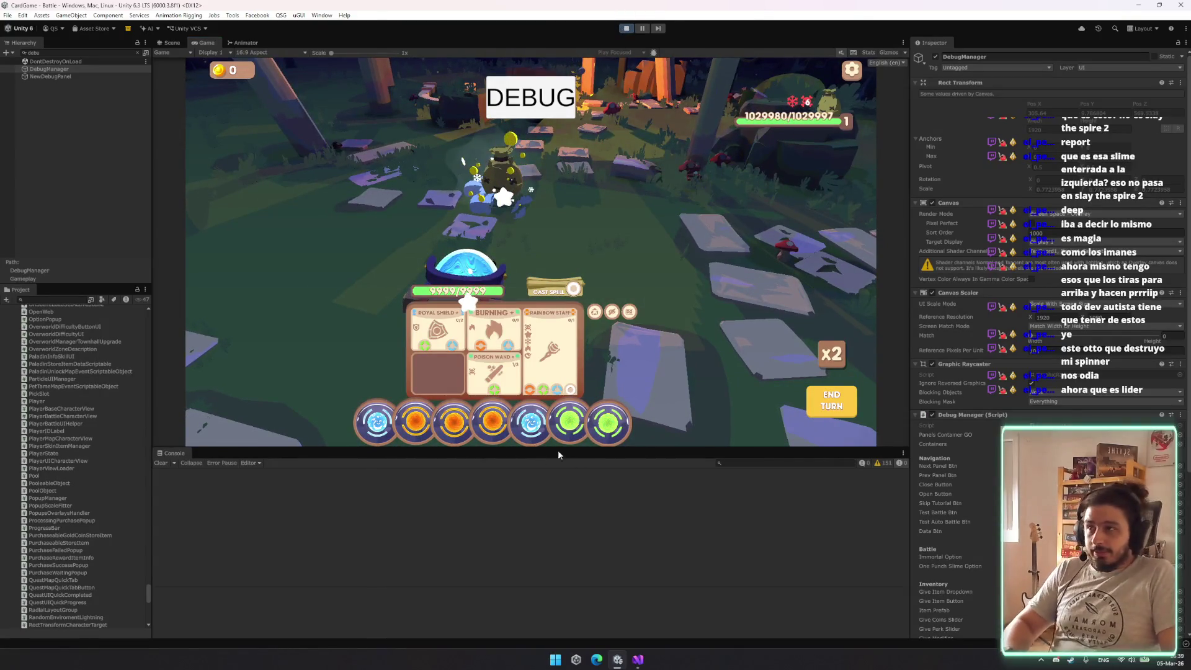
pyautogui.hotkey('alt', 'Tab')
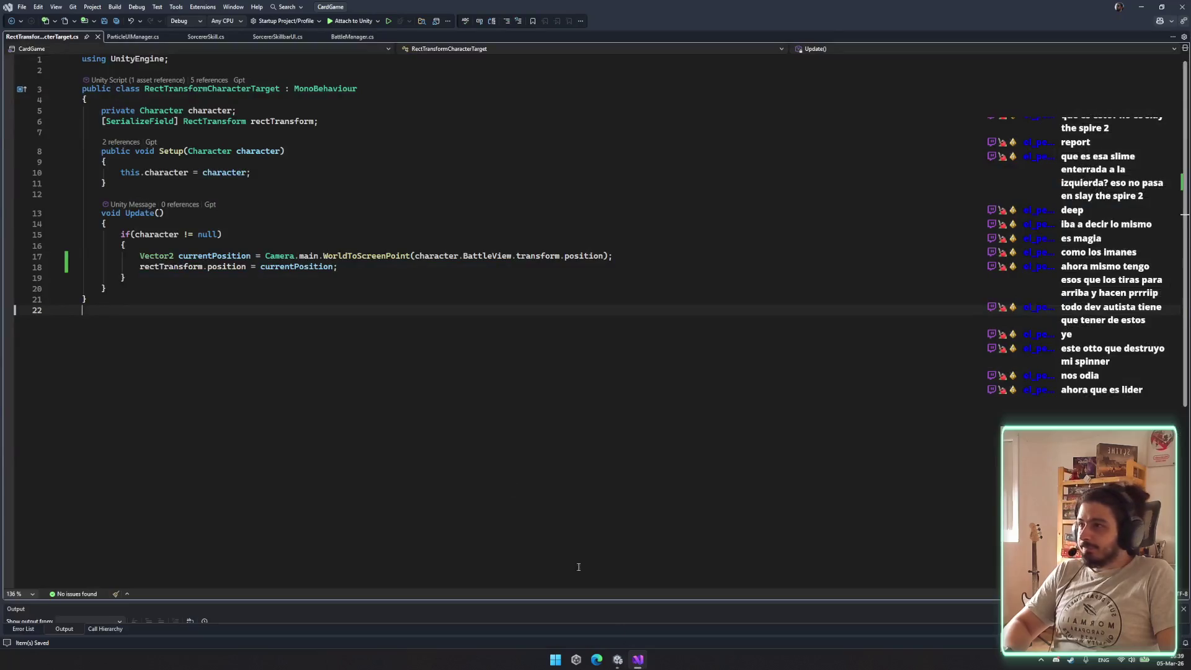
# Open SorcererSkill.cs and delete the TargetsIntances declarations
pyautogui.click(132, 38)
pyautogui.click(207, 37)
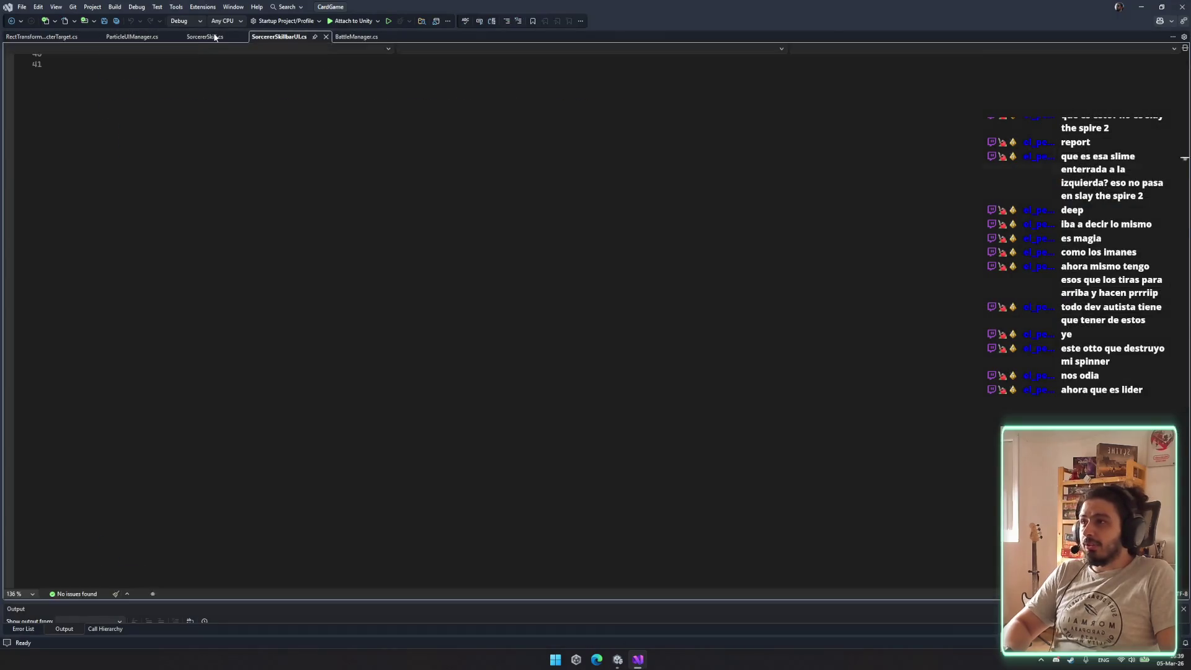
pyautogui.hotkey('ctrl', 'z')
pyautogui.hotkey('ctrl', 'z')
pyautogui.hotkey('ctrl', 'y')
pyautogui.click(250, 299)
pyautogui.doubleClick(281, 301)
pyautogui.press('F12')
pyautogui.moveTo(824, 332); pyautogui.dragTo(823, 284)
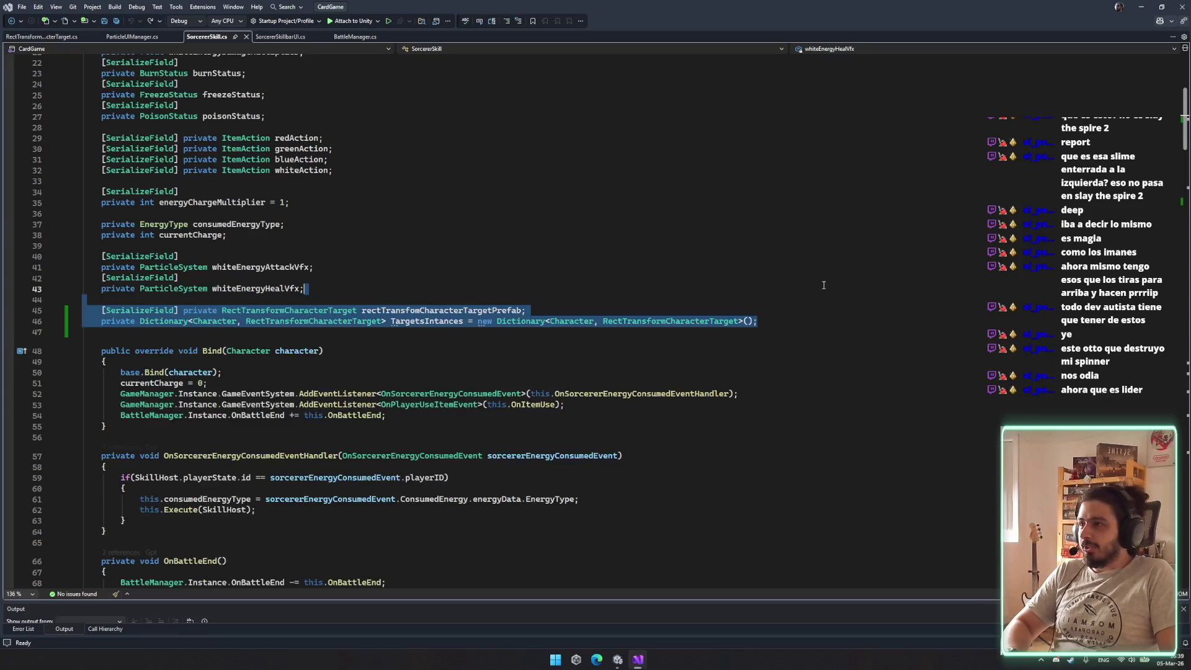
pyautogui.hotkey('ctrl', 'x')
# Delete the empty TargetsIntances if block and save SorcererSkill.cs
pyautogui.hotkey('ctrl', '-')
pyautogui.moveTo(460, 348); pyautogui.dragTo(487, 312)
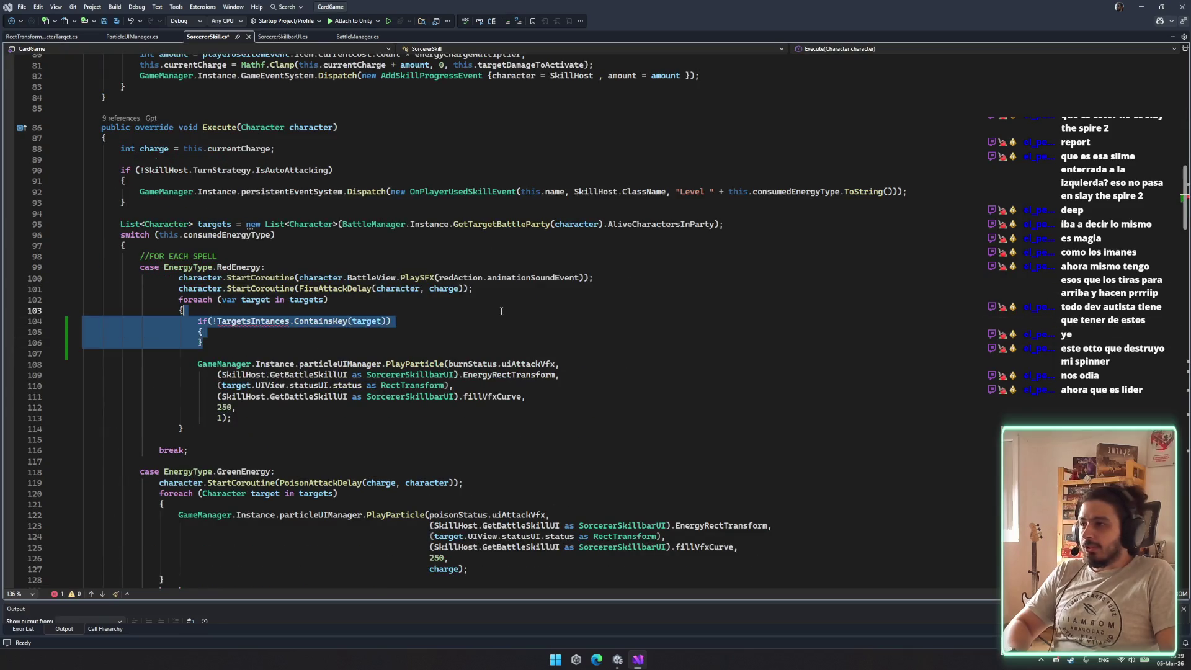
pyautogui.press('Delete')
pyautogui.hotkey('ctrl', 'x')
pyautogui.hotkey('ctrl', 's')
# Replace statusUI.status with RectTransformCharacterTarget.RectTrasform in the red-energy target and save
pyautogui.doubleClick(308, 343)
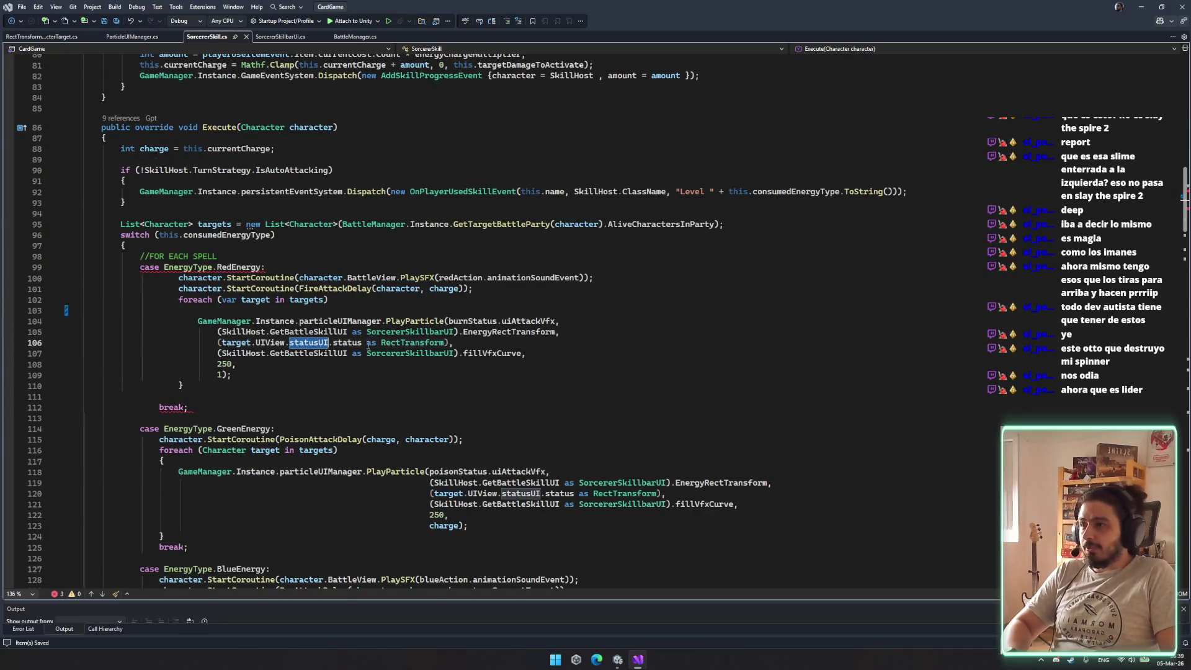
pyautogui.hotkey('ctrl', 'z')
pyautogui.doubleClick(344, 353)
pyautogui.press('Delete')
pyautogui.hotkey('ctrl', 'BackSpace')
pyautogui.hotkey('ctrl', 'BackSpace')
pyautogui.write('.Rect')
pyautogui.press('Tab')
pyautogui.write('.')
pyautogui.press('Escape')
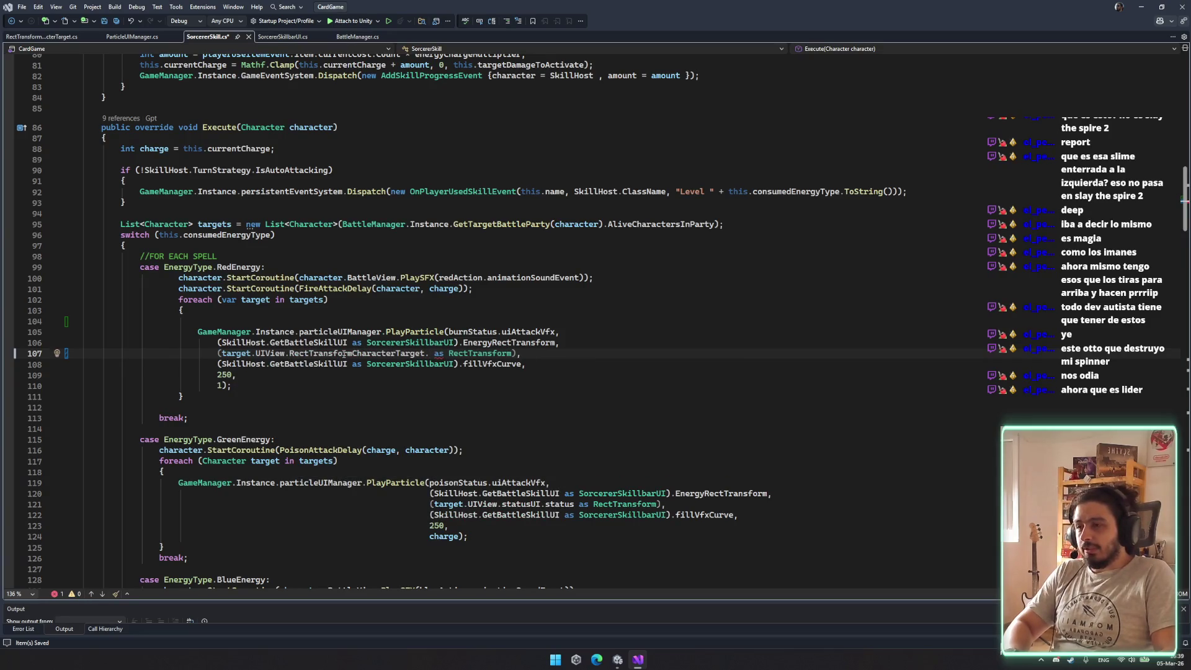
pyautogui.write('RectTrasform')
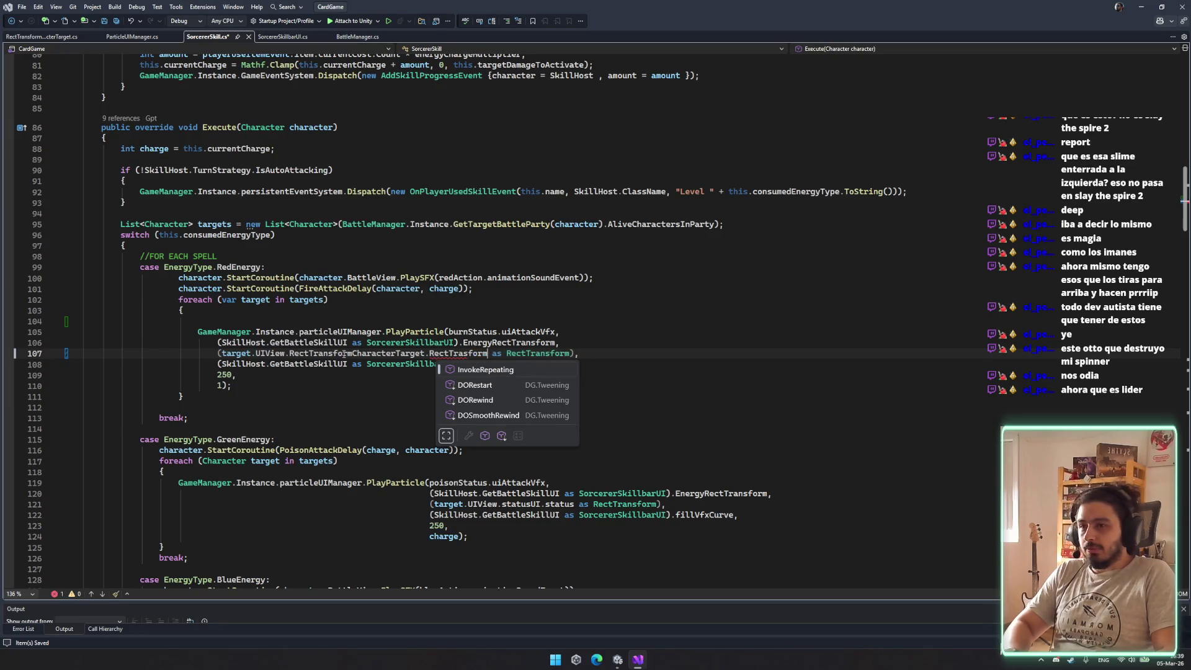
pyautogui.hotkey('ctrl', 's')
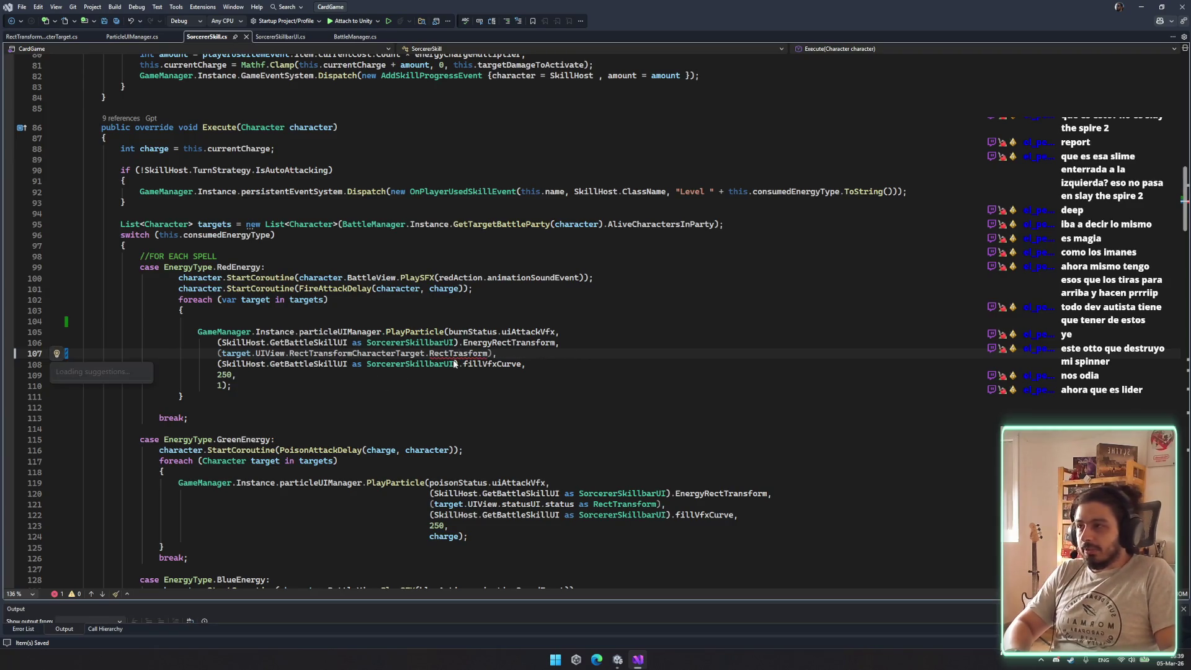
# Generate a RectTrasform property for the undefined member through Quick Actions
pyautogui.hotkey('ctrl', '.')
pyautogui.press('Down')
pyautogui.press('Right')
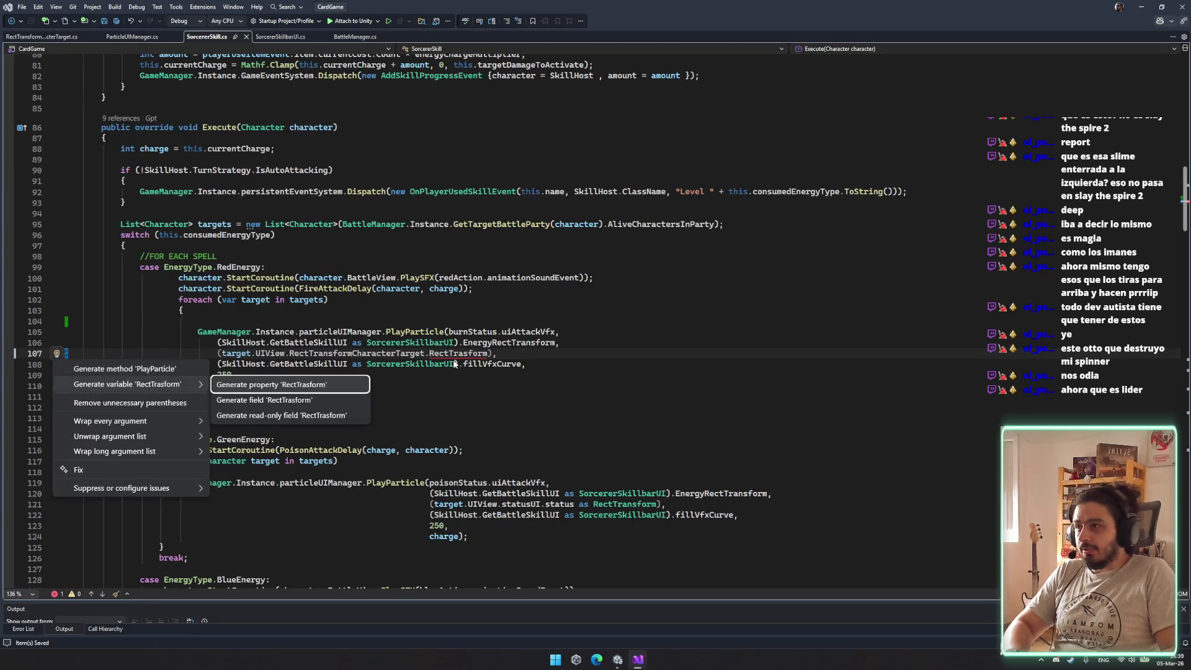
pyautogui.press('Down')
pyautogui.press('Return')
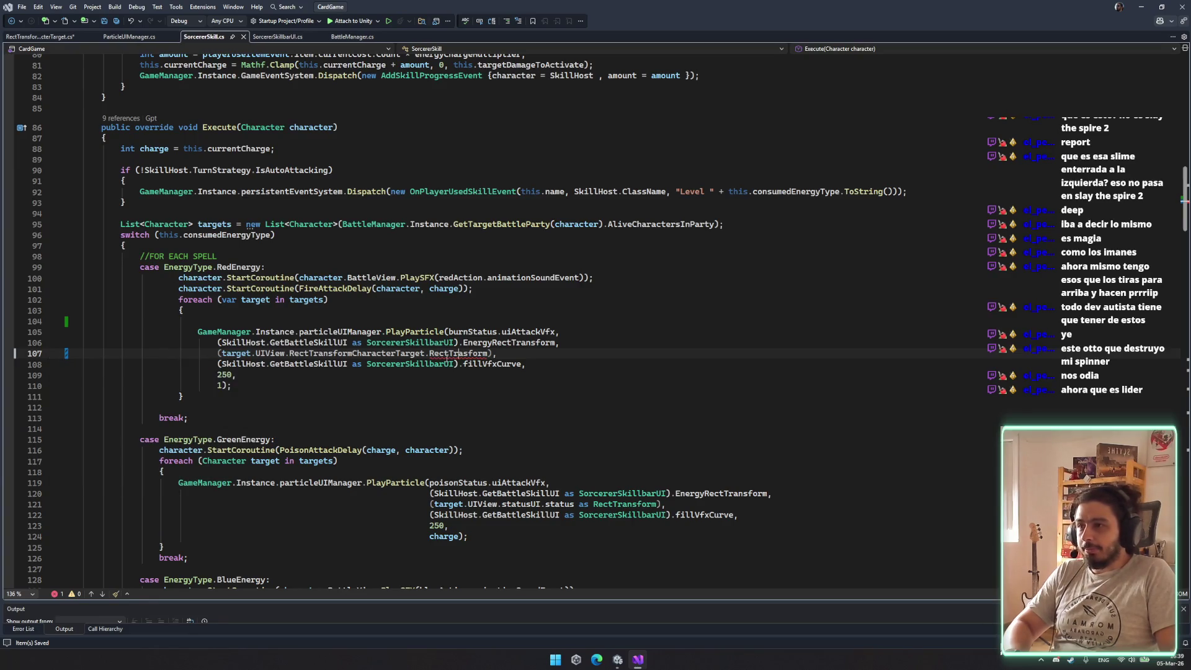
# In RectTransformCharacterTarget.cs, add an Awake method below RectTrasform, then delete it again
pyautogui.keyDown('ctrl'); pyautogui.click(456, 353); pyautogui.keyUp('ctrl')
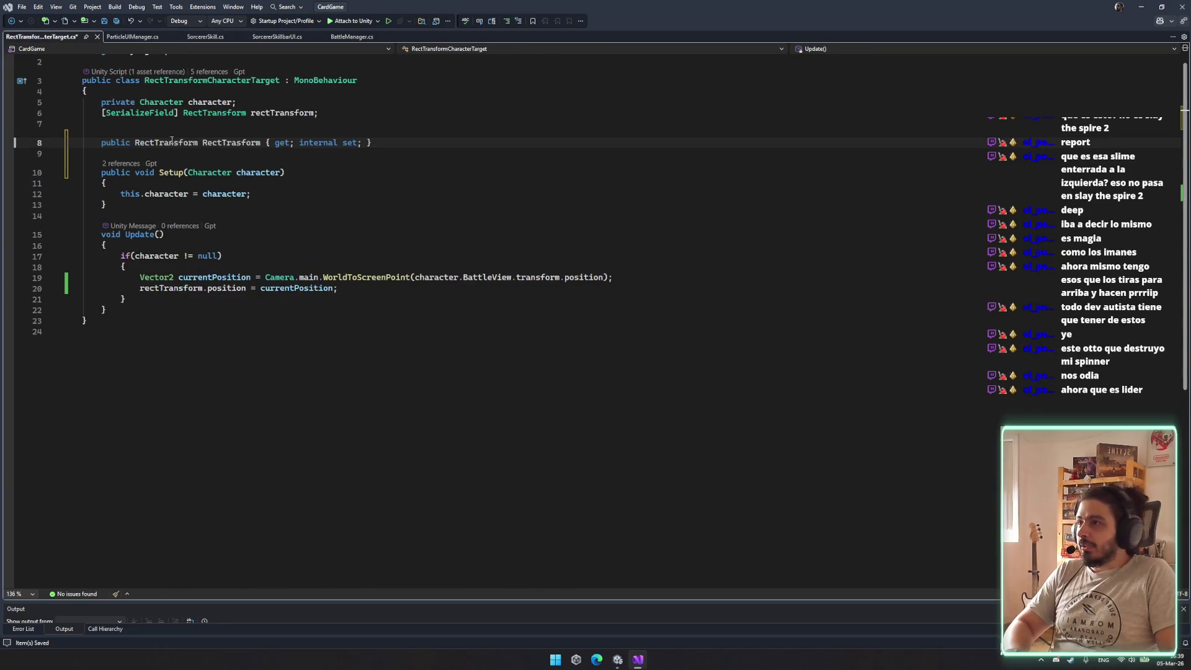
pyautogui.hotkey('ctrl', 'BackSpace')
pyautogui.click(371, 143)
pyautogui.press('Return')
pyautogui.press('Return')
pyautogui.write('vo')
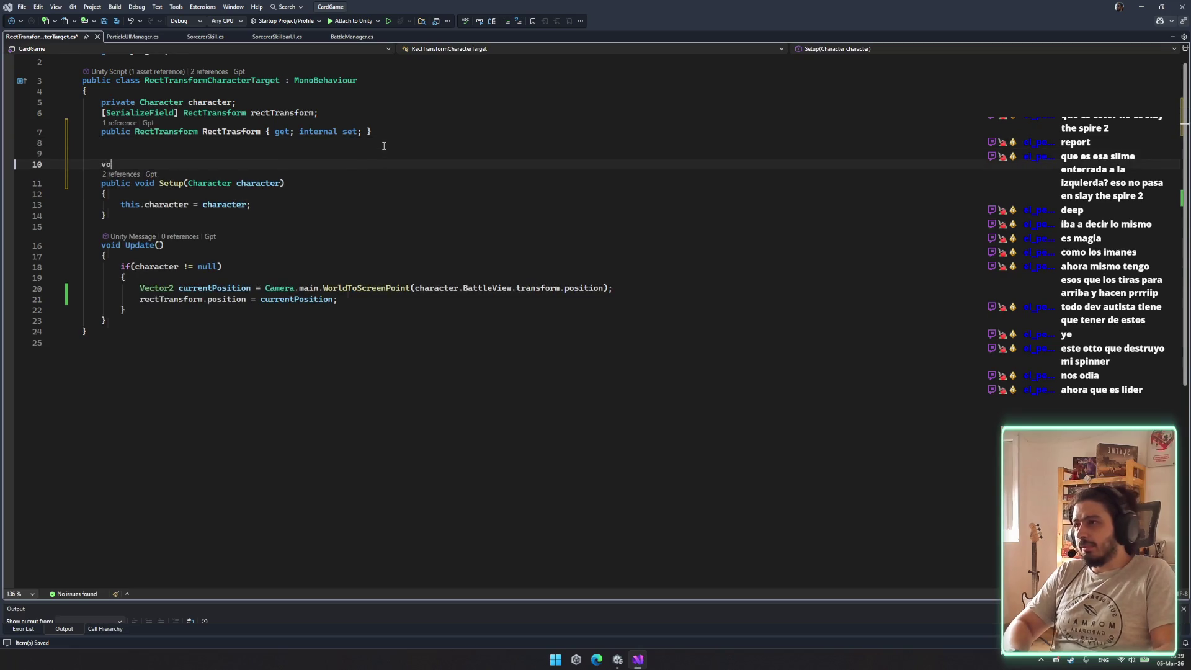
pyautogui.write('id Aw')
pyautogui.press('Tab')
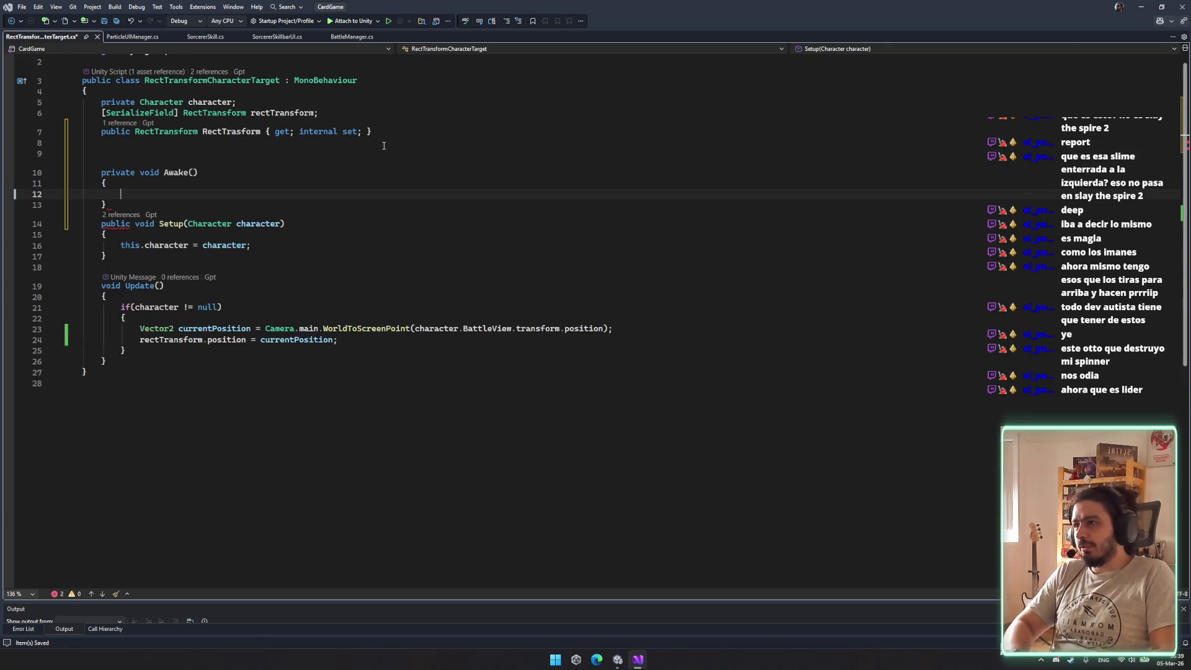
pyautogui.press('Tab')
pyautogui.click(160, 154)
pyautogui.press('Delete')
pyautogui.press('Delete')
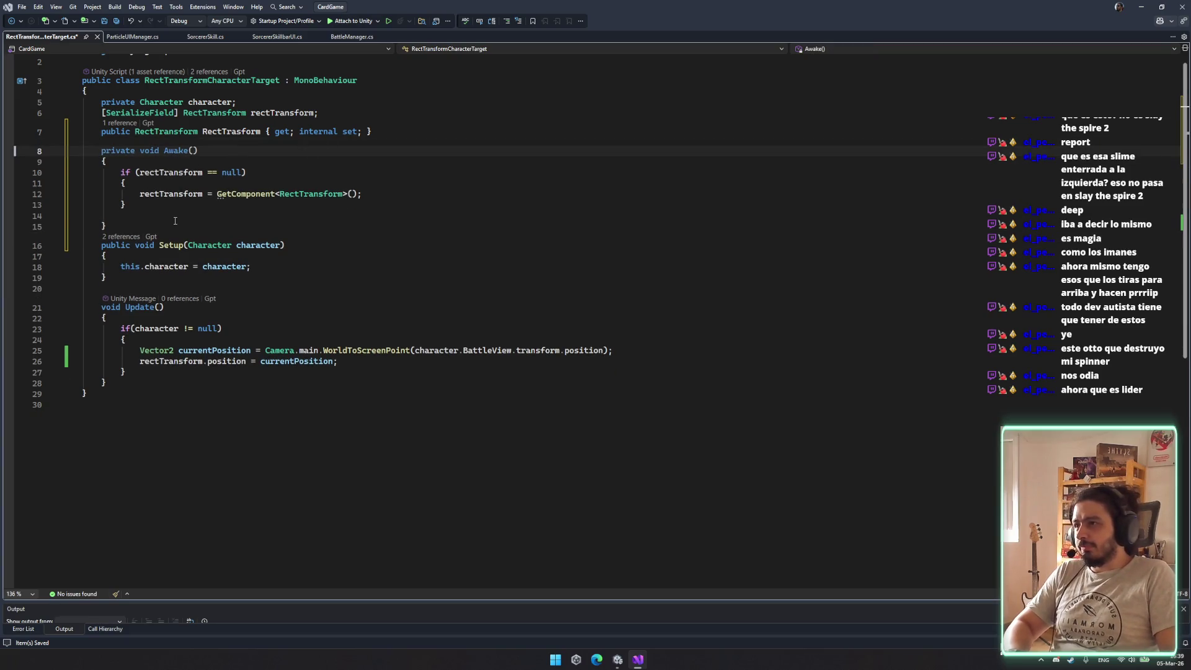
pyautogui.moveTo(175, 222); pyautogui.dragTo(389, 138)
pyautogui.press('Delete')
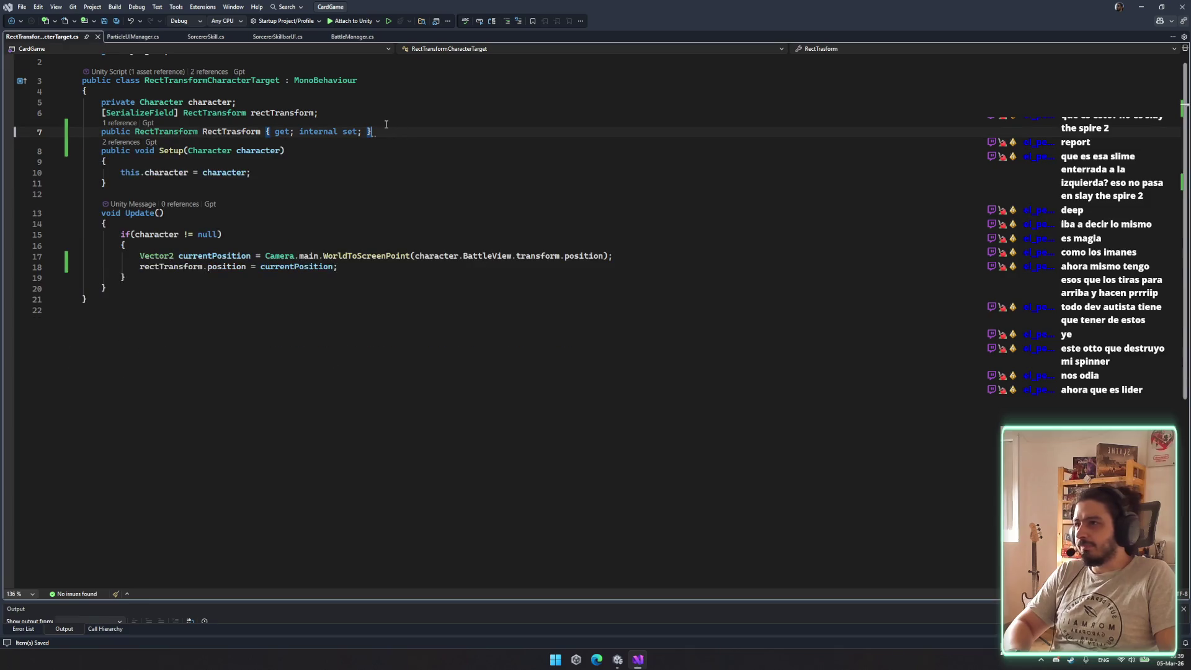
# Make RectTrasform an expression-bodied property '=> rectTransform;' and save the file
pyautogui.moveTo(371, 132); pyautogui.dragTo(265, 131)
pyautogui.press('BackSpace')
pyautogui.write(';')
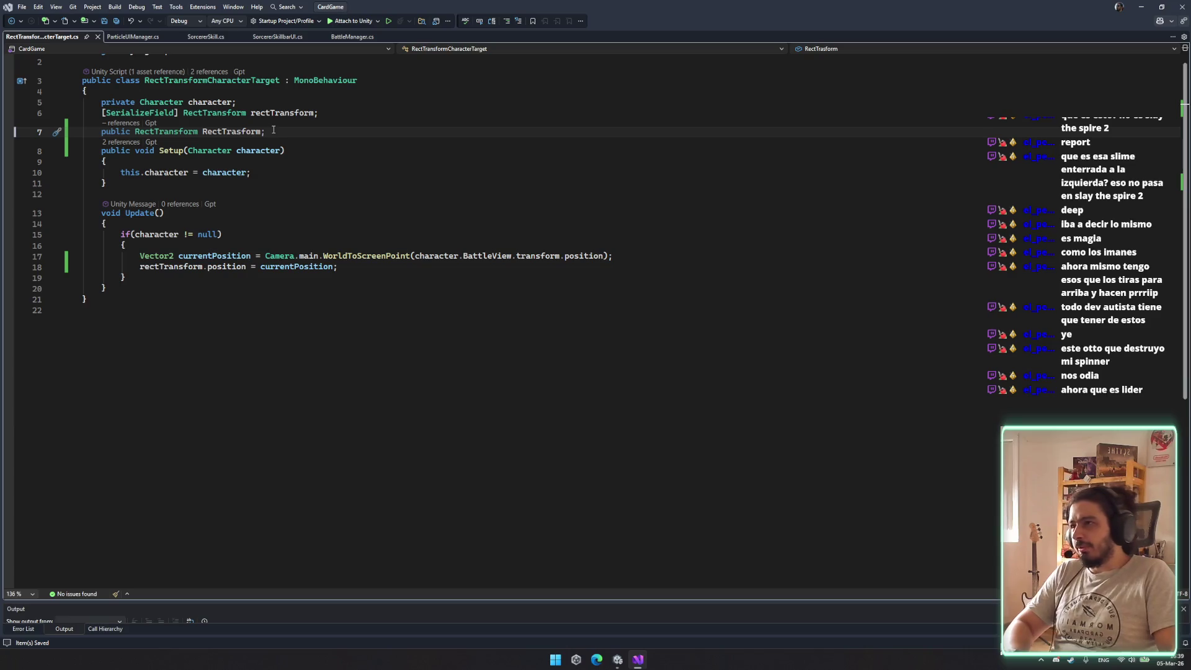
pyautogui.hotkey('alt', 'Up')
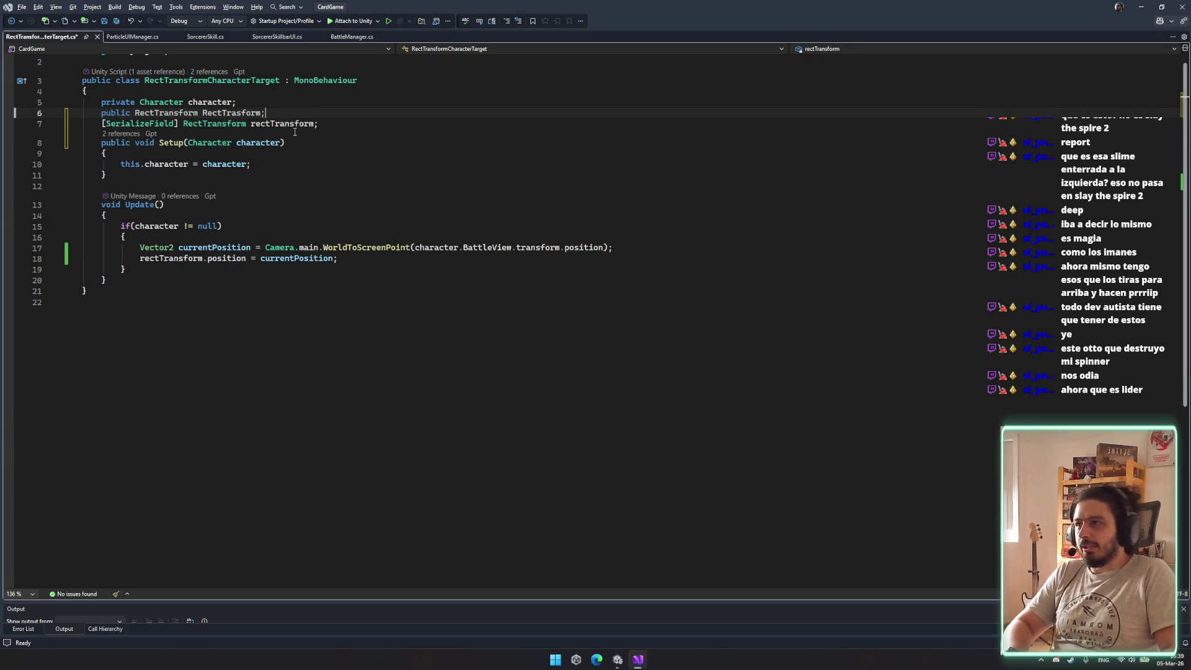
pyautogui.hotkey('alt', 'Down')
pyautogui.press('BackSpace')
pyautogui.press('Tab')
pyautogui.hotkey('ctrl', 'z')
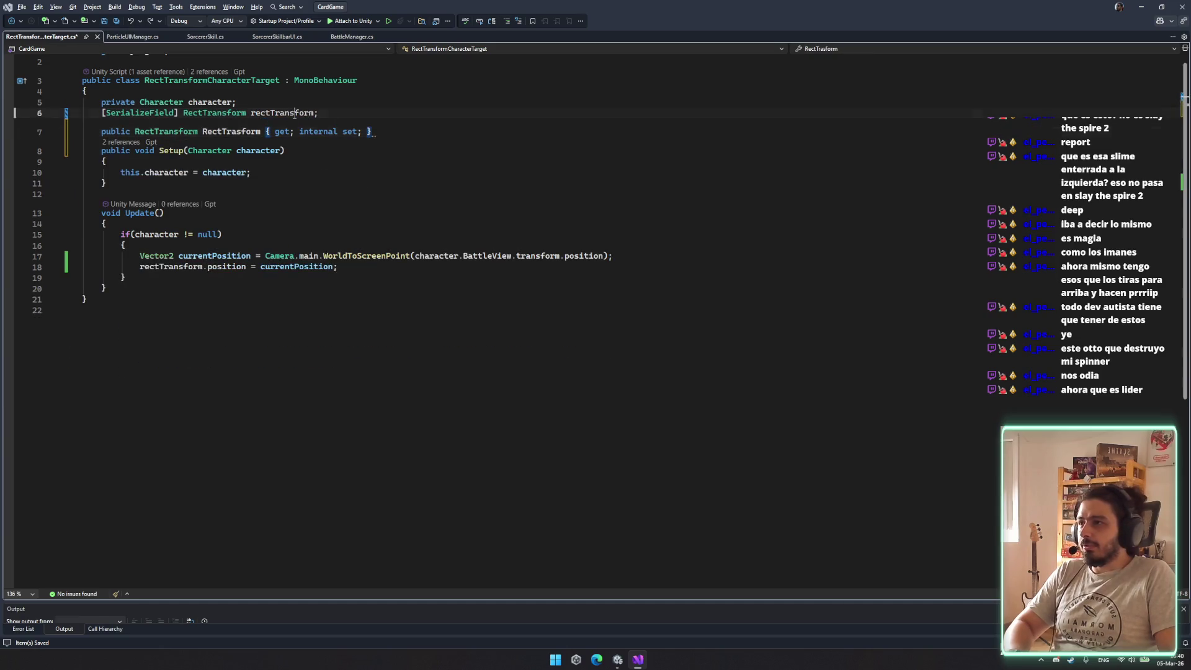
pyautogui.hotkey('ctrl', 'z')
pyautogui.write('=> rectTransform;')
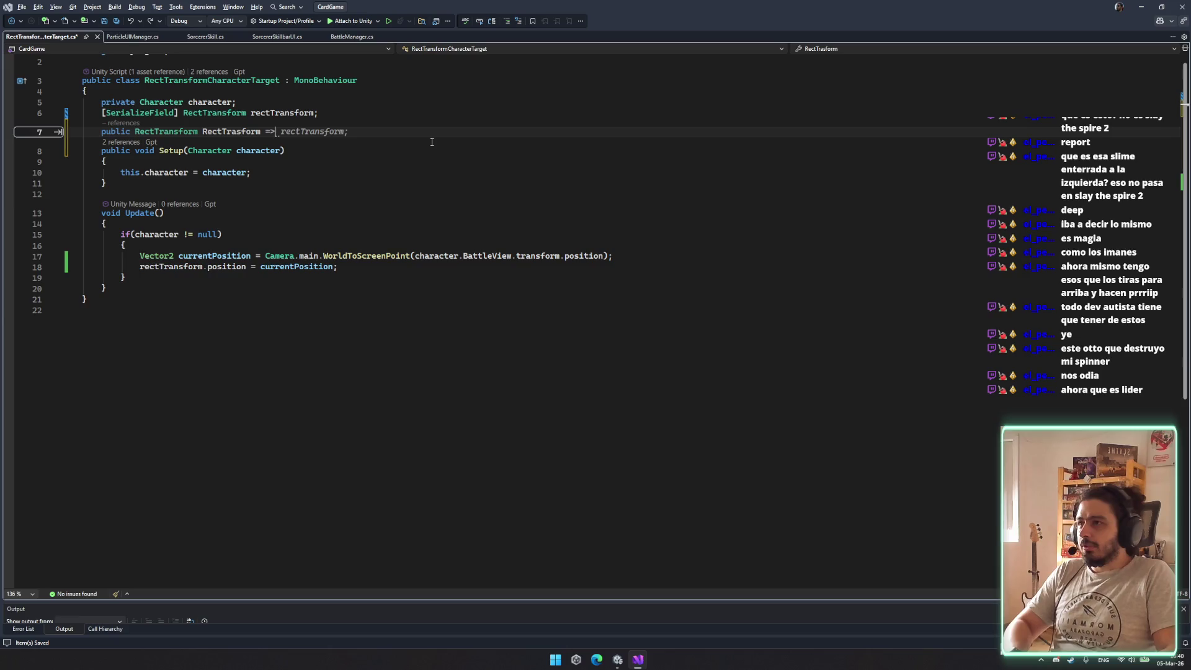
pyautogui.hotkey('ctrl', 's')
# Switch to the ParticleUIManager.cs script
pyautogui.hotkey('shift', 'Down')
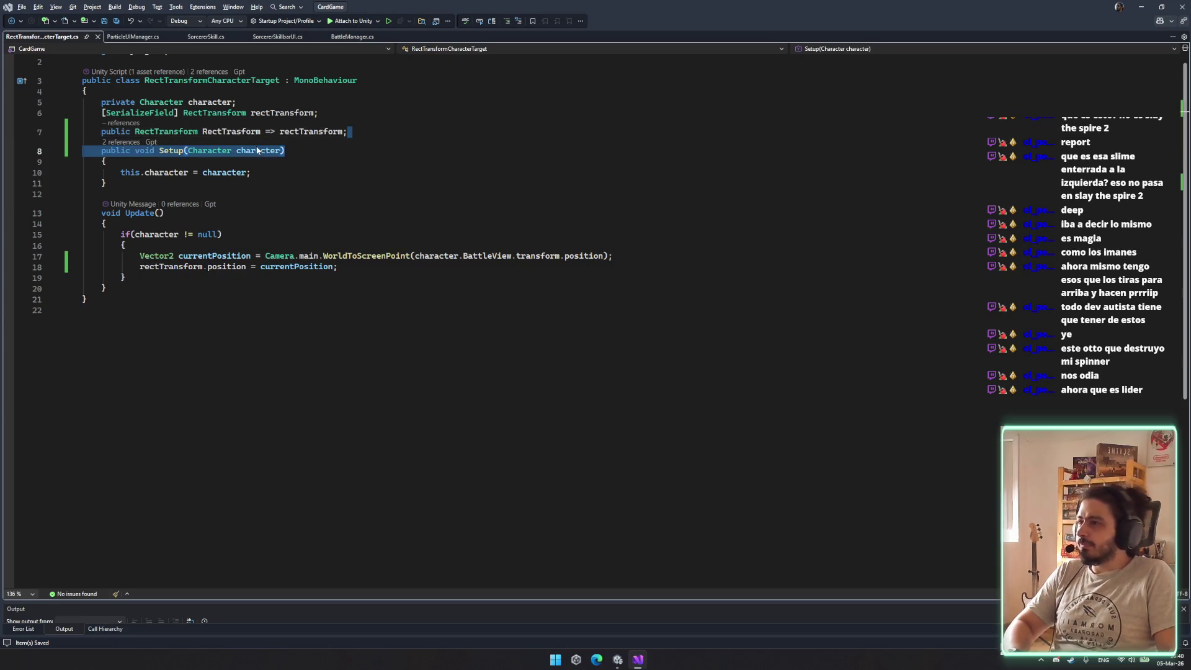
pyautogui.click(434, 194)
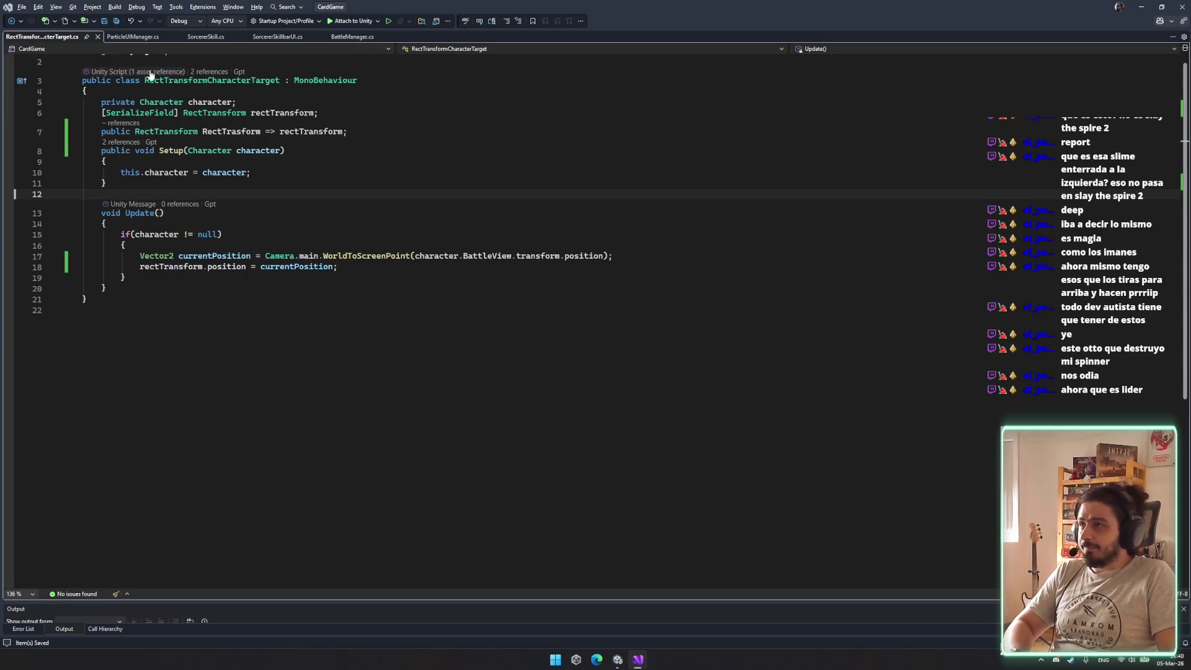
pyautogui.click(129, 37)
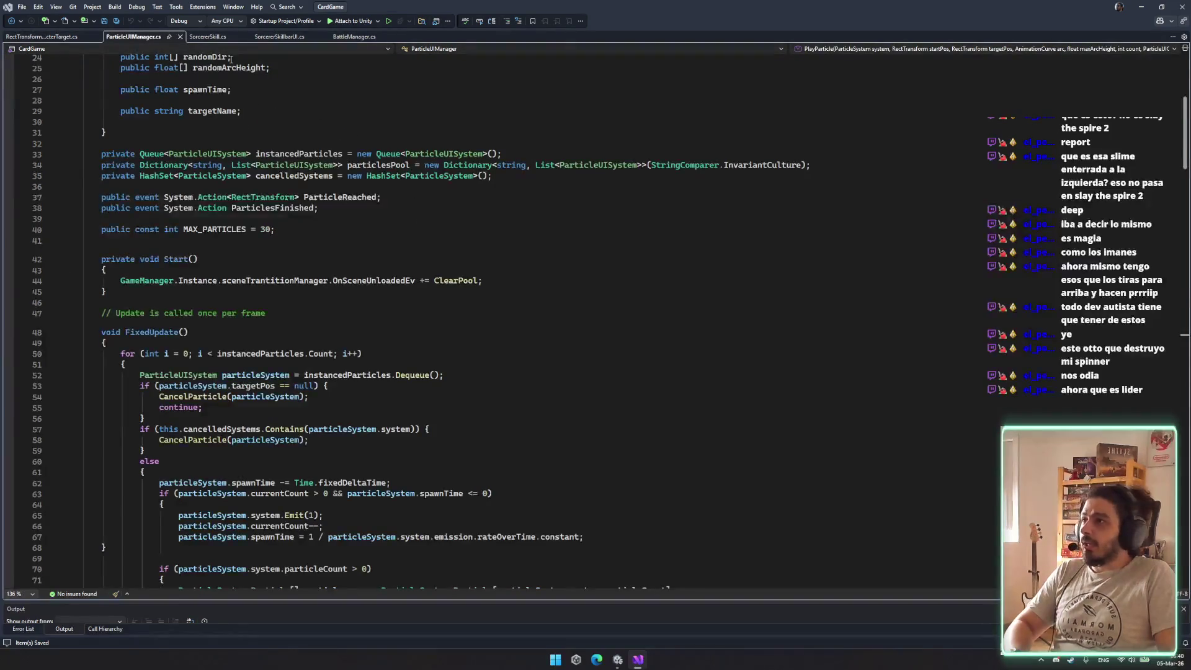
# Clean up the extra parentheses on line 107 and accept the RectTransformCharacterTarget replacement on line 121
pyautogui.click(212, 37)
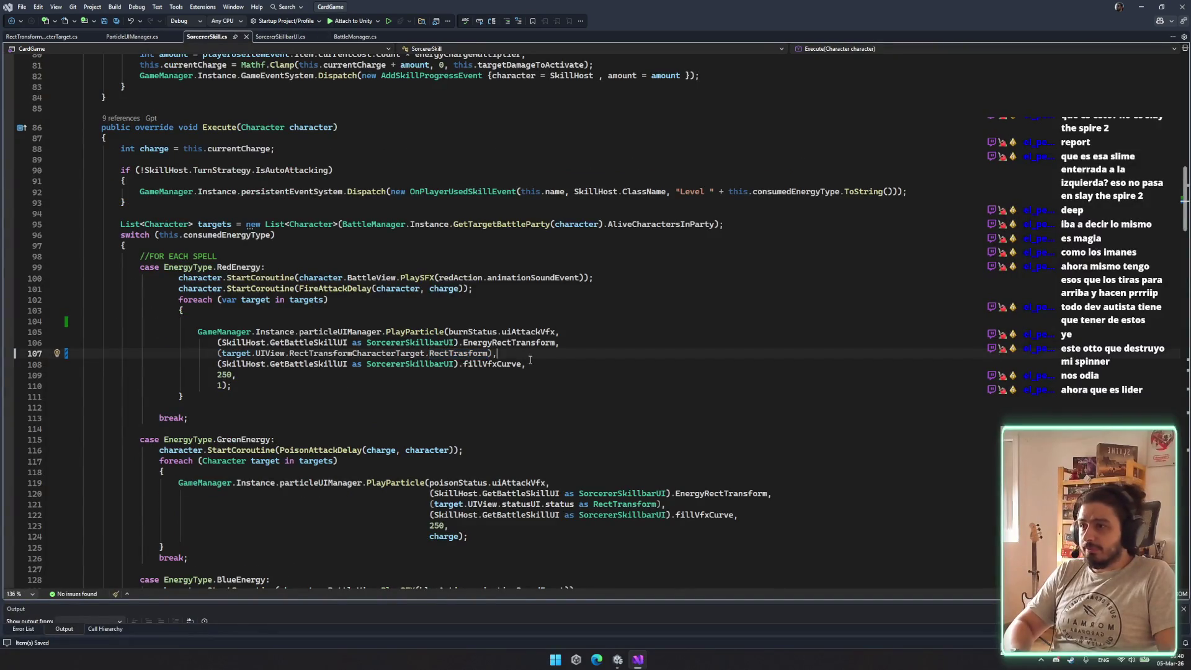
pyautogui.press('BackSpace')
pyautogui.click(219, 353)
pyautogui.press('BackSpace')
pyautogui.scroll(-4, 376, 381)
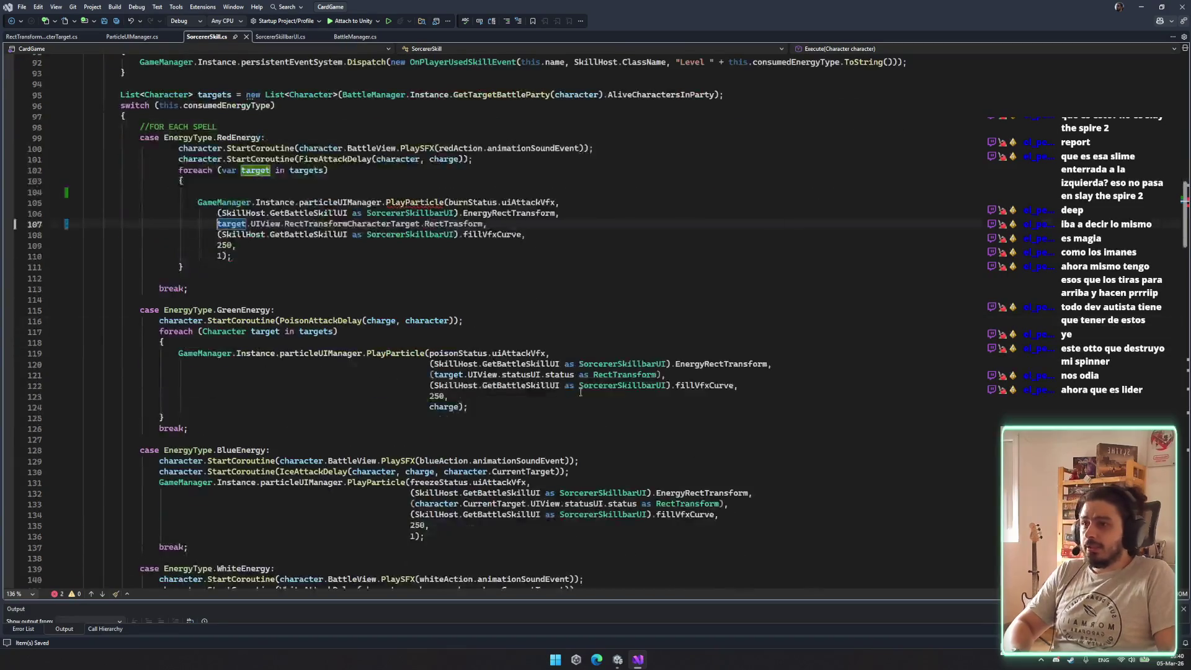
pyautogui.press('Tab')
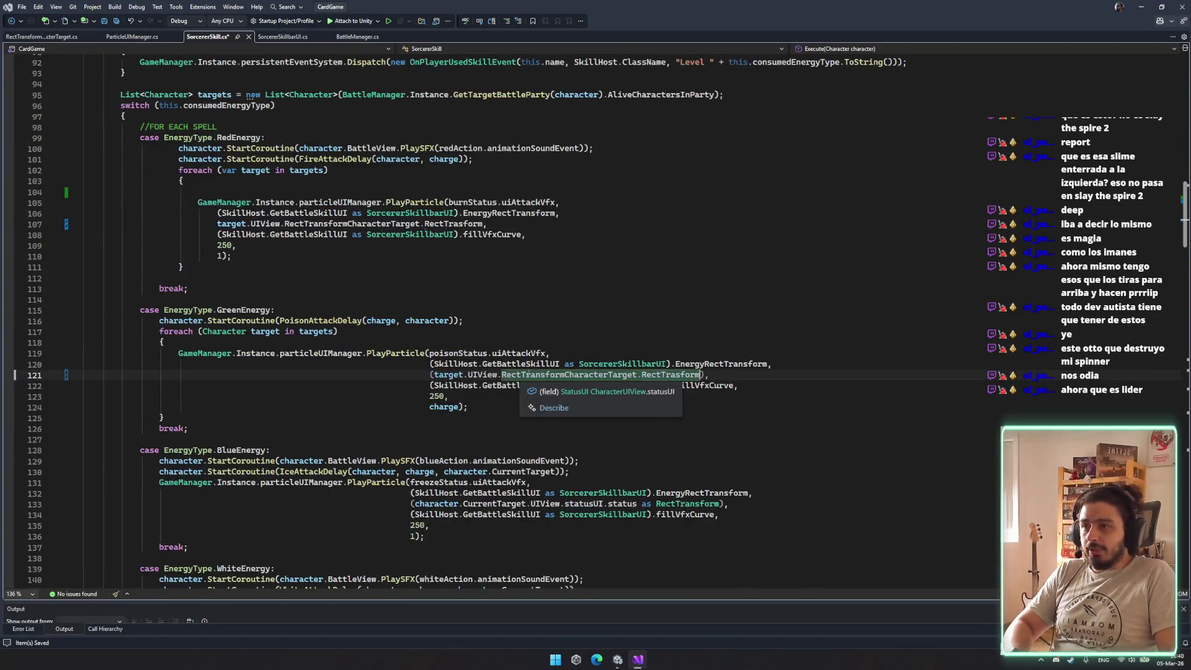
pyautogui.press('Tab')
# Check the BlueEnergy target on line 133 and copy line 121's character-target expression
pyautogui.scroll(-5, 608, 332)
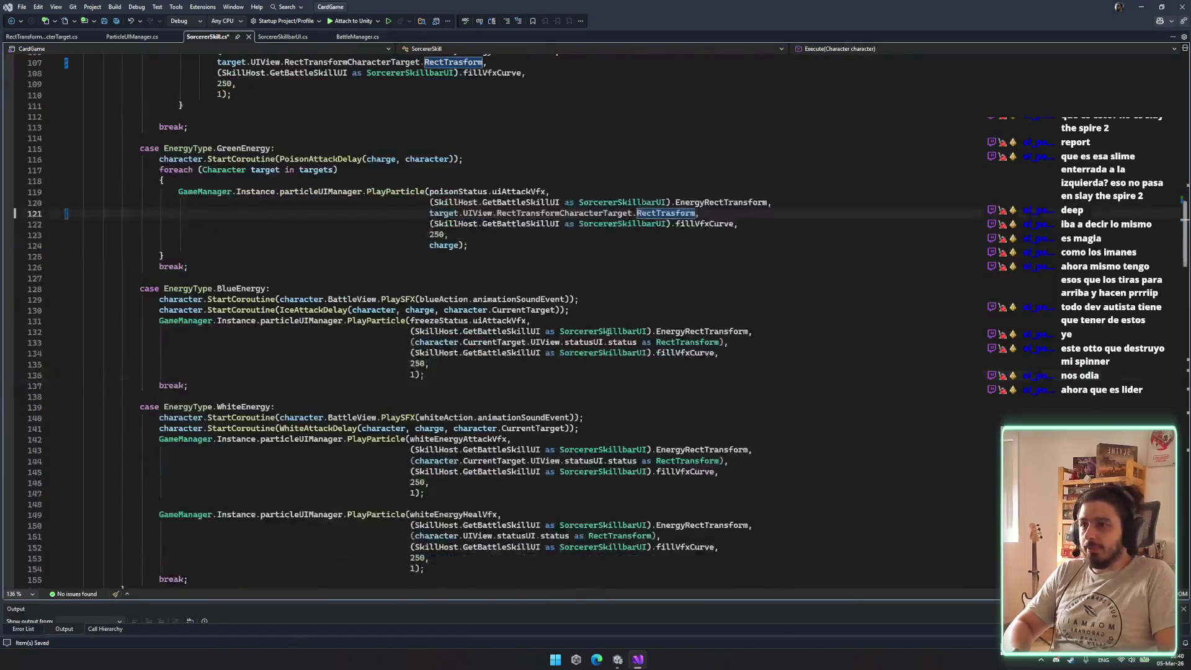
pyautogui.click(560, 342)
pyautogui.click(626, 345)
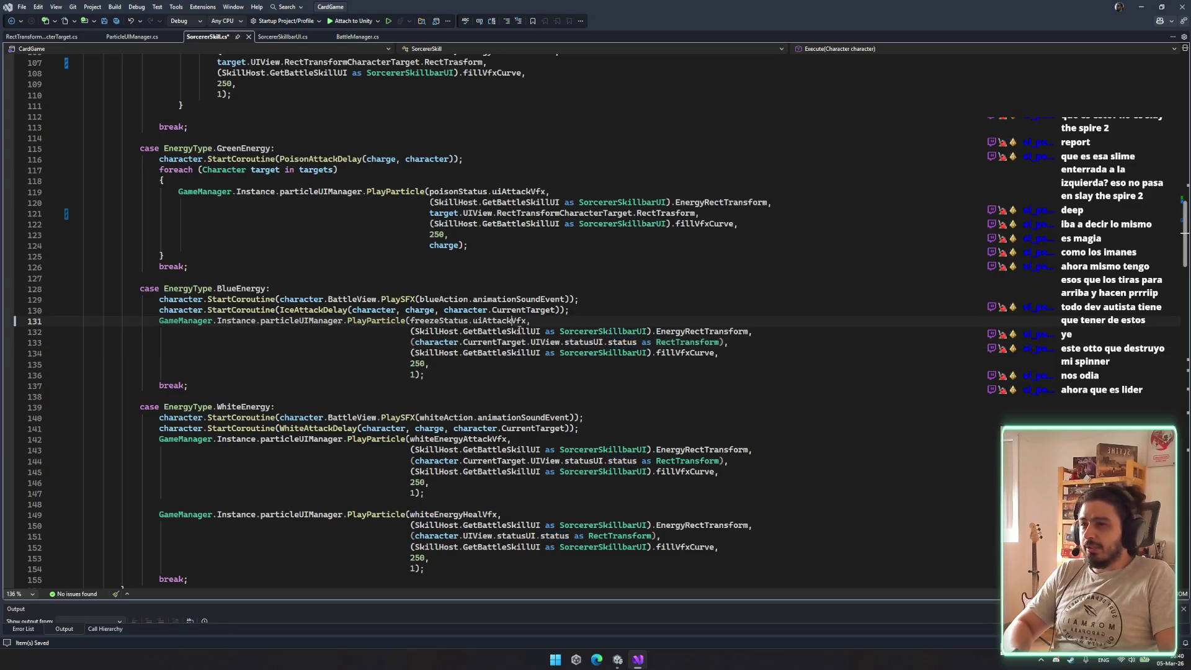
pyautogui.click(496, 343)
pyautogui.click(545, 343)
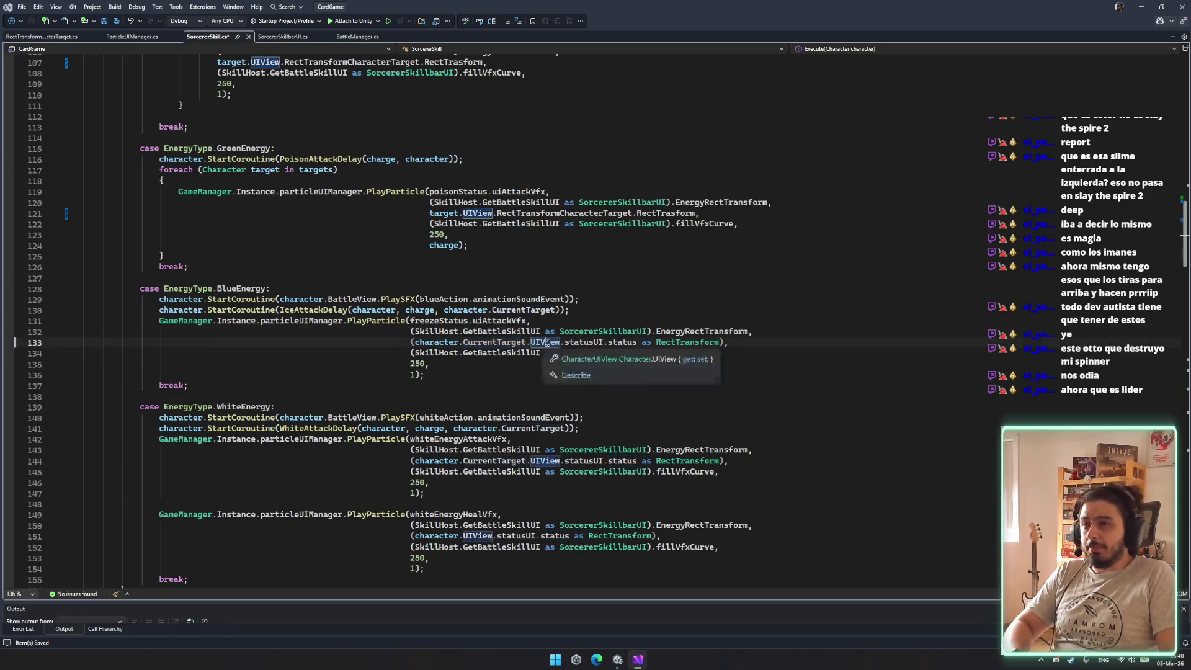
pyautogui.click(622, 343)
pyautogui.click(494, 213)
pyautogui.moveTo(463, 213); pyautogui.dragTo(683, 217)
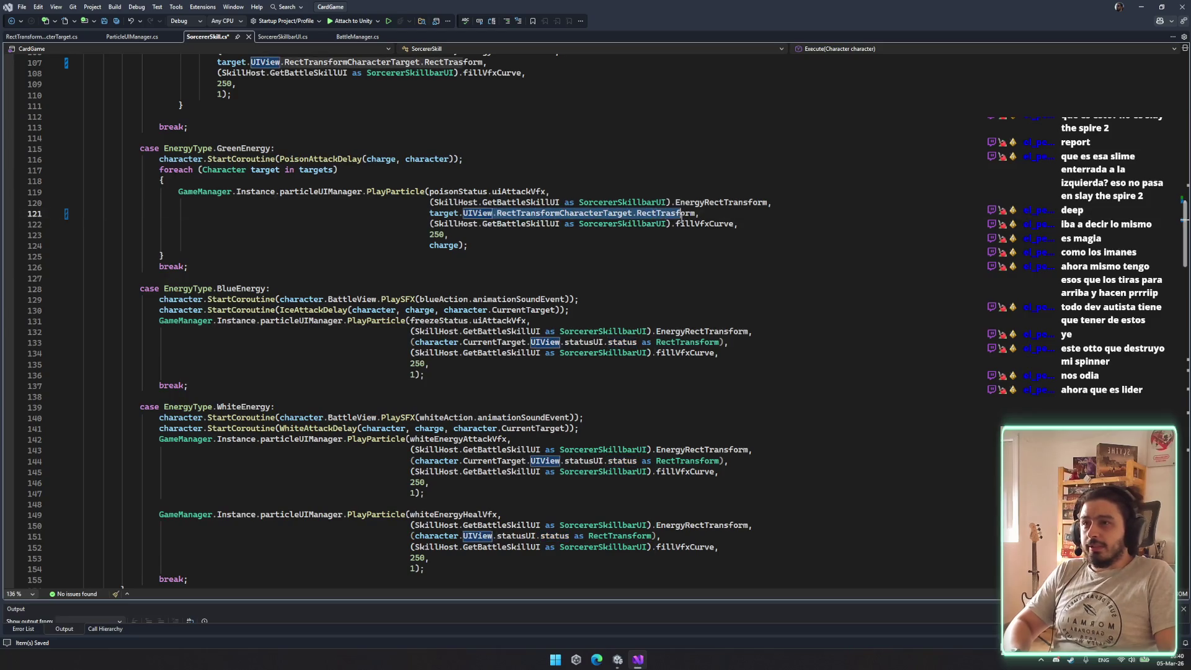
# Replace line 133's statusUI.status argument with the character-target expression, fix the parenthesis, and save
pyautogui.click(609, 346)
pyautogui.moveTo(563, 342)
pyautogui.mouseDown()
pyautogui.moveTo(707, 342)
pyautogui.moveTo(721, 332)
pyautogui.moveTo(720, 342)
pyautogui.mouseUp()
pyautogui.write('RectTransformCharacterTarget.RectTrasform')
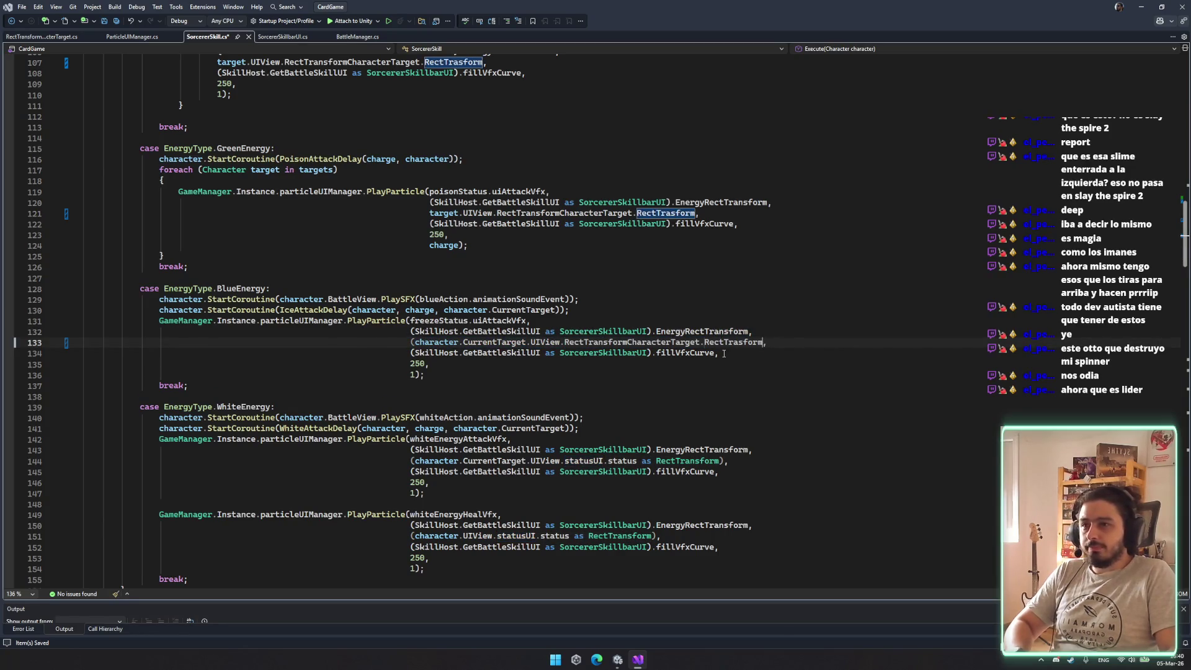
pyautogui.click(411, 341)
pyautogui.press('BackSpace')
pyautogui.hotkey('ctrl', 's')
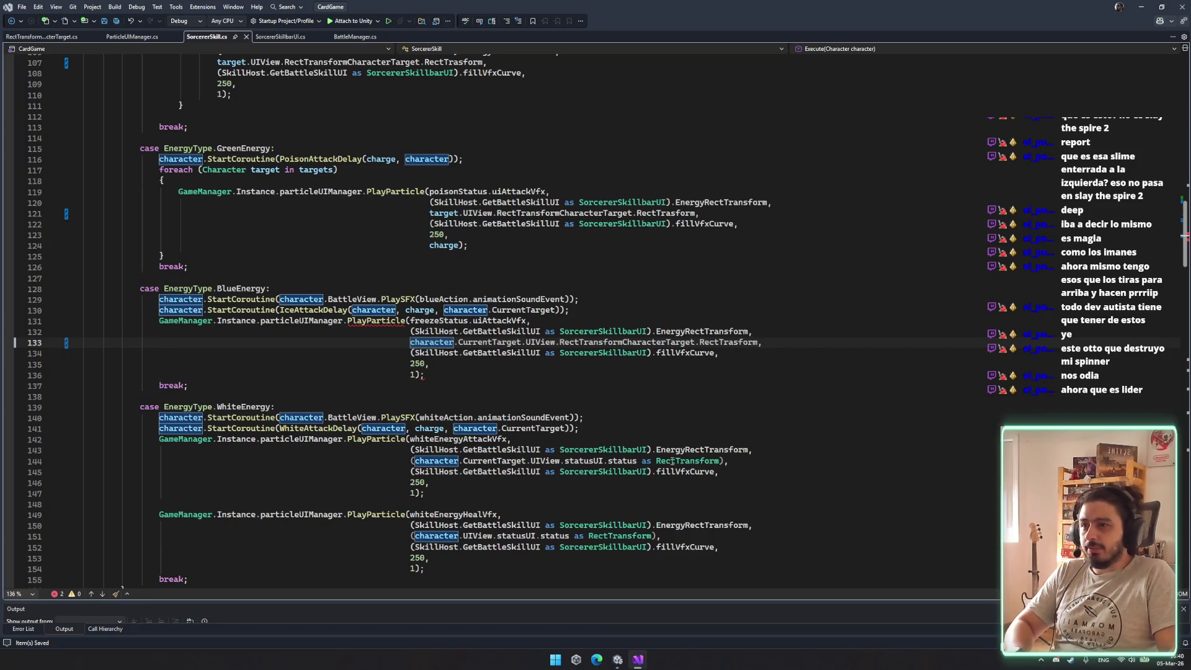
# Accept the Copilot character-target changes on lines 144 and 151, review the file, and return to Unity
pyautogui.press('Tab')
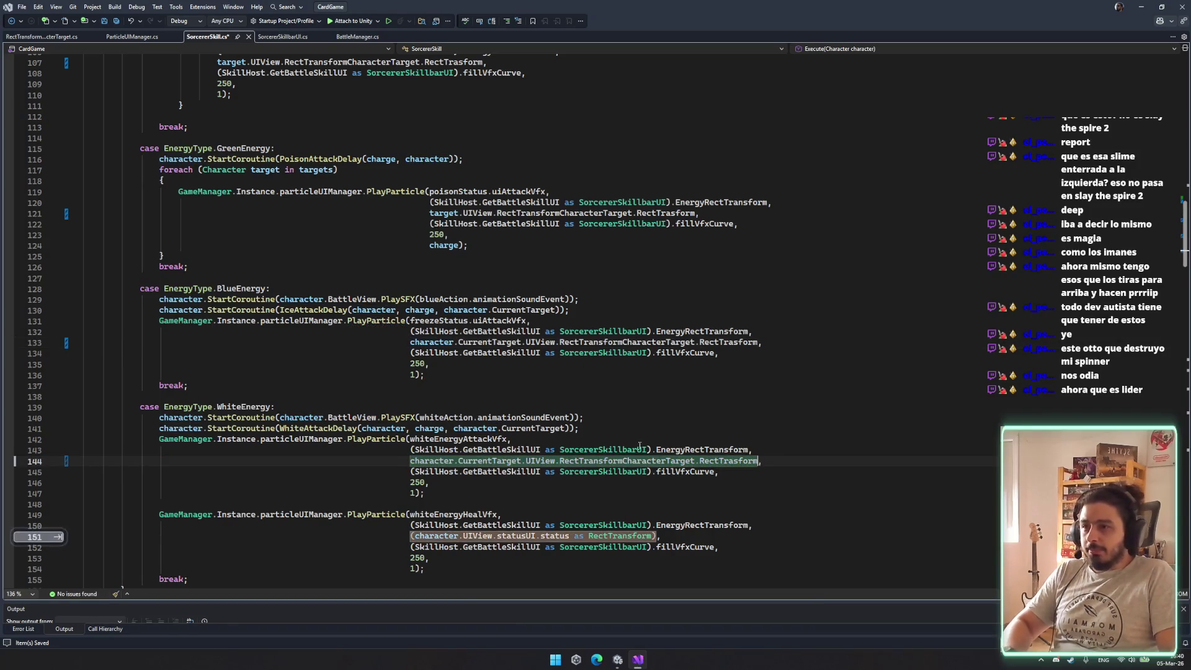
pyautogui.scroll(-3, 434, 421)
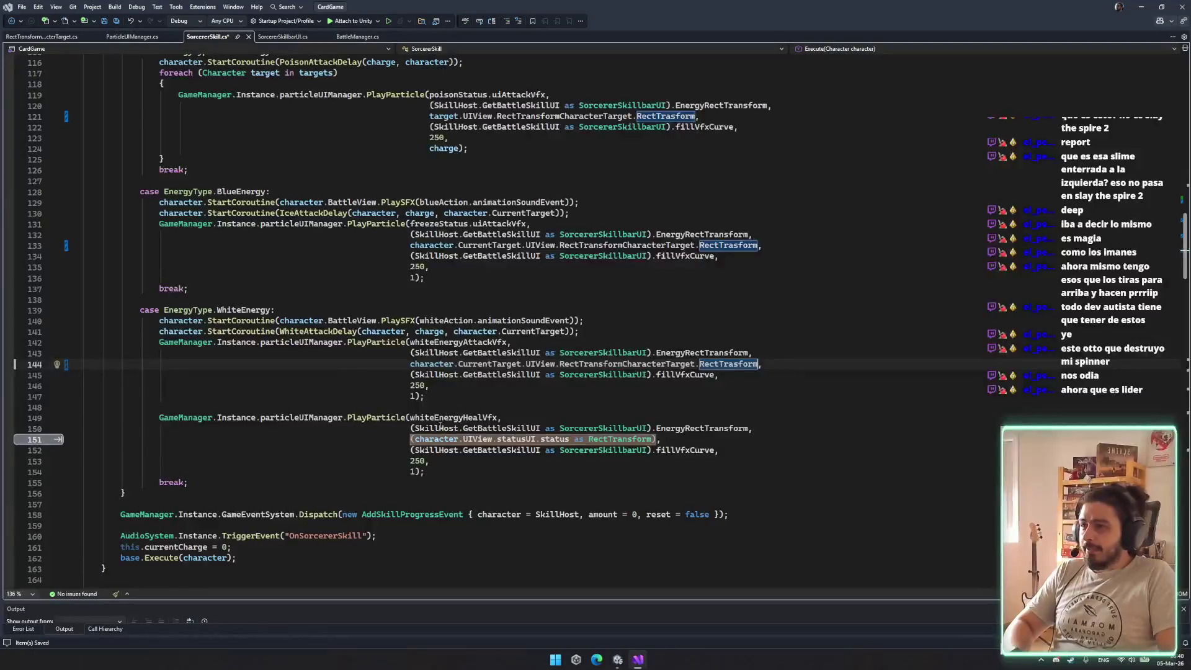
pyautogui.press('Tab')
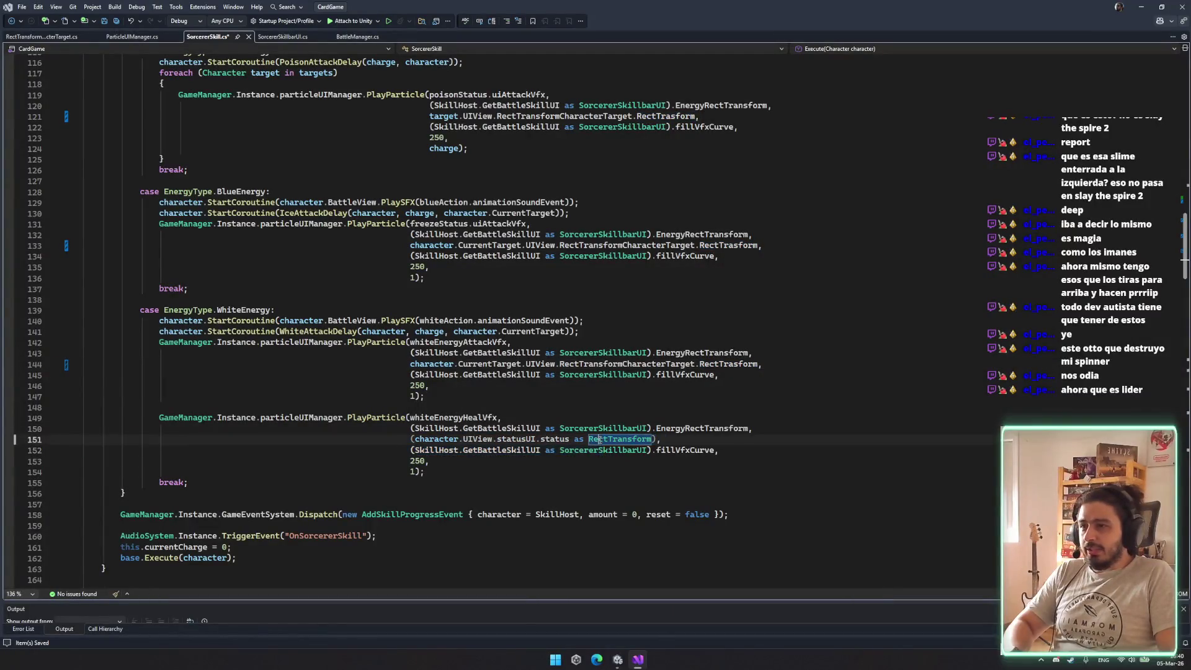
pyautogui.press('Tab')
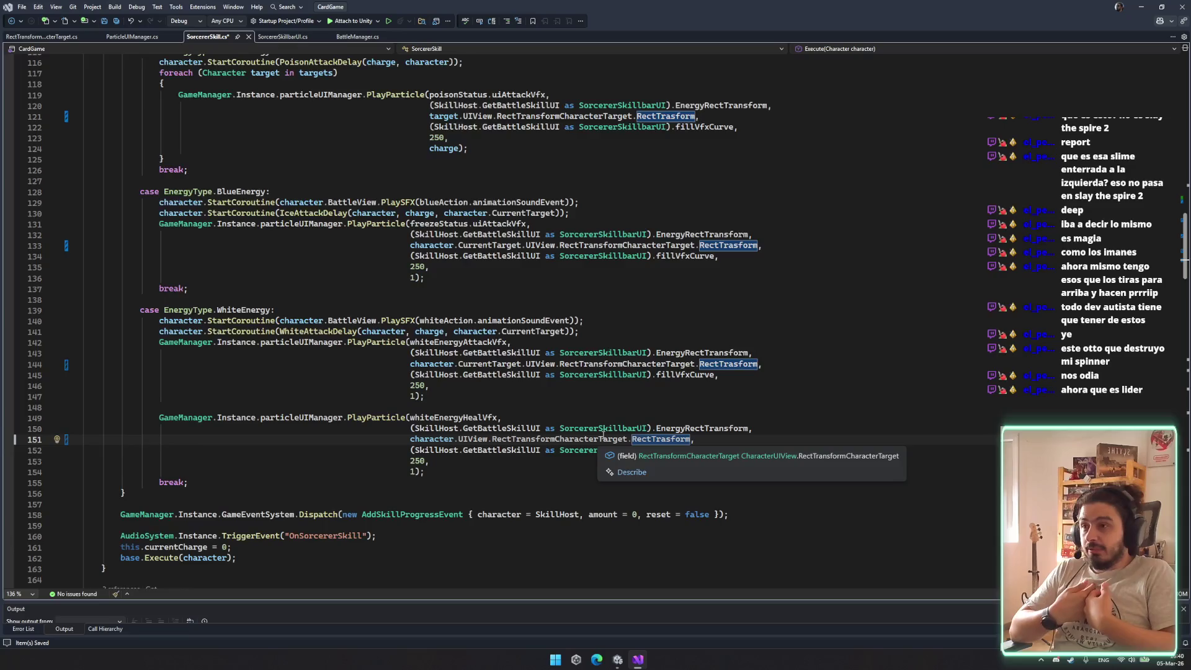
pyautogui.scroll(10, 538, 438)
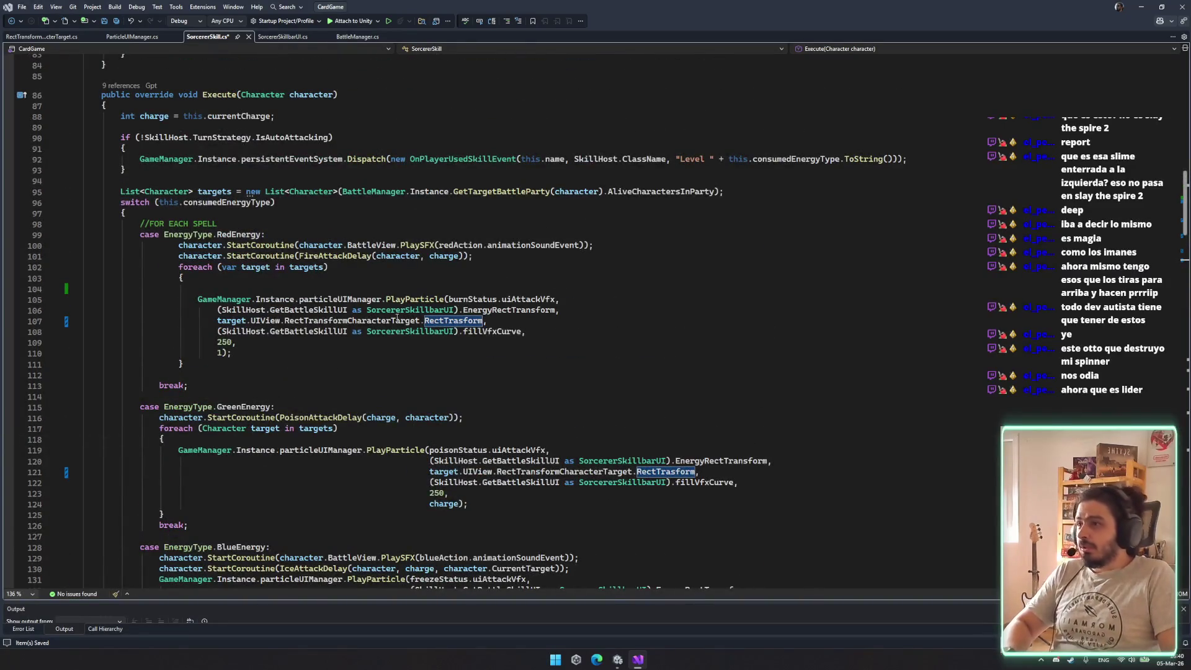
pyautogui.scroll(2, 368, 317)
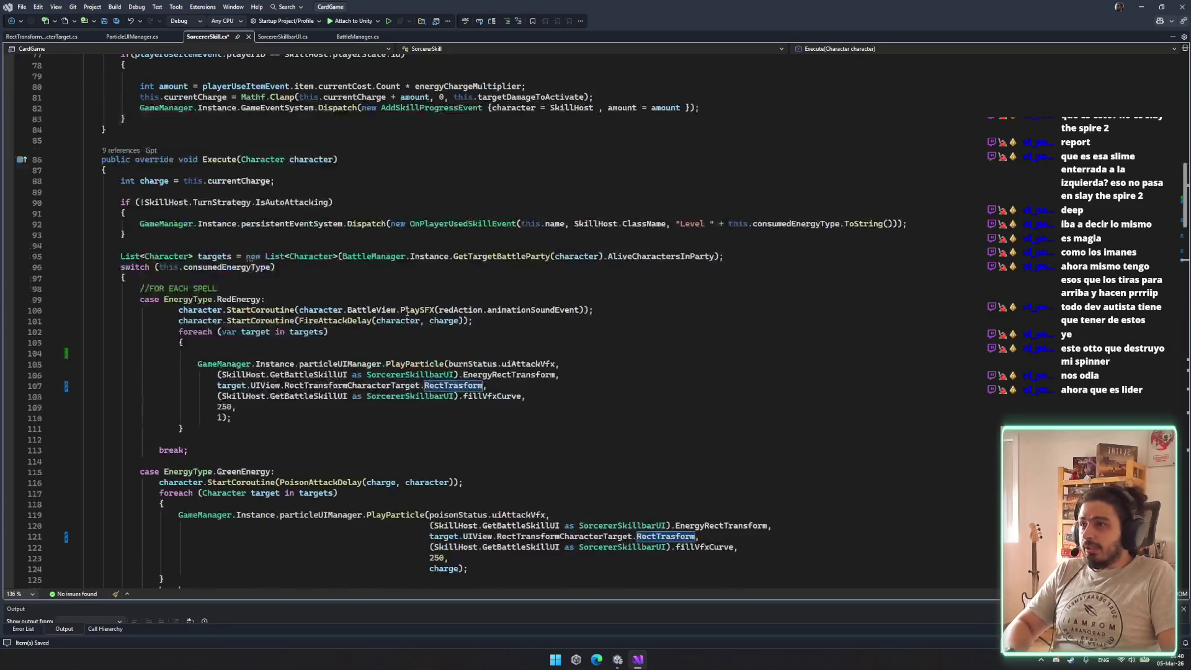
pyautogui.scroll(-3, 566, 417)
pyautogui.scroll(-9, 337, 369)
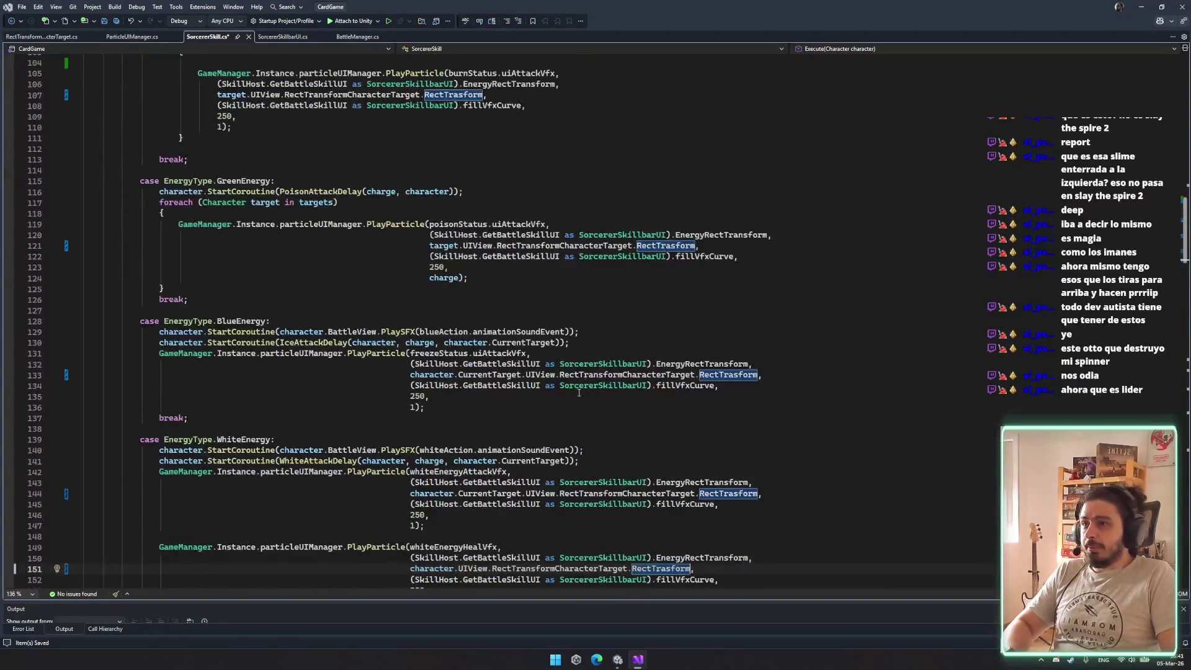
pyautogui.click(636, 357)
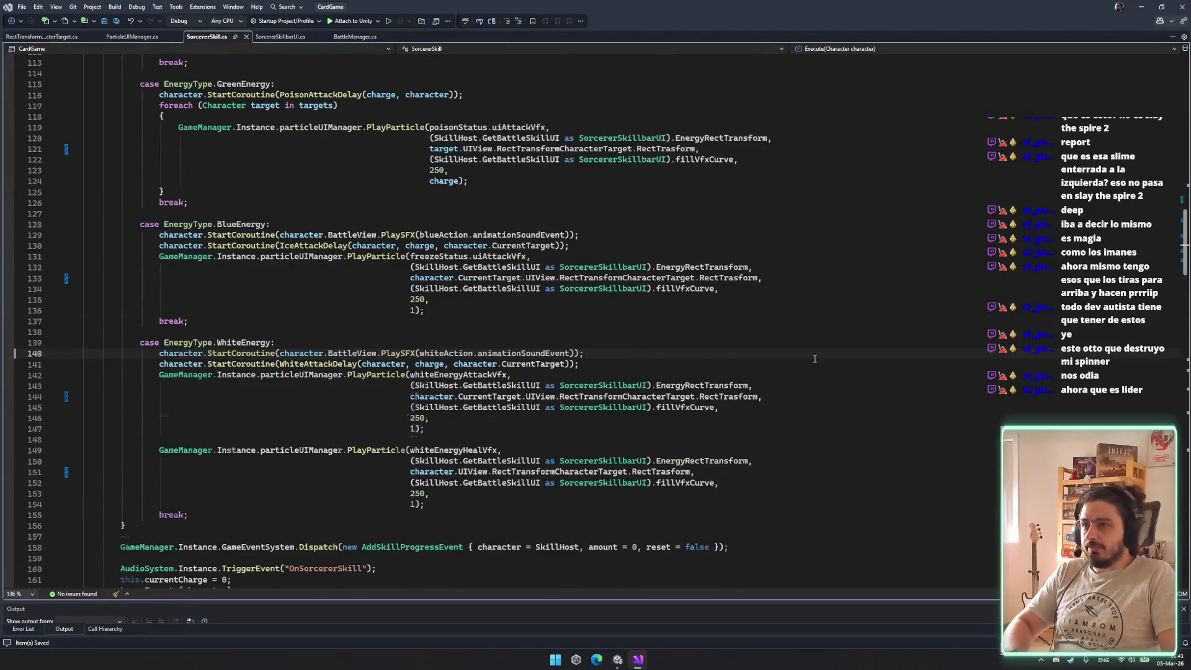
pyautogui.scroll(-5, 814, 359)
pyautogui.scroll(4, 815, 359)
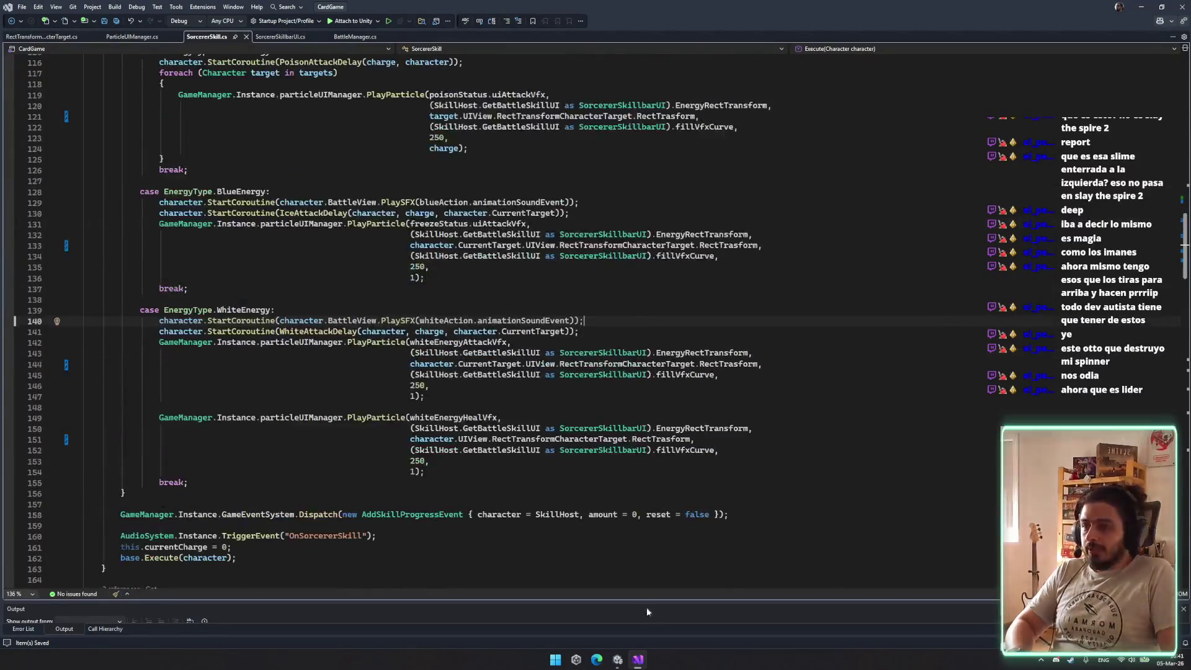
pyautogui.click(617, 659)
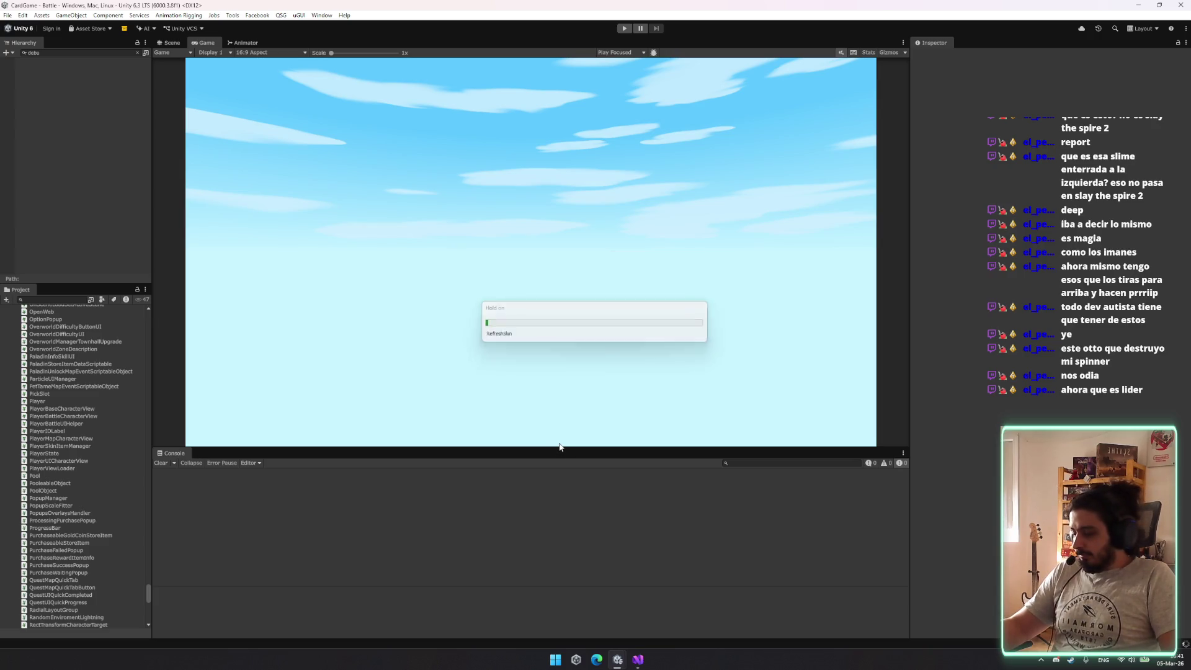
# Enter Play mode with Ctrl+P to test the recompiled particle targeting
pyautogui.hotkey('ctrl', 'p')
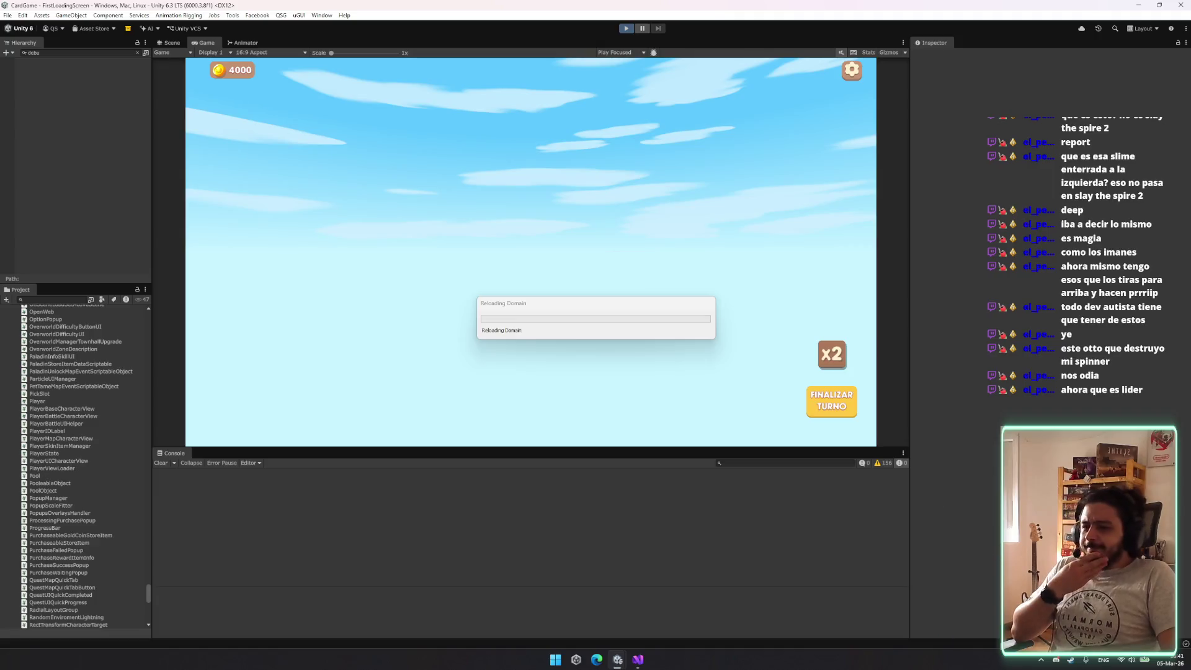
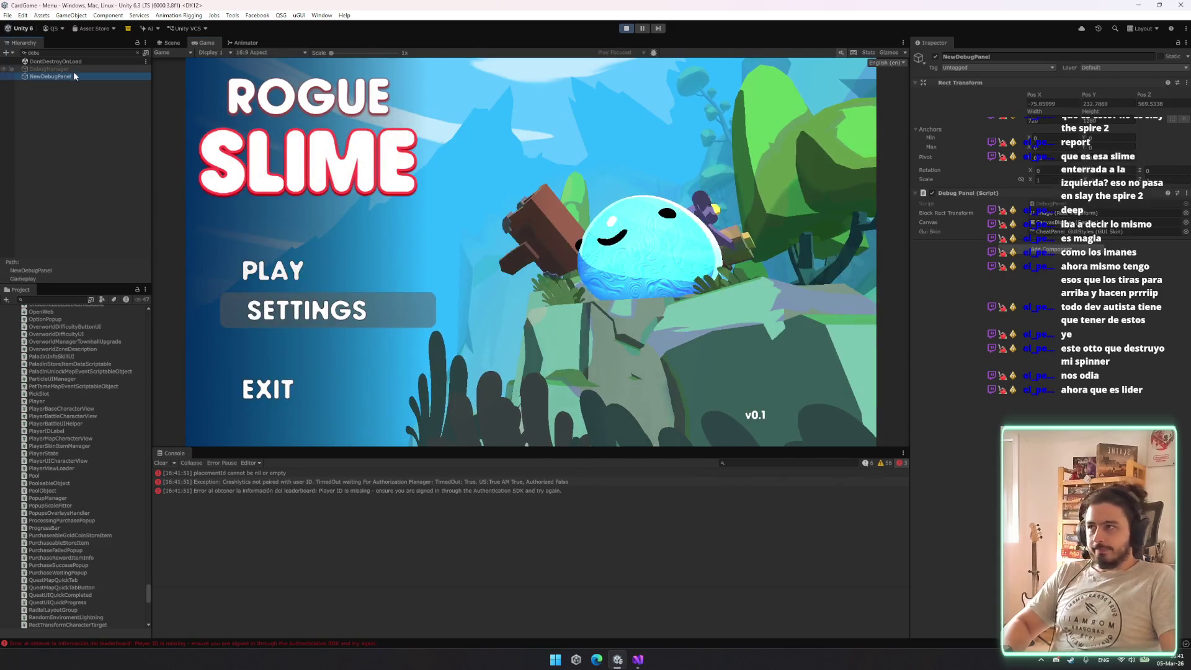
# Enable DebugManager, cast blue, green and orange mana orbs in battle, then stop Play mode
pyautogui.click(74, 69)
pyautogui.click(935, 56)
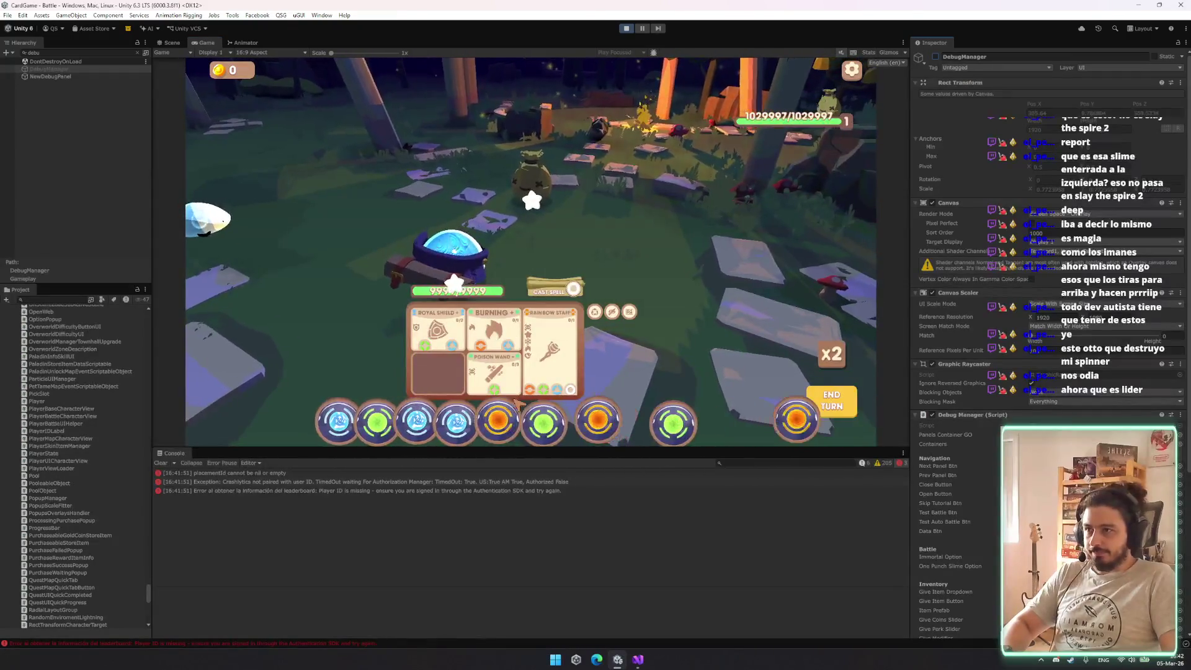
pyautogui.moveTo(546, 422)
pyautogui.mouseDown()
pyautogui.moveTo(568, 273)
pyautogui.moveTo(577, 297)
pyautogui.moveTo(595, 285)
pyautogui.moveTo(555, 288)
pyautogui.mouseUp()
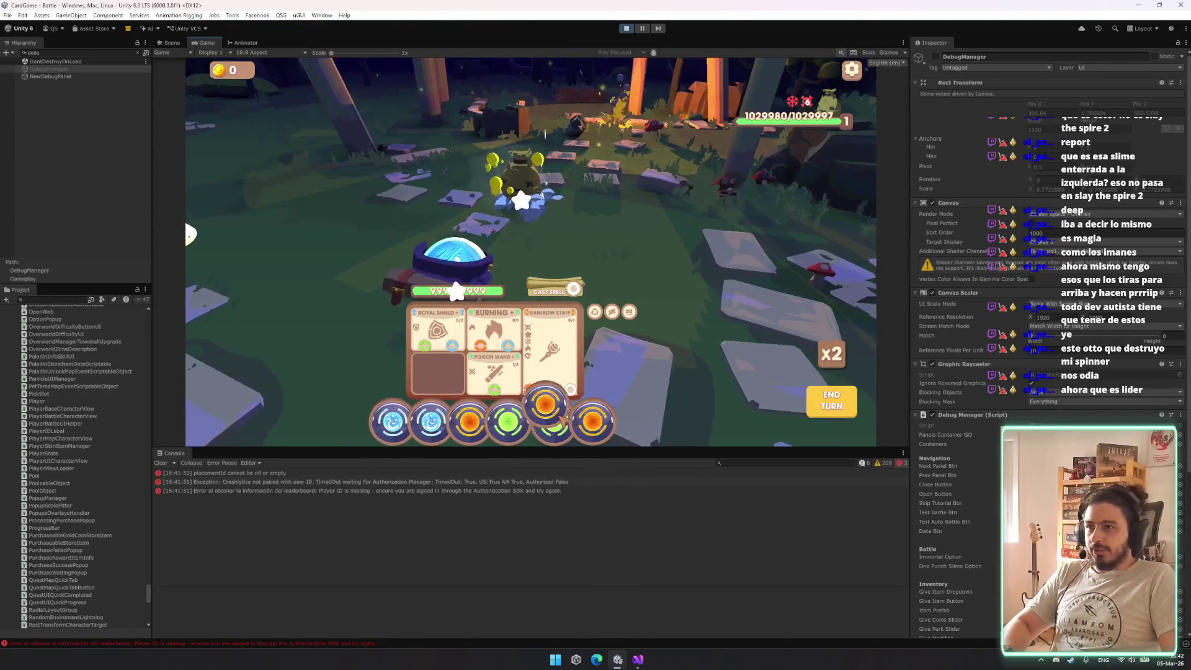
pyautogui.moveTo(492, 422); pyautogui.dragTo(495, 373)
pyautogui.moveTo(509, 415)
pyautogui.mouseDown()
pyautogui.moveTo(638, 263)
pyautogui.moveTo(580, 266)
pyautogui.moveTo(595, 267)
pyautogui.mouseUp()
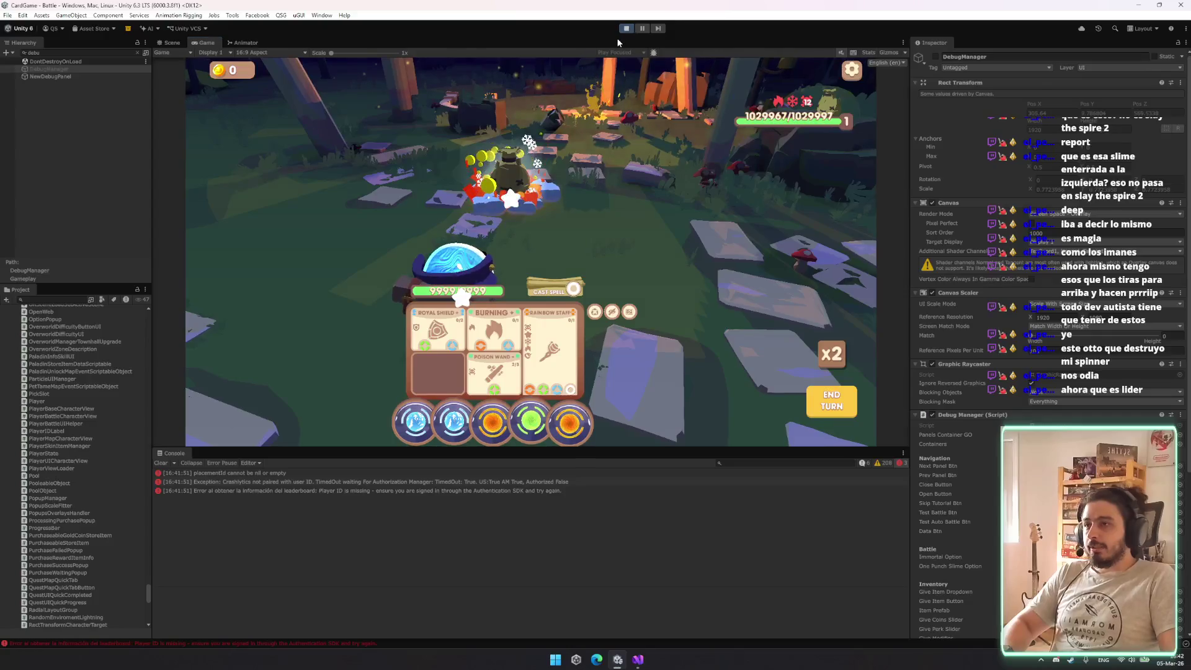
pyautogui.hotkey('ctrl', 'p')
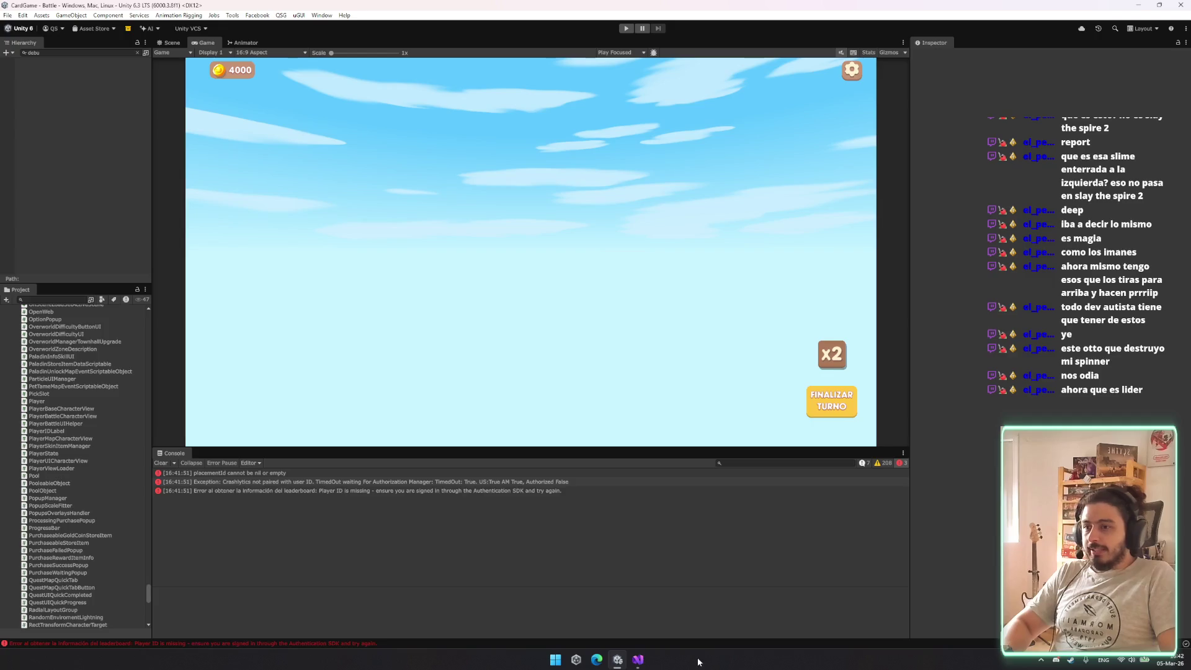
pyautogui.click(645, 660)
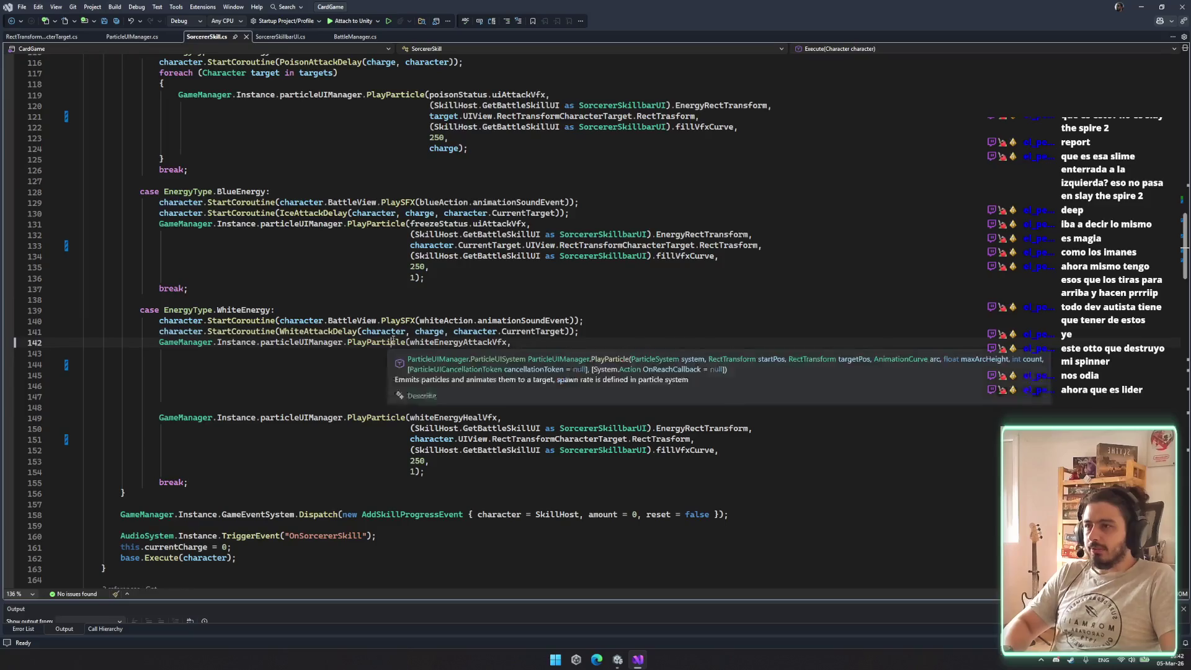
# Jump to the PlayParticle definition from line 142, inspect its arc parameter, and return to line 146
pyautogui.click(398, 341)
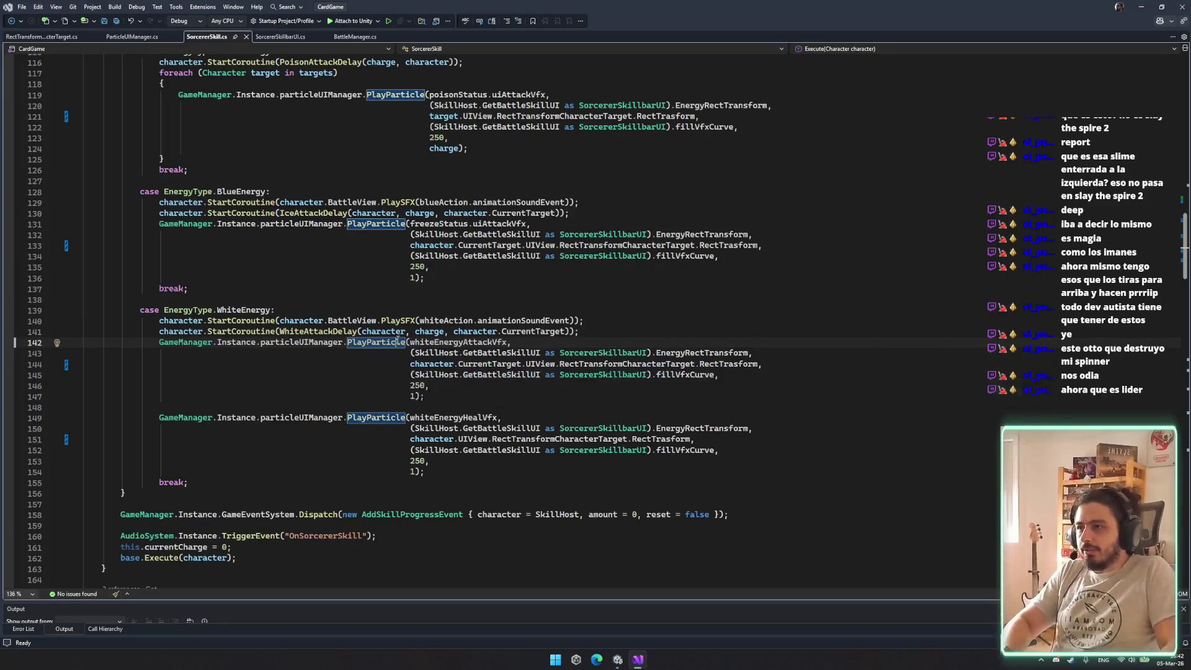
pyautogui.doubleClick(381, 343)
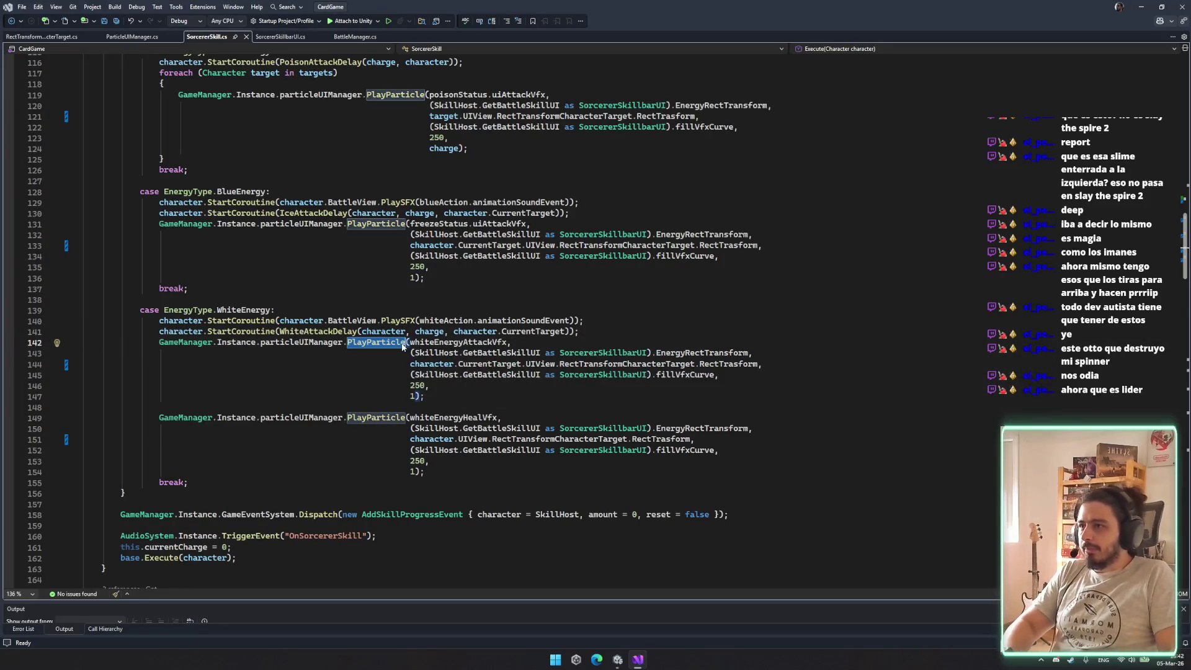
pyautogui.keyDown('ctrl'); pyautogui.click(384, 343); pyautogui.keyUp('ctrl')
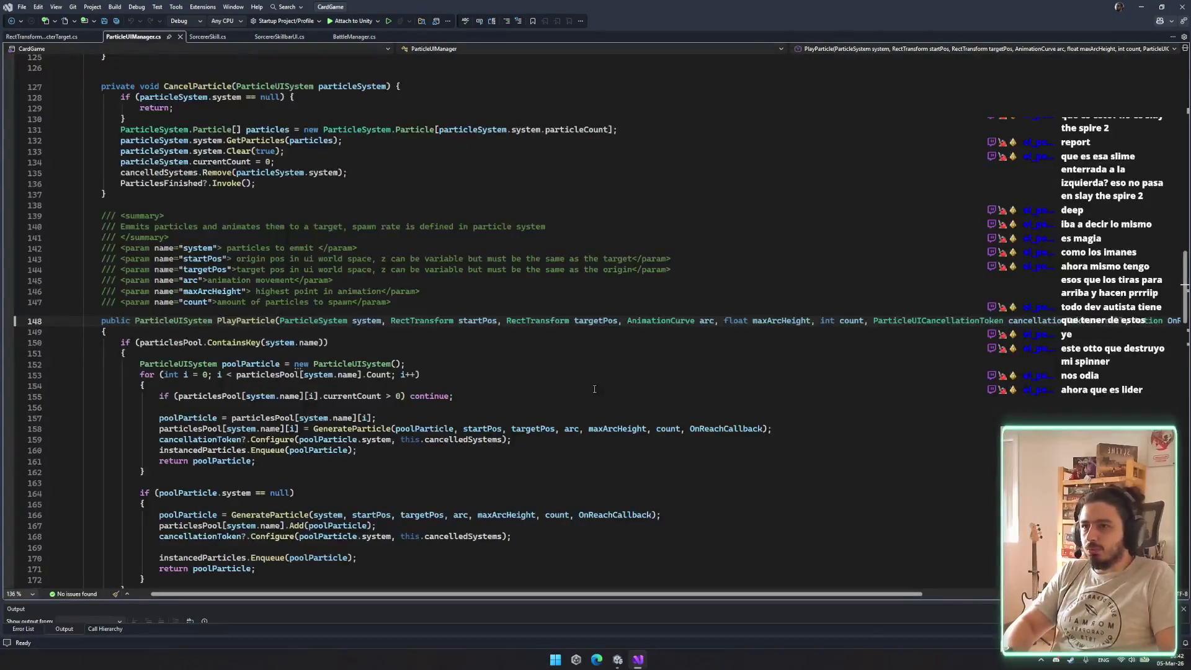
pyautogui.click(572, 427)
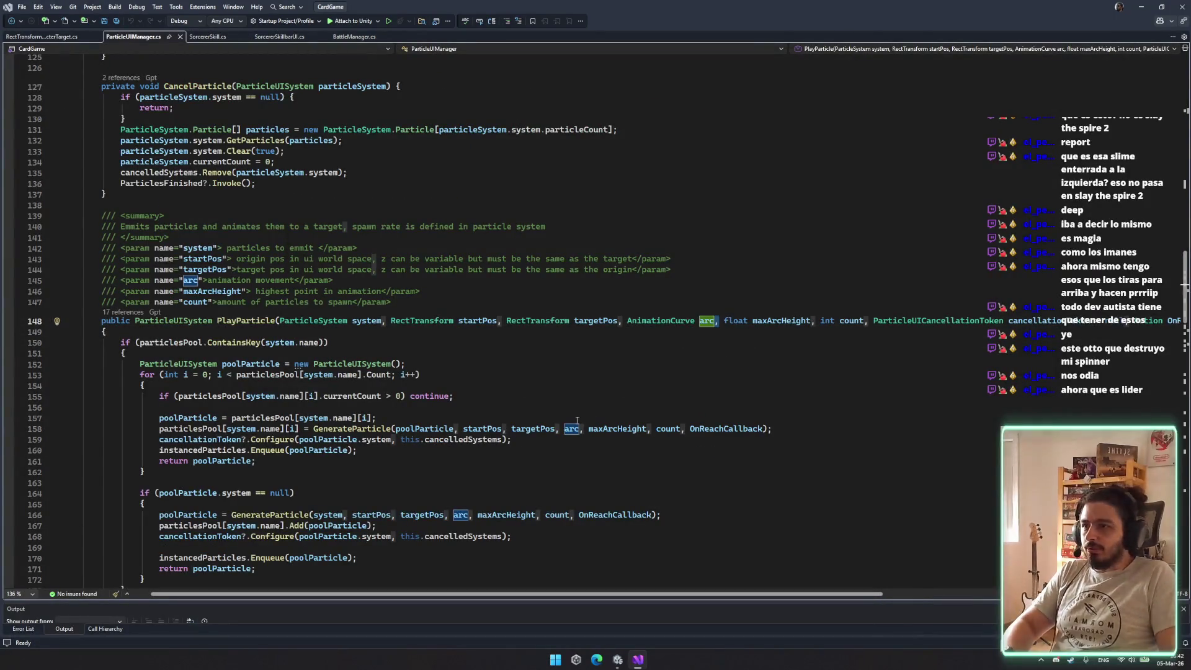
pyautogui.hotkey('ctrl', '-')
pyautogui.click(724, 376)
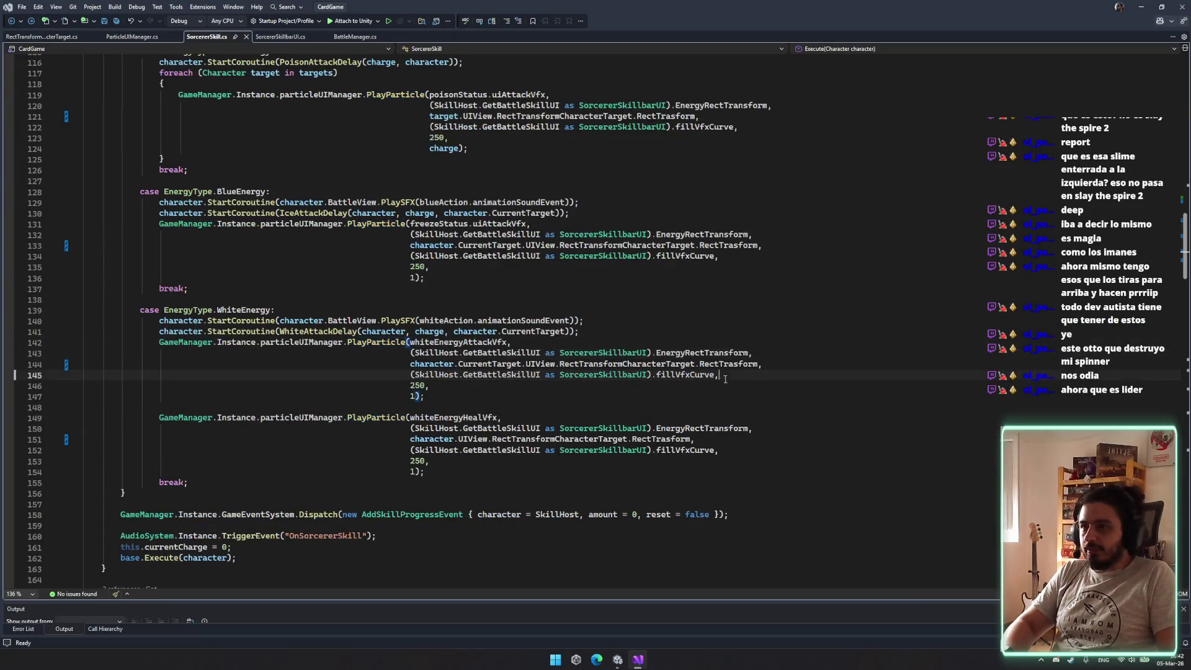
pyautogui.press('Down')
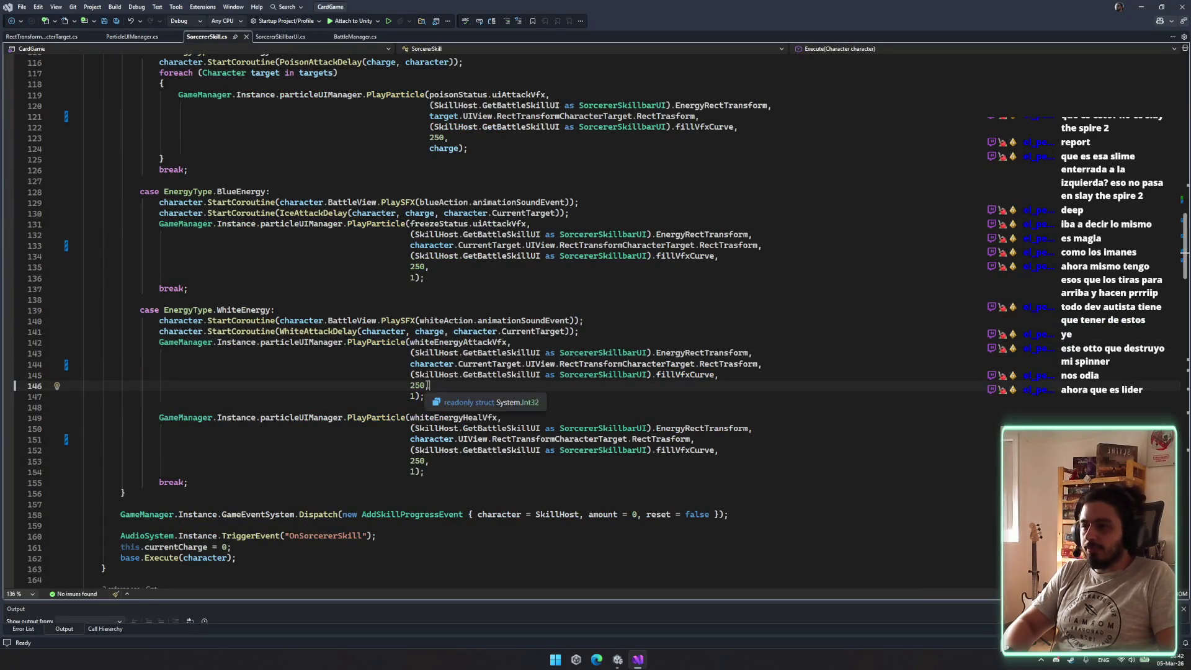
# Trace maxArcHeight through the PlayParticle and GenerateParticle definitions in ParticleUIManager.cs
pyautogui.keyDown('ctrl'); pyautogui.click(384, 343); pyautogui.keyUp('ctrl')
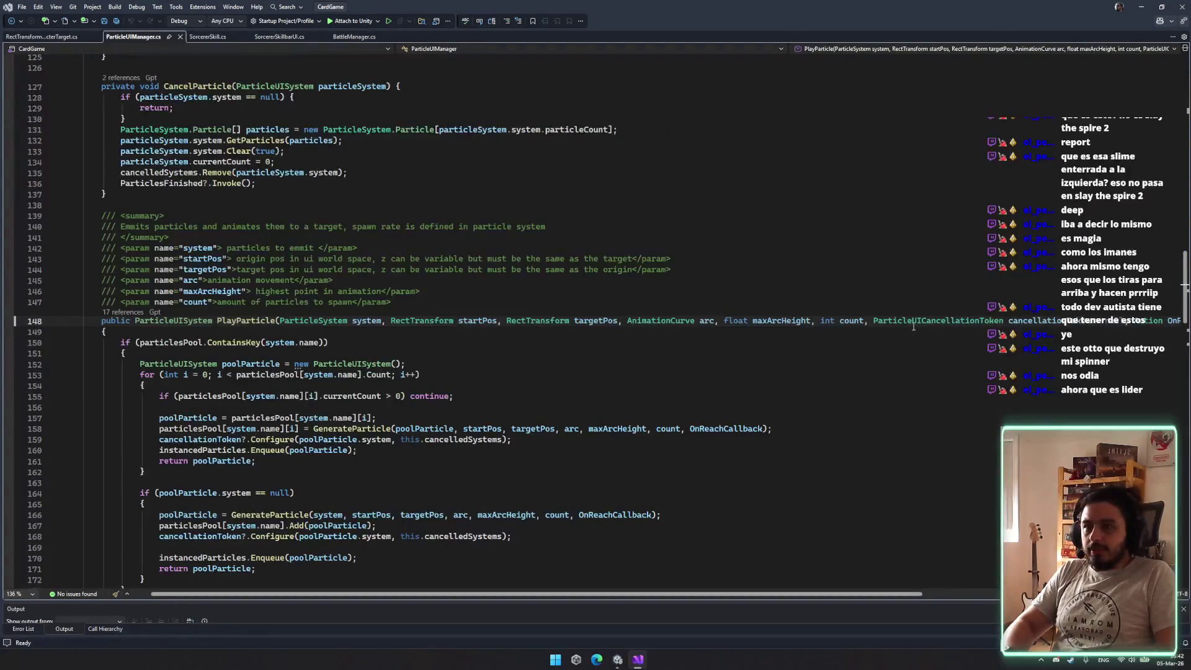
pyautogui.doubleClick(781, 320)
pyautogui.click(365, 430)
pyautogui.keyDown('ctrl'); pyautogui.click(366, 429); pyautogui.keyUp('ctrl')
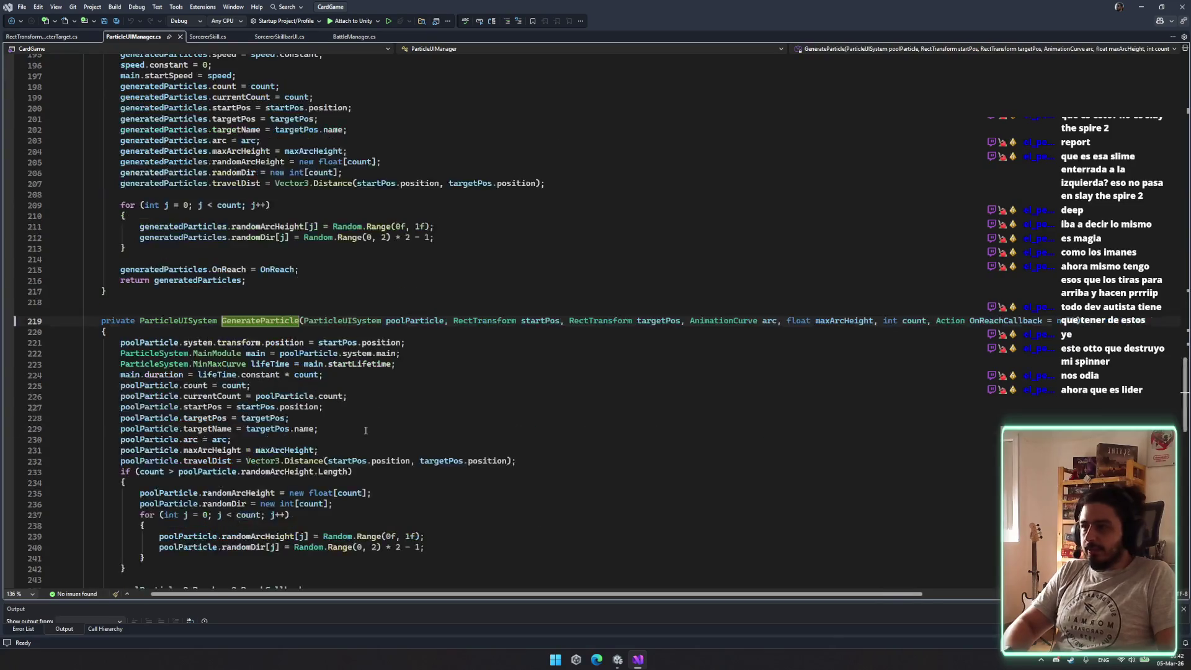
pyautogui.doubleClick(867, 321)
pyautogui.scroll(-3, 867, 326)
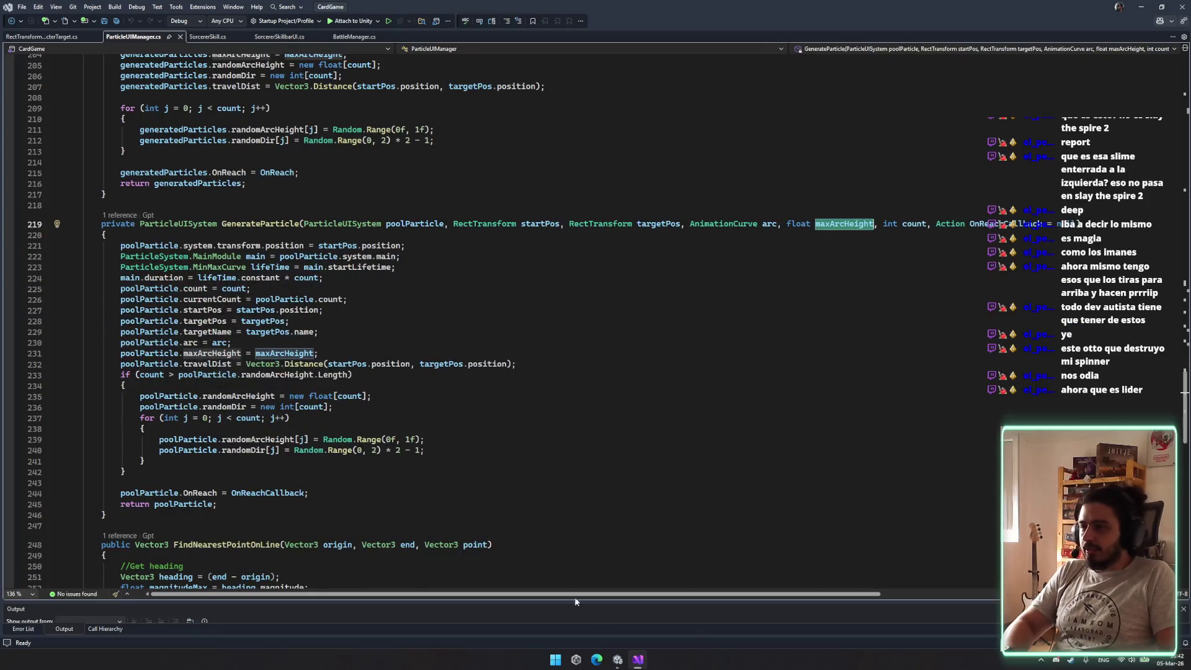
# Look over RectTransformCharacterTarget.cs, then return to the Unity editor
pyautogui.click(637, 659)
pyautogui.click(638, 659)
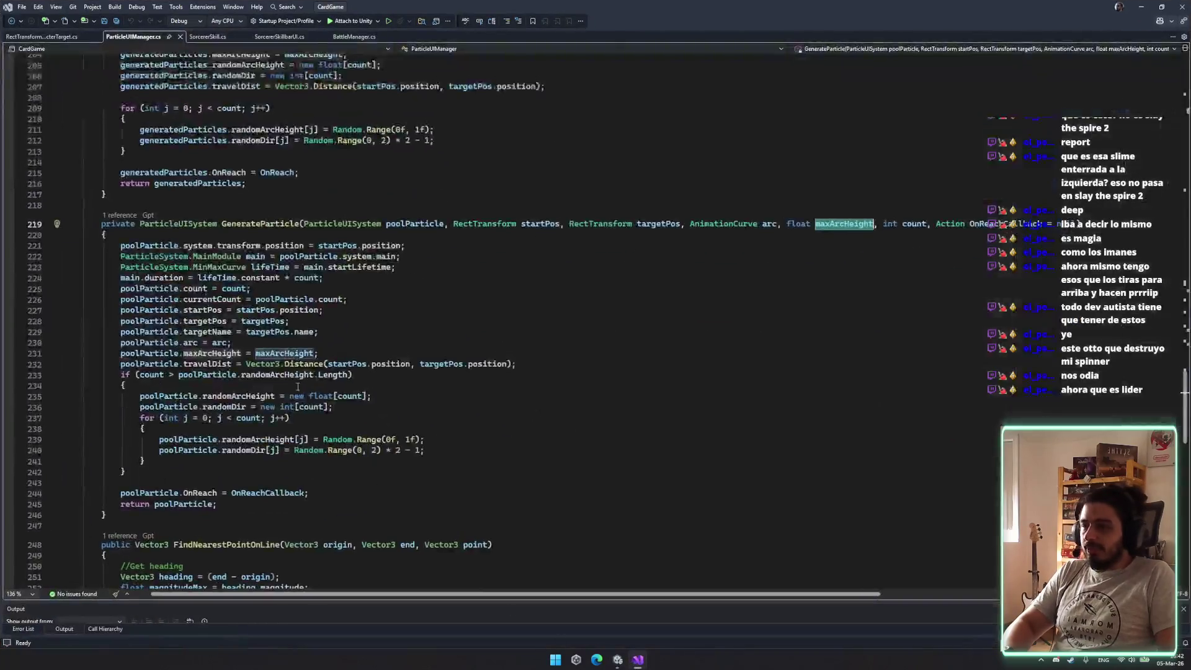
pyautogui.click(51, 37)
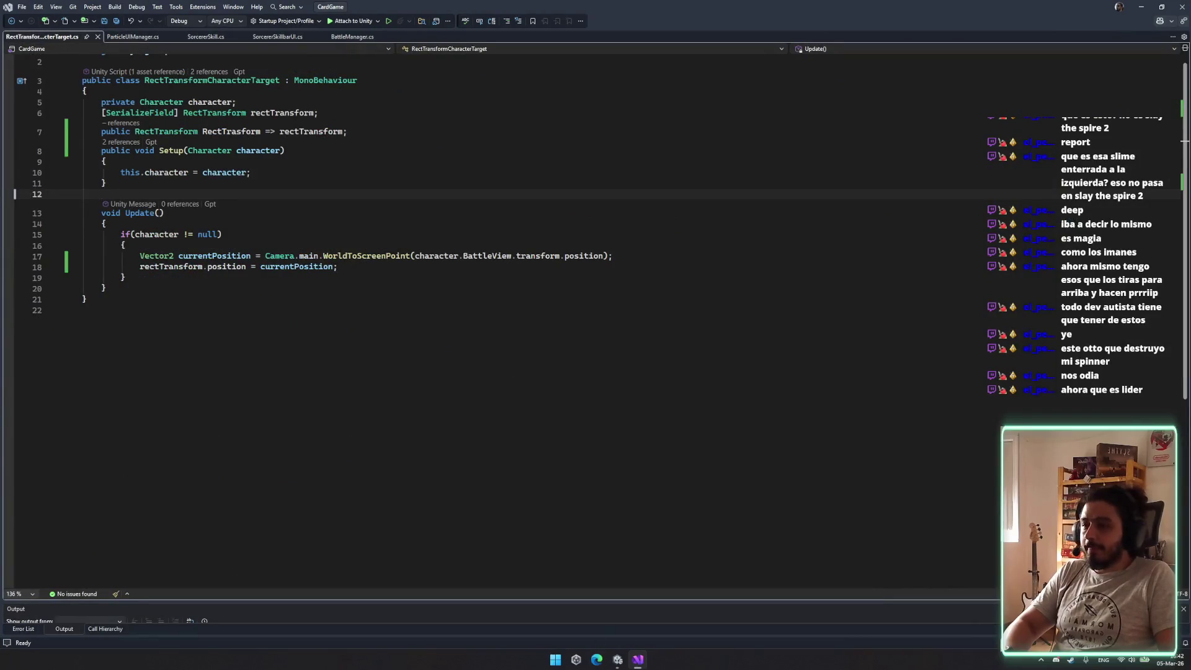
pyautogui.click(618, 659)
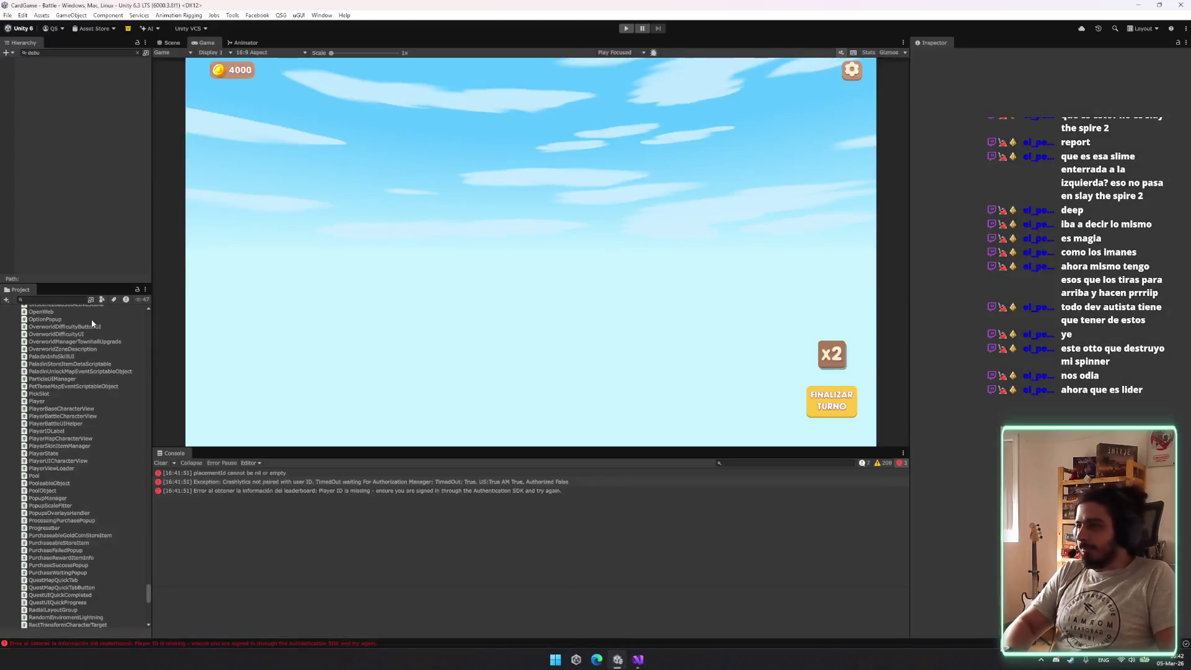
# Open the RectTransformCharacterTarget prefab and remove its Image component to drop the white star
pyautogui.click(53, 298)
pyautogui.click(92, 483)
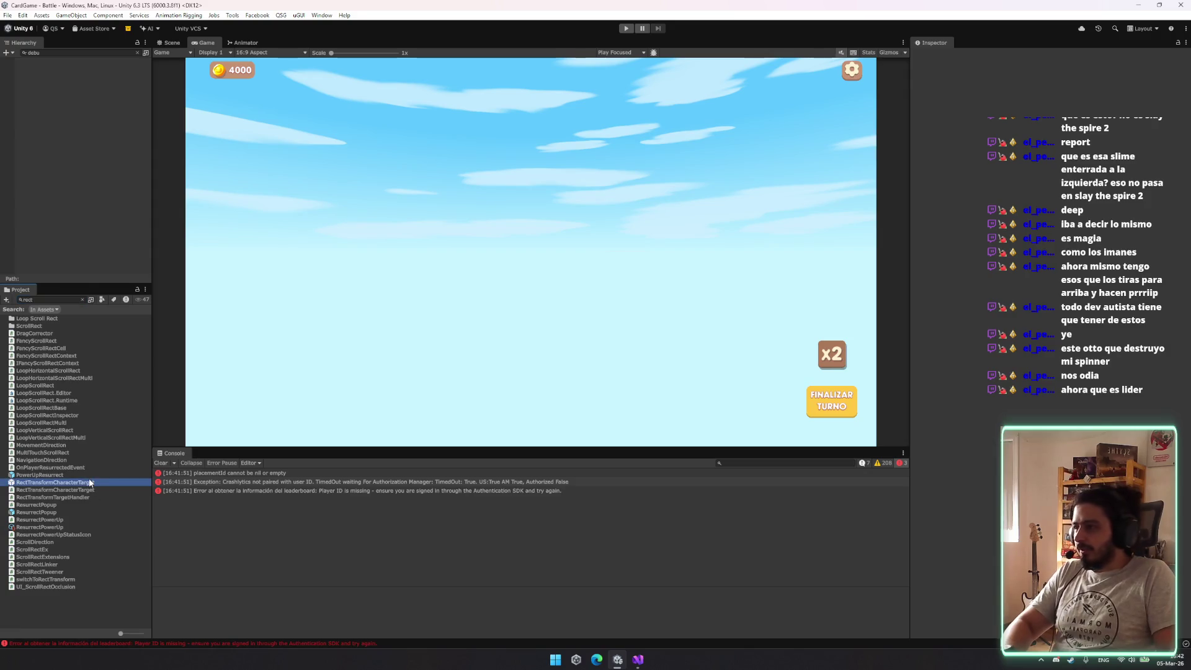
pyautogui.doubleClick(139, 482)
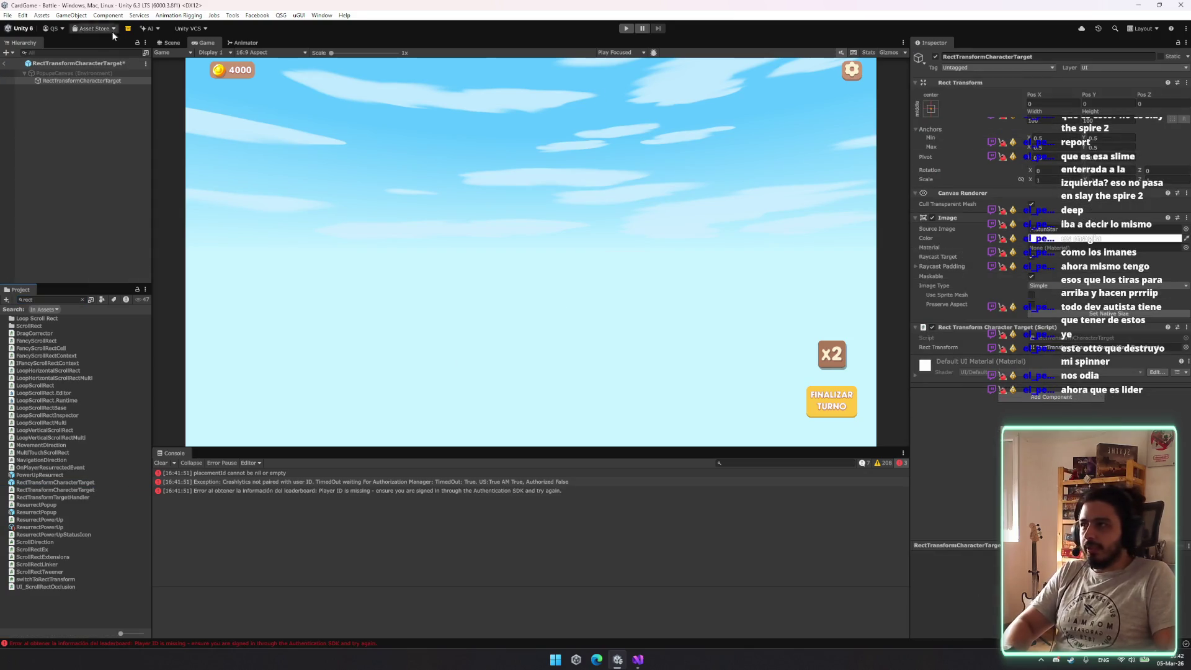
pyautogui.click(170, 42)
pyautogui.rightClick(994, 219)
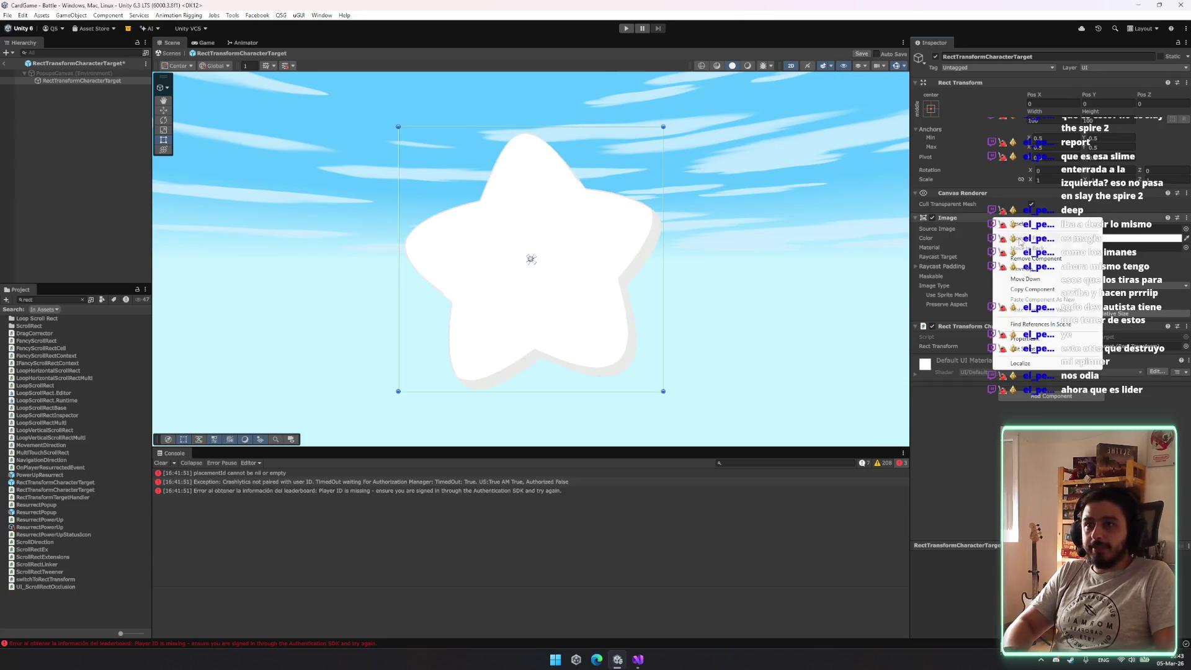
pyautogui.click(1032, 258)
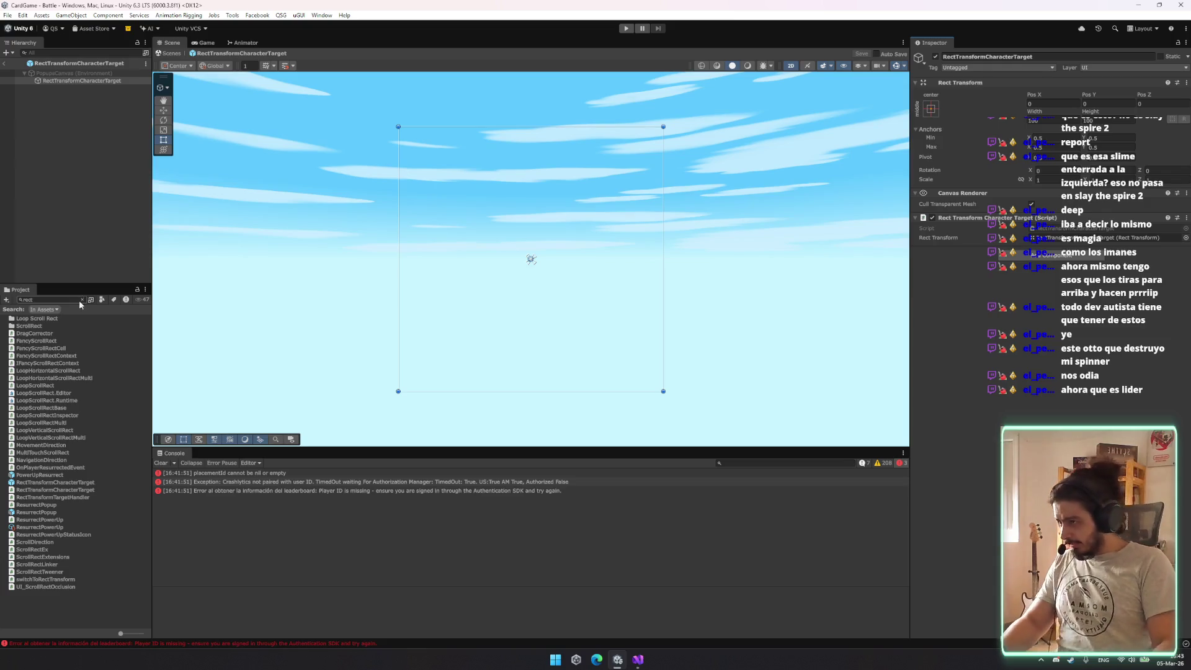
pyautogui.click(640, 658)
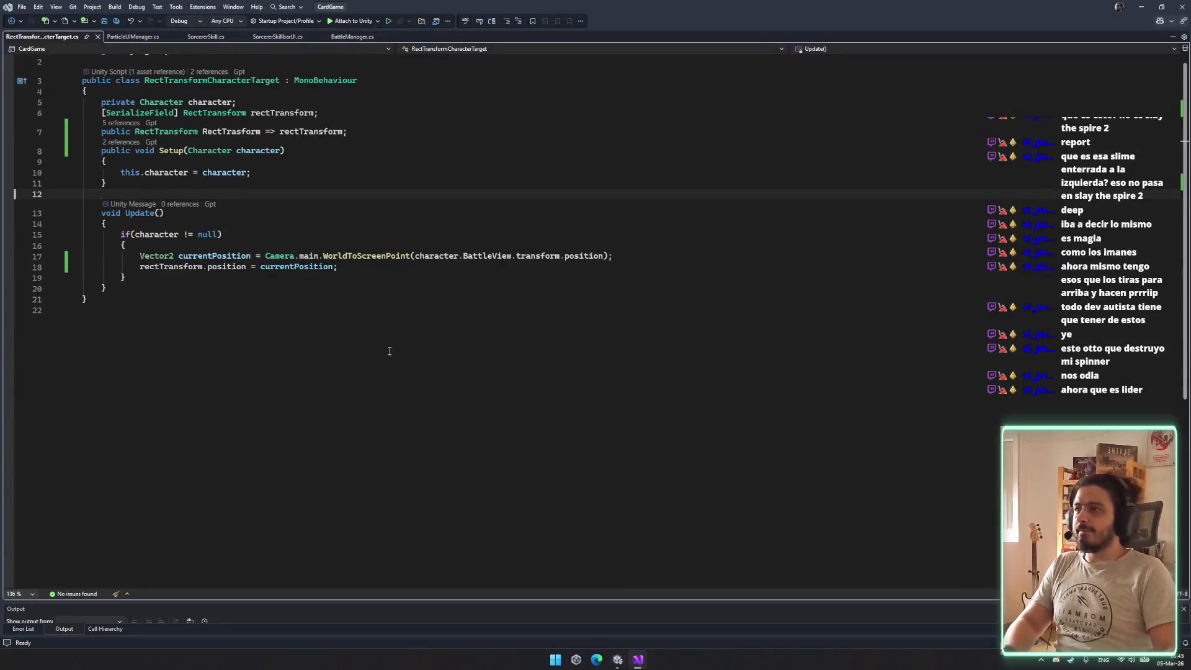
# Try another white-attack arc height on line 146, keep it at 250, and save SorcererSkill.cs
pyautogui.click(125, 39)
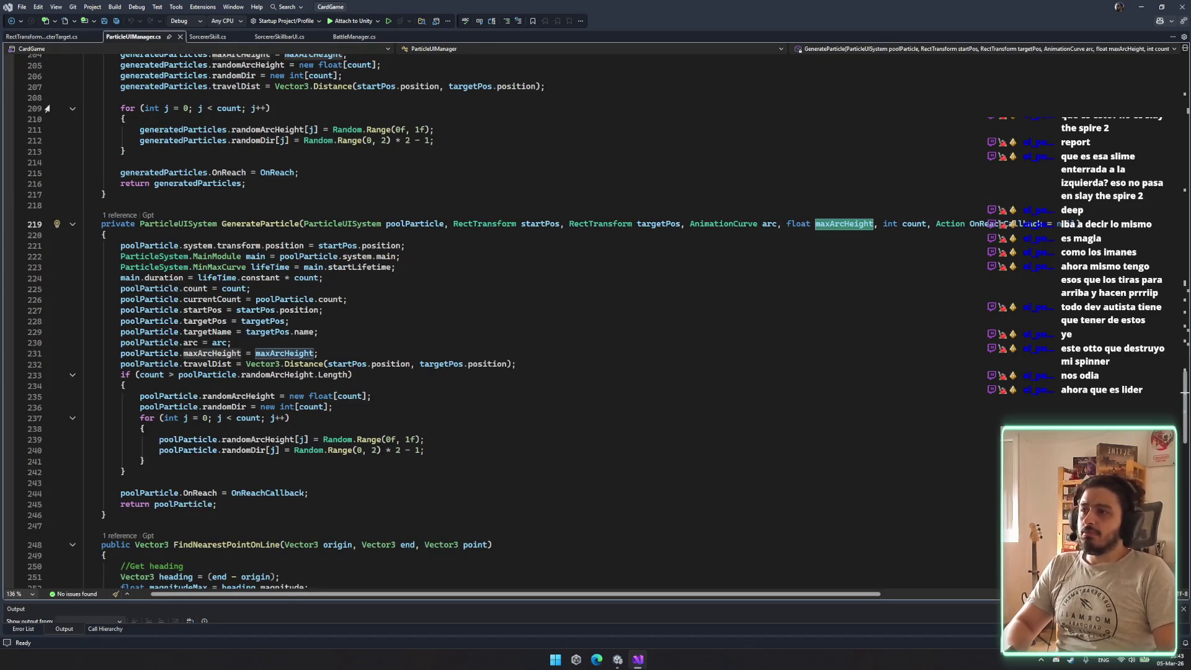
pyautogui.click(207, 37)
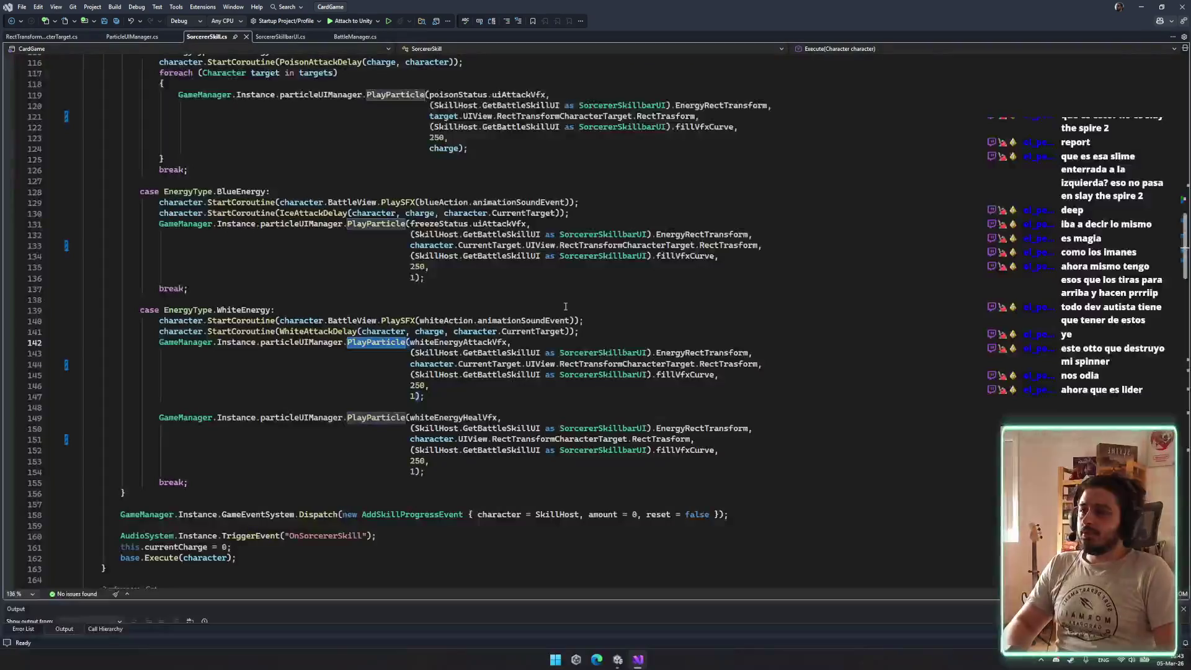
pyautogui.click(439, 384)
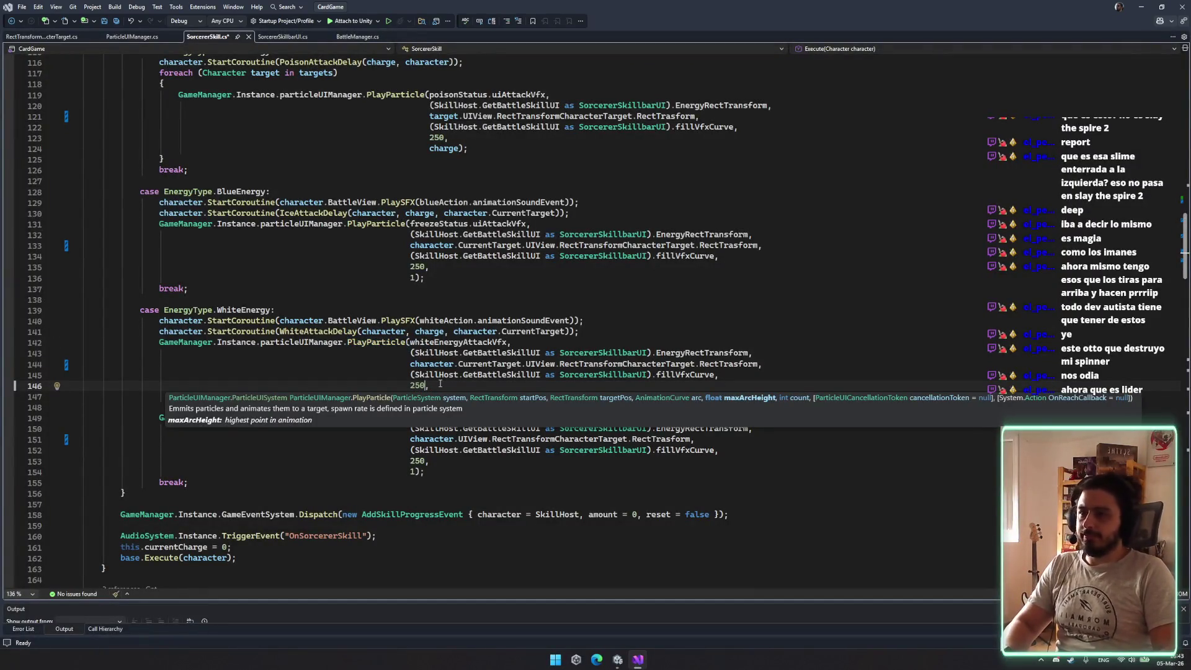
pyautogui.press('BackSpace')
pyautogui.press('BackSpace')
pyautogui.write('18')
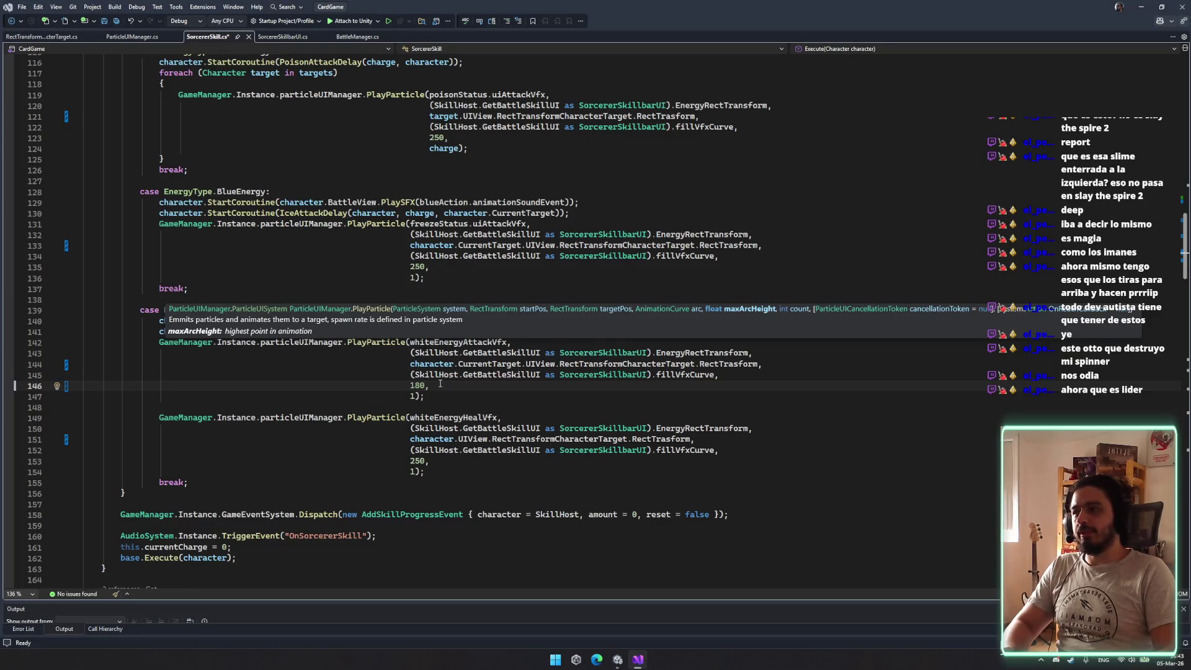
pyautogui.press('BackSpace')
pyautogui.press('BackSpace')
pyautogui.press('BackSpace')
pyautogui.write('25,')
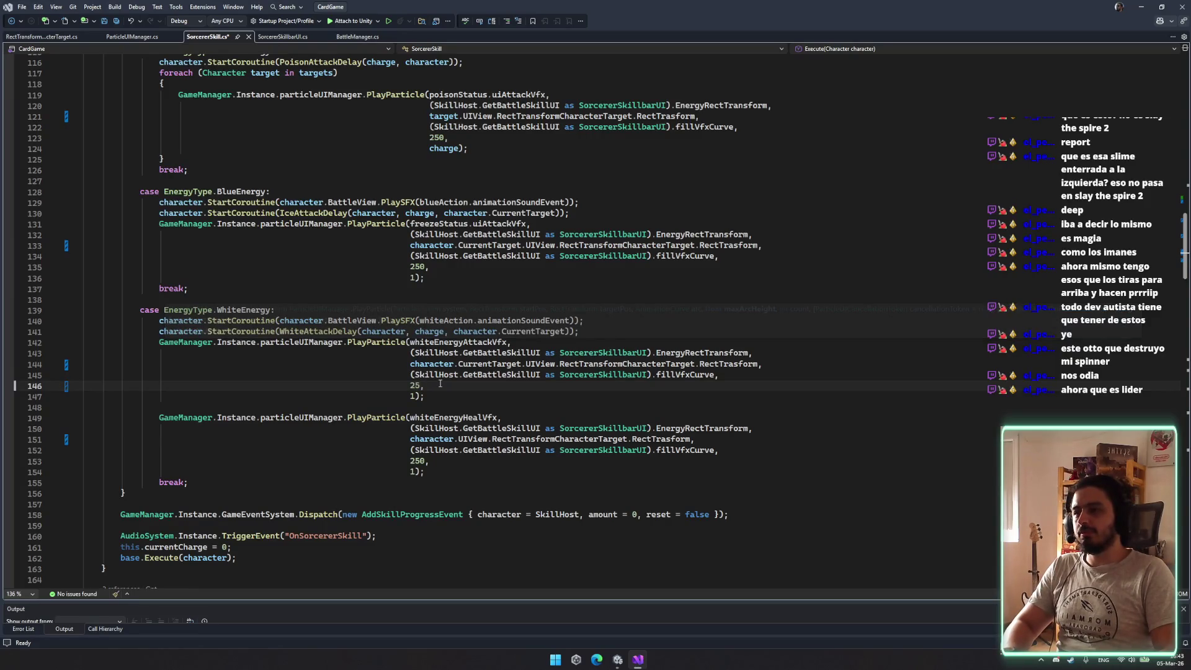
pyautogui.write('0')
pyautogui.hotkey('ctrl', 's')
# Check the fillVfxCurve argument and SorcererSkillbarUI usages before returning to Unity
pyautogui.click(665, 372)
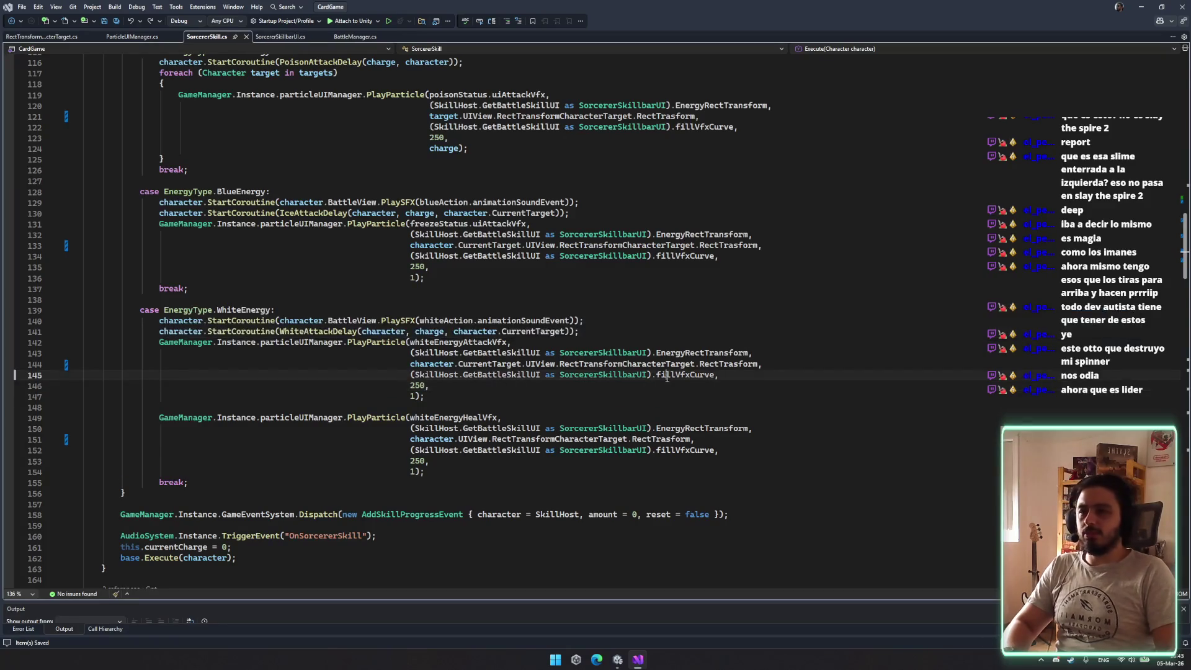
pyautogui.click(605, 375)
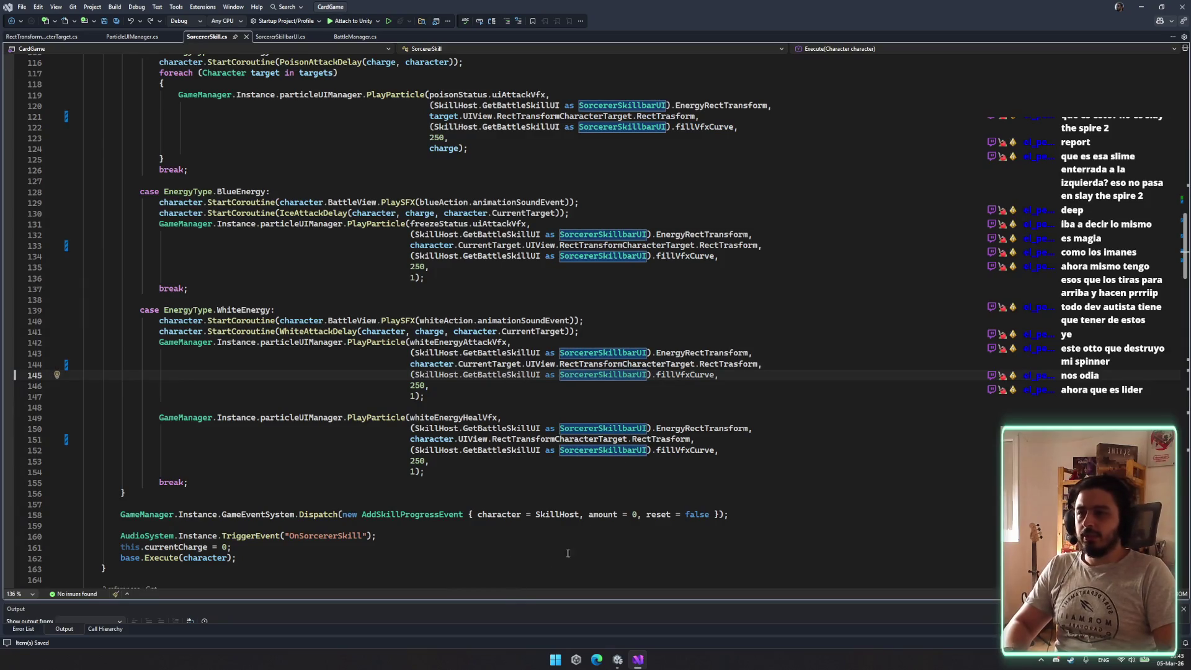
pyautogui.click(620, 660)
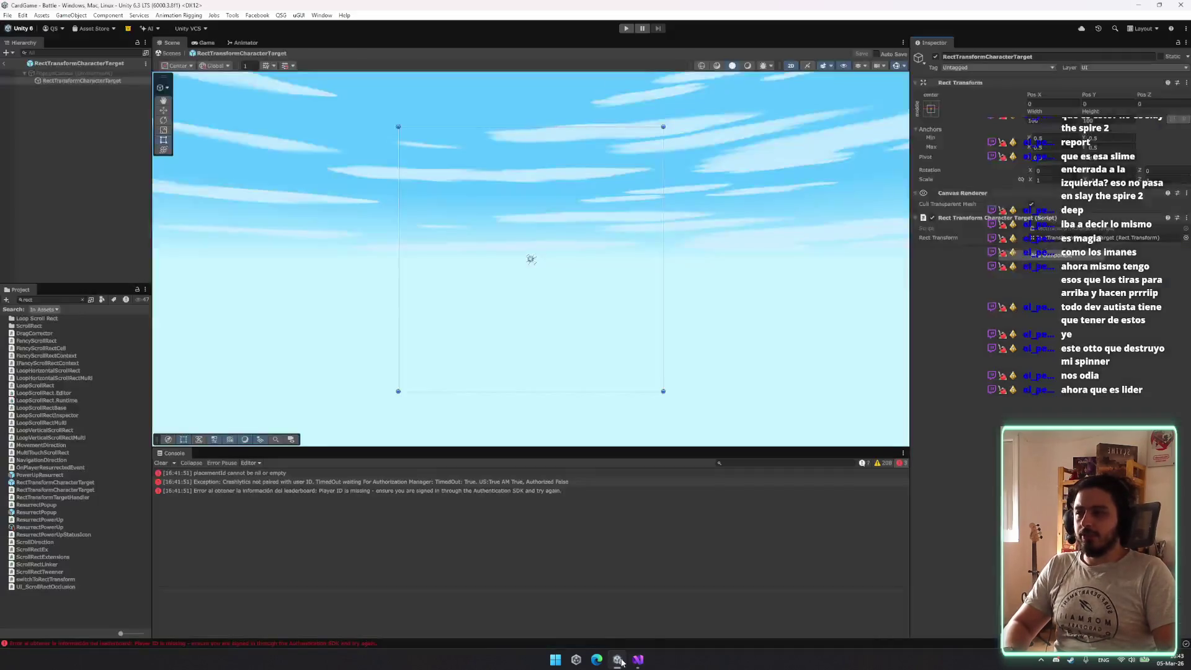
# Search the Project for sorcerer_ski and inspect the Sorcerer_Skill asset
pyautogui.click(59, 300)
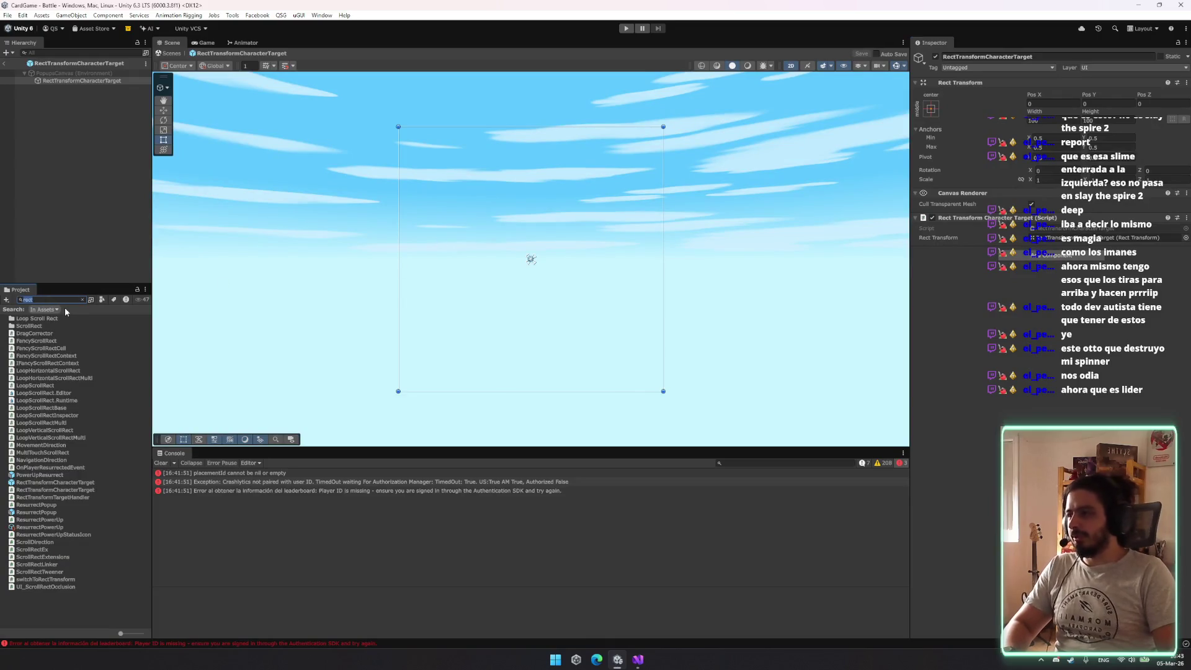
pyautogui.write('skills')
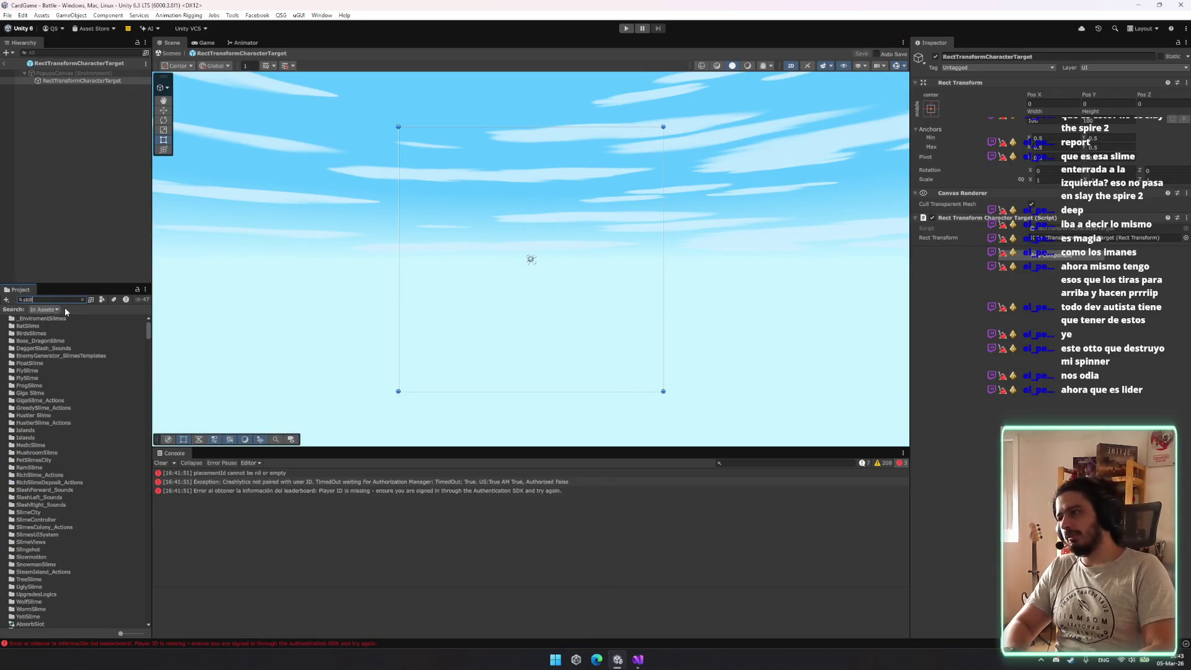
pyautogui.hotkey('ctrl', 'a')
pyautogui.write('sorc')
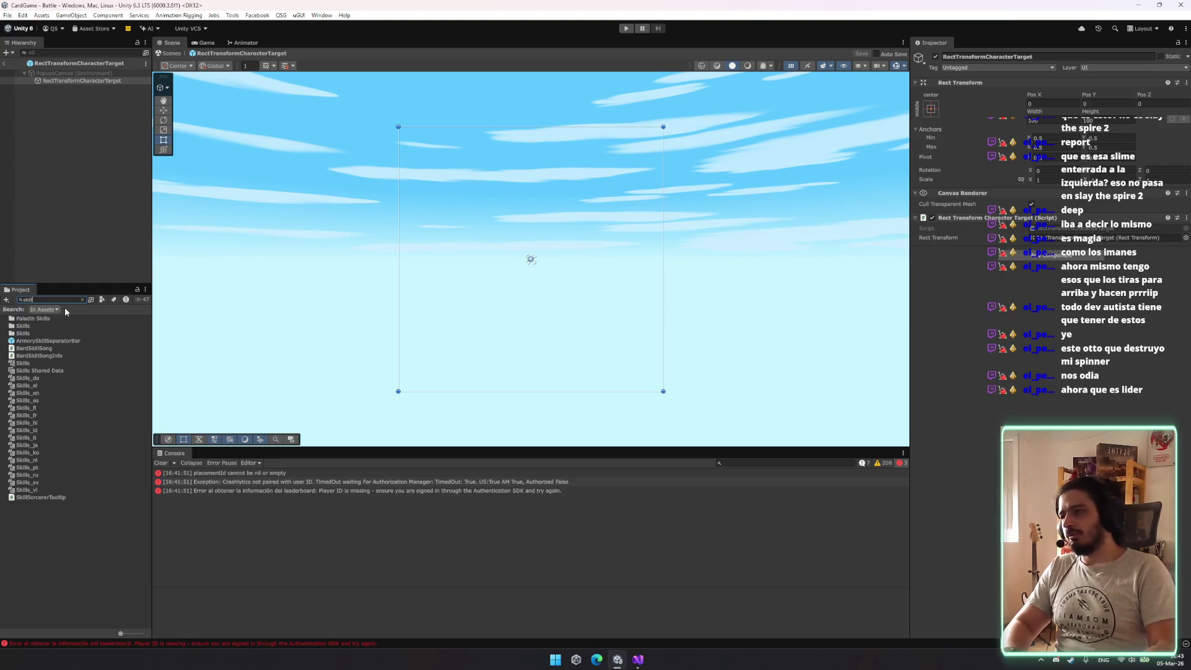
pyautogui.write('erer_ski')
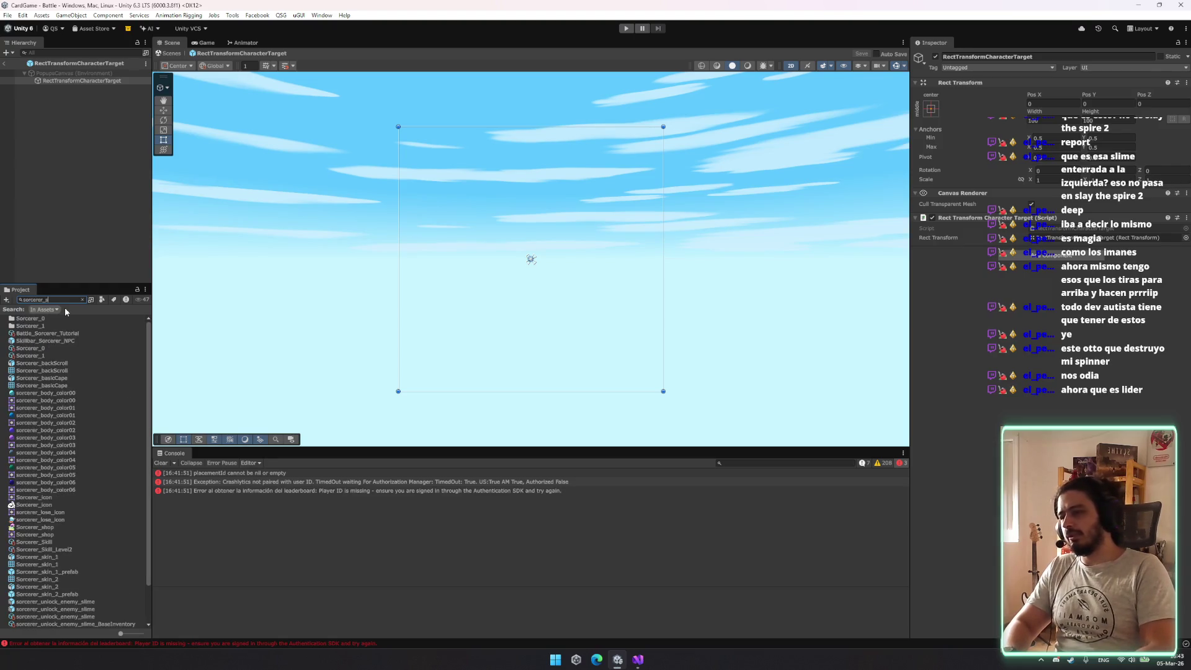
pyautogui.click(69, 333)
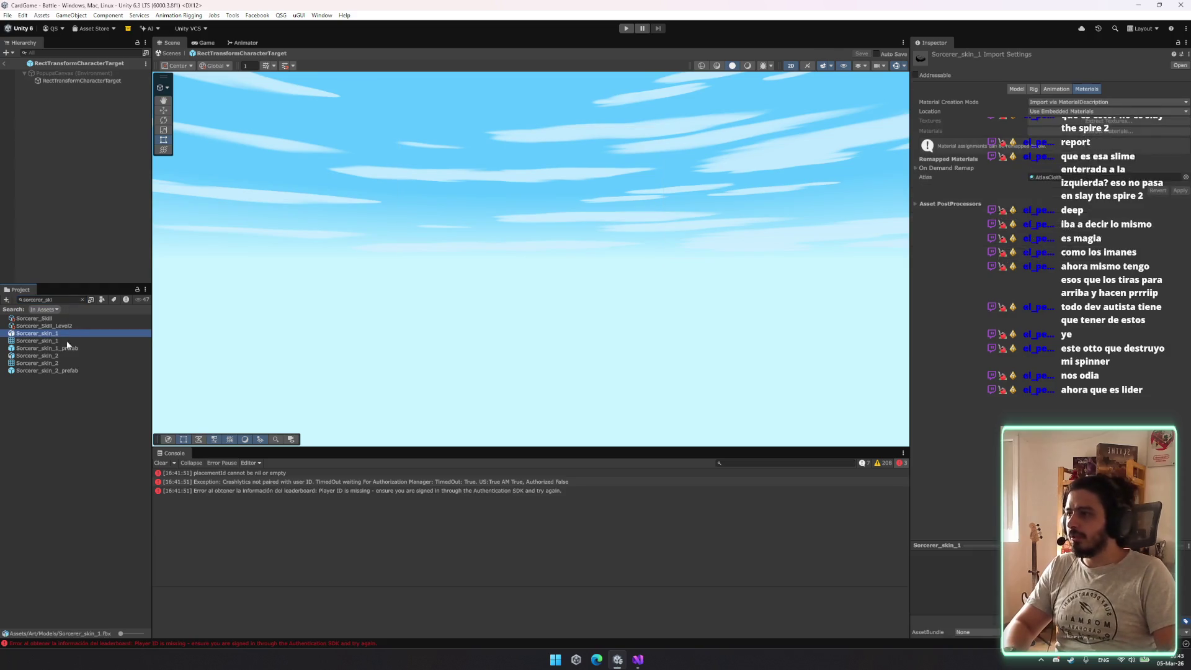
pyautogui.click(57, 317)
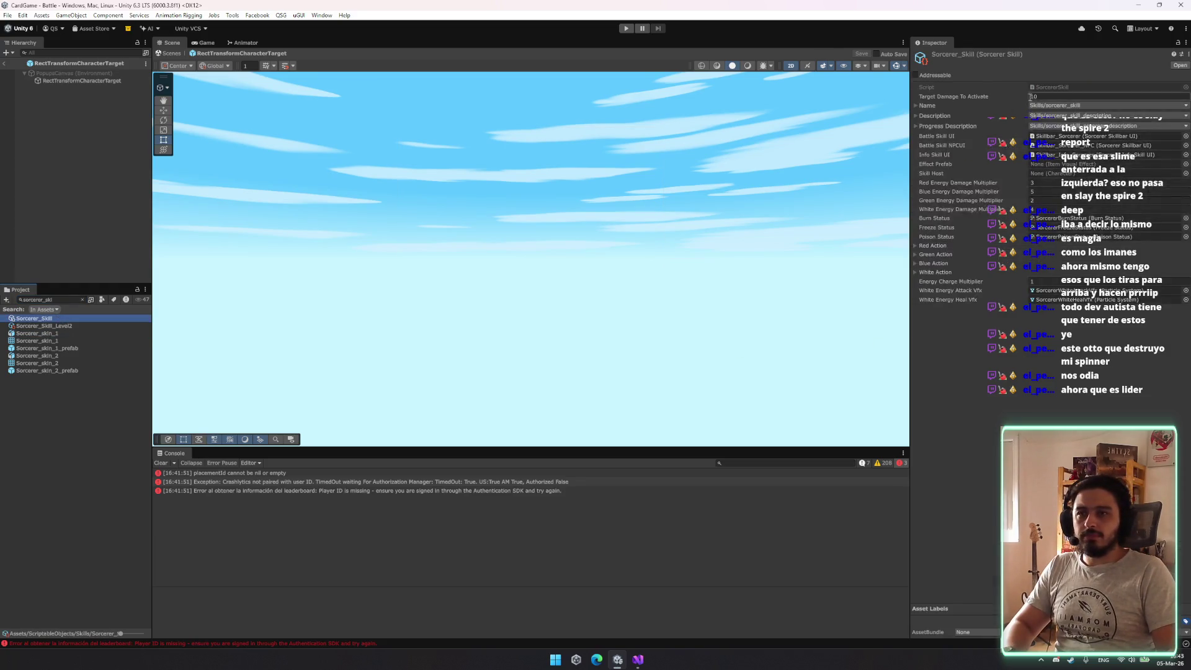
# Inspect the Skillbar_Sorcerer prefab's Fill Vfx Curve, then clear the Console
pyautogui.click(1091, 145)
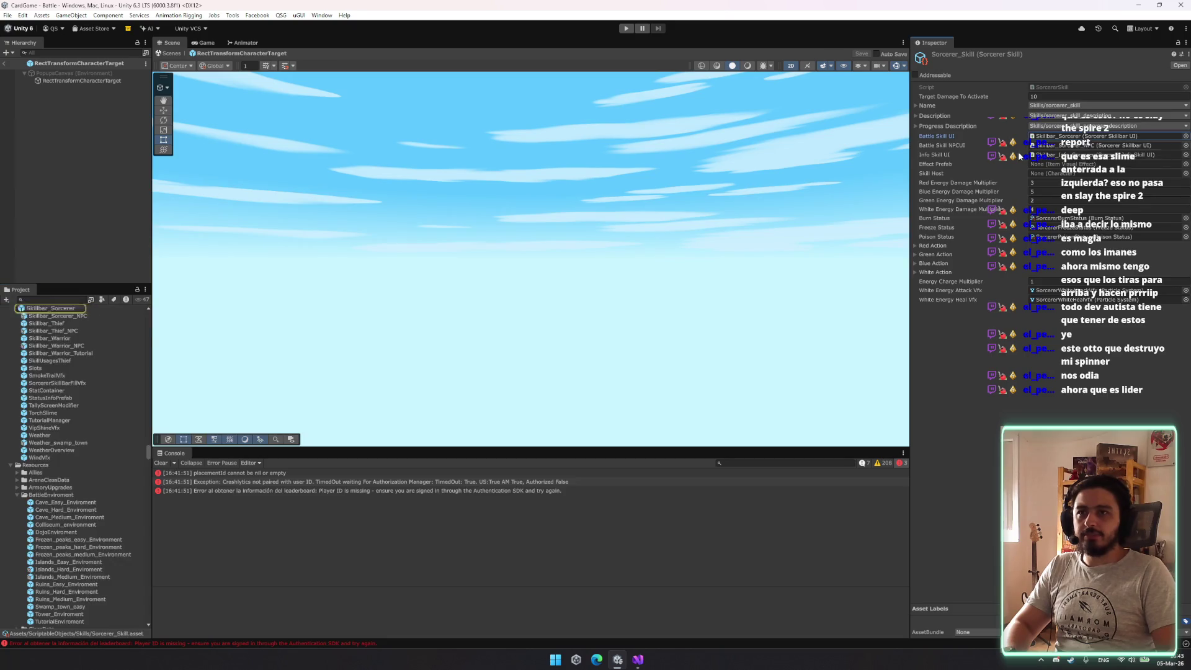
pyautogui.click(57, 315)
pyautogui.click(57, 309)
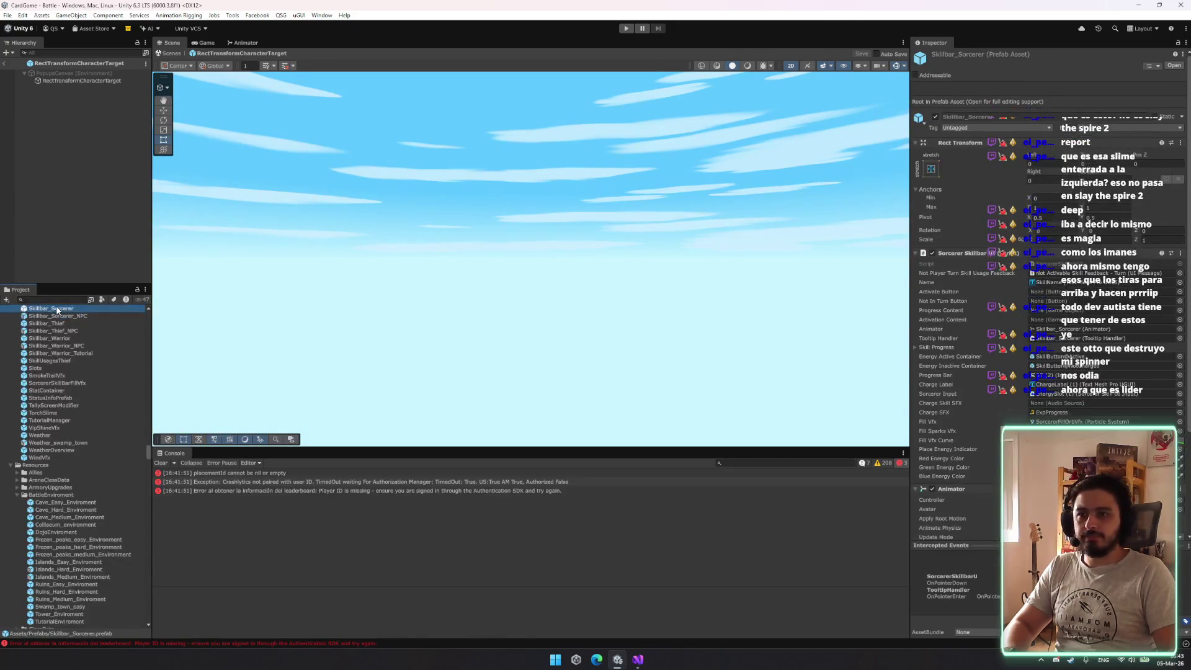
pyautogui.click(1104, 439)
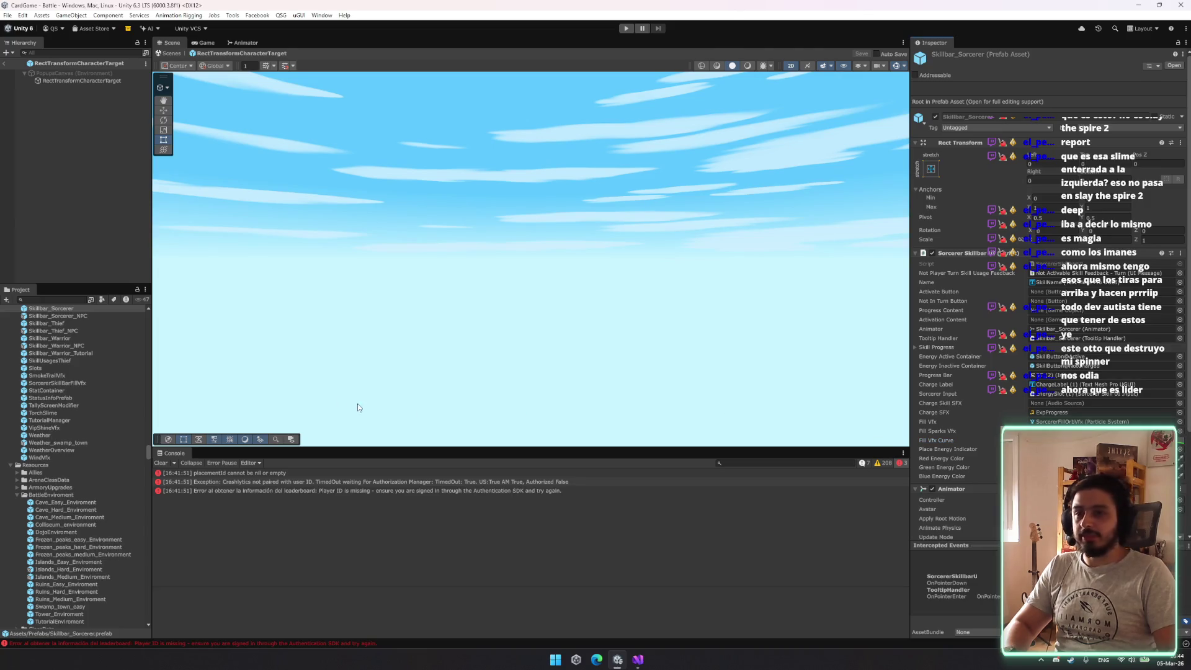
pyautogui.click(161, 462)
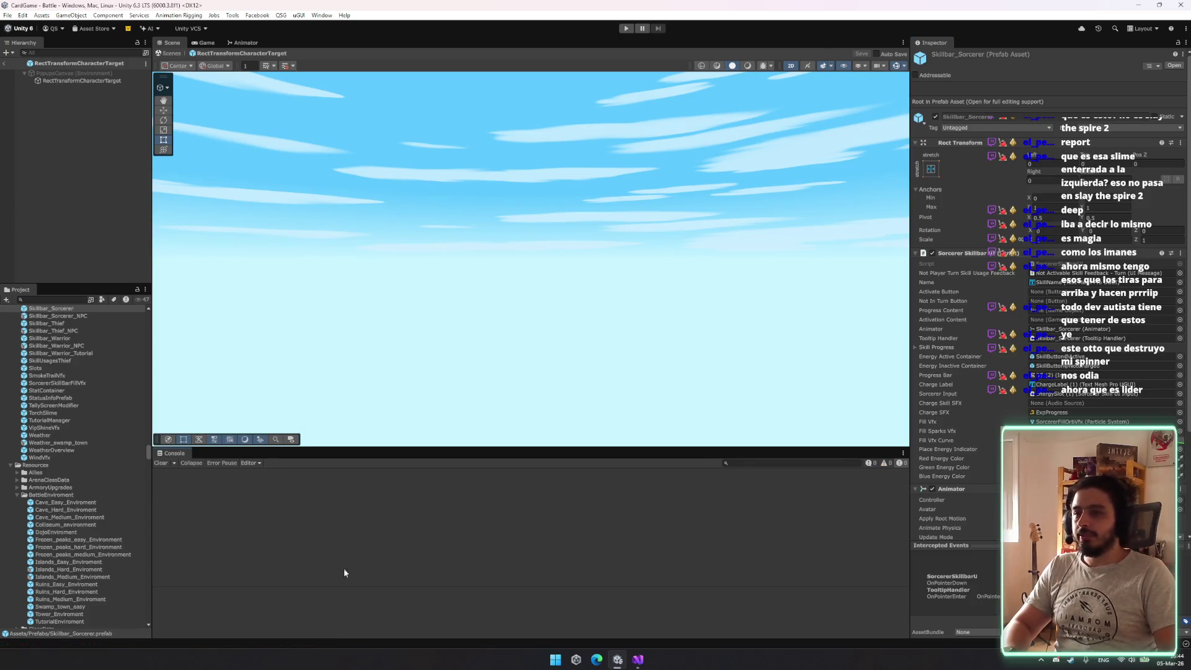
pyautogui.click(639, 661)
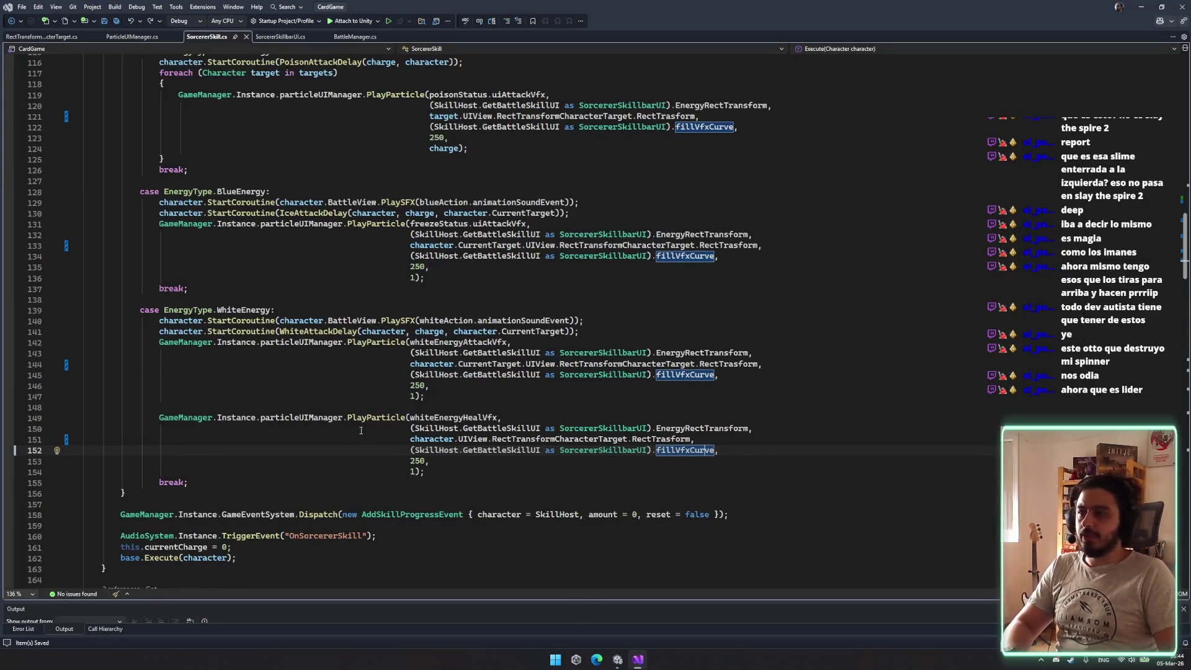
# Change the green, blue and white attack particle values from 250 to 180
pyautogui.scroll(-4, 254, 347)
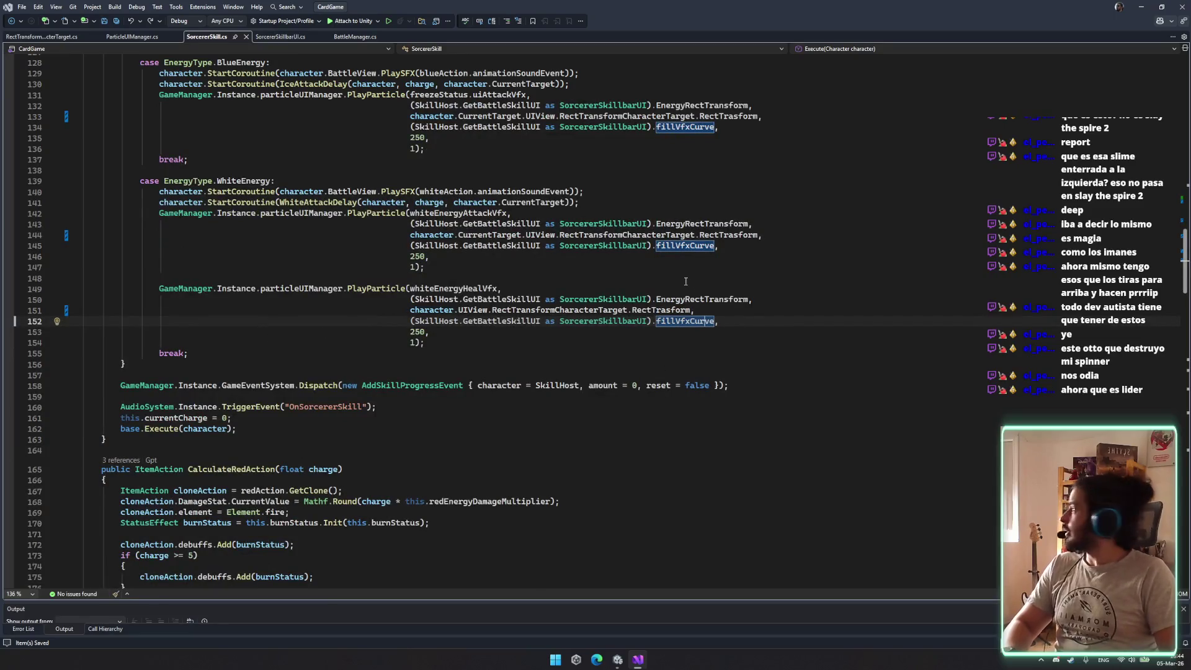
pyautogui.scroll(5, 679, 276)
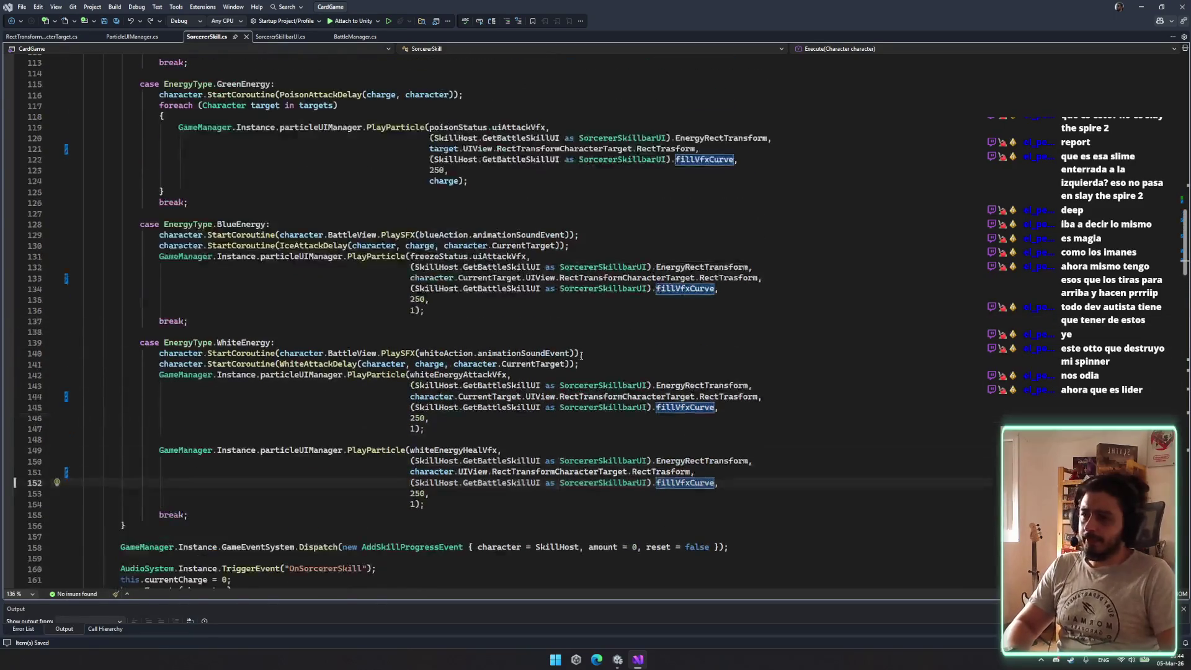
pyautogui.scroll(4, 539, 335)
pyautogui.doubleClick(434, 299)
pyautogui.write('180')
pyautogui.doubleClick(417, 428)
pyautogui.write('180')
pyautogui.doubleClick(417, 547)
pyautogui.write('180')
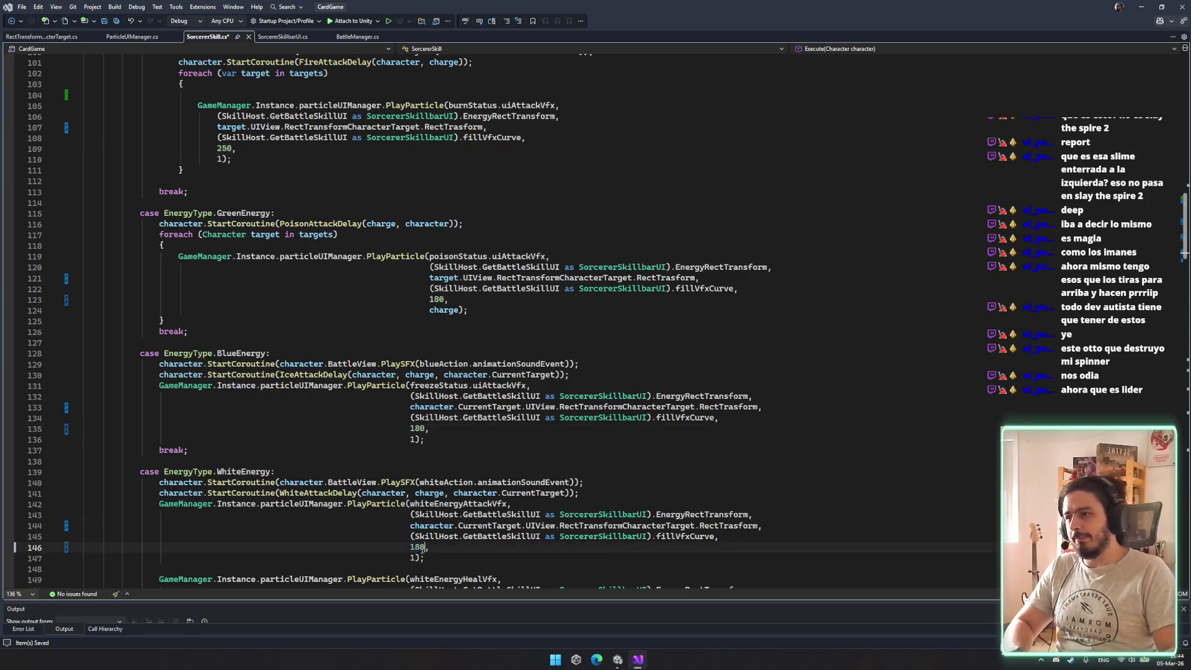
# Change the red attack particle value to 180, save, and let Unity recompile
pyautogui.scroll(-4, 417, 547)
pyautogui.click(411, 494)
pyautogui.scroll(10, 504, 487)
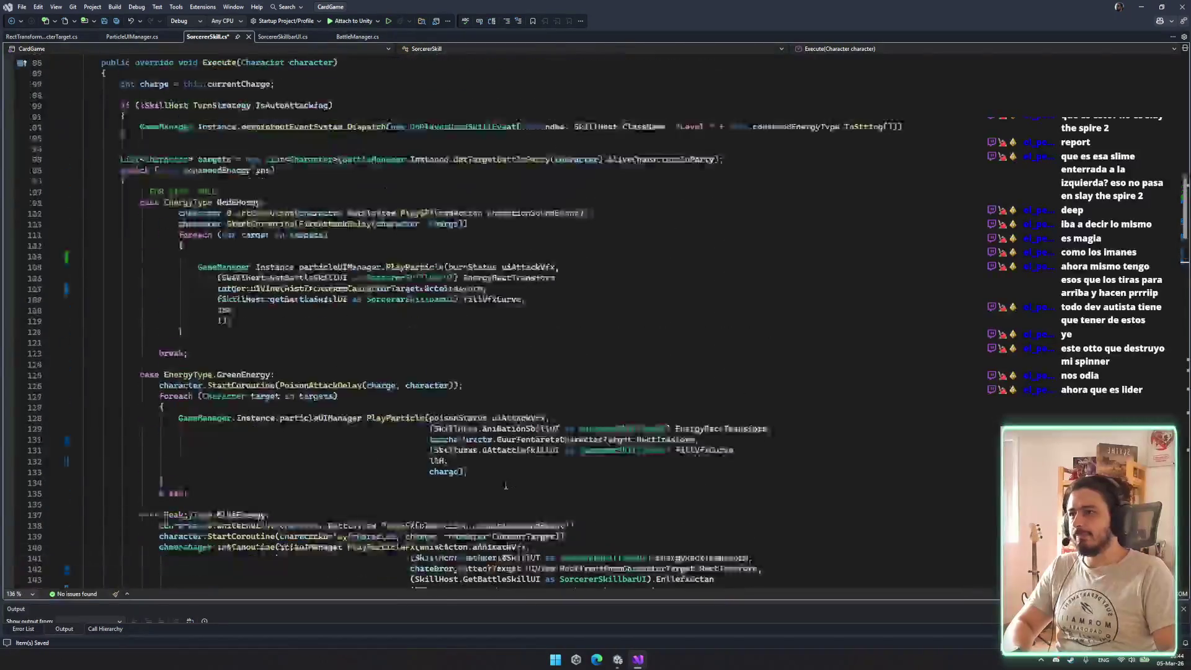
pyautogui.doubleClick(223, 342)
pyautogui.write('180')
pyautogui.hotkey('ctrl', 's')
pyautogui.scroll(-4, 526, 408)
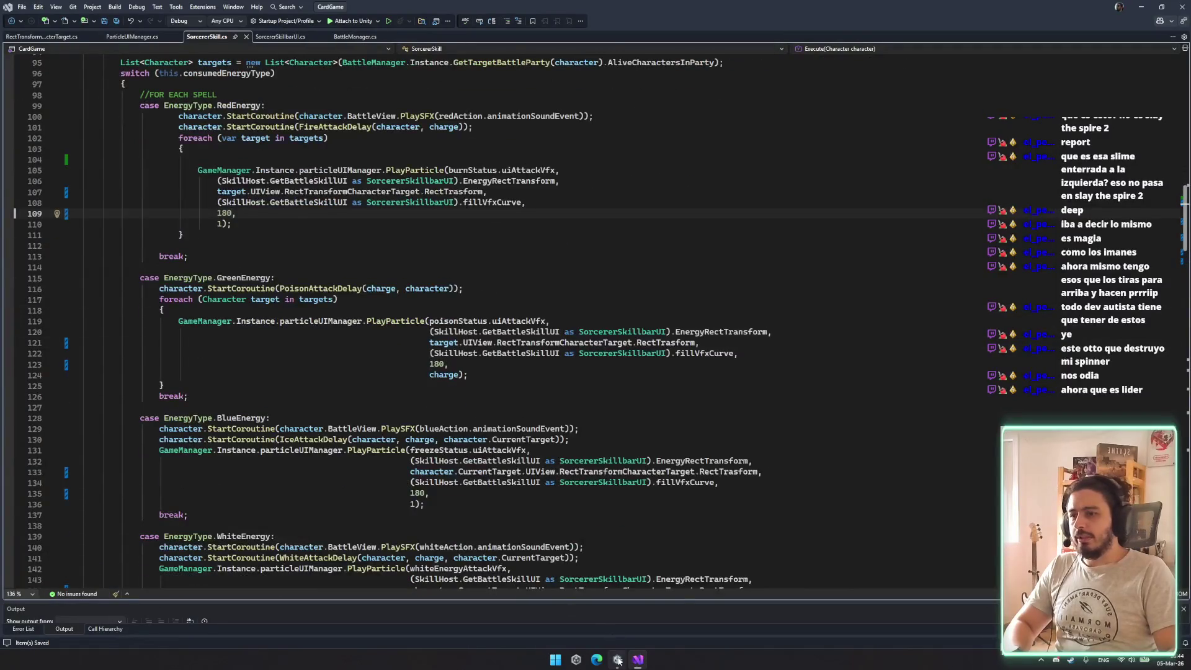
pyautogui.click(617, 659)
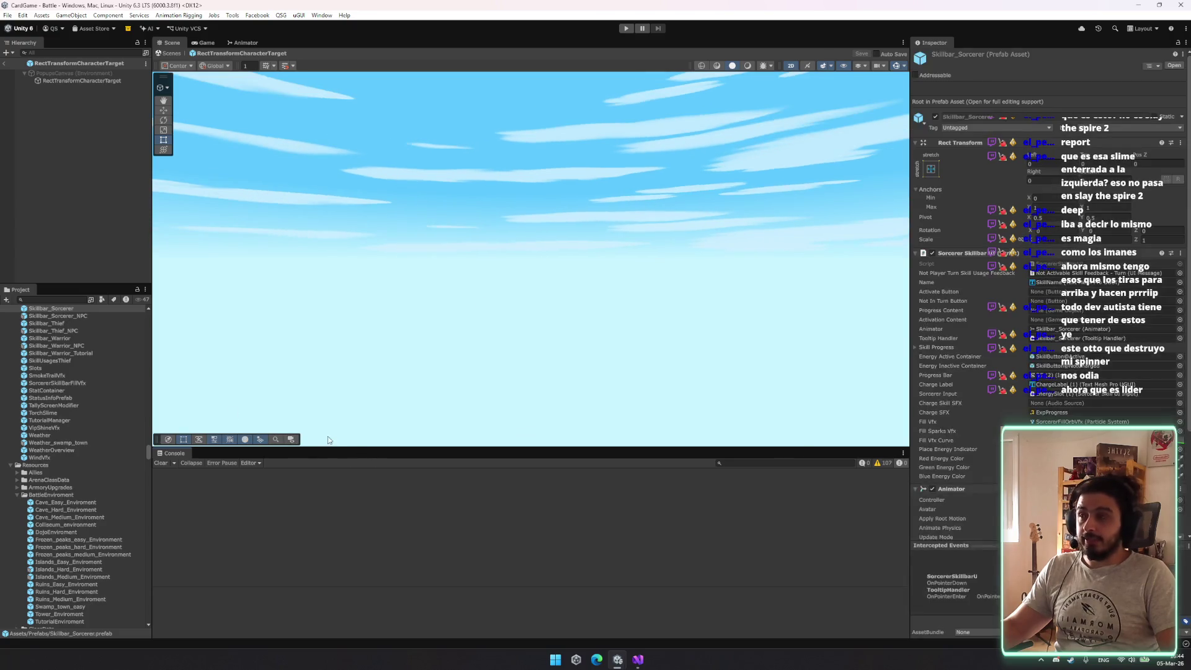
# Search SorcererSkill.cs for 'tooltip' in Visual Studio
pyautogui.click(637, 659)
pyautogui.click(373, 319)
pyautogui.hotkey('ctrl', 'f')
pyautogui.write('ltip')
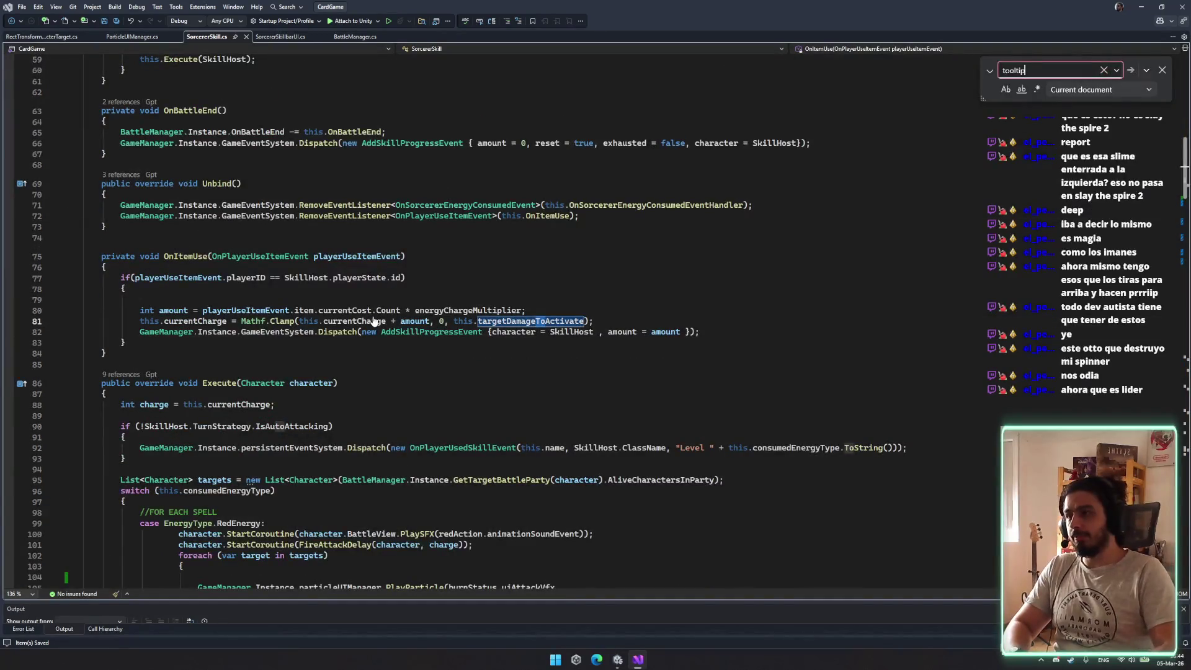
pyautogui.click(623, 659)
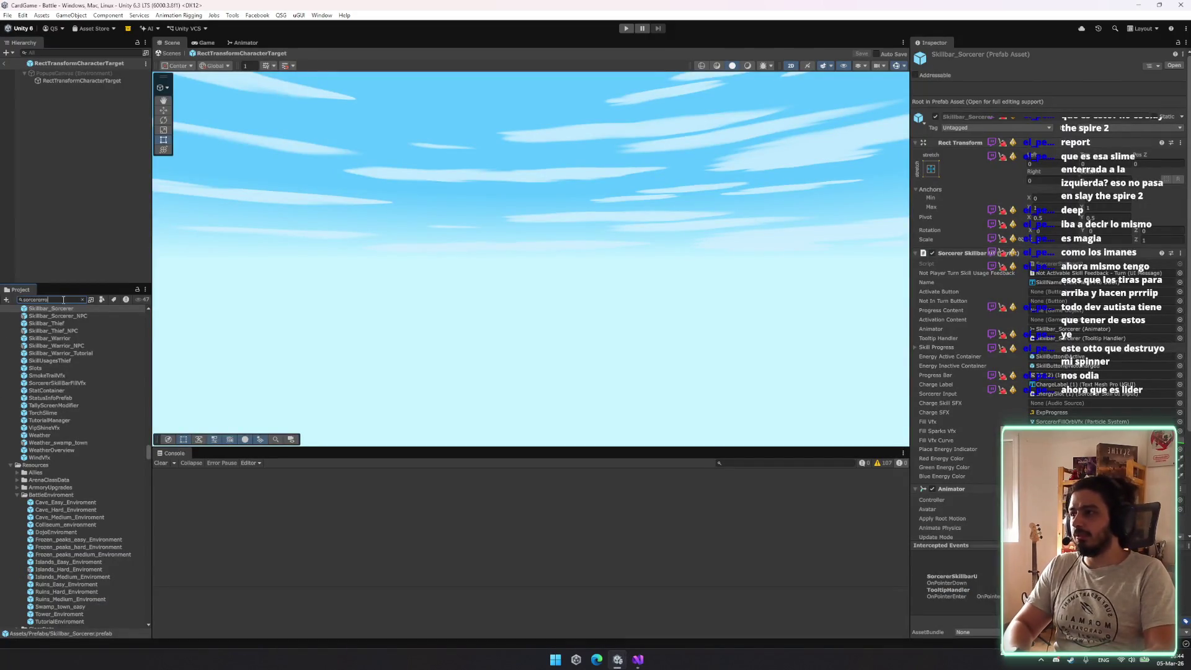
# Find the SkillSorcererTooltip asset in the Project and start Play mode
pyautogui.write('t')
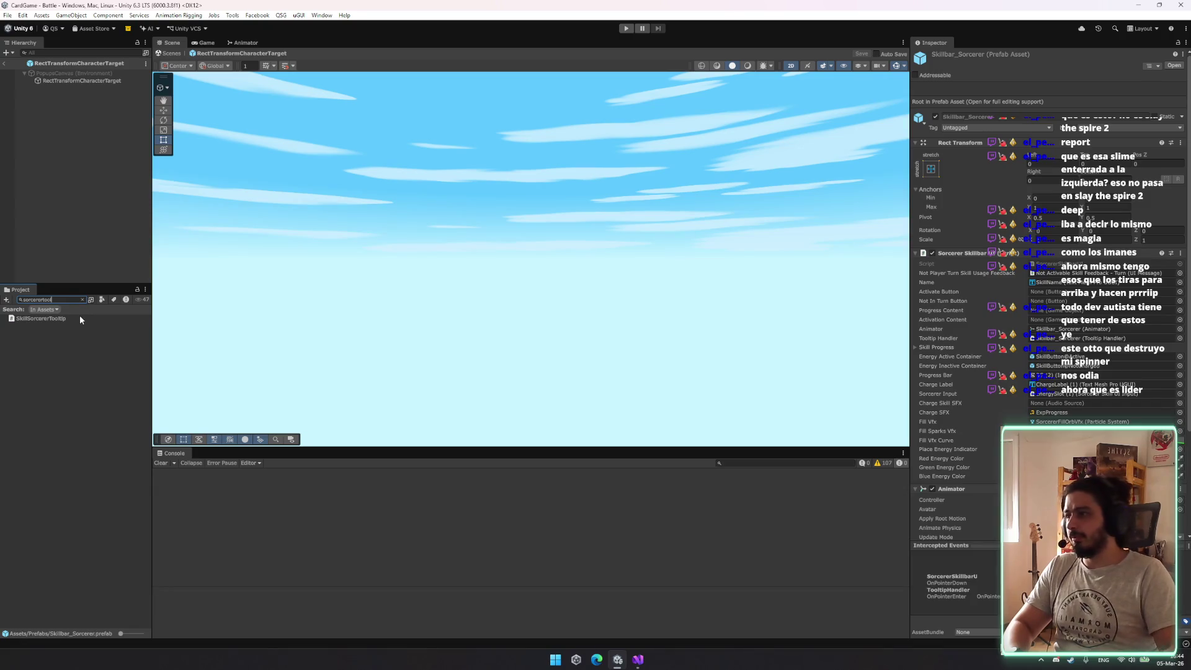
pyautogui.click(77, 315)
pyautogui.hotkey('ctrl', 'p')
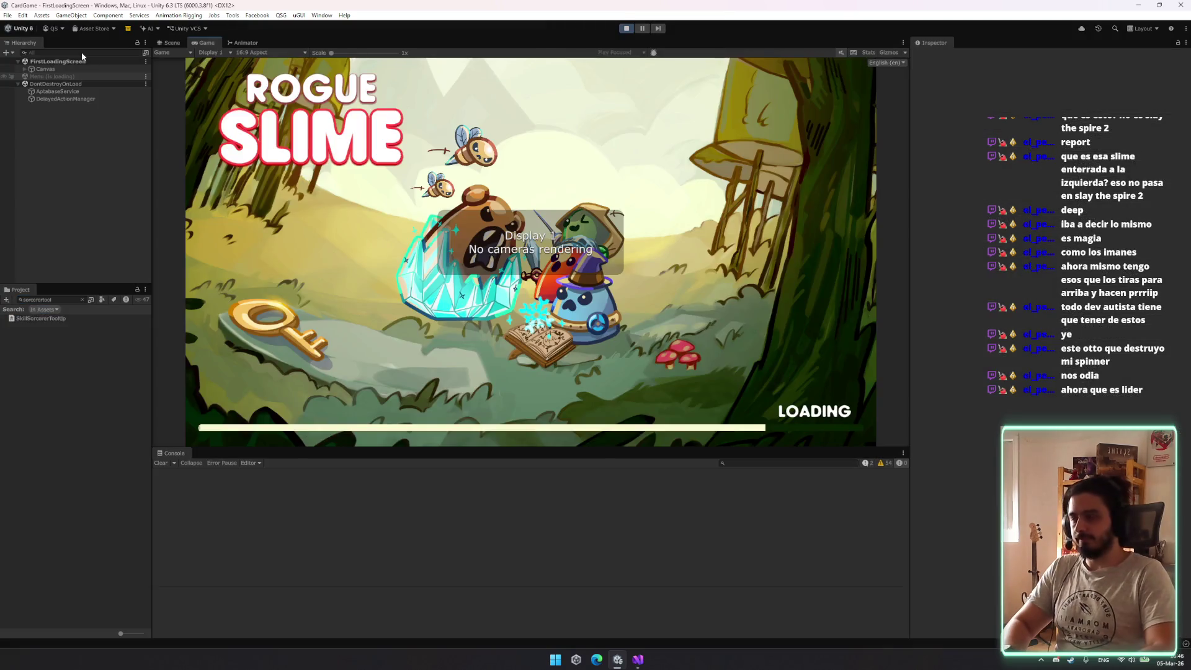
# Filter the Hierarchy for 'debug', select DebugManager, and load a test battle
pyautogui.click(74, 52)
pyautogui.write('debug')
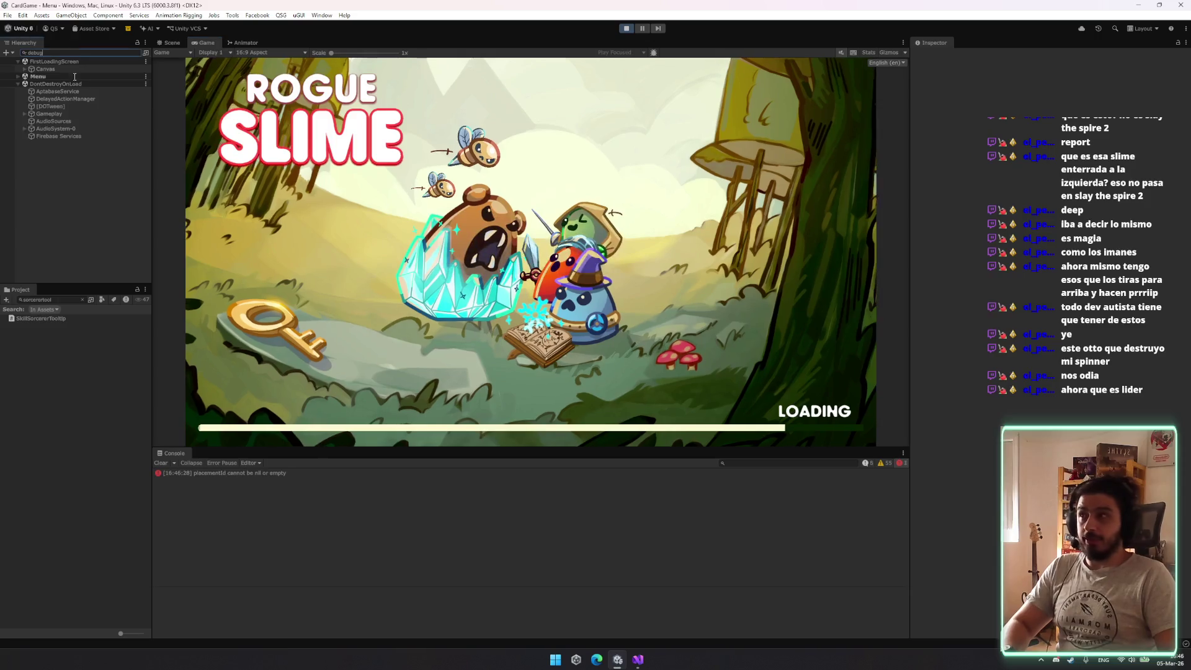
pyautogui.click(75, 68)
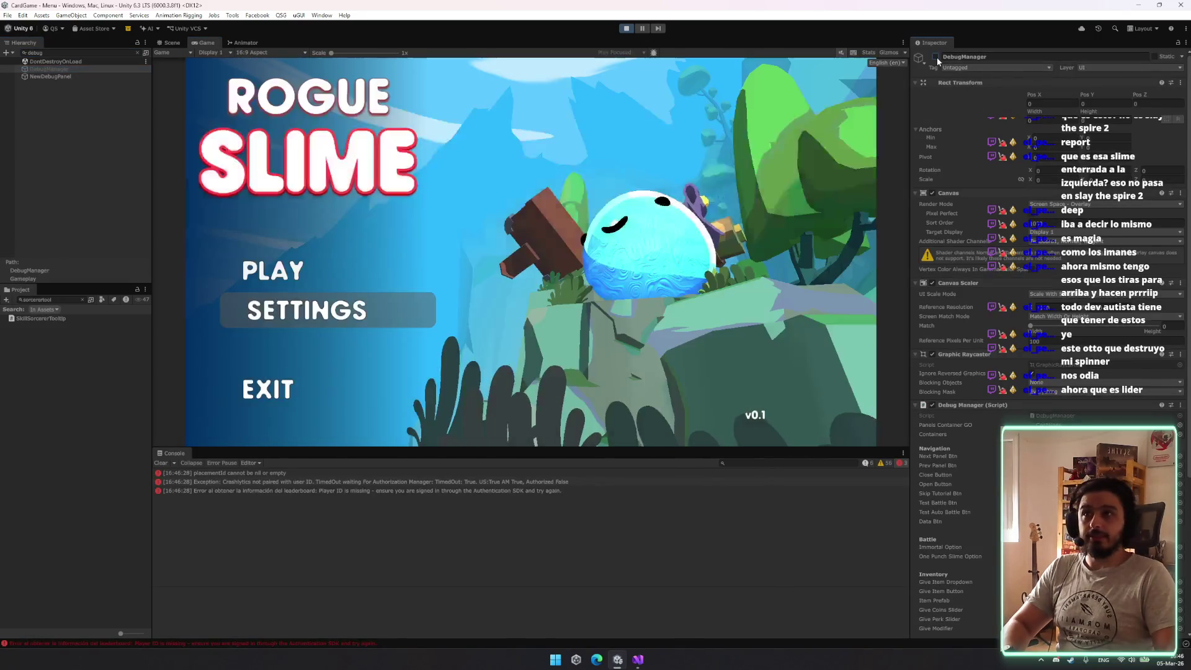
pyautogui.click(796, 142)
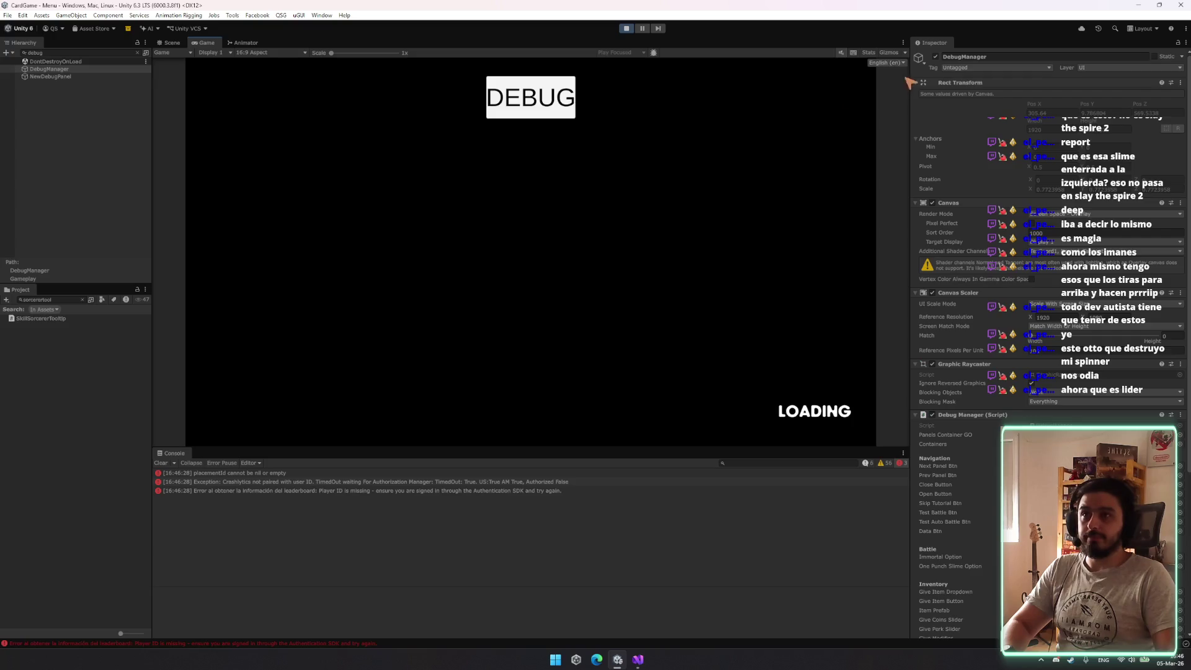
pyautogui.click(936, 57)
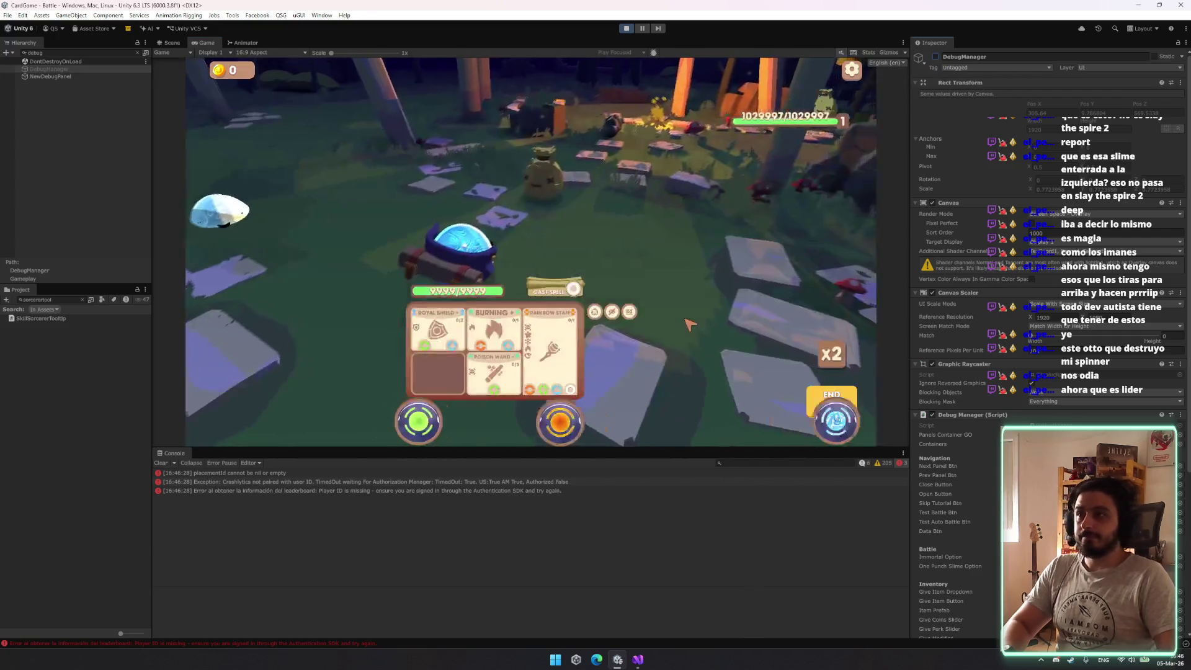
# Cast spells with an orange energy orb and an ice orb against the enemy
pyautogui.moveTo(576, 284)
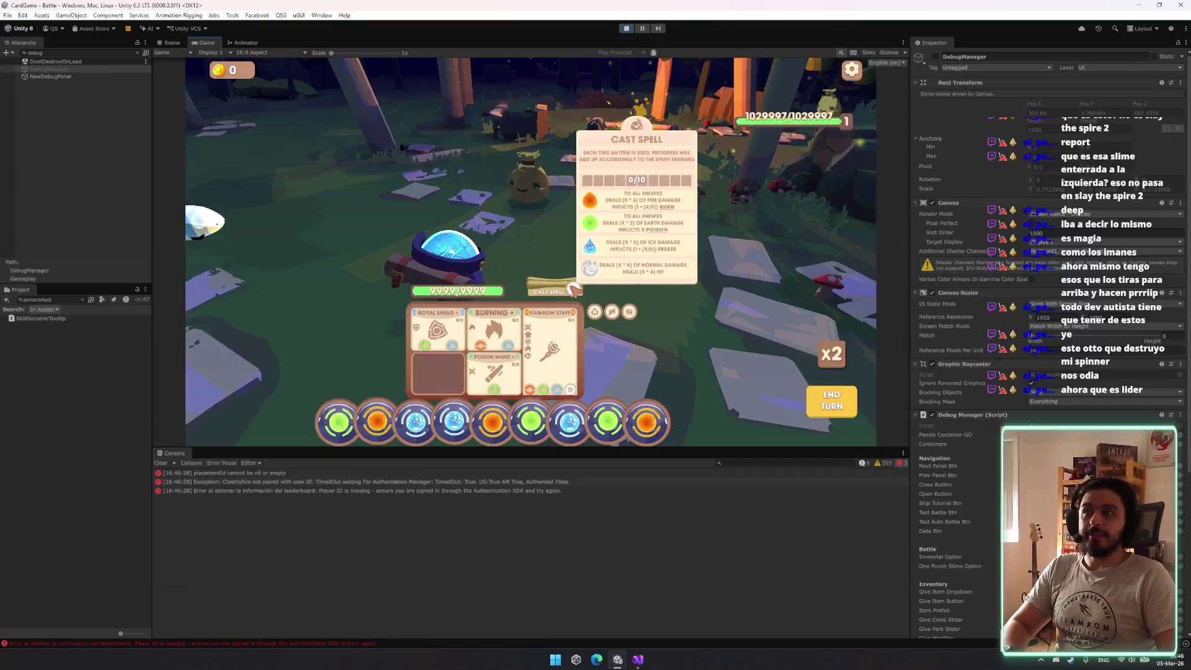
pyautogui.moveTo(645, 419)
pyautogui.mouseDown()
pyautogui.moveTo(578, 273)
pyautogui.moveTo(546, 335)
pyautogui.moveTo(496, 376)
pyautogui.mouseUp()
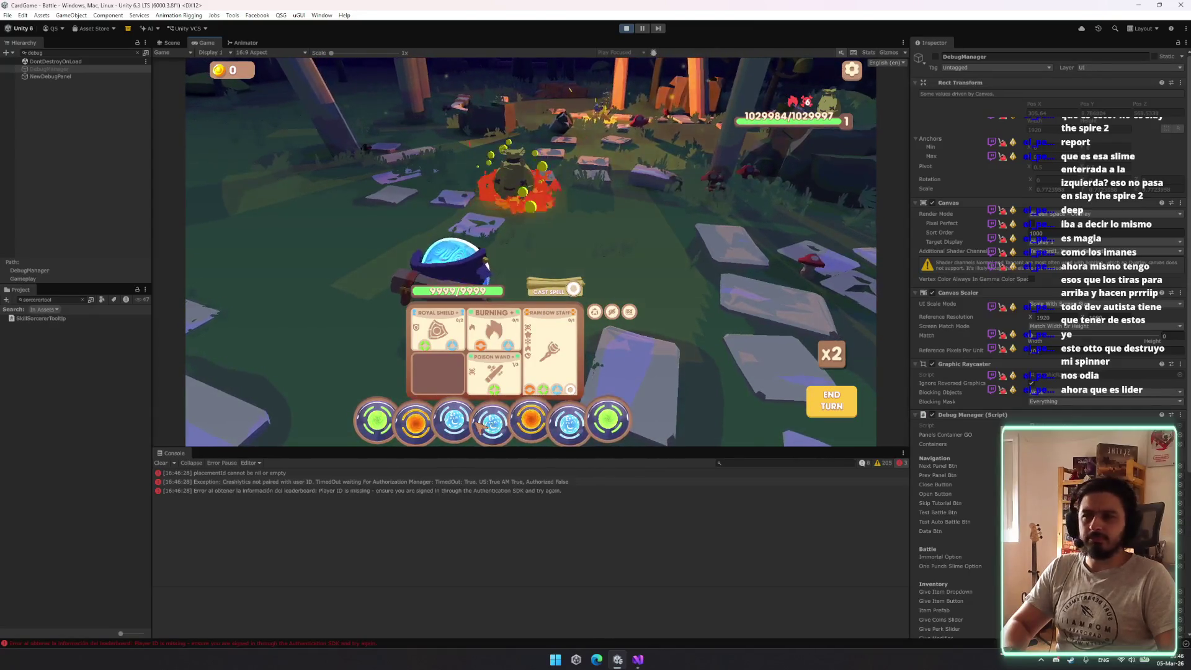
pyautogui.moveTo(506, 422)
pyautogui.mouseDown()
pyautogui.moveTo(563, 282)
pyautogui.moveTo(574, 289)
pyautogui.mouseUp()
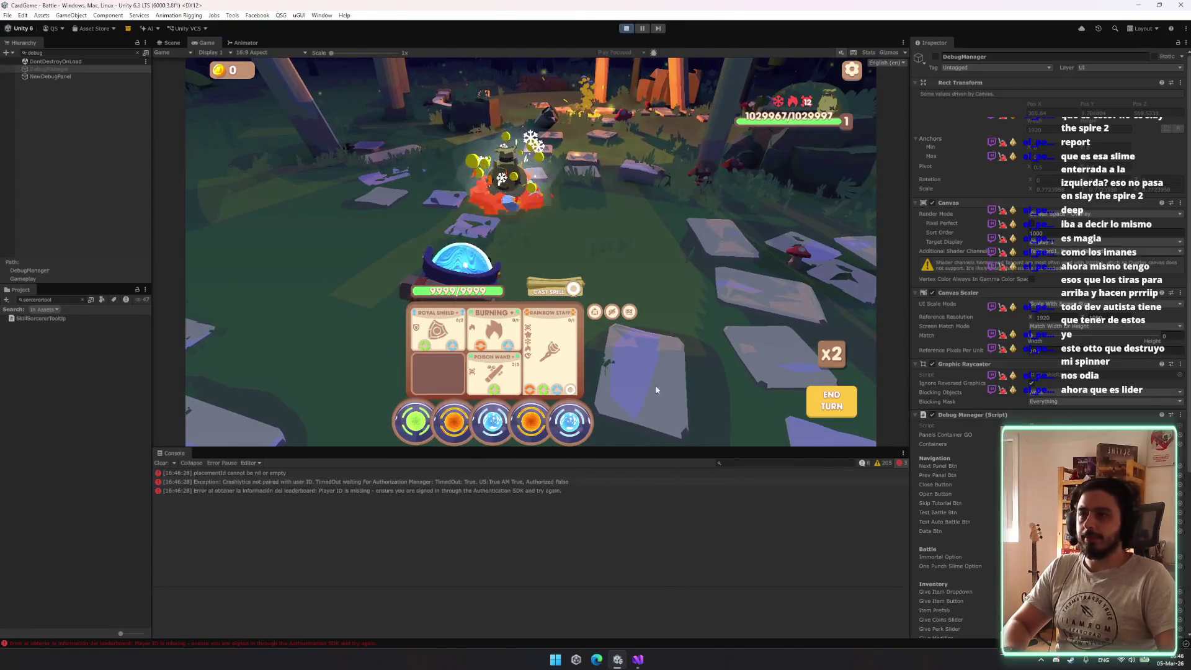
pyautogui.click(642, 664)
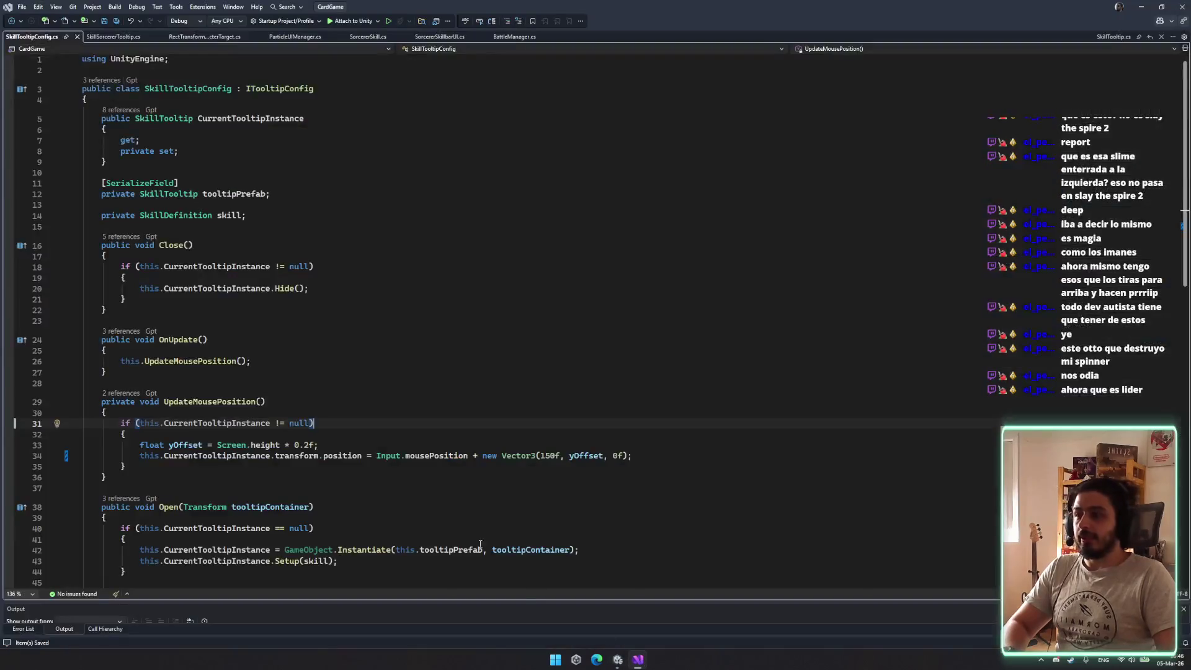
# Look through SkillSorcererTooltip.cs and RectTransformCharacterTarget.cs, then go to SorcererSkill.cs
pyautogui.click(113, 37)
pyautogui.scroll(-10, 376, 352)
pyautogui.scroll(-11, 376, 352)
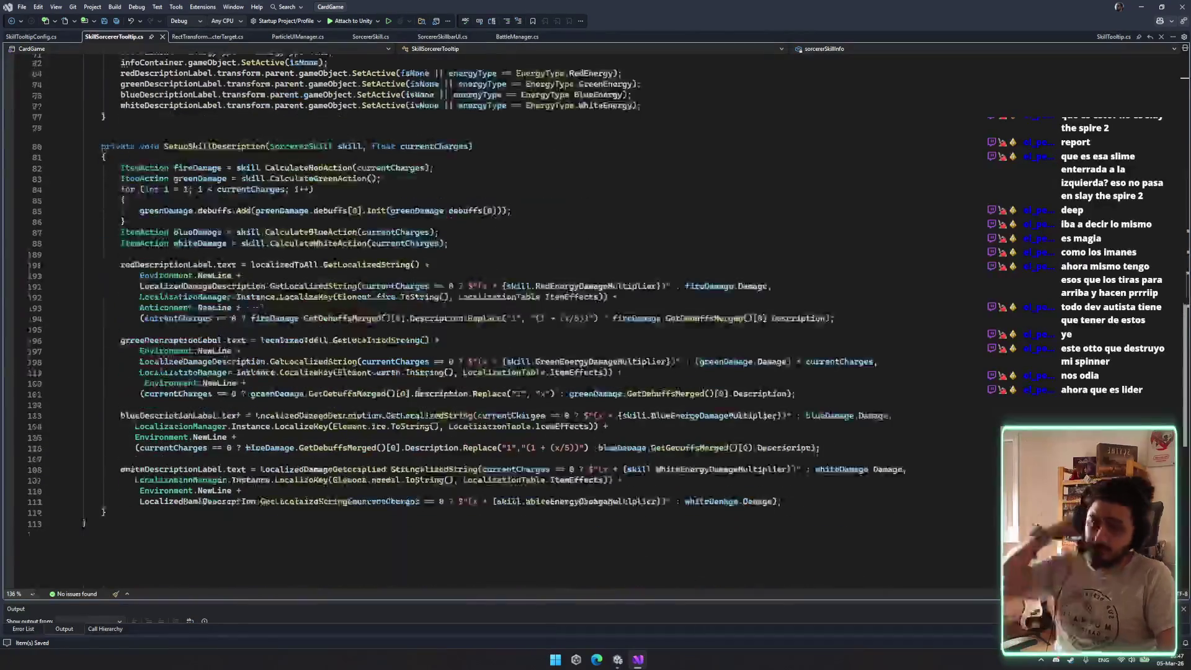
pyautogui.click(207, 38)
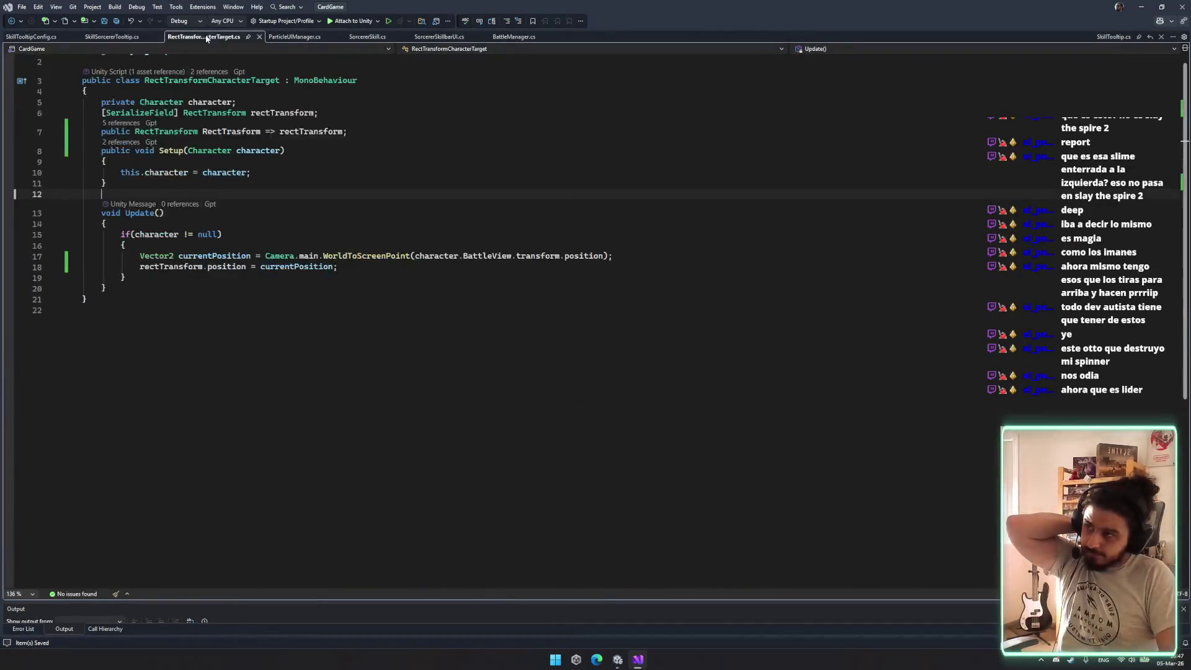
pyautogui.click(367, 37)
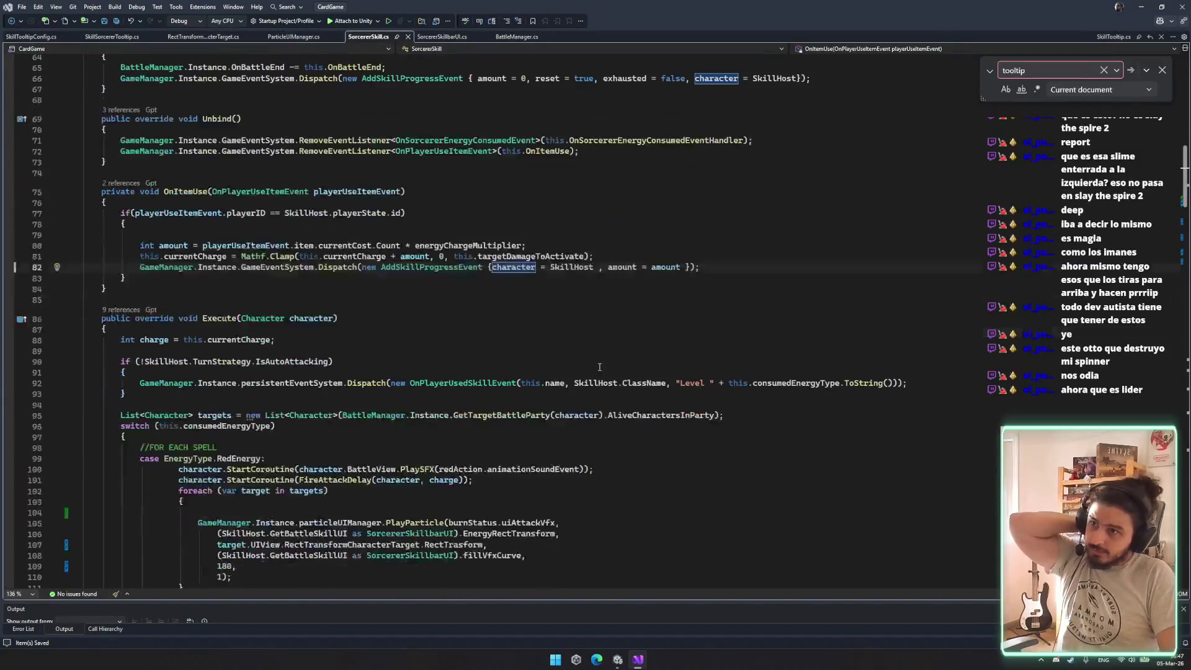
# Review the BlueEnergy case's character usage and every PlayParticle call, then return to Unity
pyautogui.scroll(-12, 617, 343)
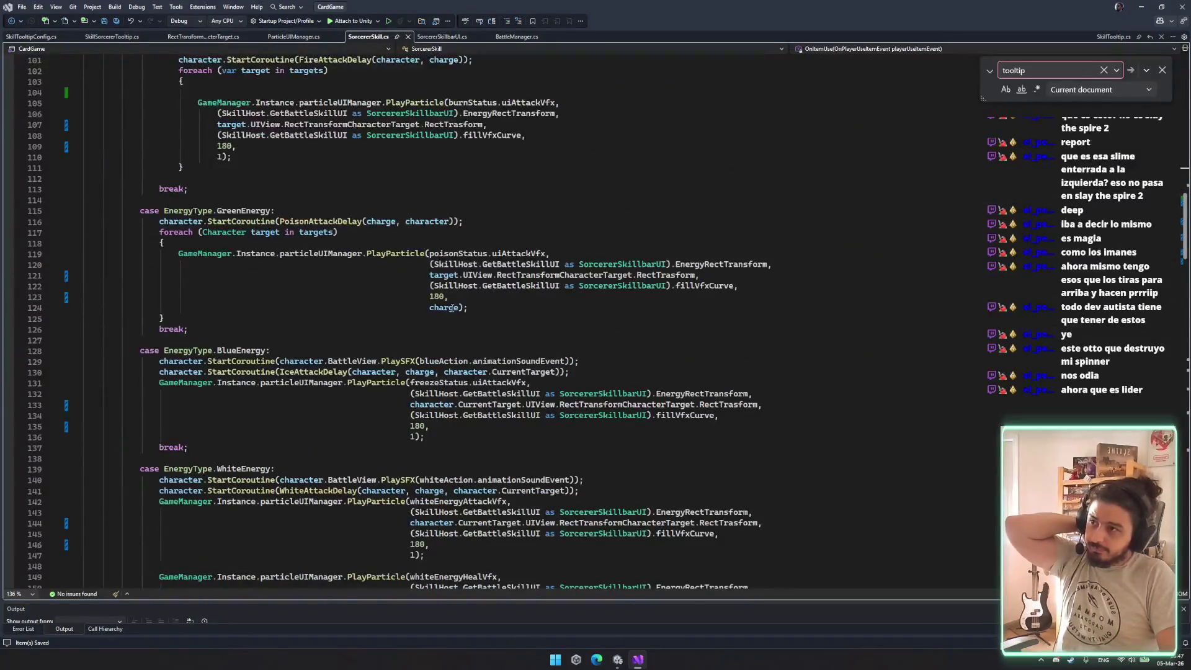
pyautogui.scroll(-2, 452, 308)
pyautogui.click(412, 371)
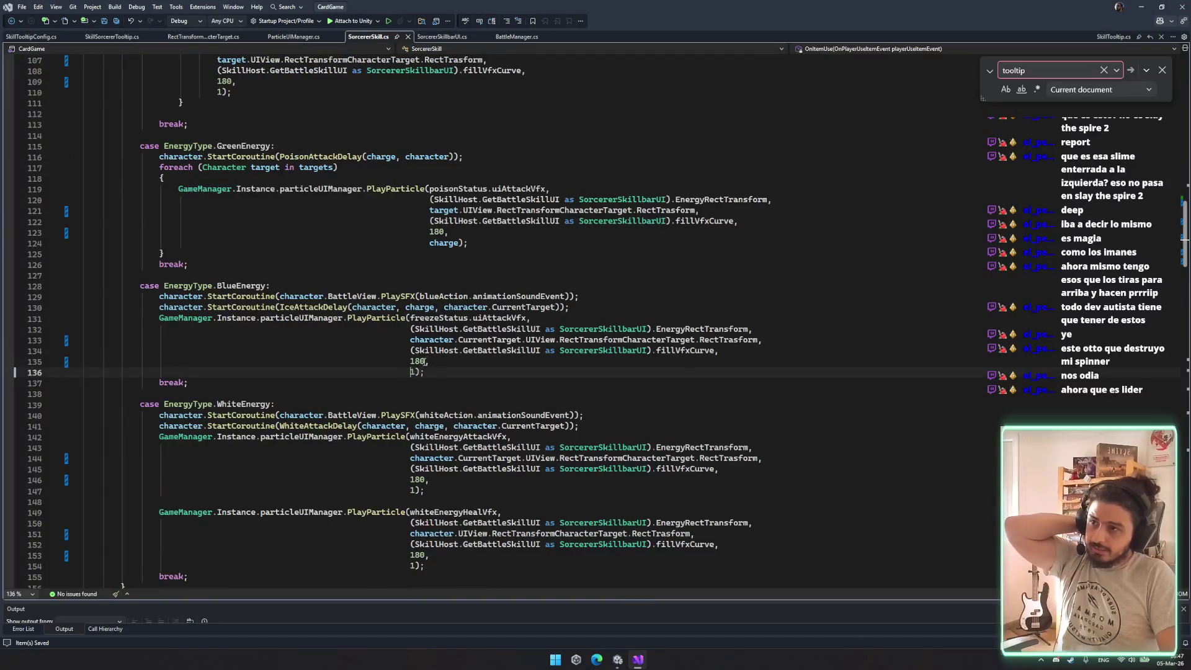
pyautogui.click(472, 308)
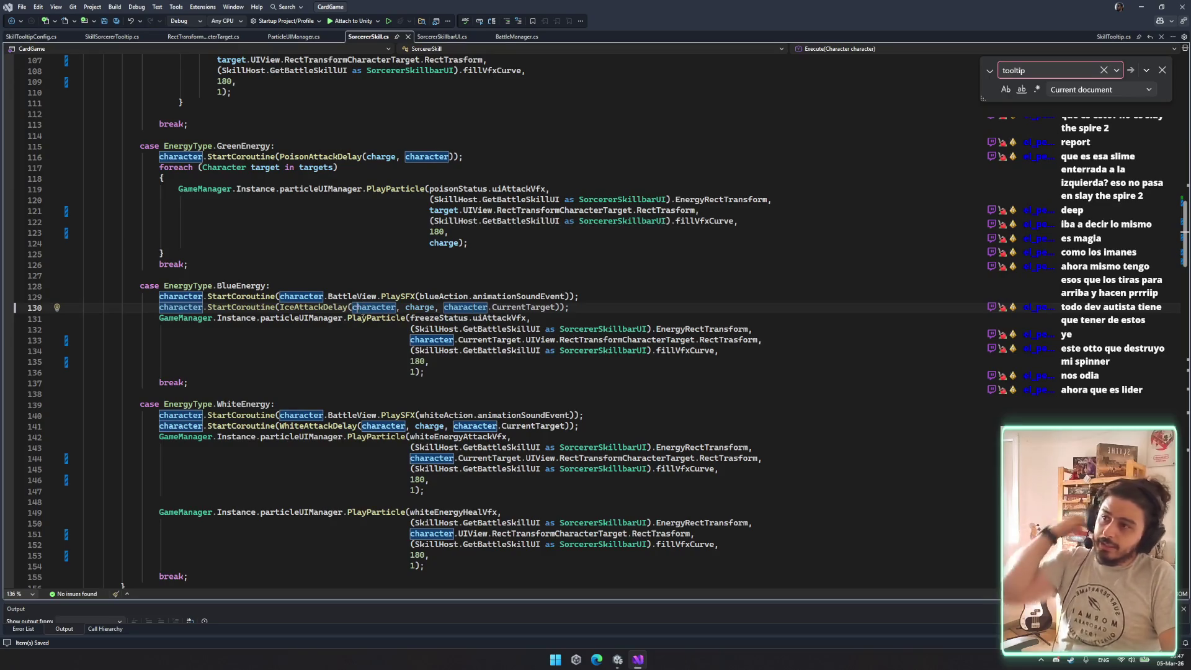
pyautogui.click(363, 316)
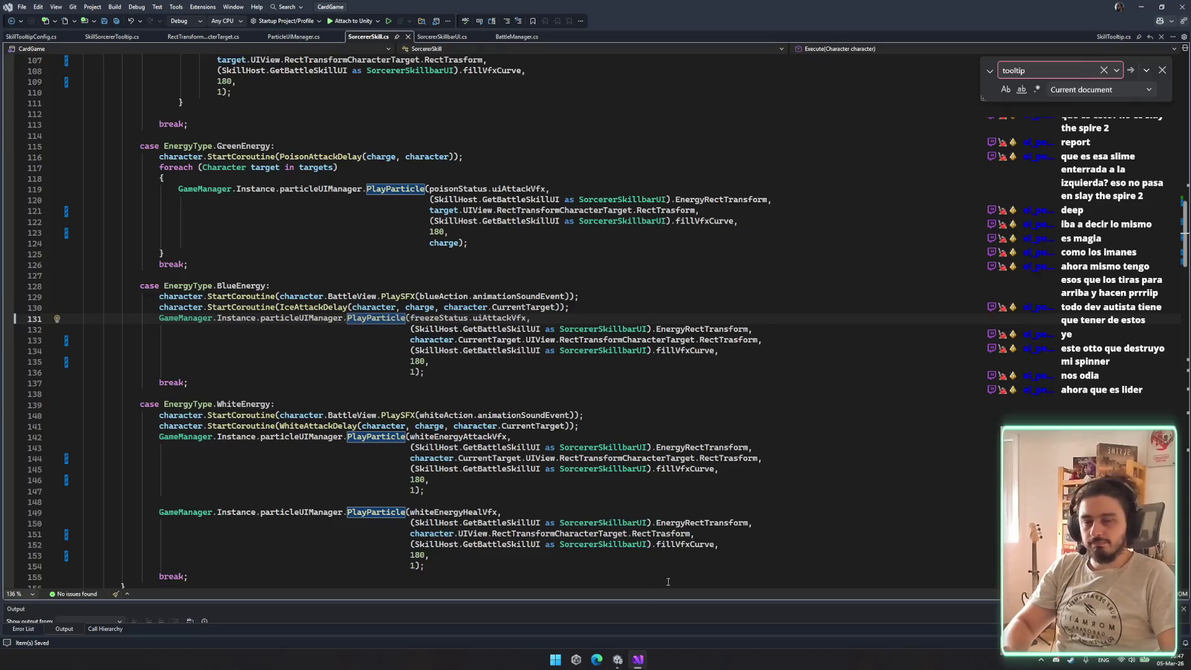
pyautogui.click(620, 662)
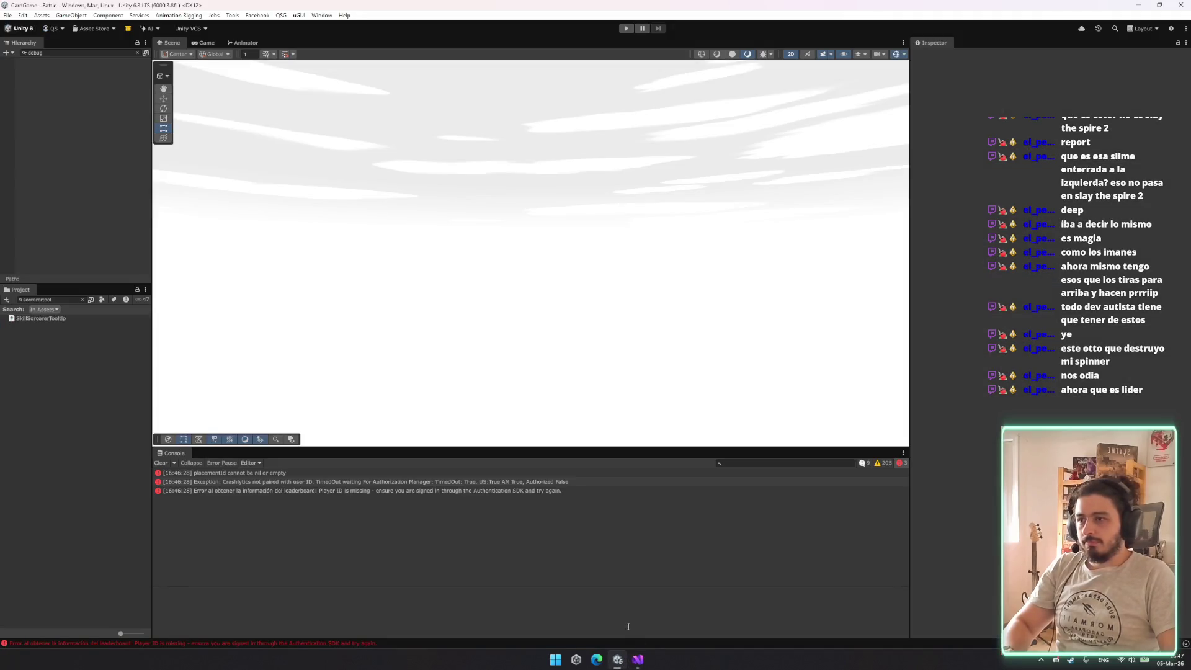
# Glance at the fillVfxCurve argument line in Visual Studio before returning to Unity
pyautogui.click(641, 665)
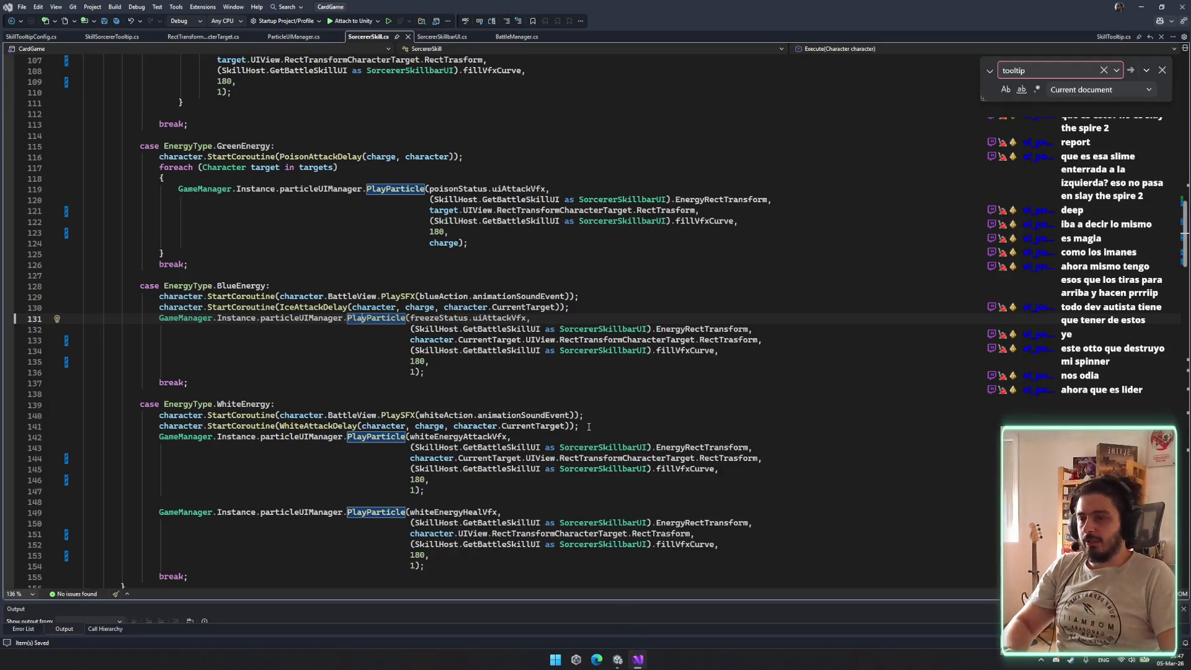
pyautogui.press('Down')
pyautogui.press('Down')
pyautogui.press('Down')
pyautogui.click(620, 664)
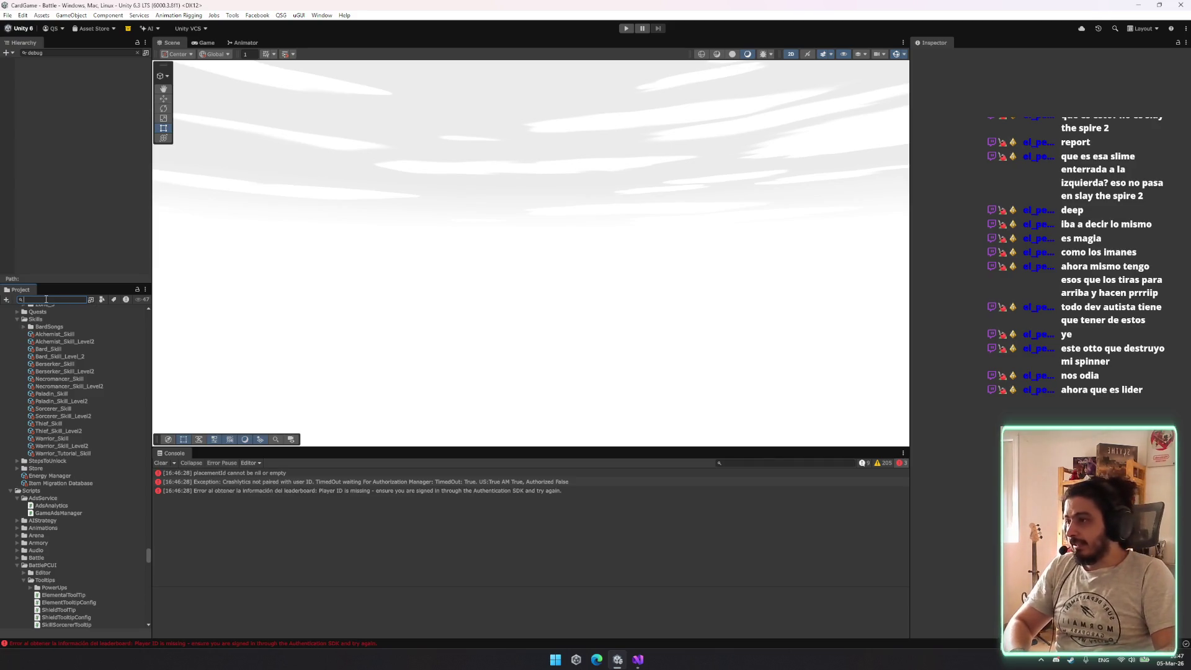
# Browse the Warrior, Alchemist, Necromancer and Thief skill assets, ending on Sorcerer_Skill
pyautogui.click(53, 438)
pyautogui.click(70, 341)
pyautogui.click(59, 378)
pyautogui.click(57, 422)
pyautogui.click(53, 408)
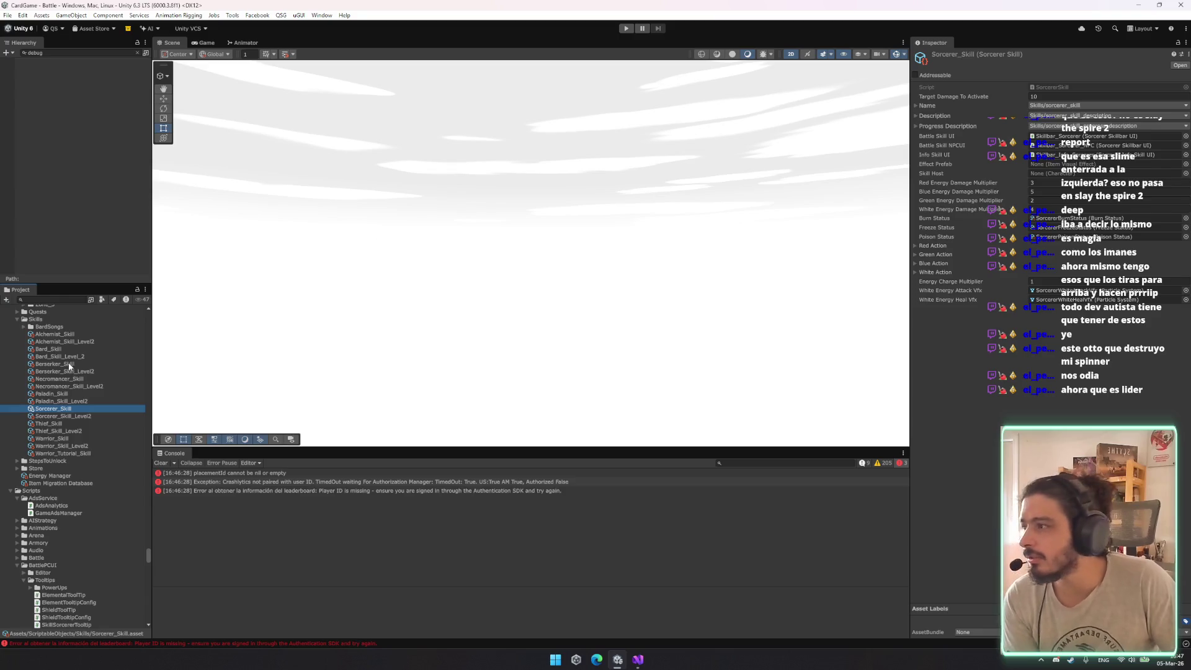
# Compare Sorcerer_Skill_Level2 with Sorcerer_Skill and expand, then collapse, the Red Action settings
pyautogui.click(77, 416)
pyautogui.press('Up')
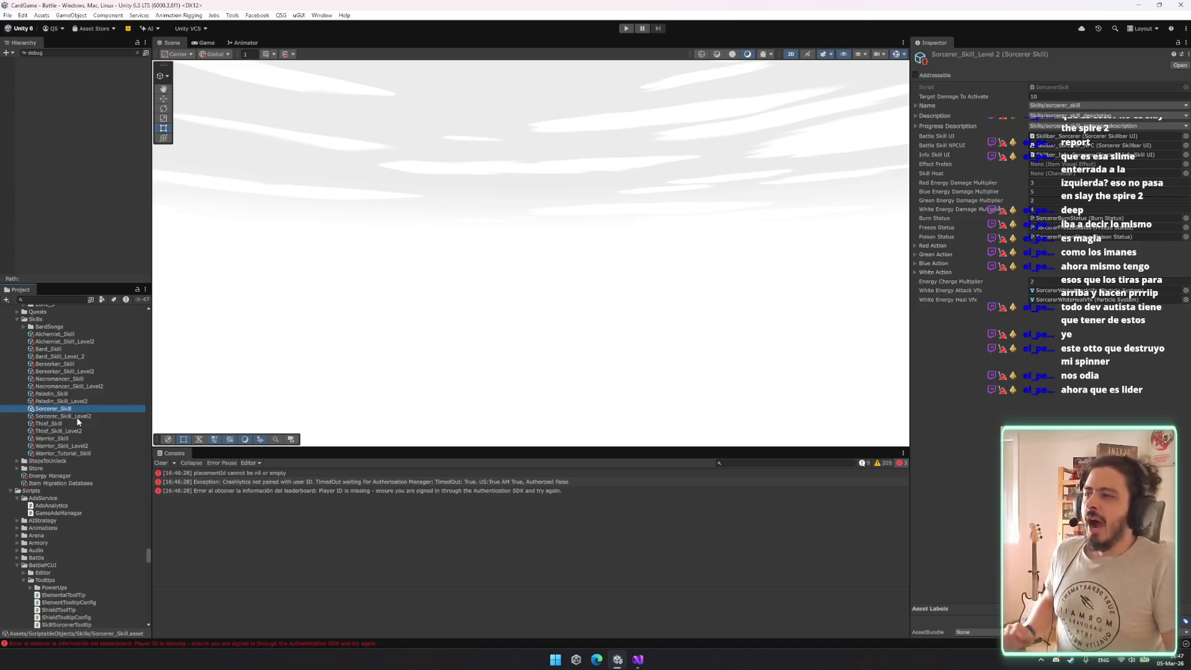
pyautogui.click(948, 242)
pyautogui.scroll(-3, 1091, 399)
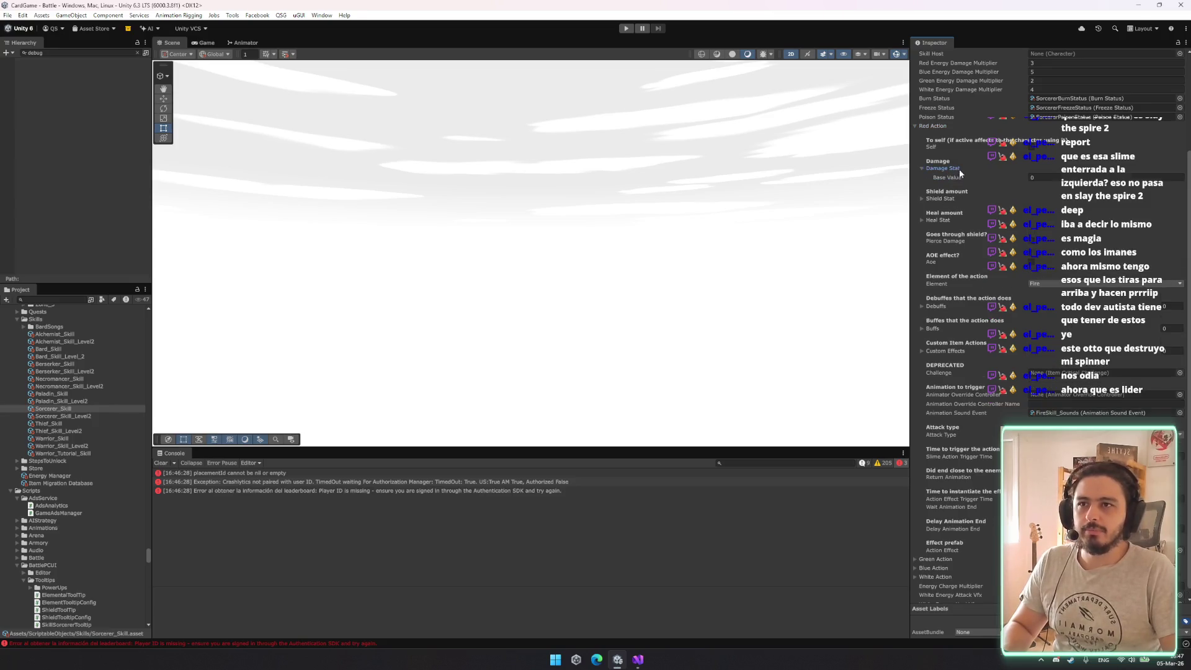
pyautogui.click(925, 126)
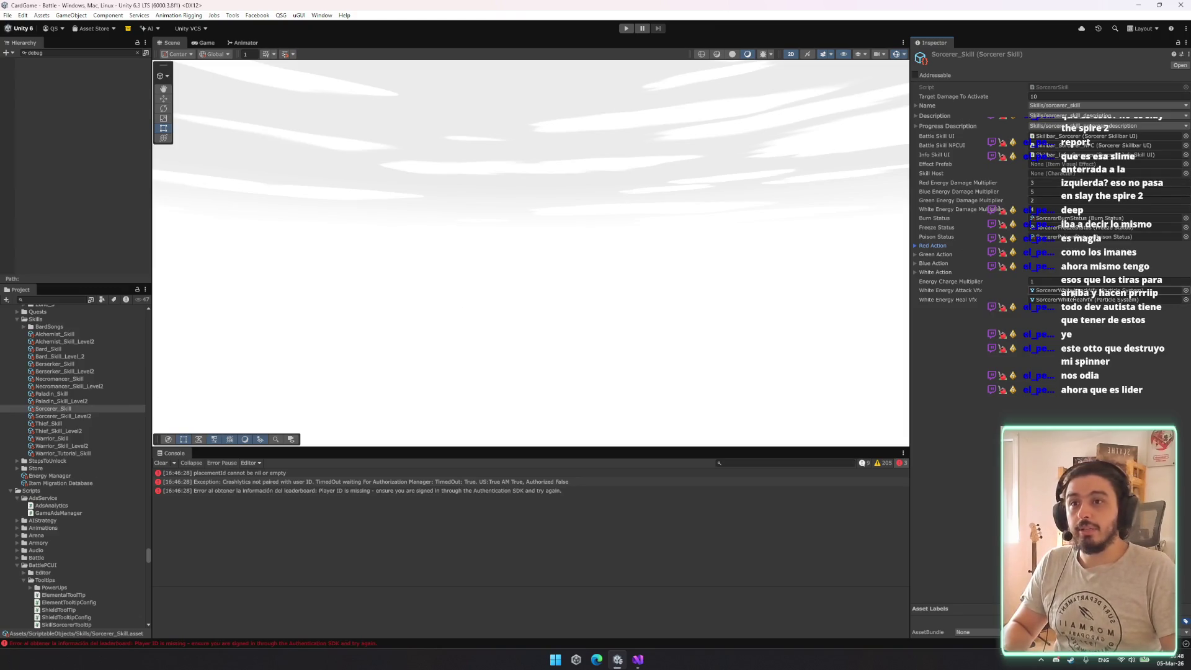
# Locate the assigned burn status and battle skill UI assets, then inspect the Skillbar_Sorcerer prefab
pyautogui.click(1104, 218)
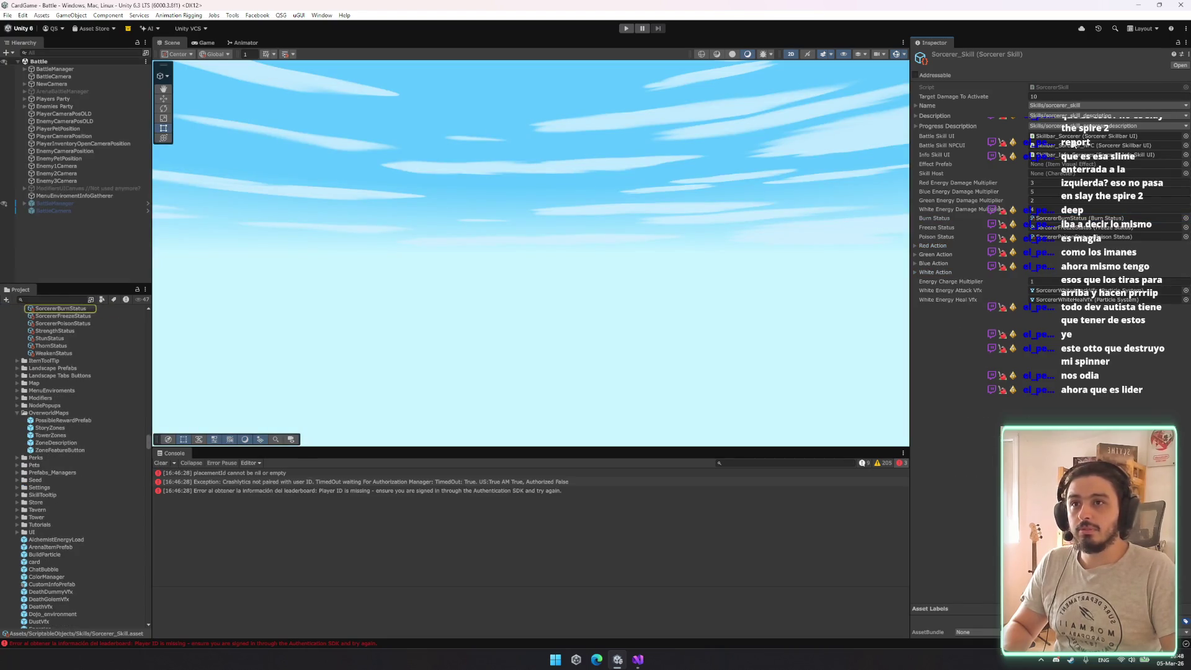
pyautogui.click(1068, 136)
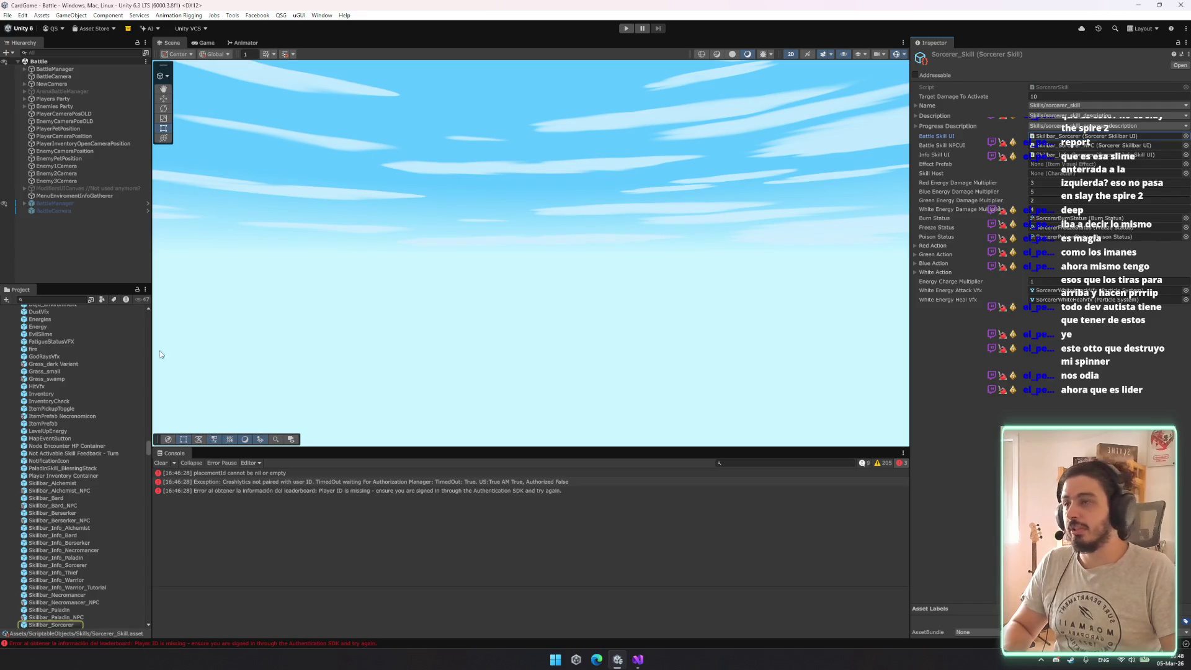
pyautogui.scroll(-3, 62, 546)
pyautogui.click(47, 569)
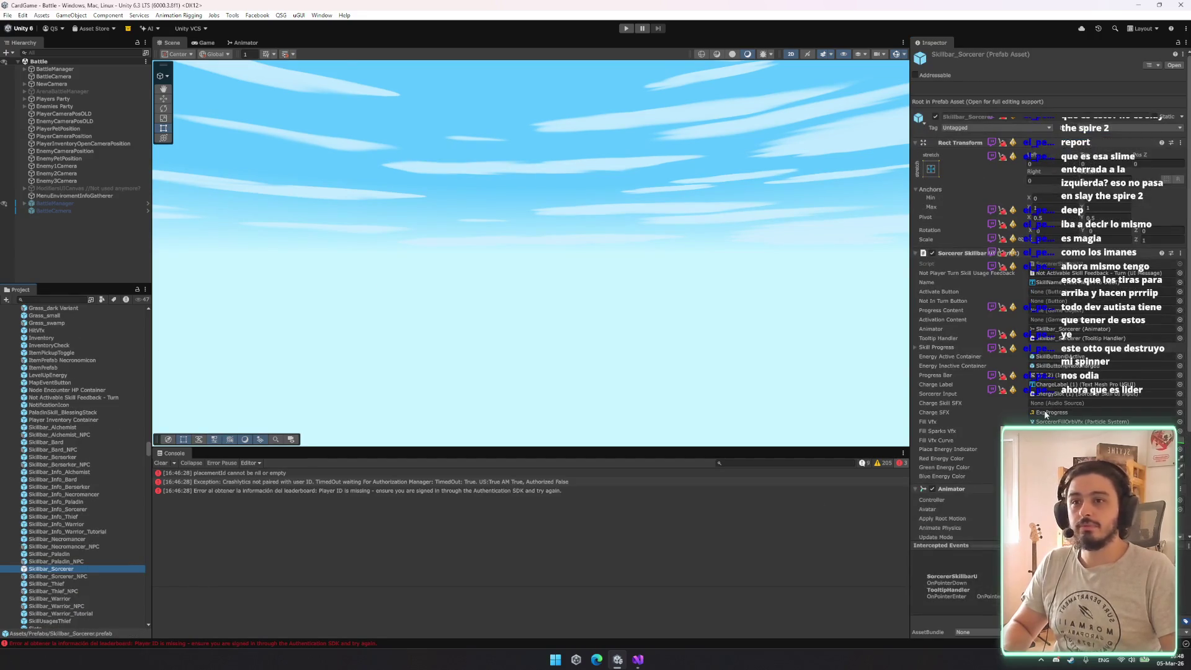
pyautogui.scroll(-3, 1075, 323)
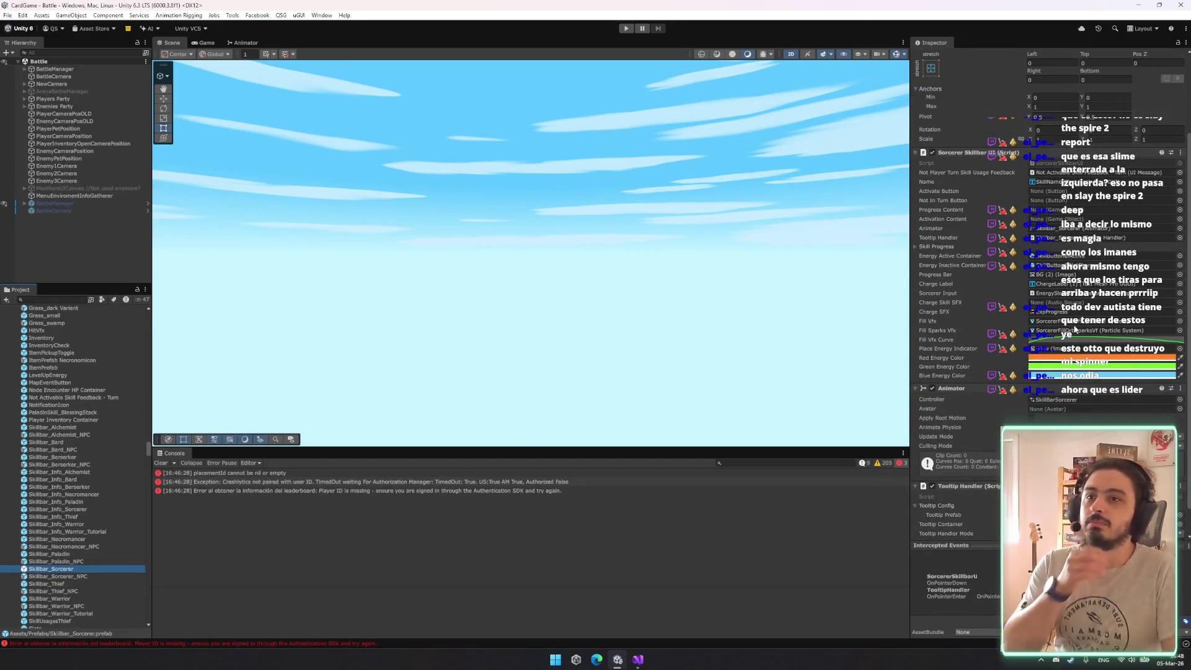
pyautogui.scroll(-1, 1074, 328)
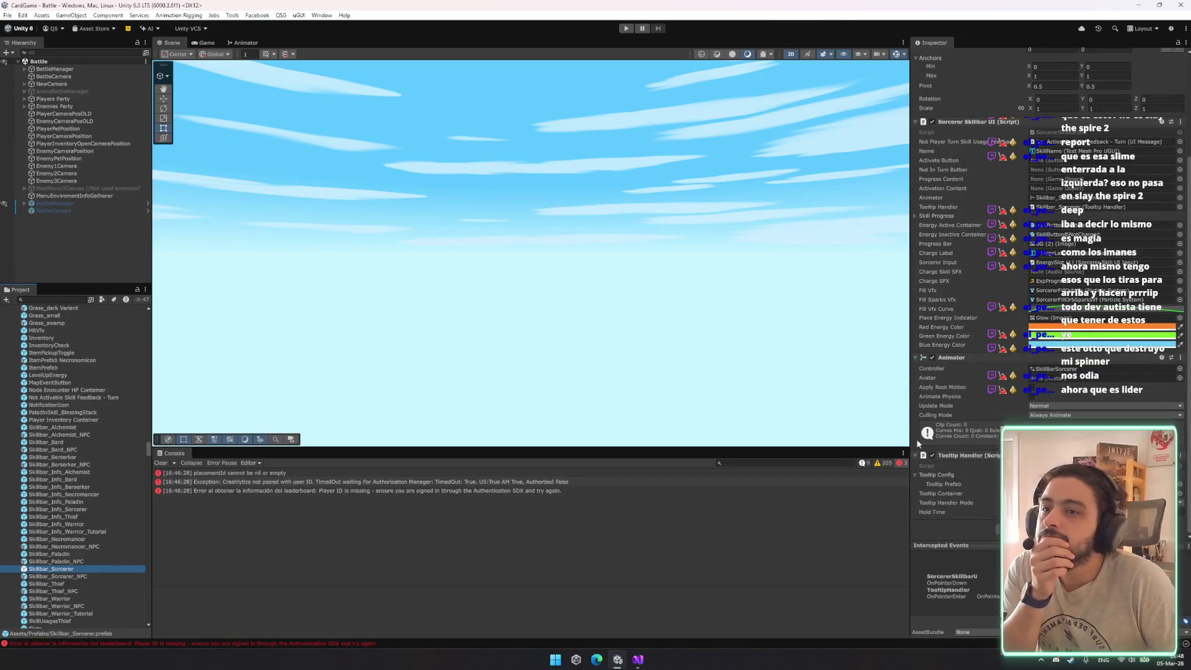
pyautogui.click(638, 659)
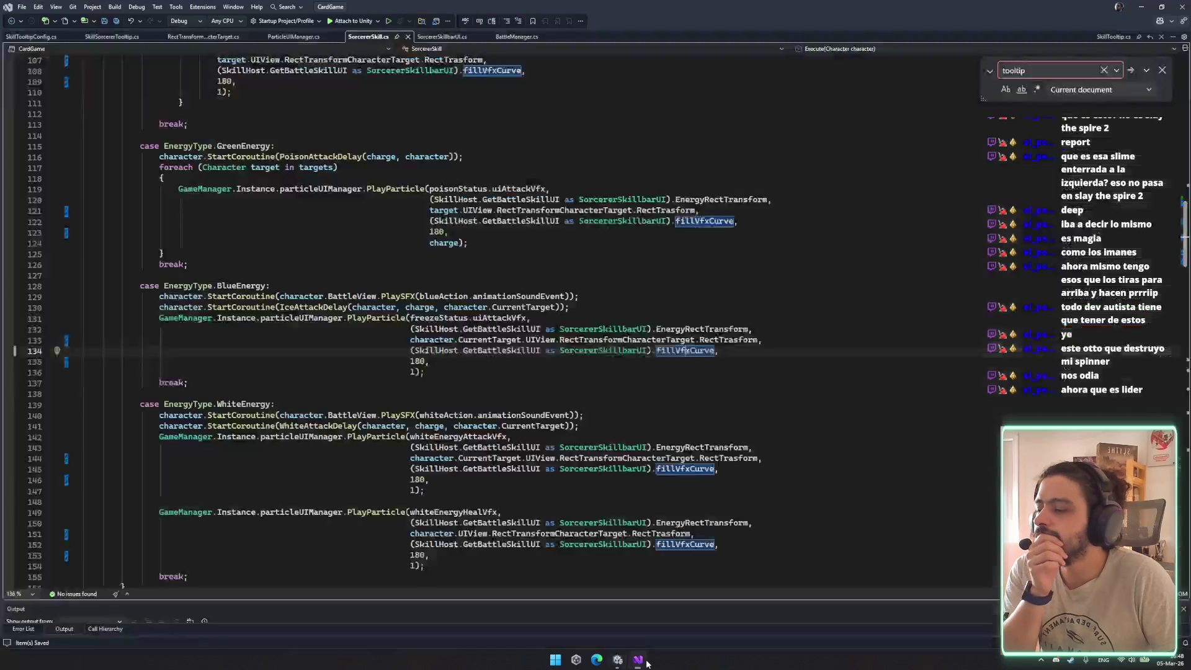
# Trace whiteEnergyAttackVfx to its declaration and check the freeze status uiAttackVfx reference in SorcererSkill.cs
pyautogui.click(492, 438)
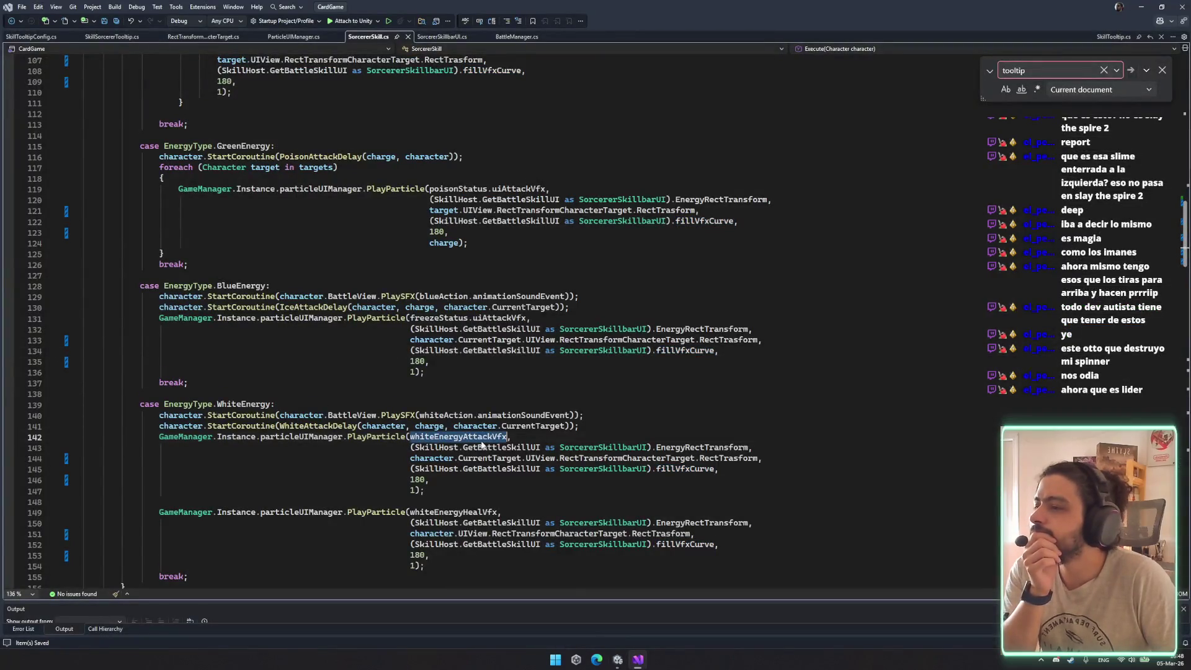
pyautogui.press('F12')
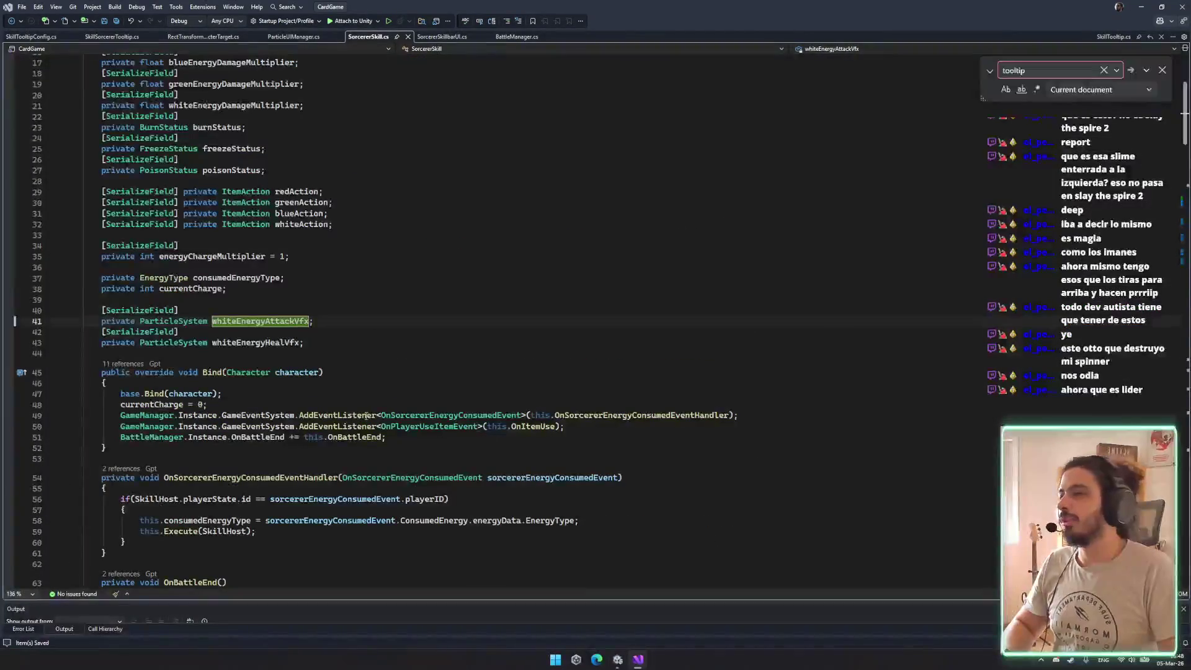
pyautogui.hotkey('ctrl', '-')
pyautogui.click(499, 203)
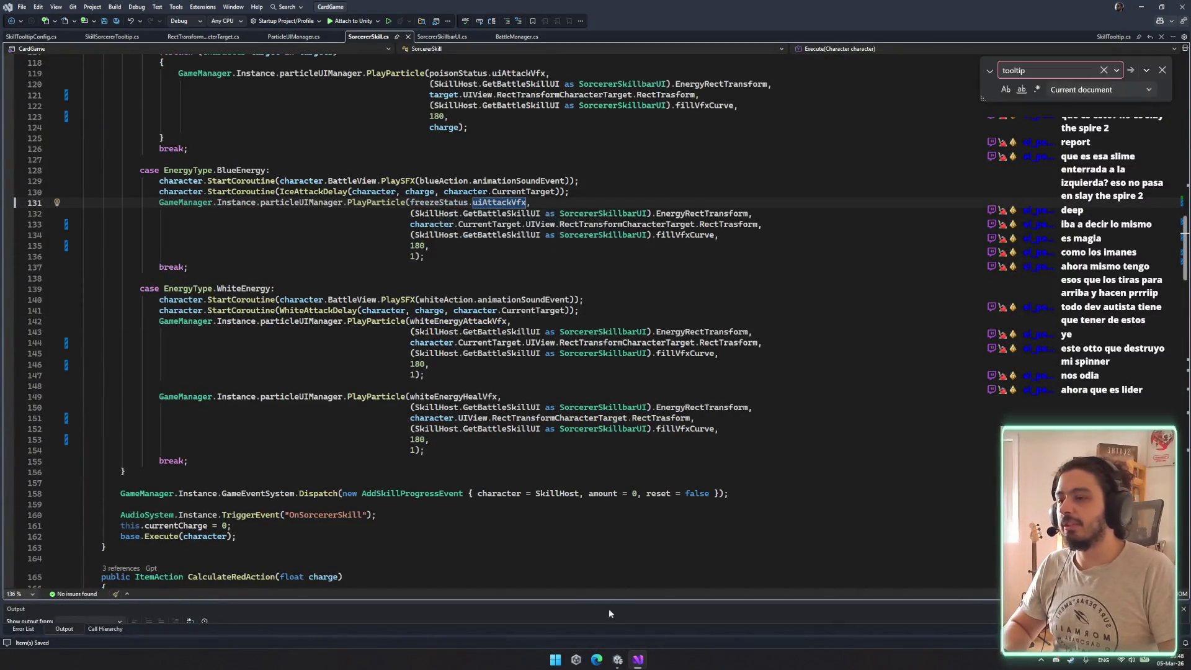
pyautogui.moveTo(617, 665)
pyautogui.click(654, 588)
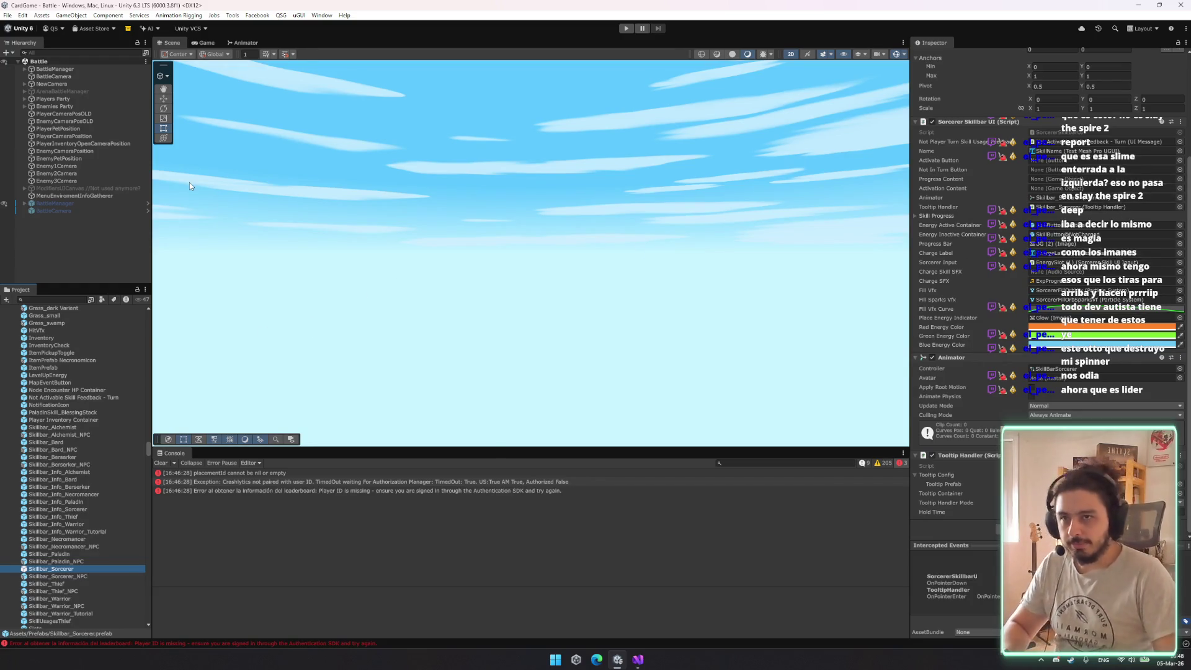
# Raise the end of the Fill Vfx Curve so it rises top-right, and start play mode
pyautogui.click(1076, 311)
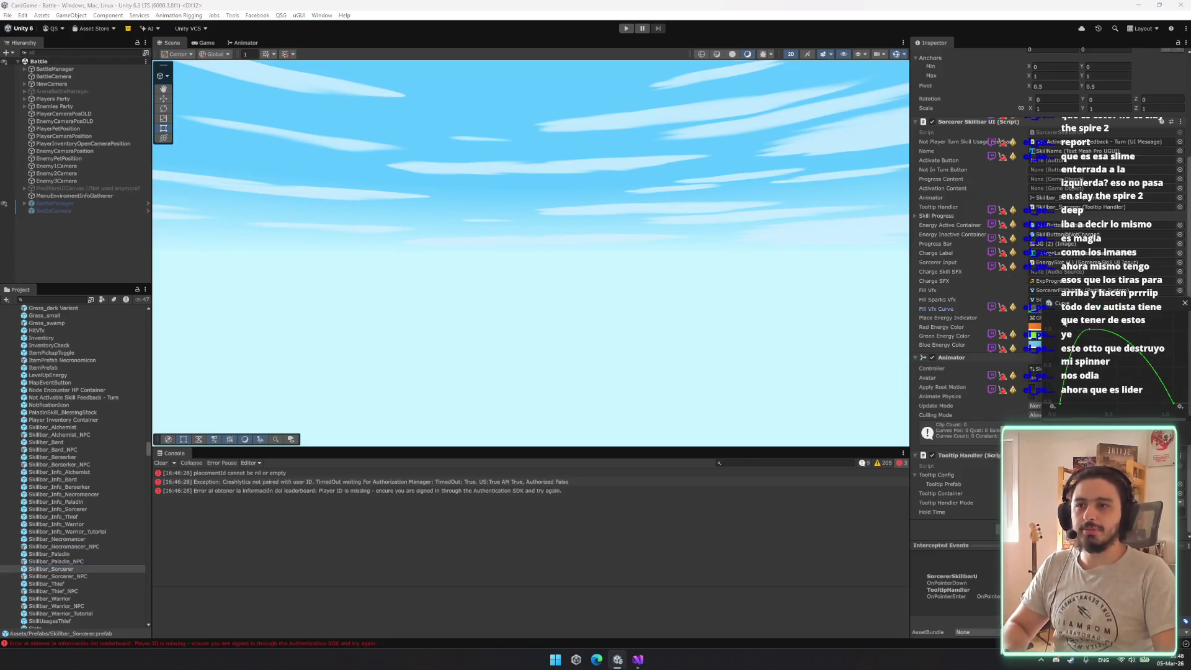
pyautogui.moveTo(1180, 406); pyautogui.dragTo(1179, 334)
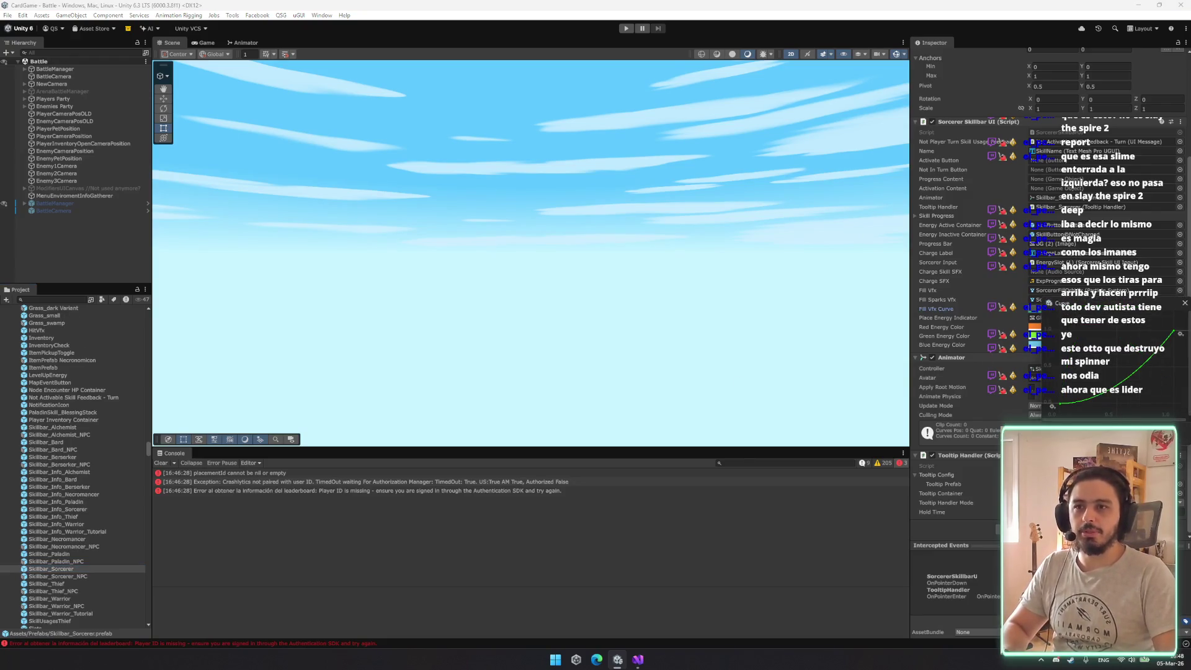
pyautogui.click(627, 29)
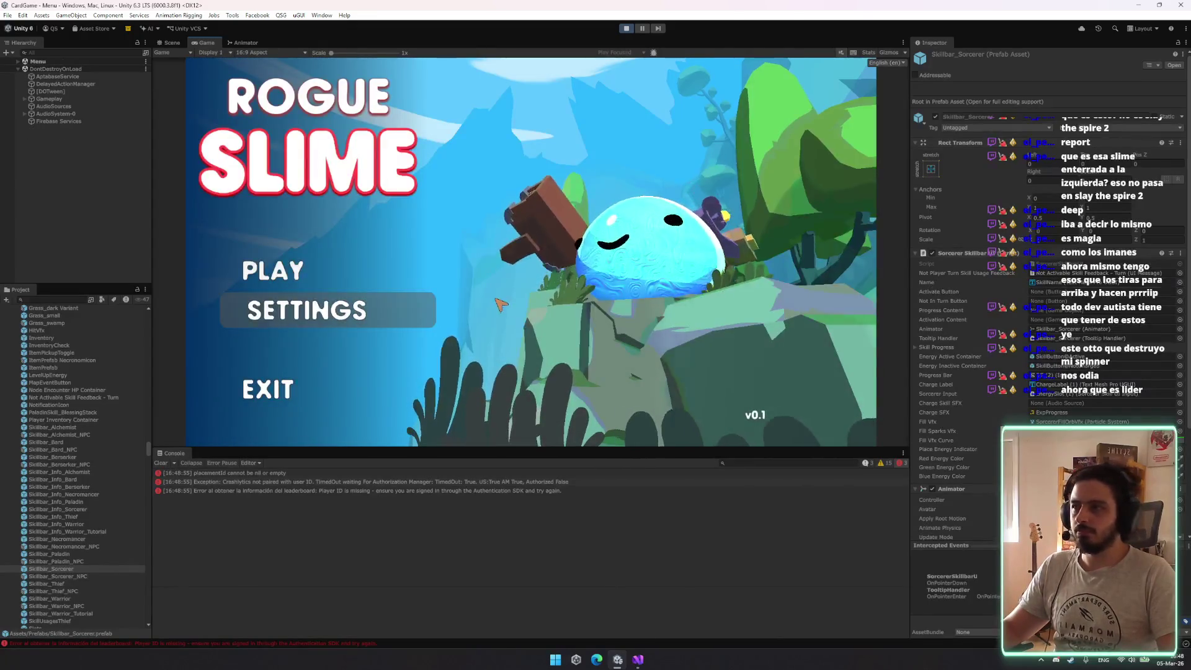
# Filter the Hierarchy for 'debug', bring up the debug panel, and cast green, orange and blue orbs
pyautogui.click(41, 53)
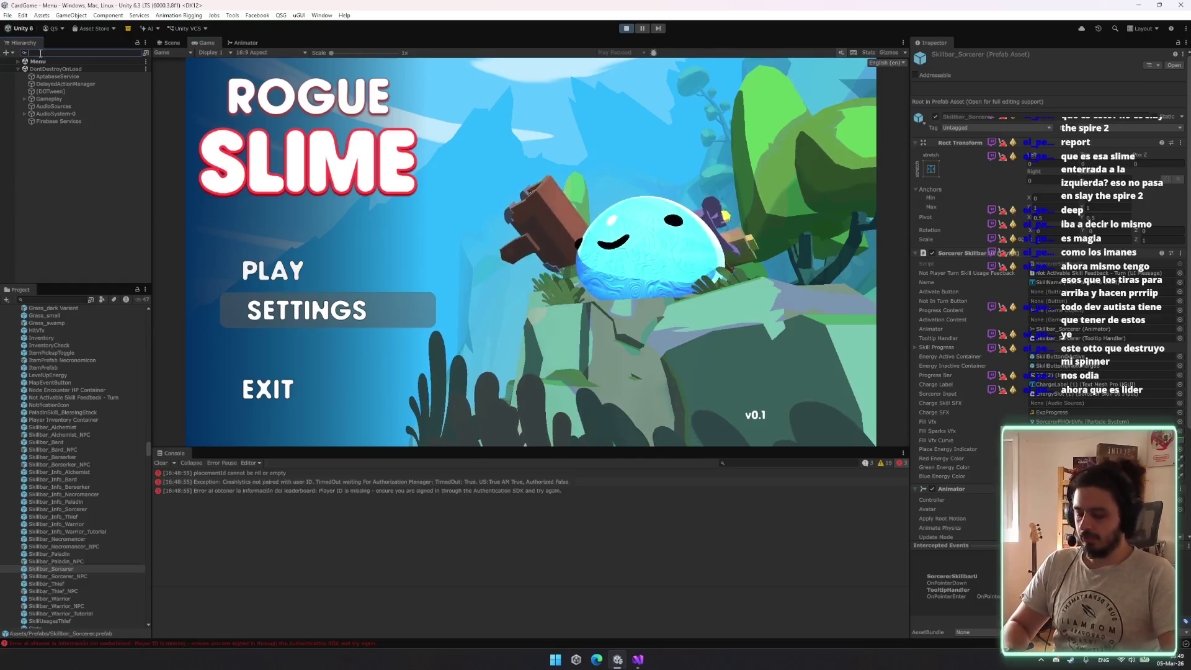
pyautogui.write('debug')
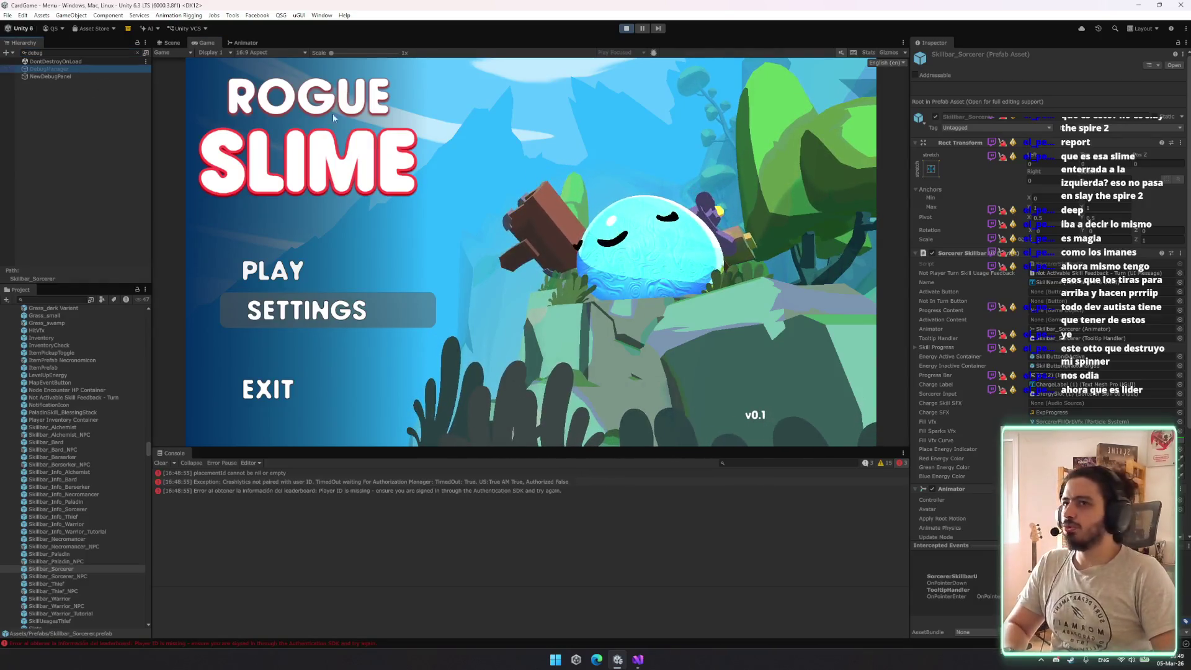
pyautogui.click(236, 109)
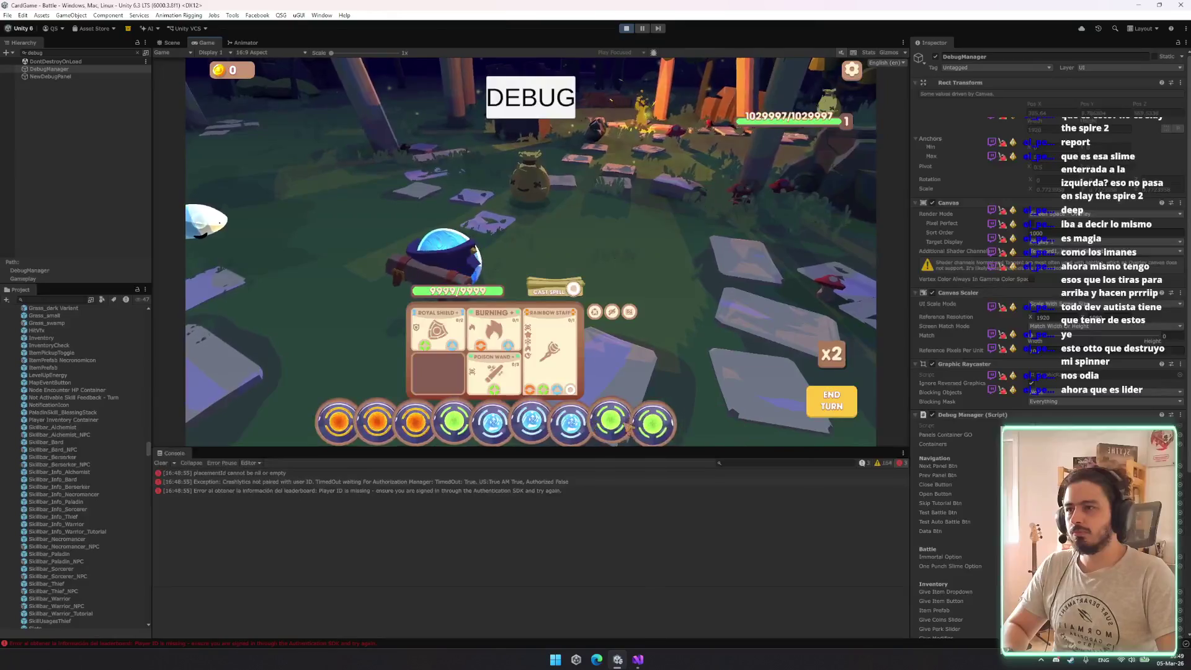
pyautogui.moveTo(628, 427); pyautogui.dragTo(582, 291)
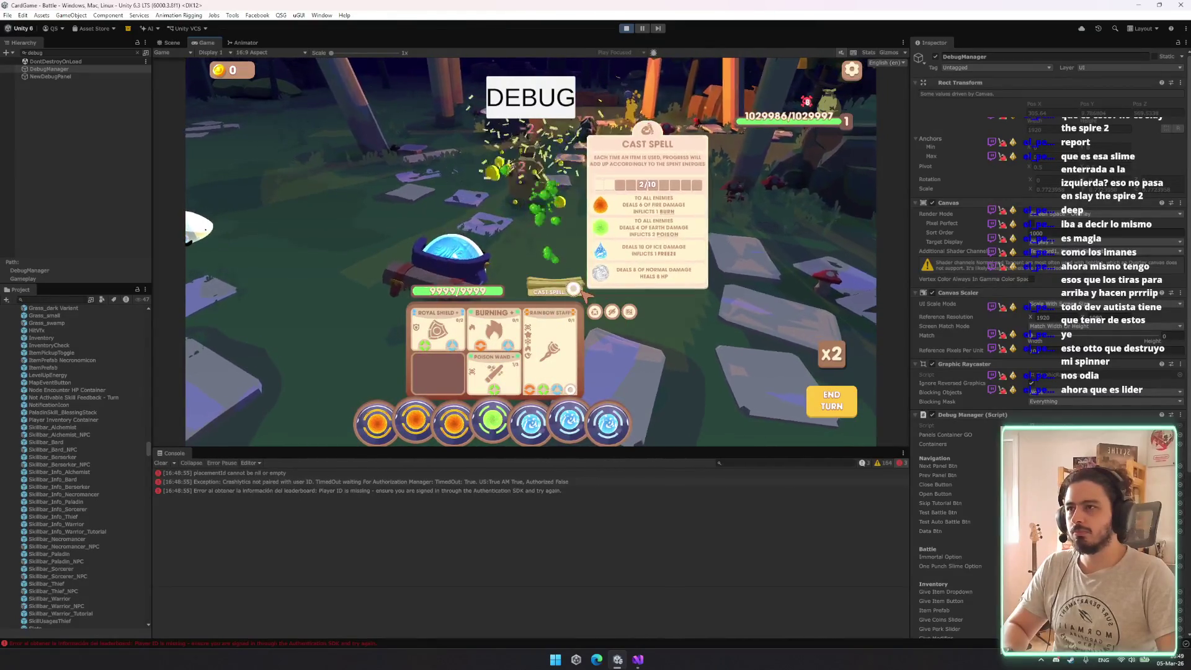
pyautogui.moveTo(486, 400)
pyautogui.mouseDown()
pyautogui.moveTo(507, 286)
pyautogui.moveTo(573, 288)
pyautogui.mouseUp()
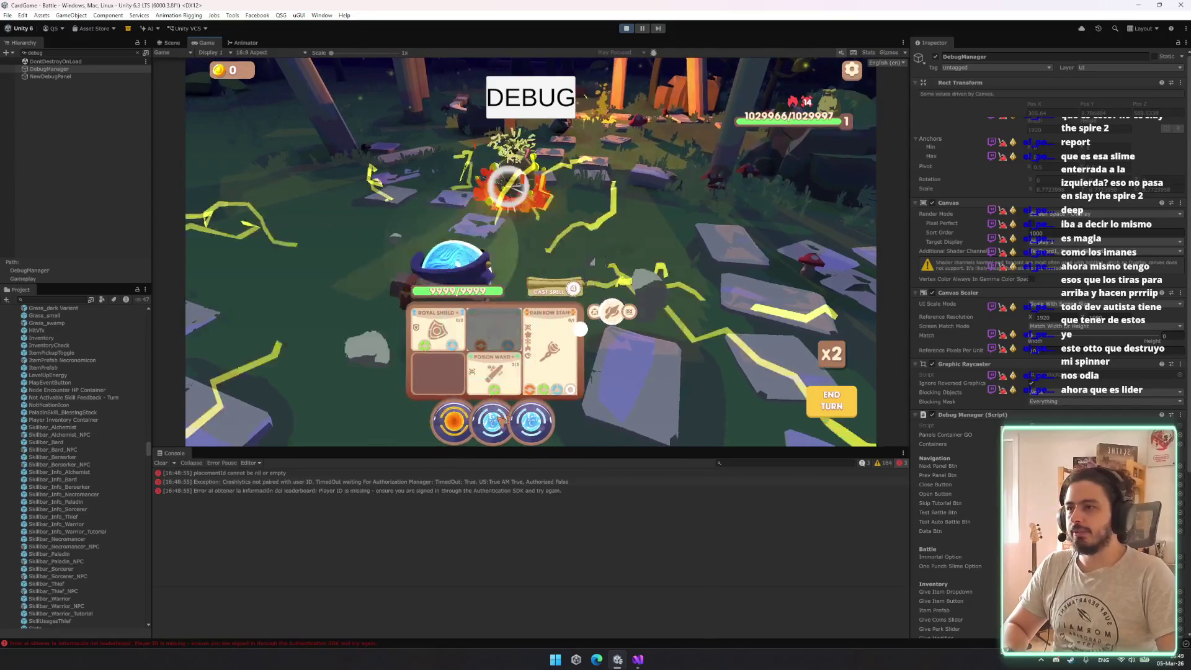
pyautogui.moveTo(531, 422); pyautogui.dragTo(585, 296)
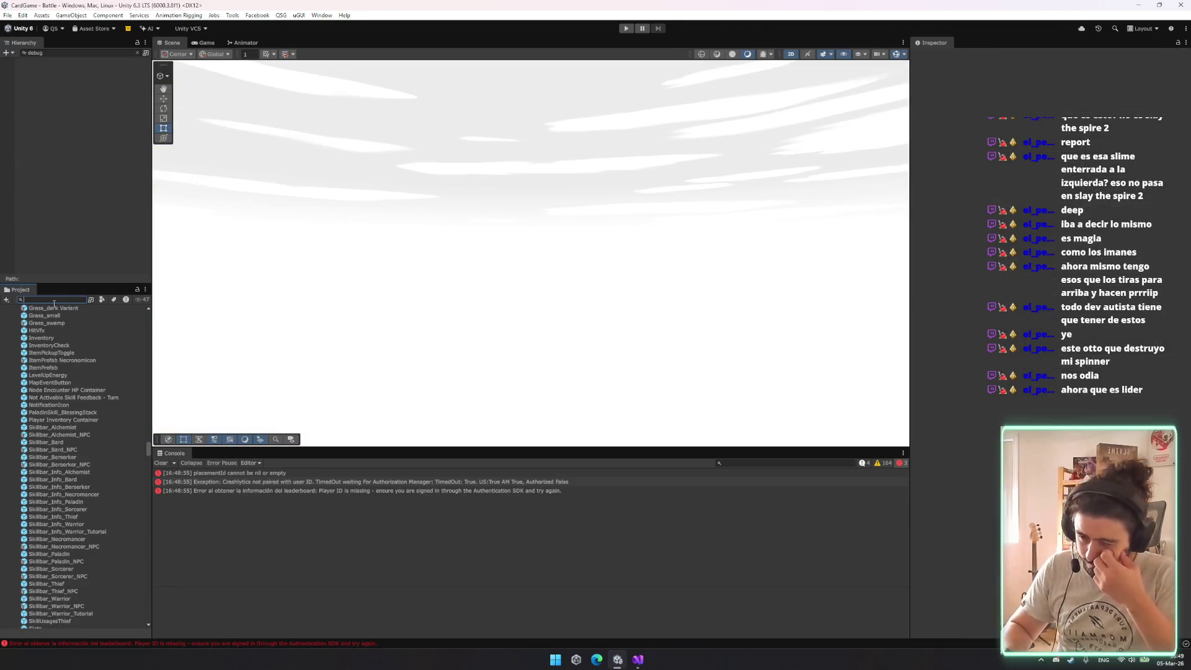
# Inspect the Sorcerer_0 starting inventories, the Sorcerer energy class override and the Sorcerer class data
pyautogui.write('variantrcerer')
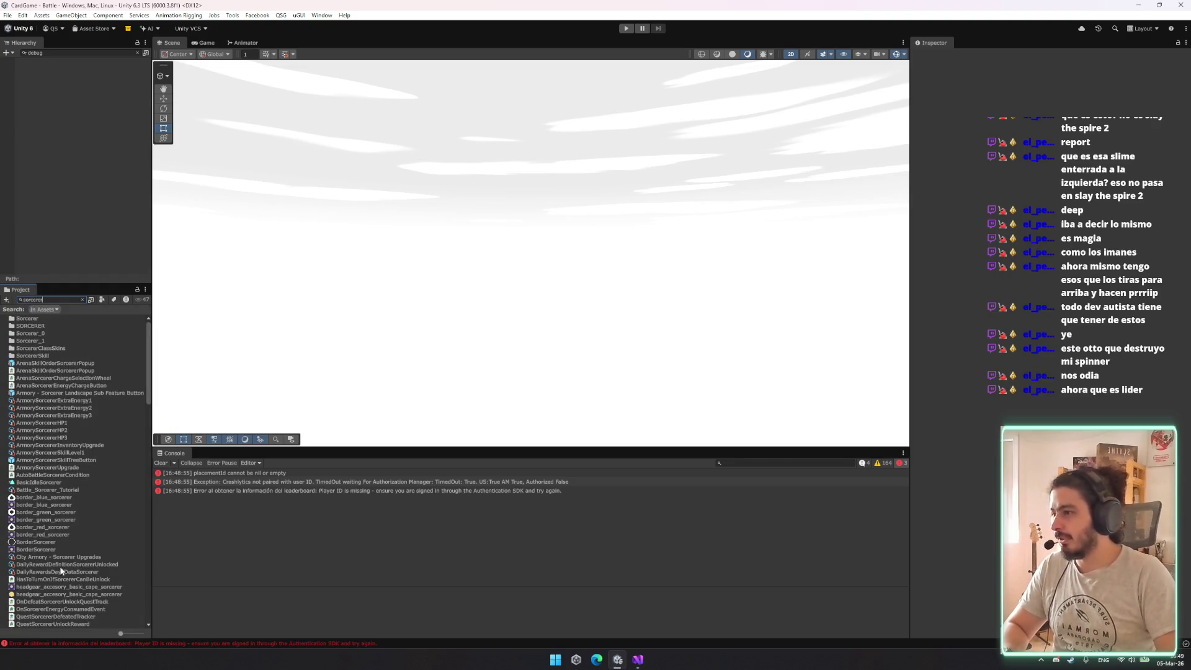
pyautogui.scroll(-5, 65, 557)
pyautogui.scroll(-3, 38, 560)
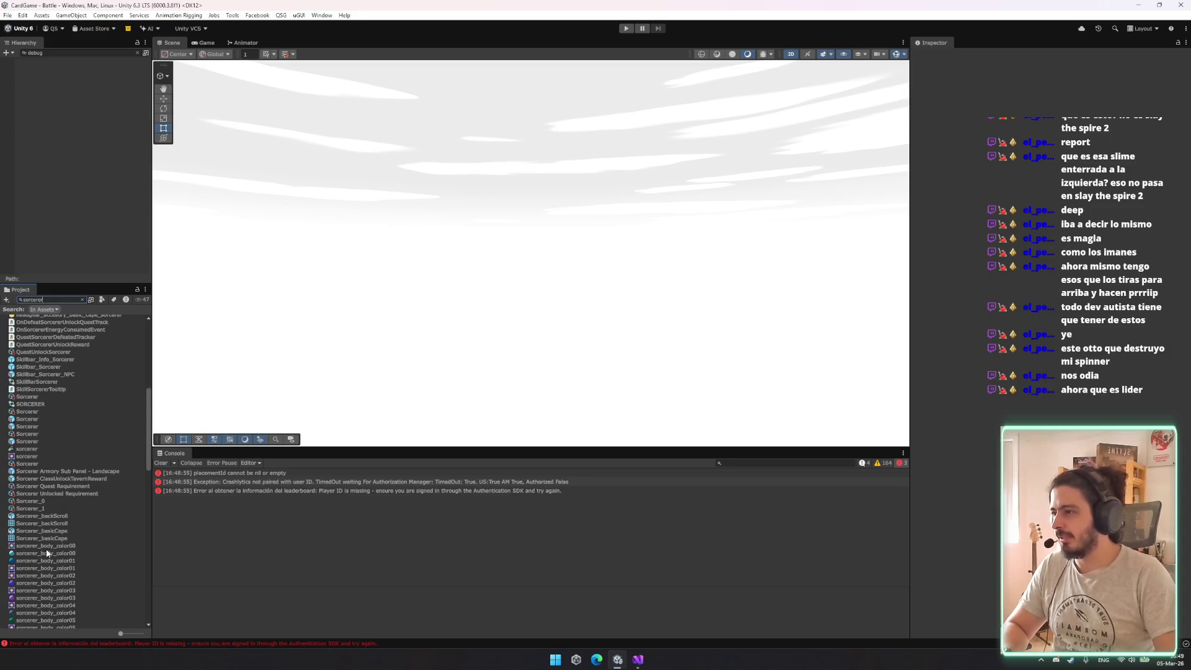
pyautogui.click(46, 501)
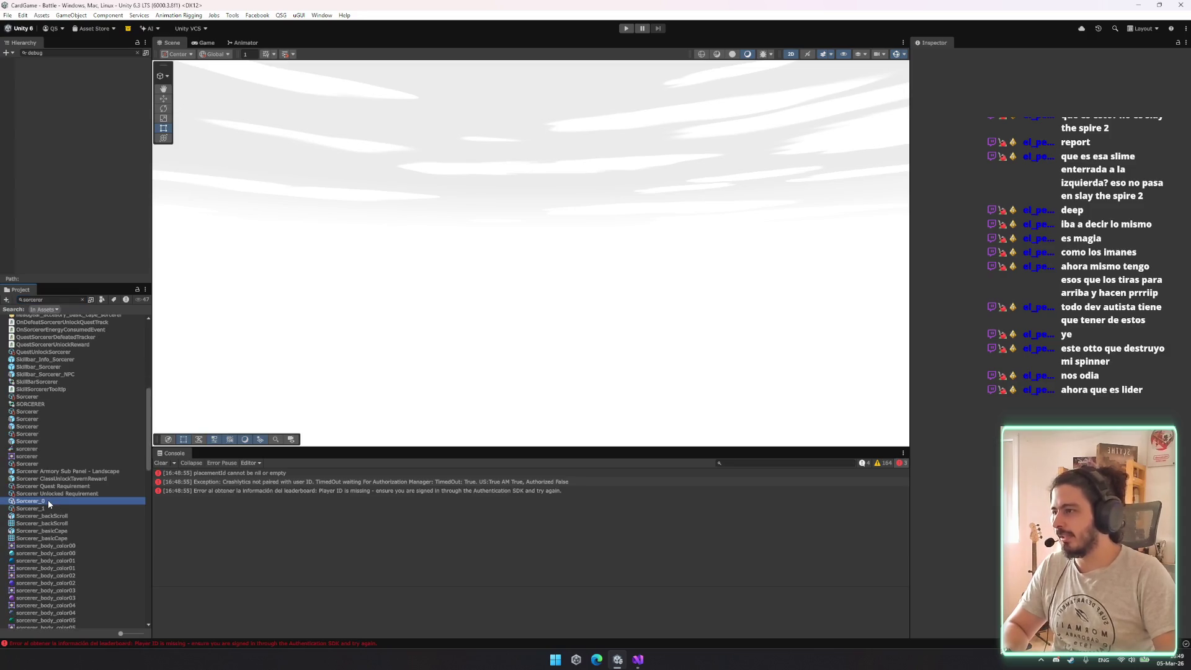
pyautogui.click(41, 398)
pyautogui.click(43, 411)
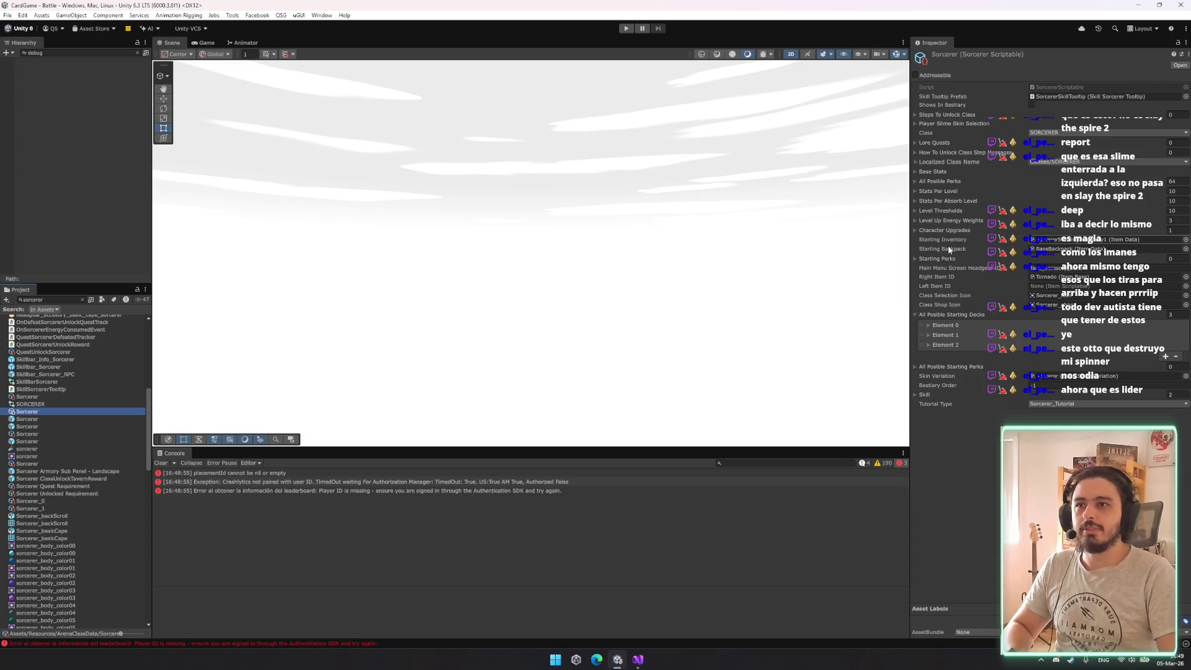
# Expand the sorcerer's skill list and compare Sorcerer_Skill, Sorcerer_Skill_Level2 and Thief_Skill assets
pyautogui.click(936, 393)
pyautogui.click(1056, 411)
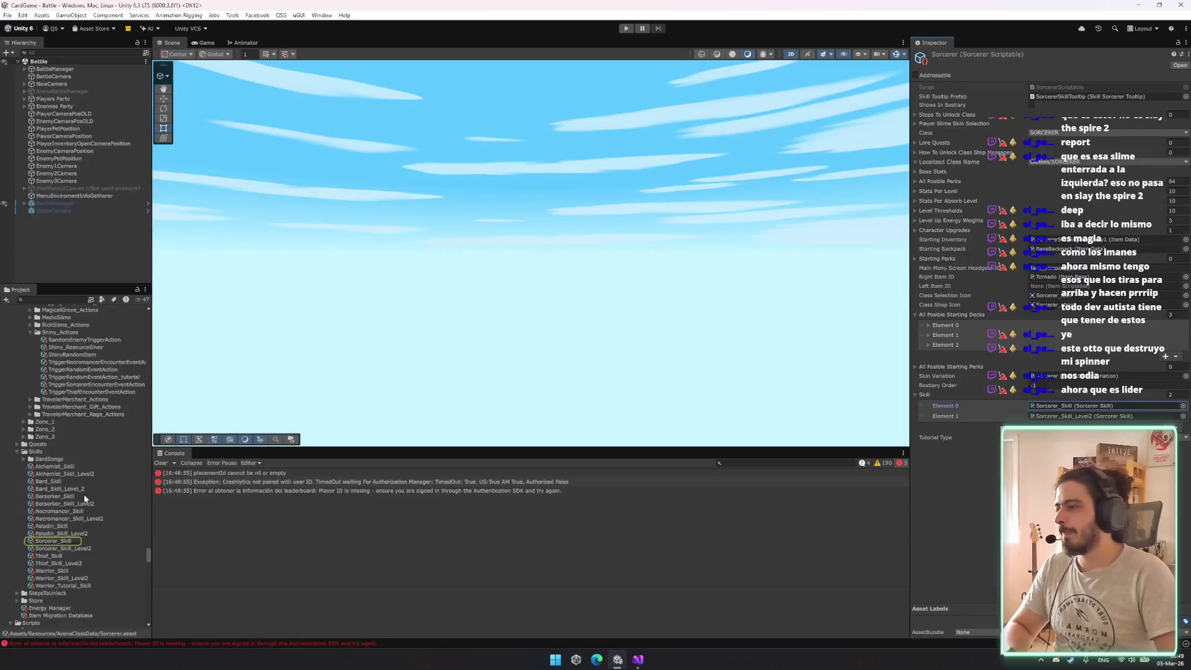
pyautogui.click(80, 548)
pyautogui.click(79, 556)
pyautogui.click(80, 543)
pyautogui.click(73, 557)
pyautogui.click(83, 547)
pyautogui.click(80, 541)
pyautogui.click(1058, 136)
pyautogui.hotkey('ctrl', 'z')
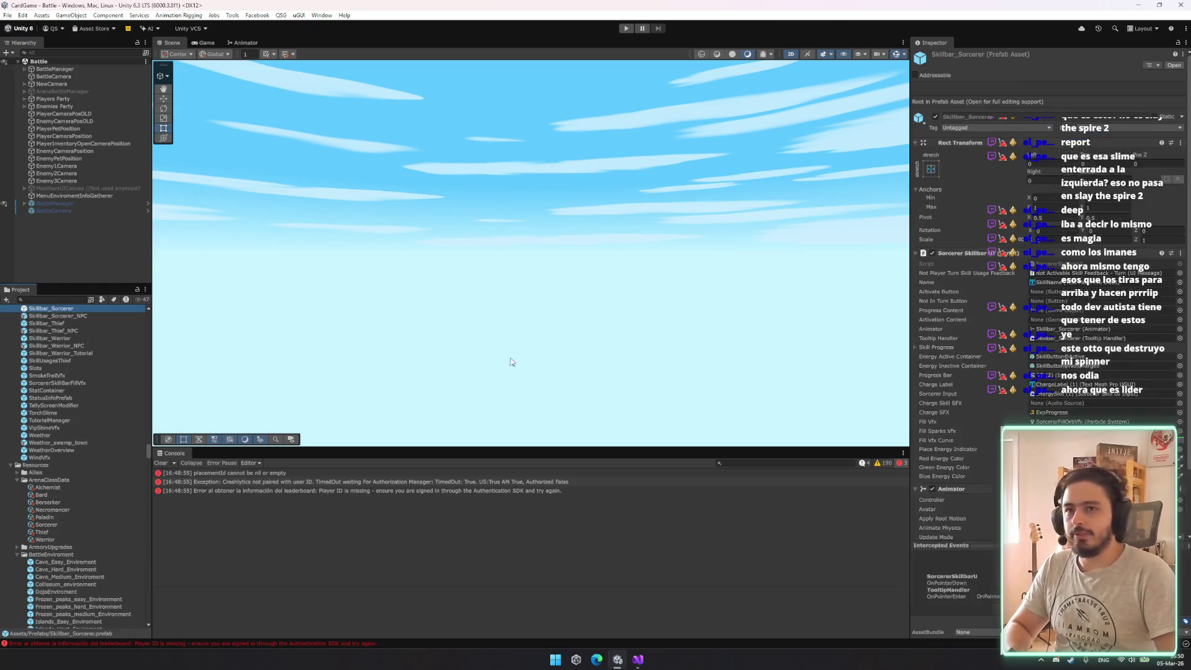
pyautogui.hotkey('ctrl', 'y')
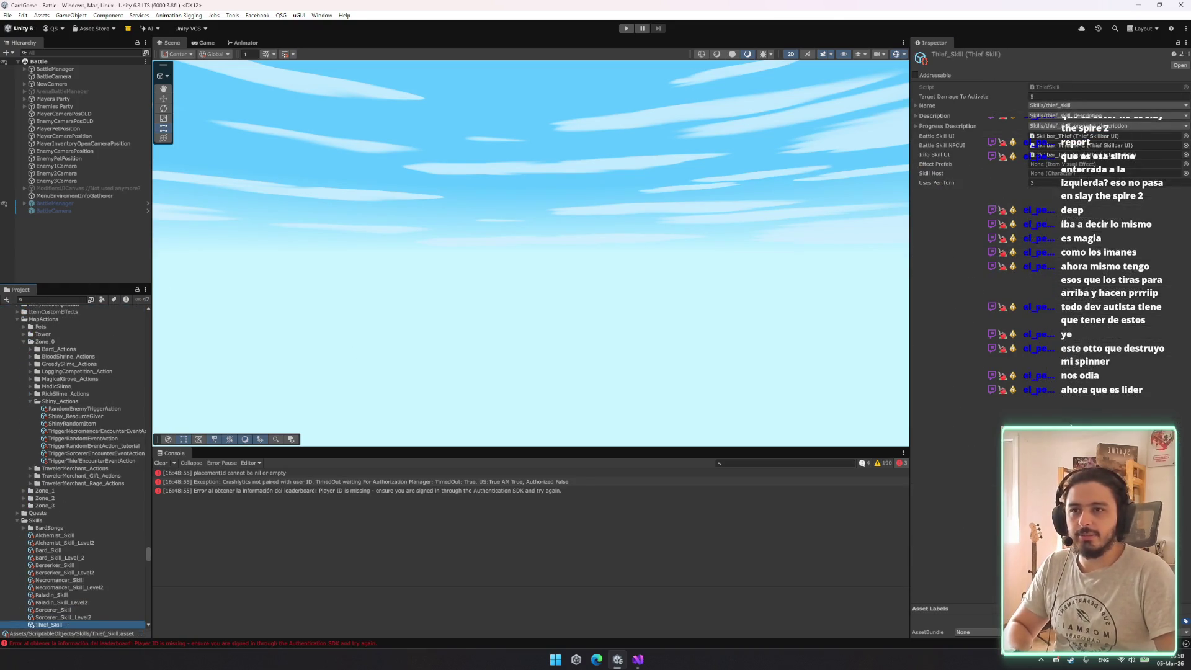
pyautogui.hotkey('ctrl', 'z')
pyautogui.hotkey('ctrl', 'z')
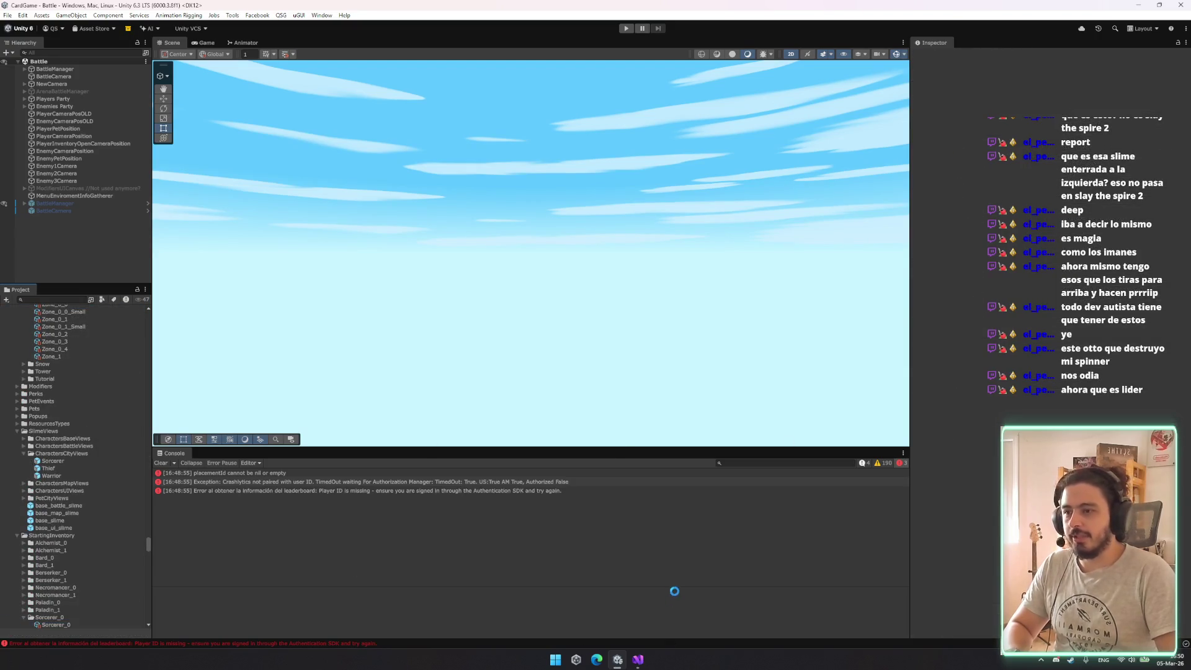
# Launch Fork from the Windows Start search
pyautogui.press('super')
pyautogui.write('fork')
pyautogui.press('Return')
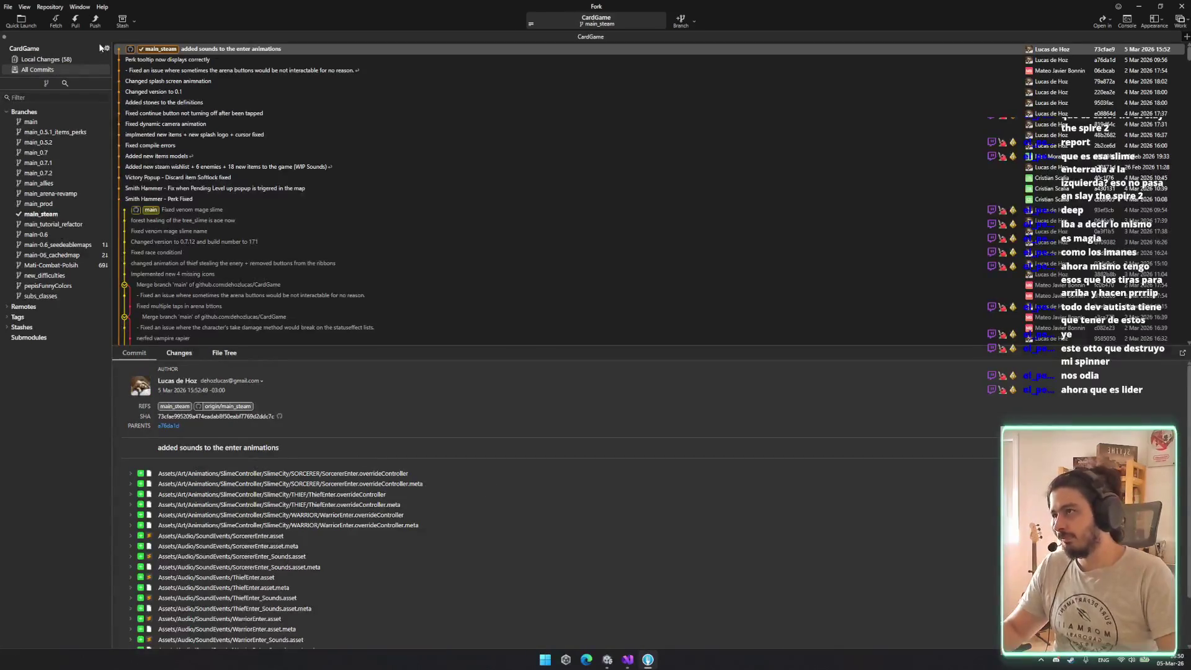
# In Local Changes, stage the RectTransformCharacterTarget prefab, its meta file, and the SorcererEnter sound event
pyautogui.click(53, 59)
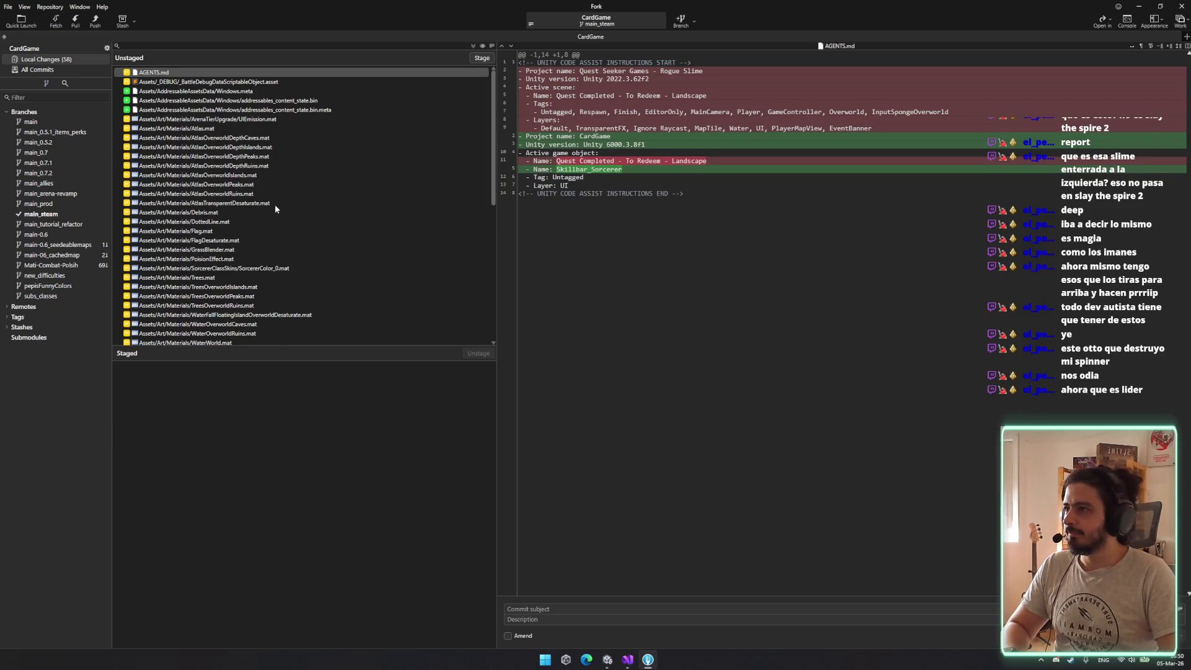
pyautogui.scroll(-3, 290, 224)
pyautogui.scroll(-3, 263, 304)
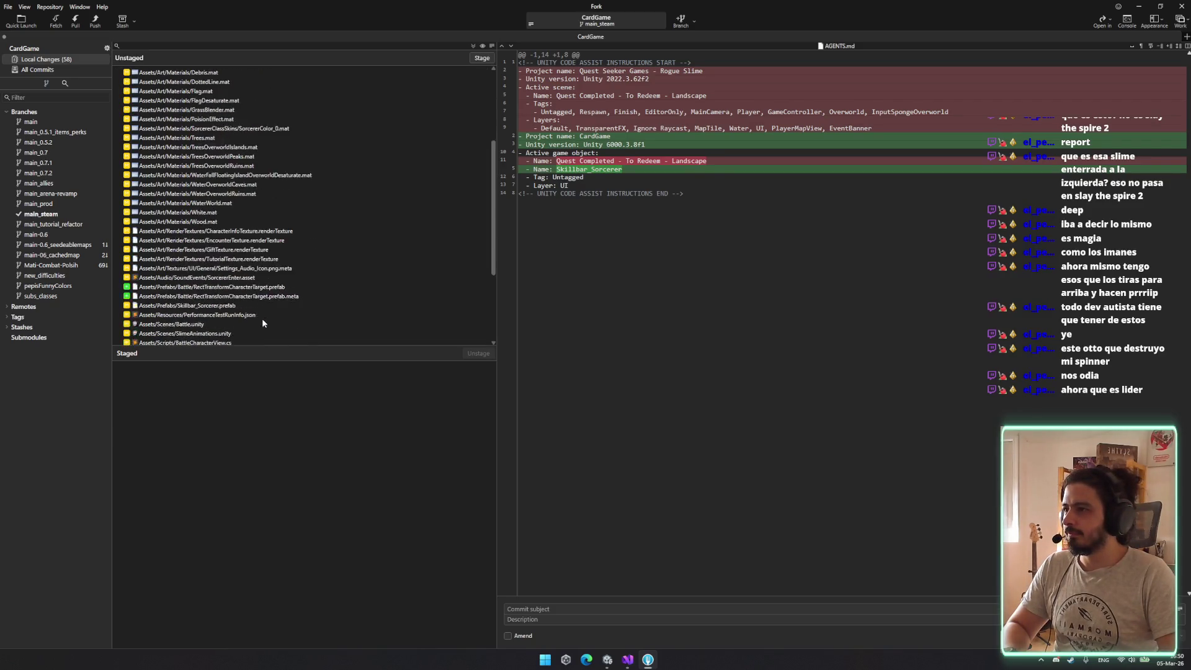
pyautogui.click(246, 268)
pyautogui.doubleClick(245, 268)
pyautogui.doubleClick(246, 259)
pyautogui.doubleClick(244, 250)
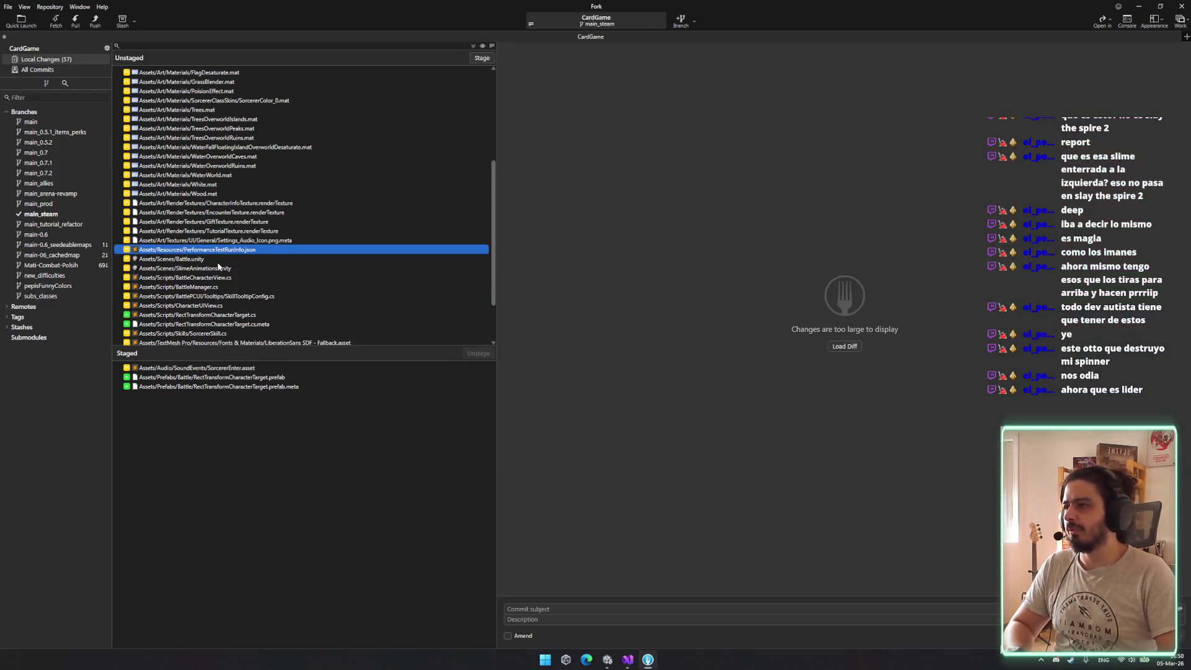
# Stage Battle.unity, BattleCharacterView.cs, BattleManager.cs, SkillTooltipConfig.cs, CharacterUIView.cs and SorcererSkill.cs
pyautogui.click(218, 262)
pyautogui.press('space')
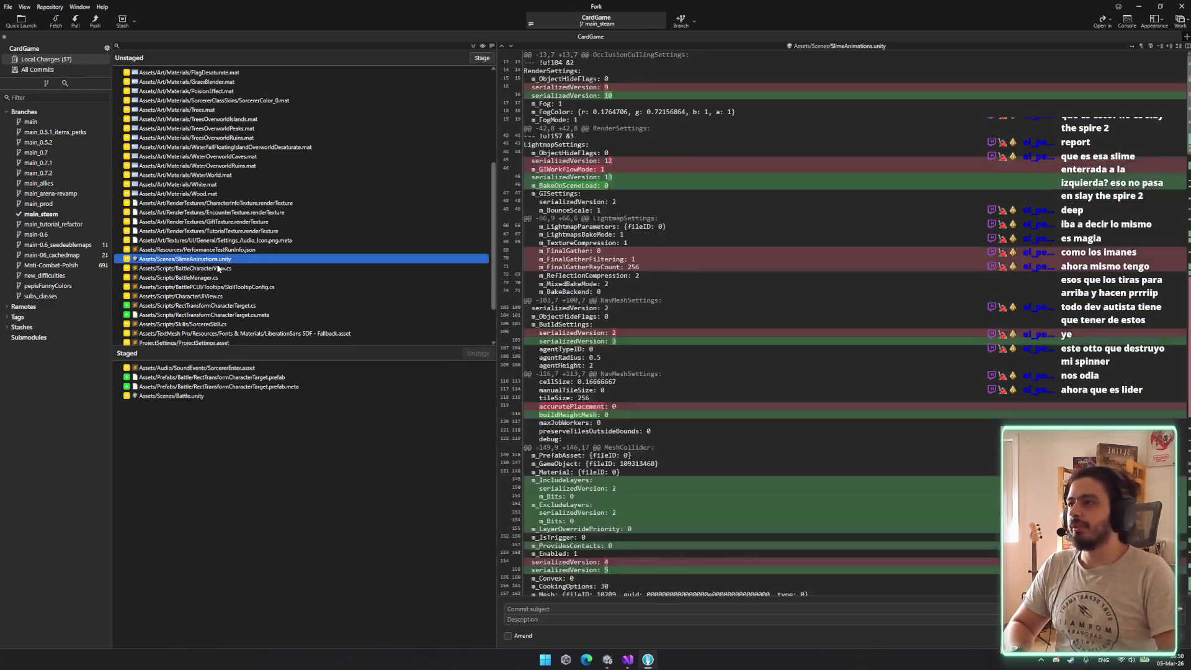
pyautogui.press('Down')
pyautogui.press('space')
pyautogui.press('space')
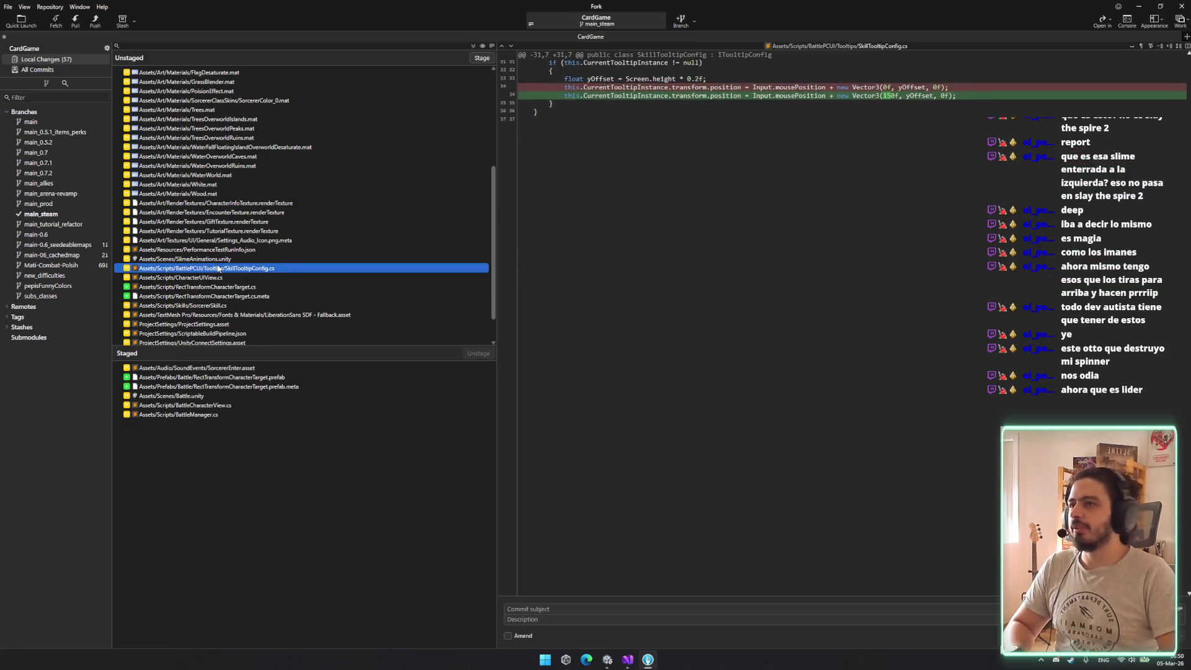
pyautogui.press('space')
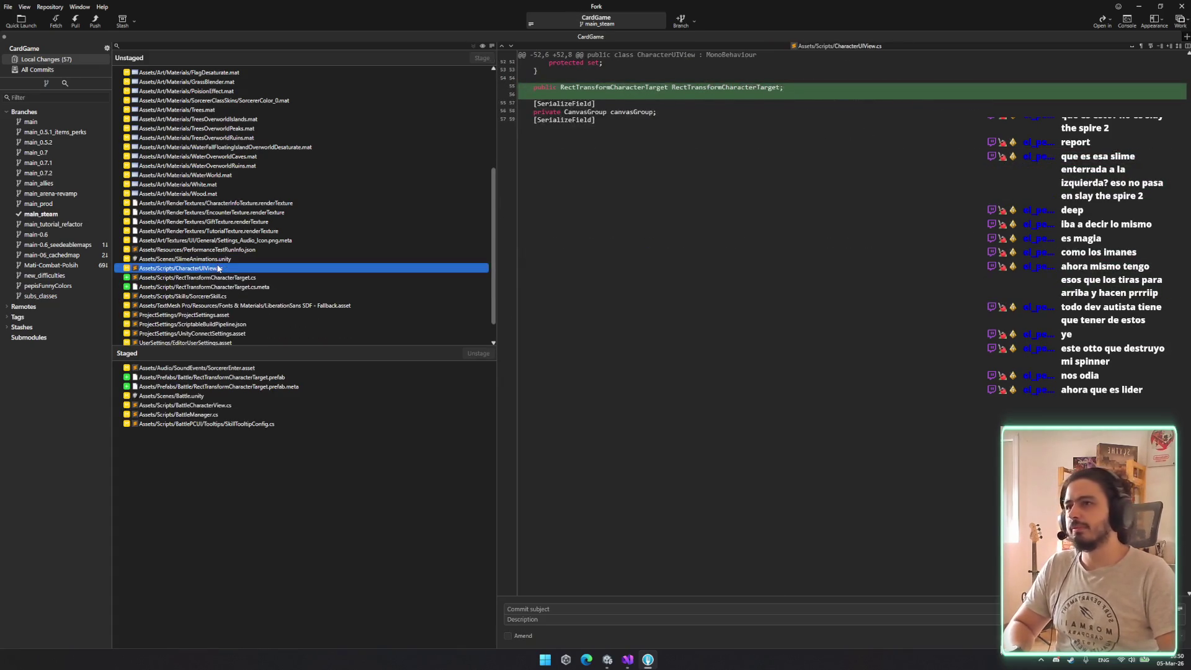
pyautogui.press('space')
pyautogui.press('space')
pyautogui.press('space')
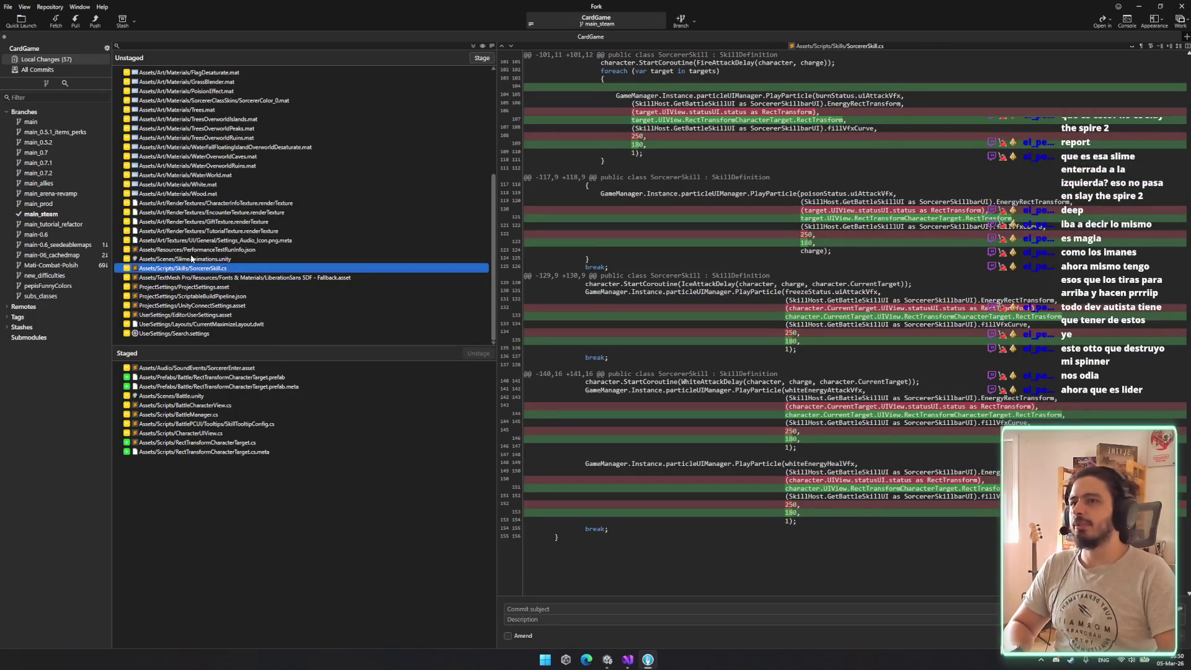
pyautogui.press('space')
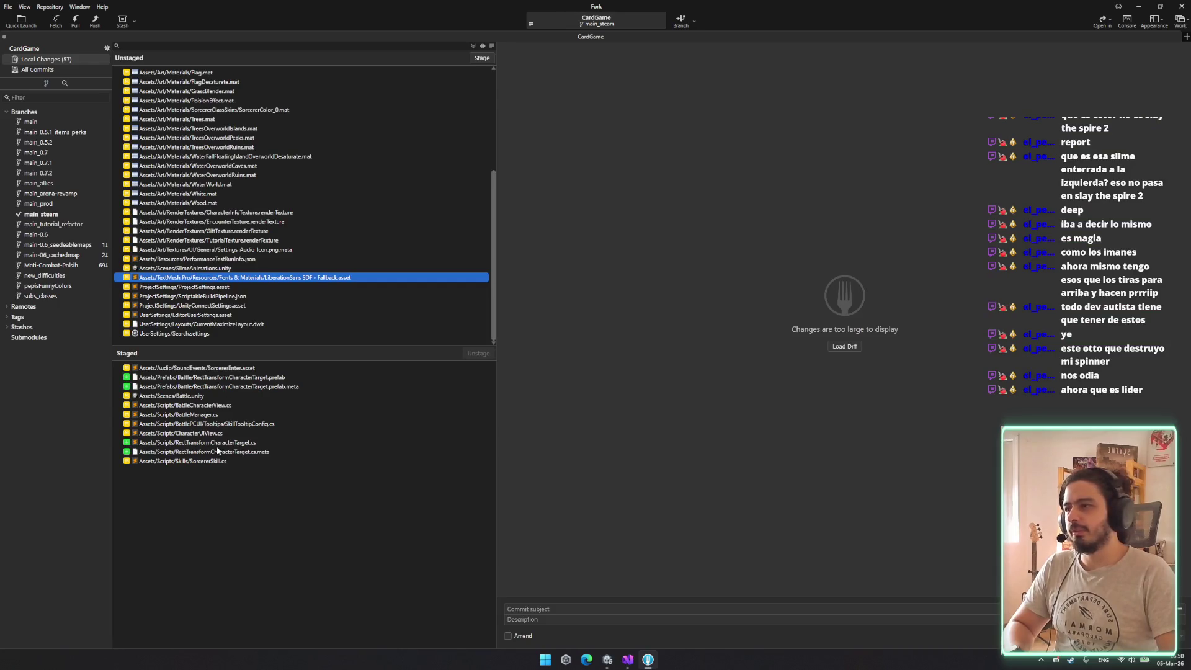
# Review the unstaged SlimeAnimations.unity, TutorialTexture and GiftTexture diffs, then return to Unity
pyautogui.click(240, 296)
pyautogui.click(251, 267)
pyautogui.click(252, 259)
pyautogui.click(255, 249)
pyautogui.click(259, 240)
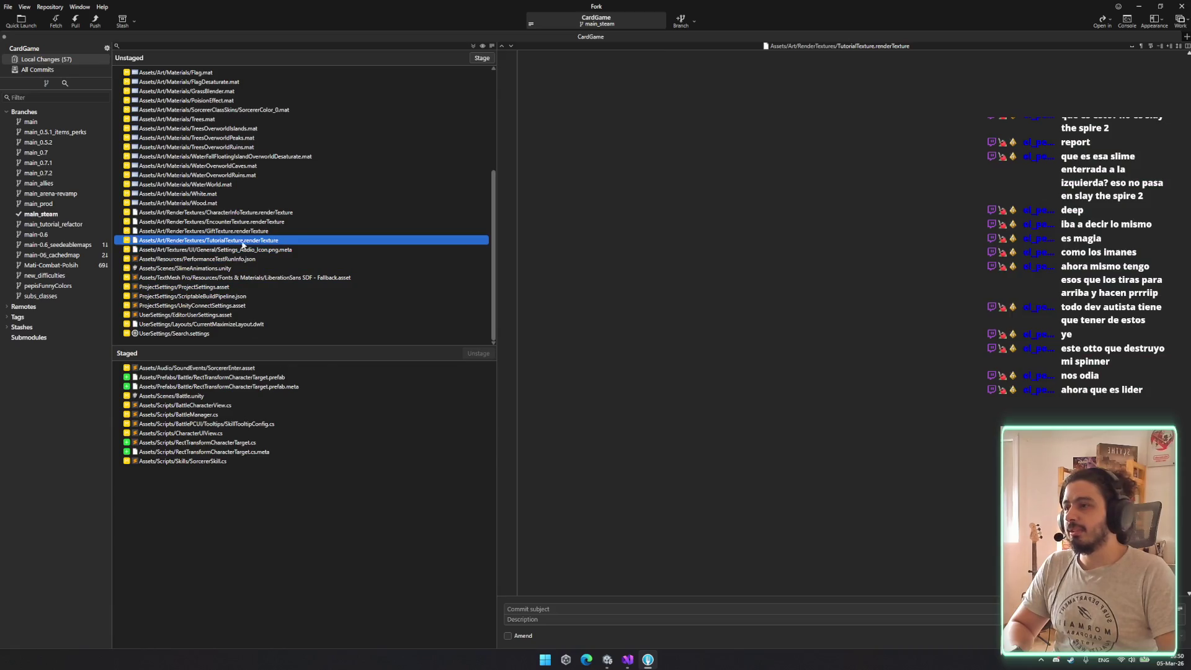
pyautogui.press('Up')
pyautogui.click(628, 663)
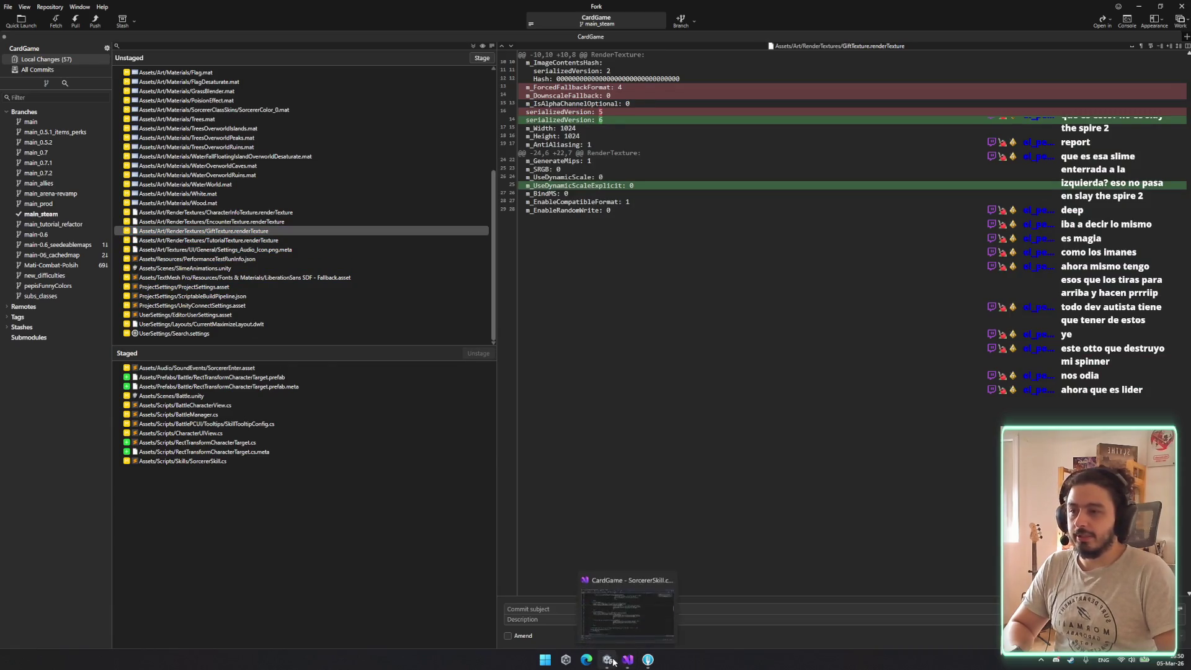
pyautogui.click(627, 608)
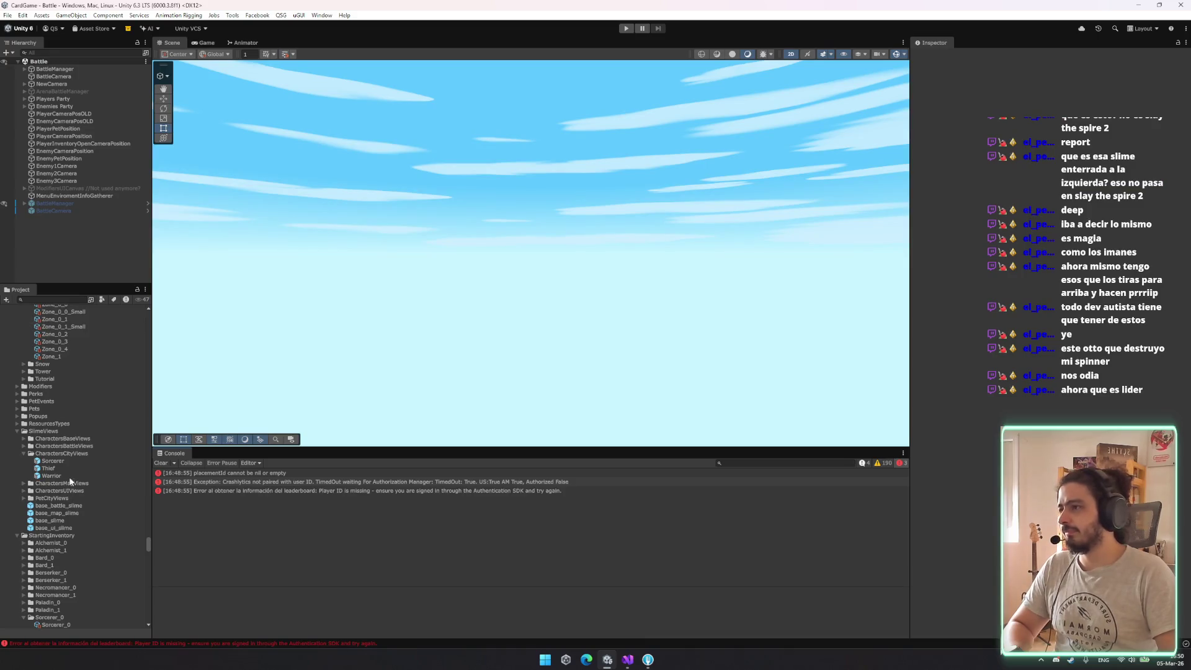
# From Sorcerer_Skill_Level2, trace the burn status to the SorcererFireUIAttackVfx prefab and open it in Prefab Mode
pyautogui.scroll(-10, 102, 526)
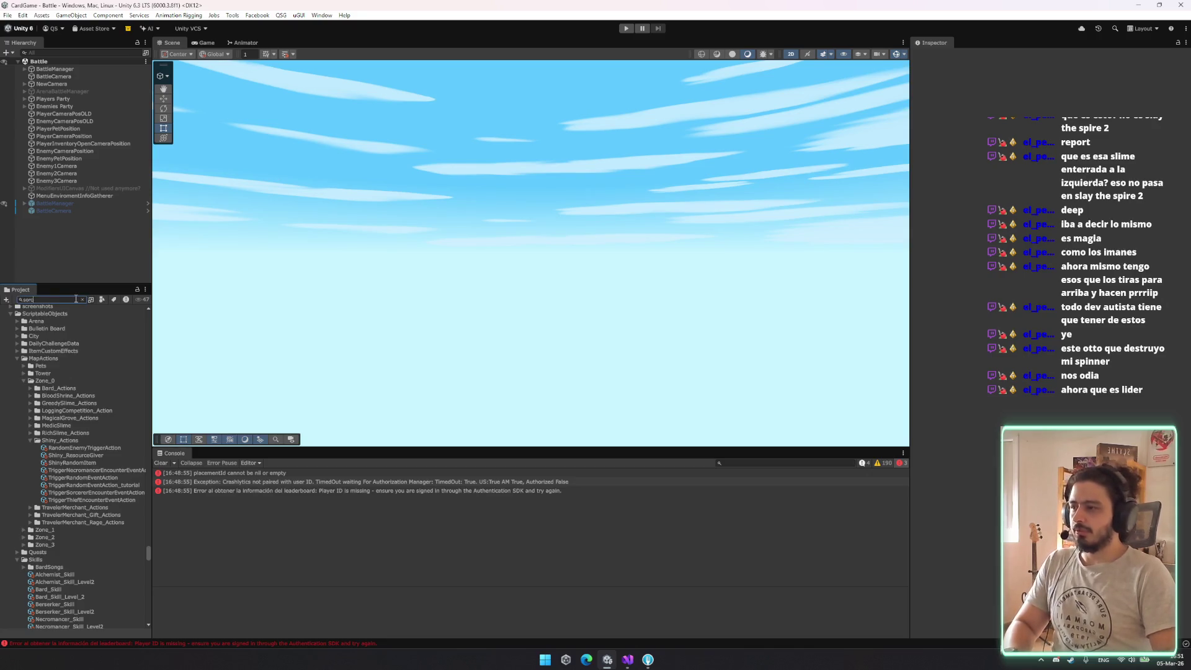
pyautogui.press('BackSpace')
pyautogui.press('BackSpace')
pyautogui.press('BackSpace')
pyautogui.scroll(-5, 75, 608)
pyautogui.click(78, 544)
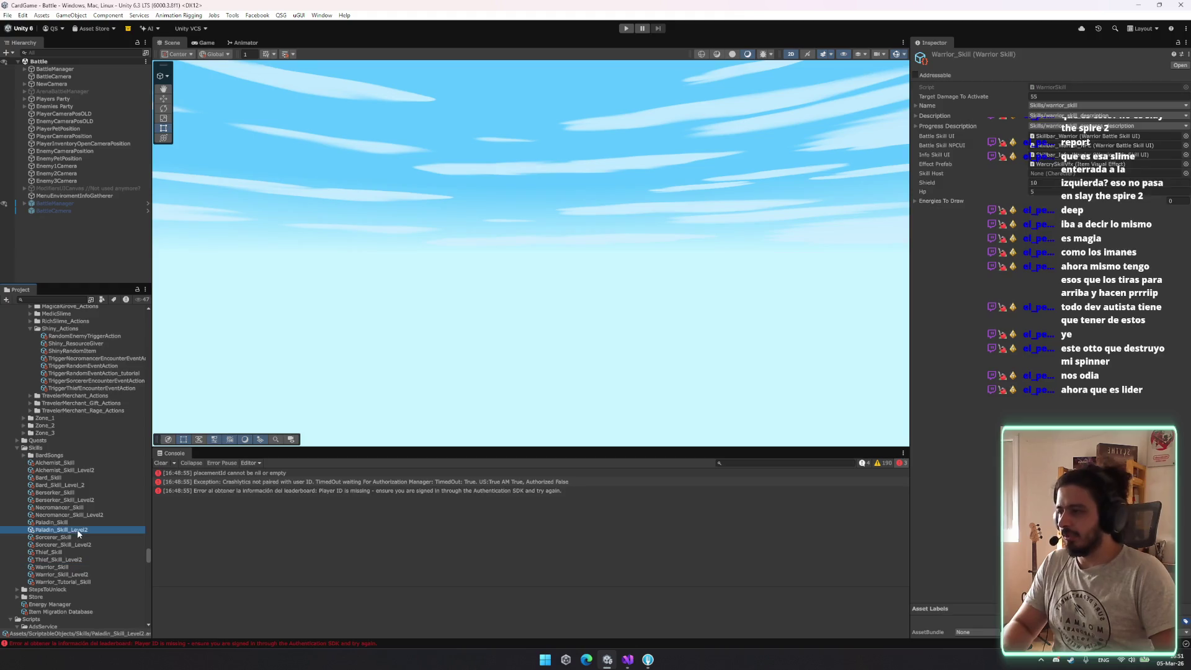
pyautogui.click(1076, 218)
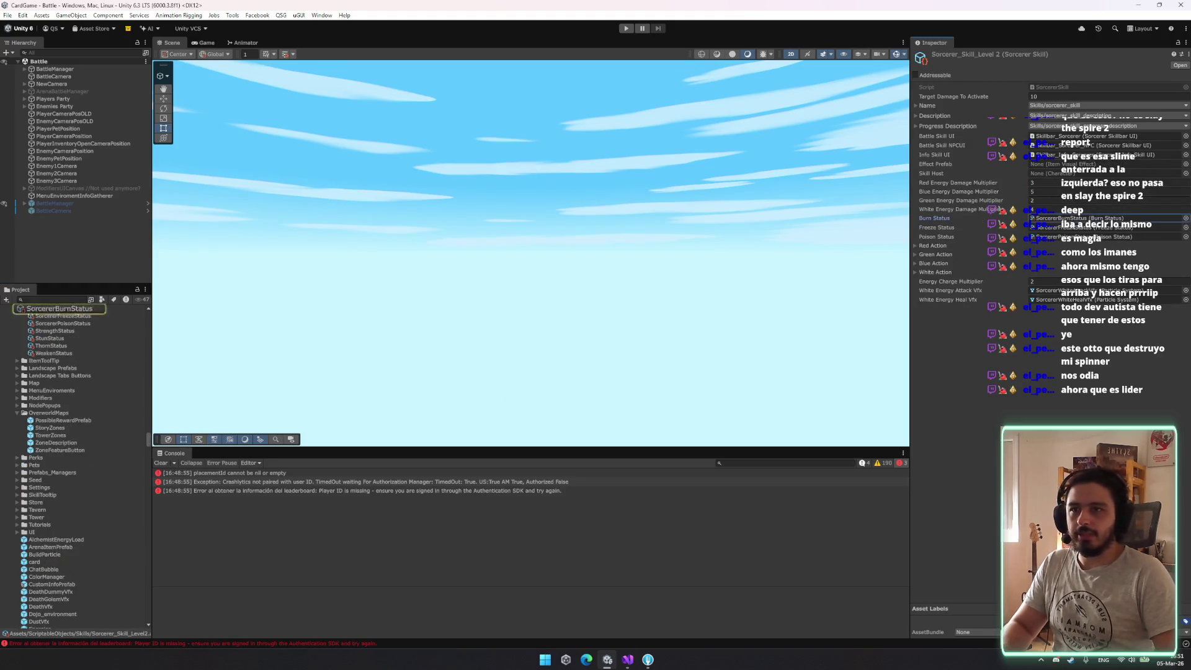
pyautogui.click(77, 309)
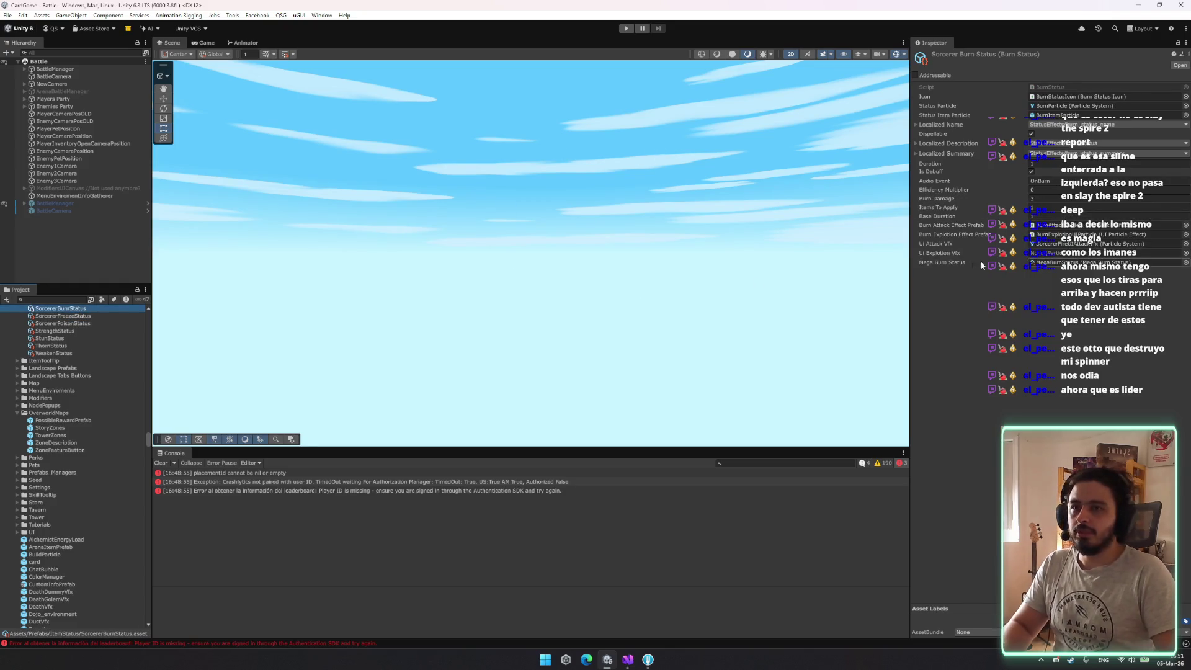
pyautogui.click(1079, 243)
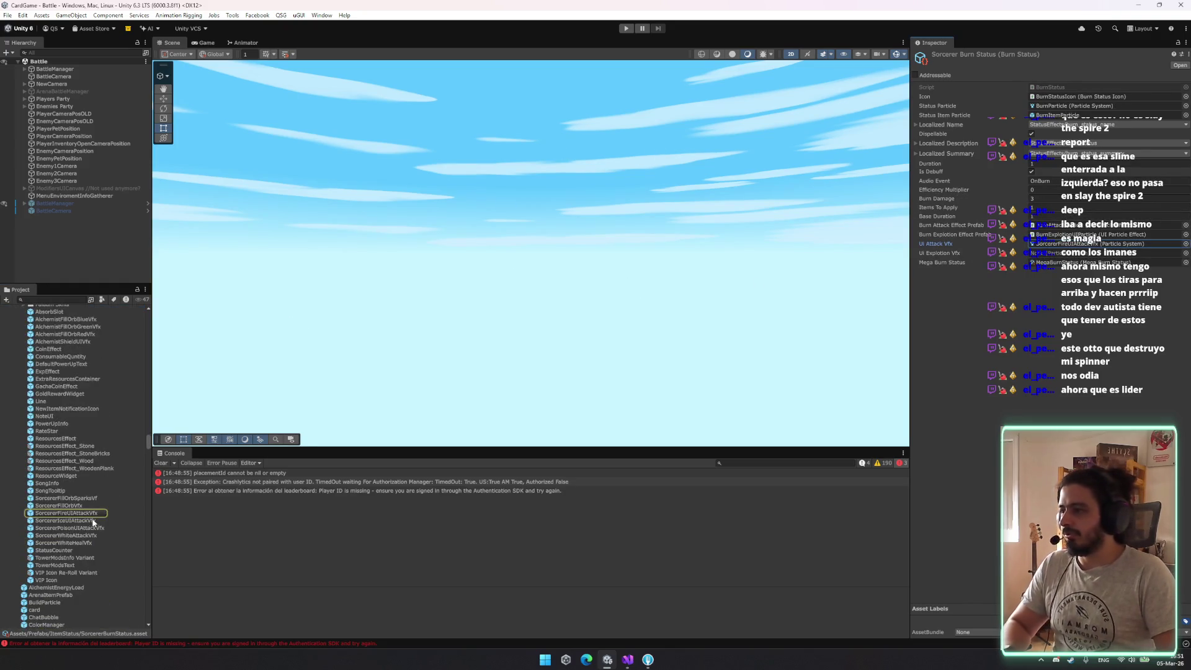
pyautogui.doubleClick(94, 514)
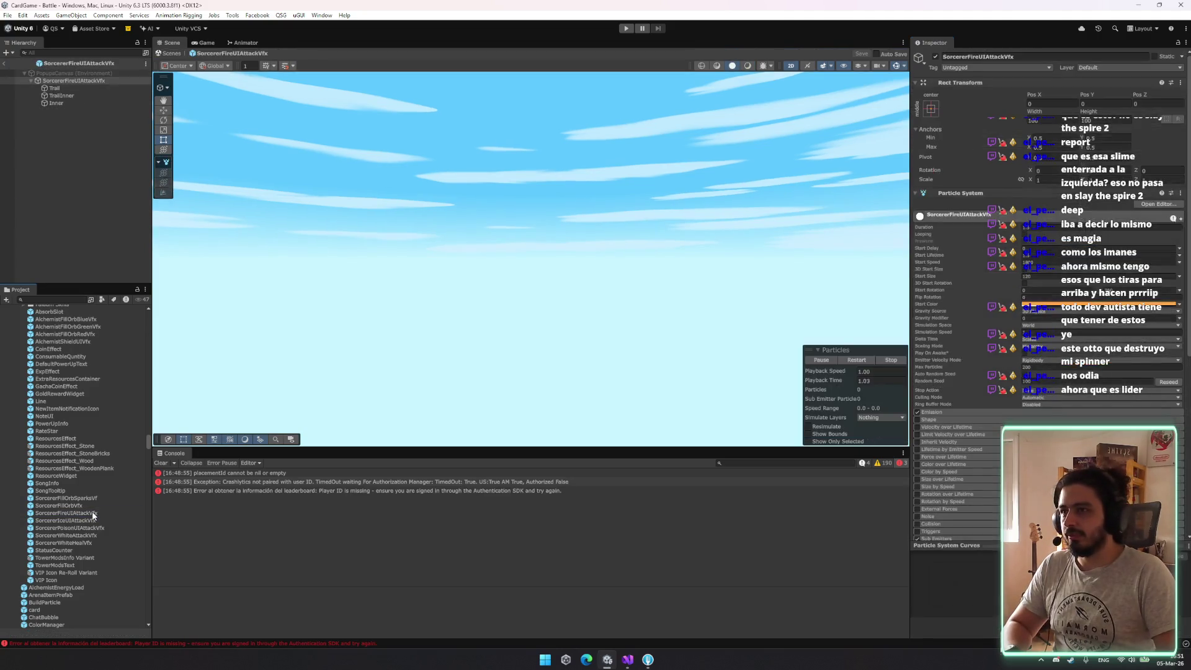
# Select the fire effect's root particle system, preview it, and expand its Emission settings
pyautogui.click(65, 81)
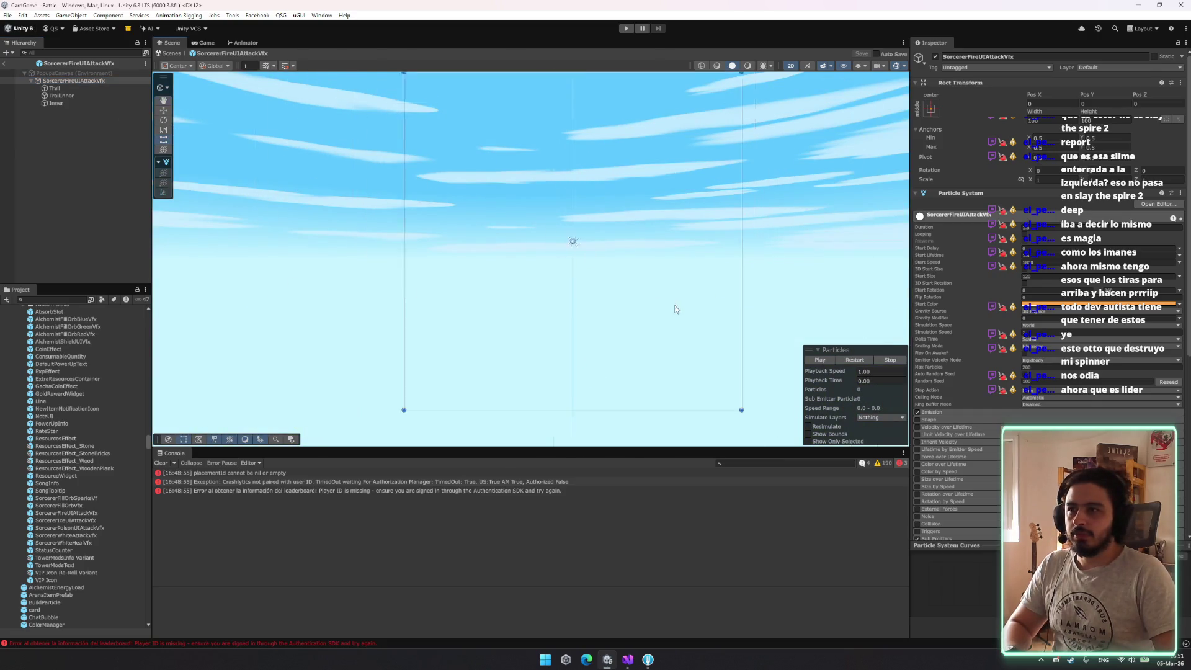
pyautogui.click(863, 360)
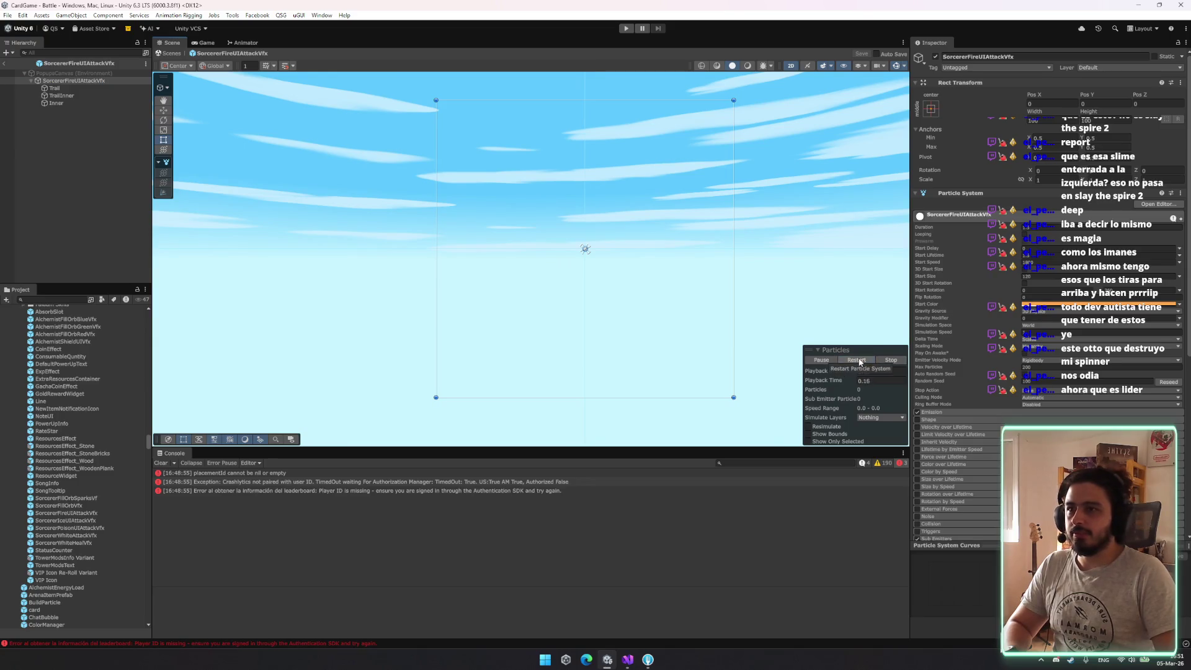
pyautogui.click(852, 363)
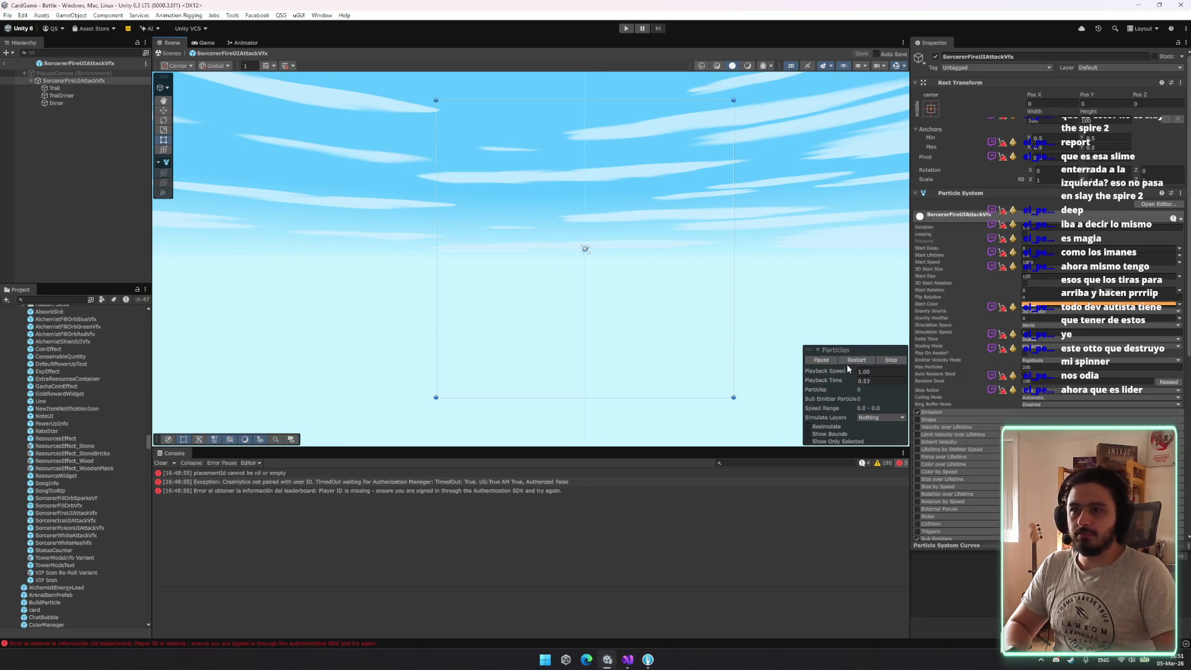
pyautogui.click(980, 410)
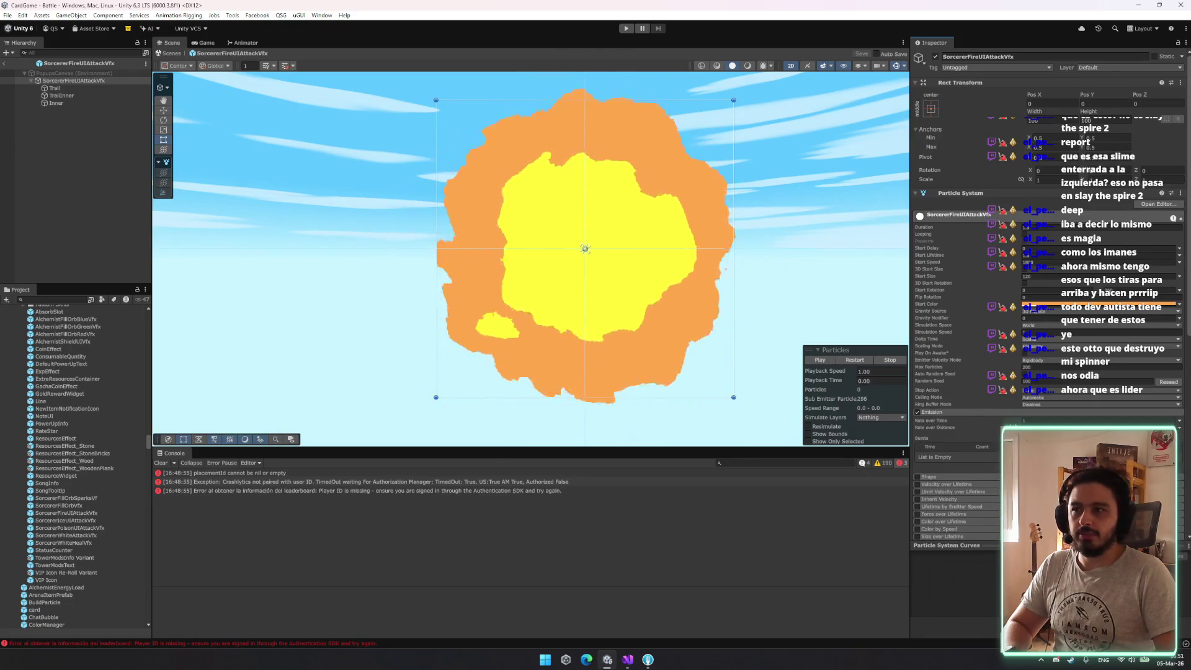
pyautogui.click(852, 360)
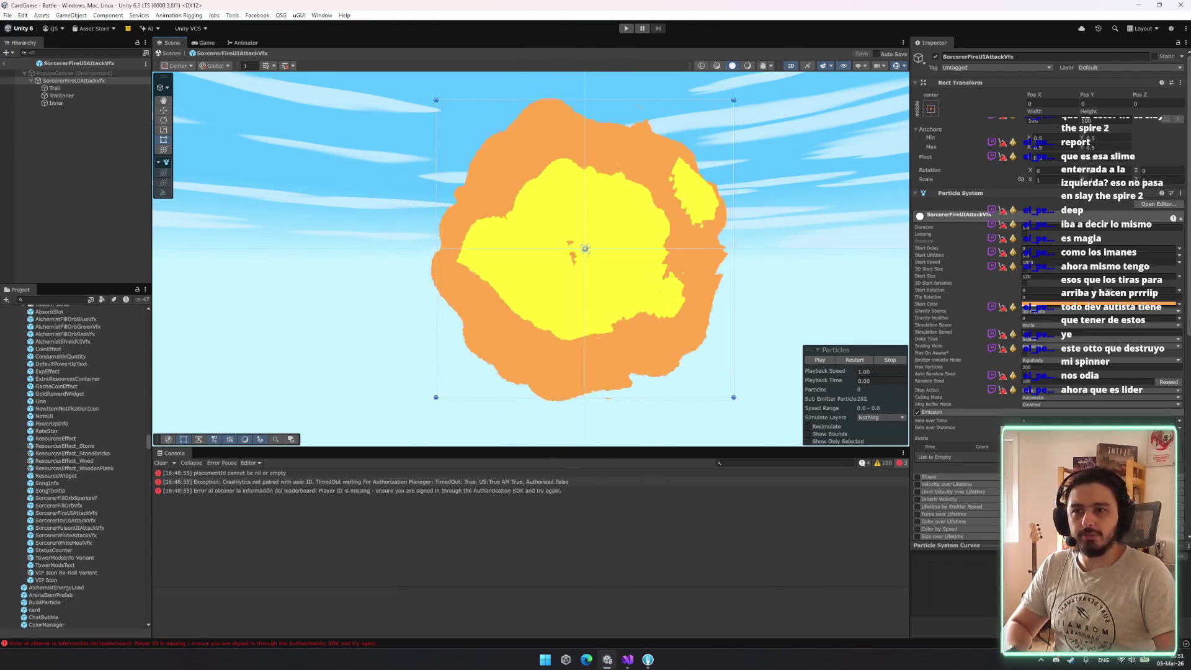
# Add an emission burst with count 1 and replay the preview to check it
pyautogui.click(1167, 465)
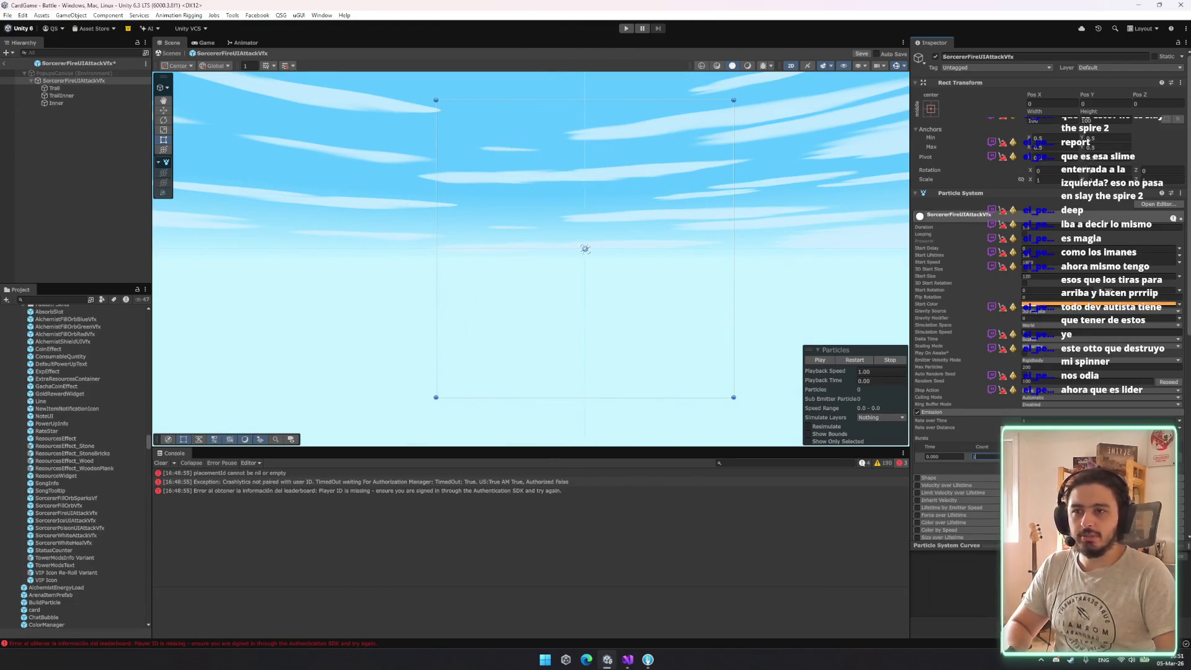
pyautogui.click(1054, 423)
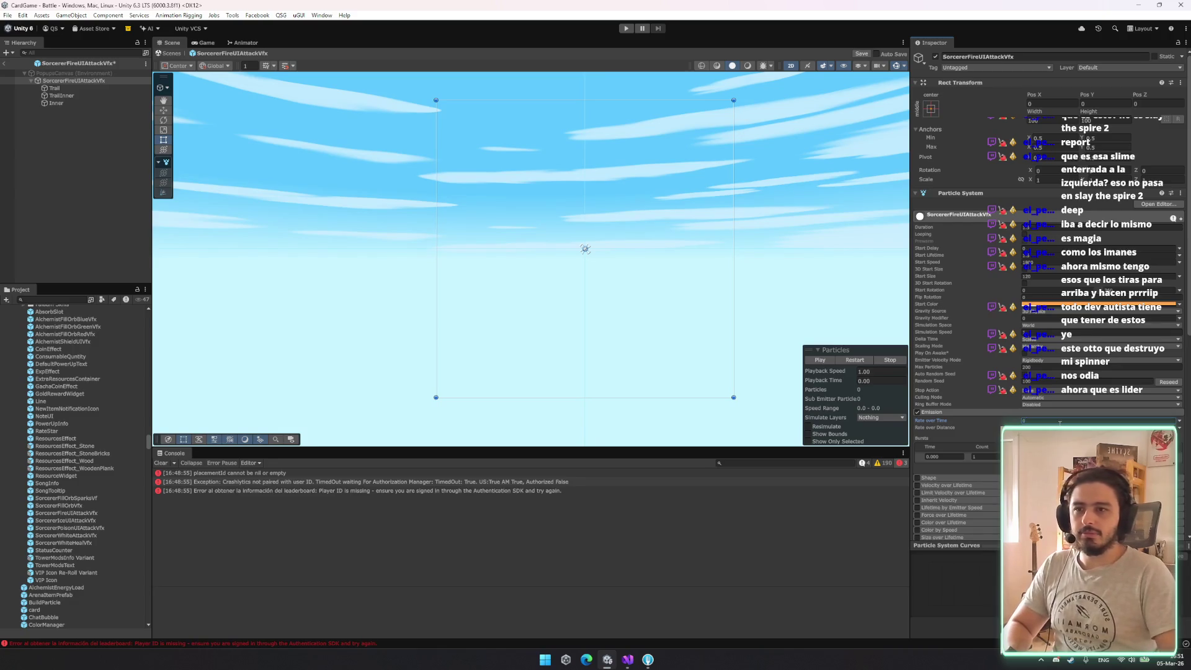
pyautogui.click(858, 362)
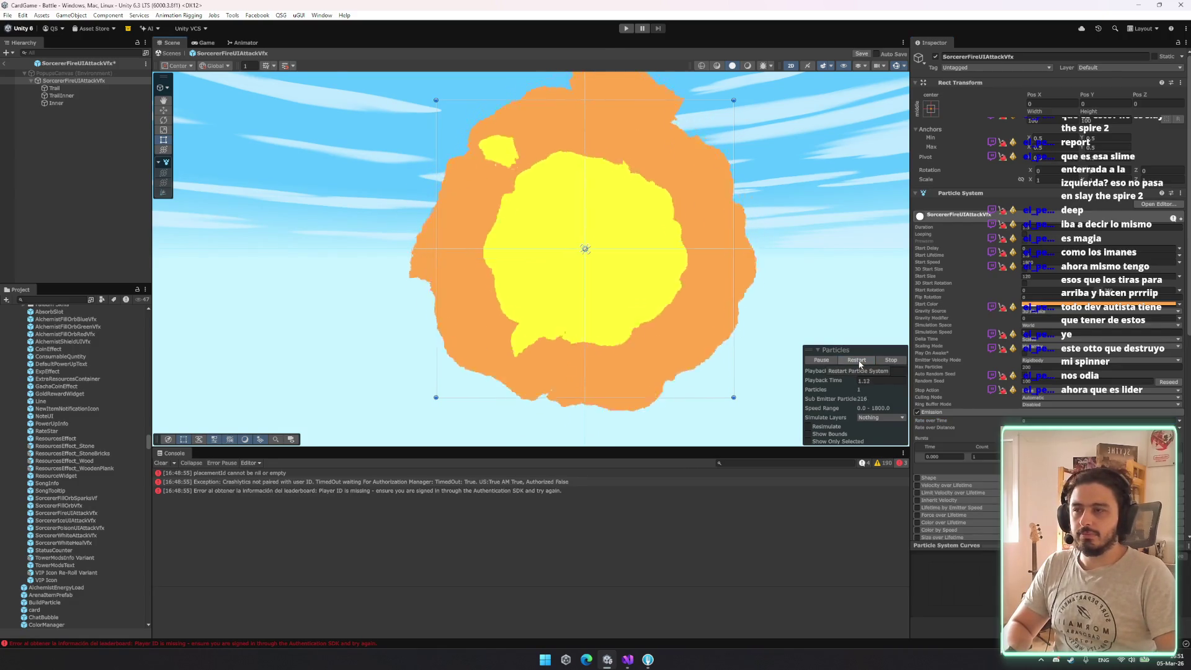
pyautogui.click(859, 362)
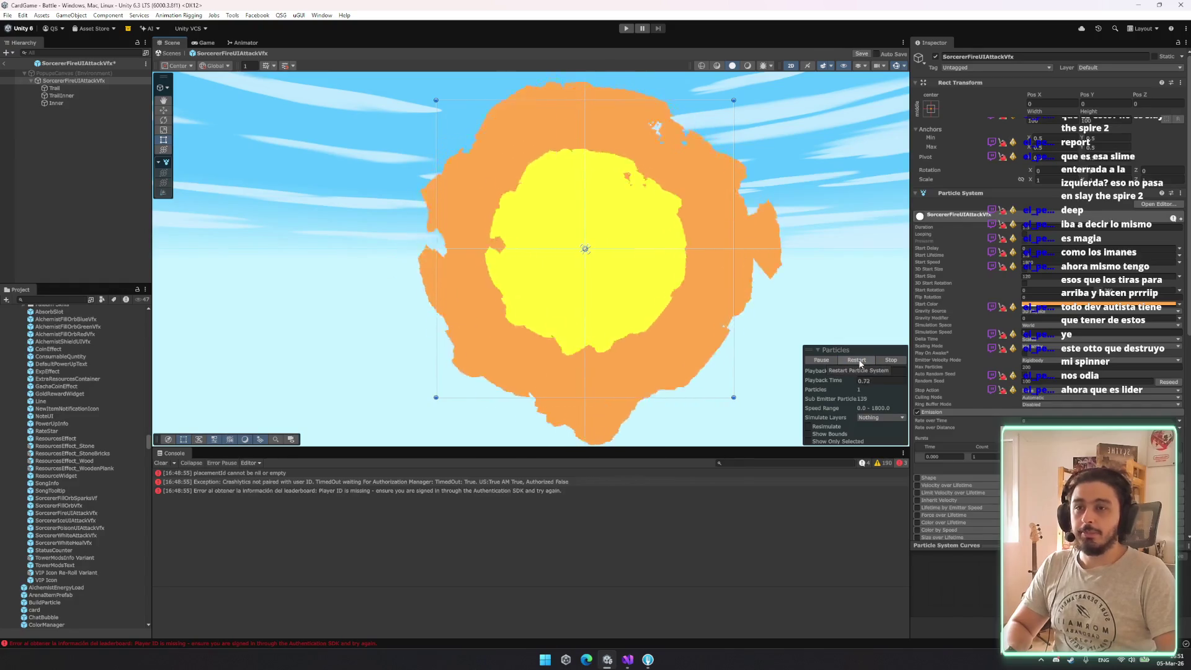
pyautogui.click(859, 362)
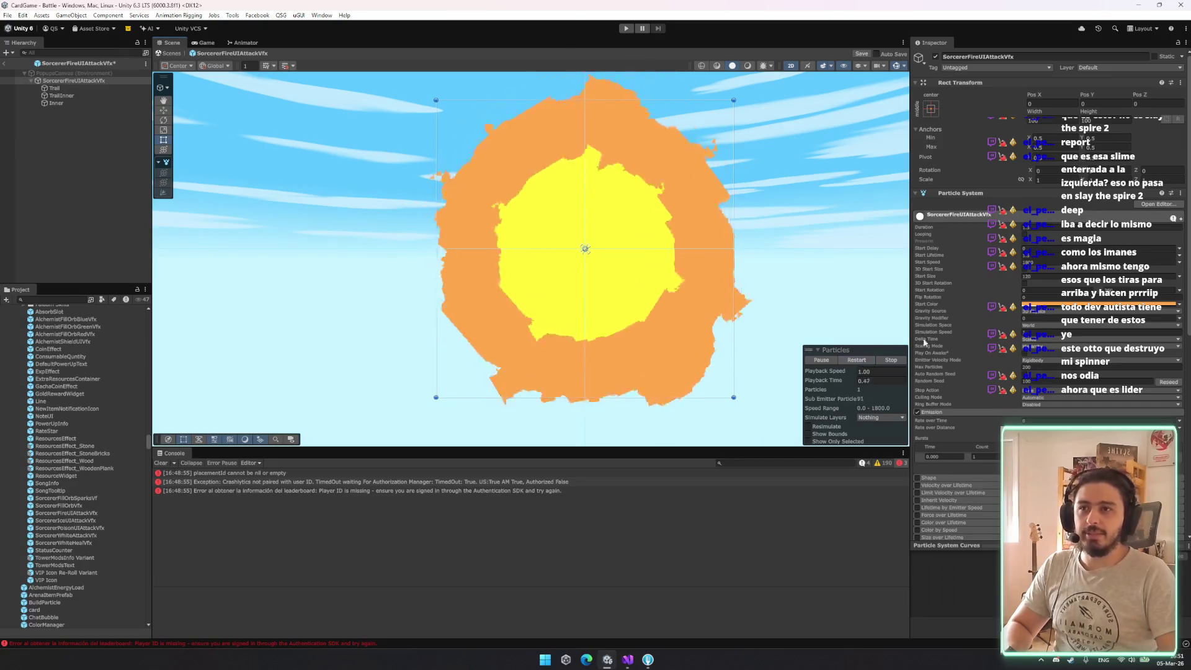
# Change the Start Speed by entering 1, then run the game to test the effect
pyautogui.click(1077, 263)
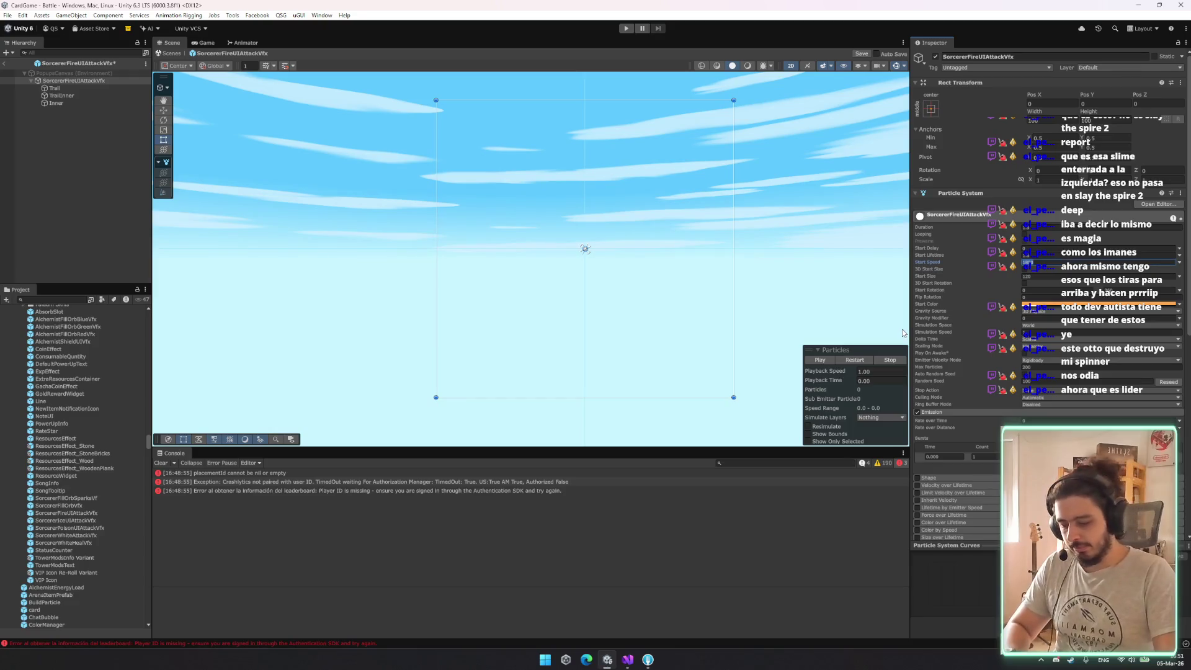
pyautogui.write('1000')
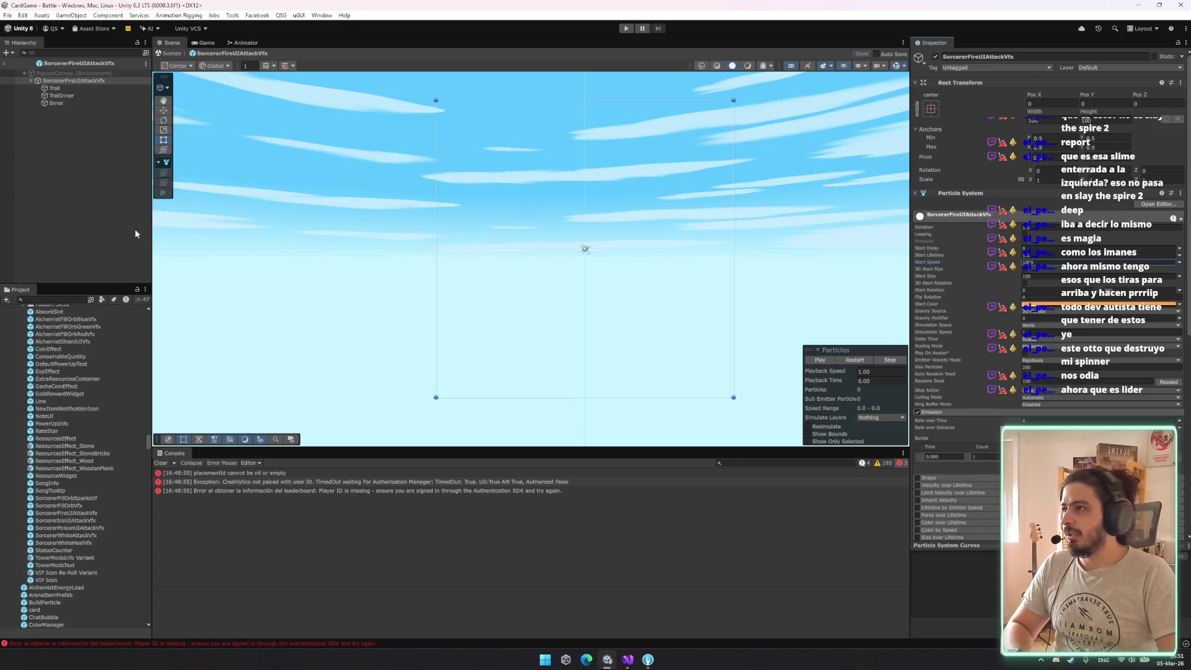
pyautogui.click(626, 28)
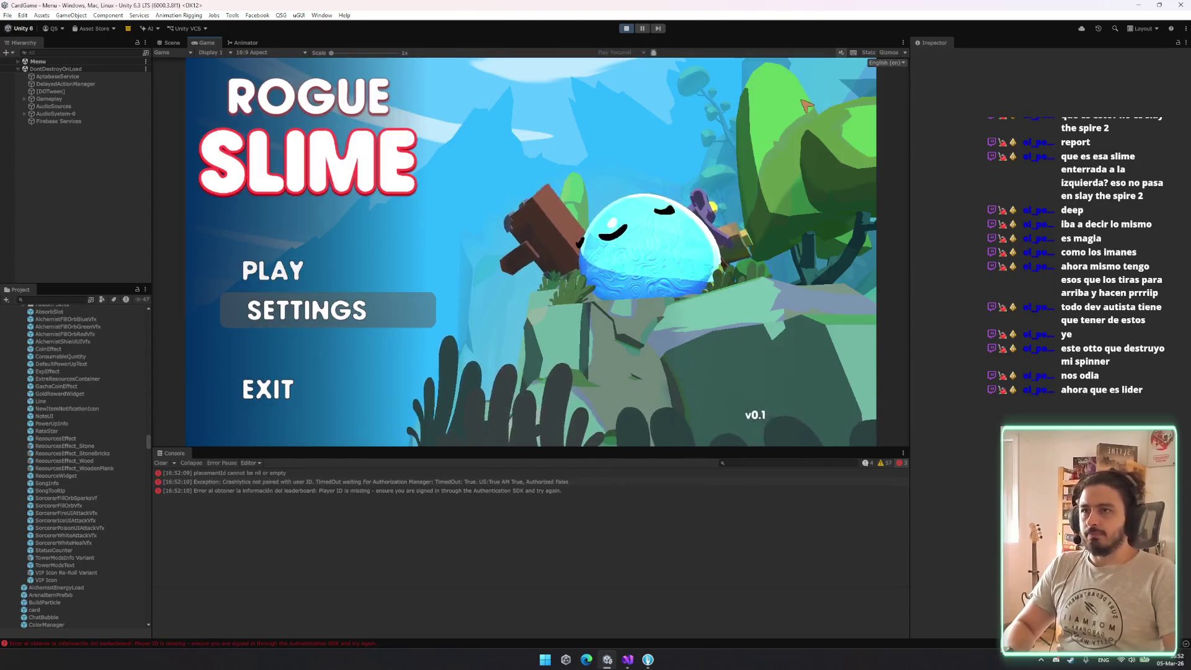
pyautogui.click(68, 53)
# Launch a test battle from DebugManager ('deb' filter), spend green and orange orbs, then stop play
pyautogui.write('deb')
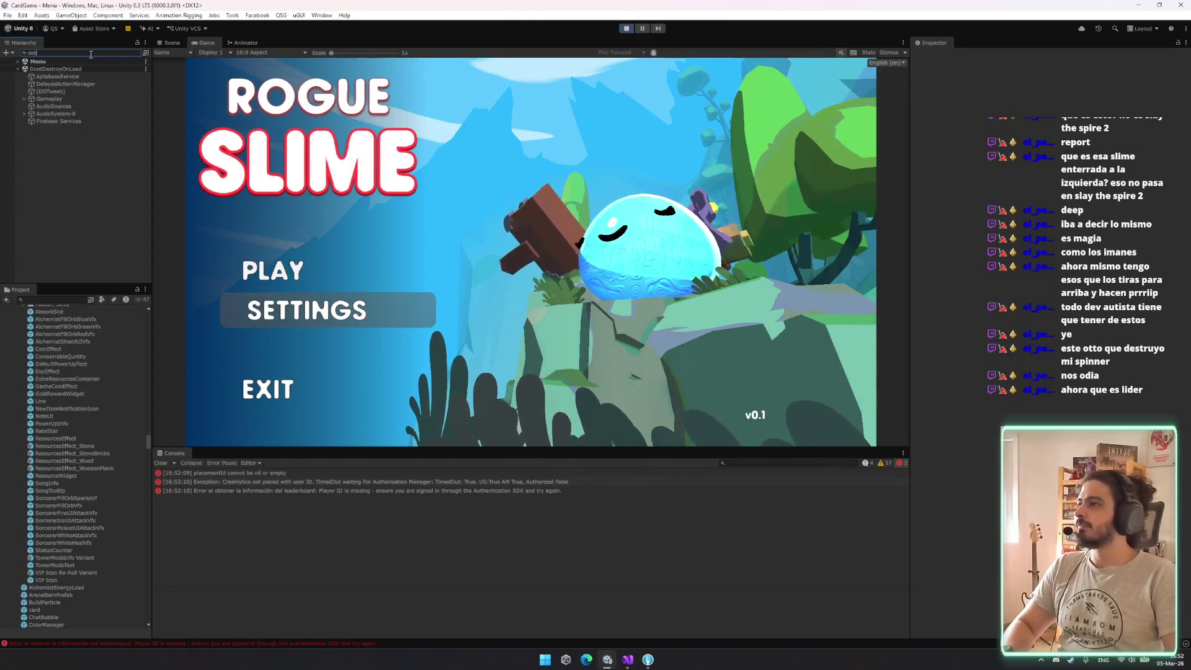
pyautogui.click(57, 69)
pyautogui.click(935, 56)
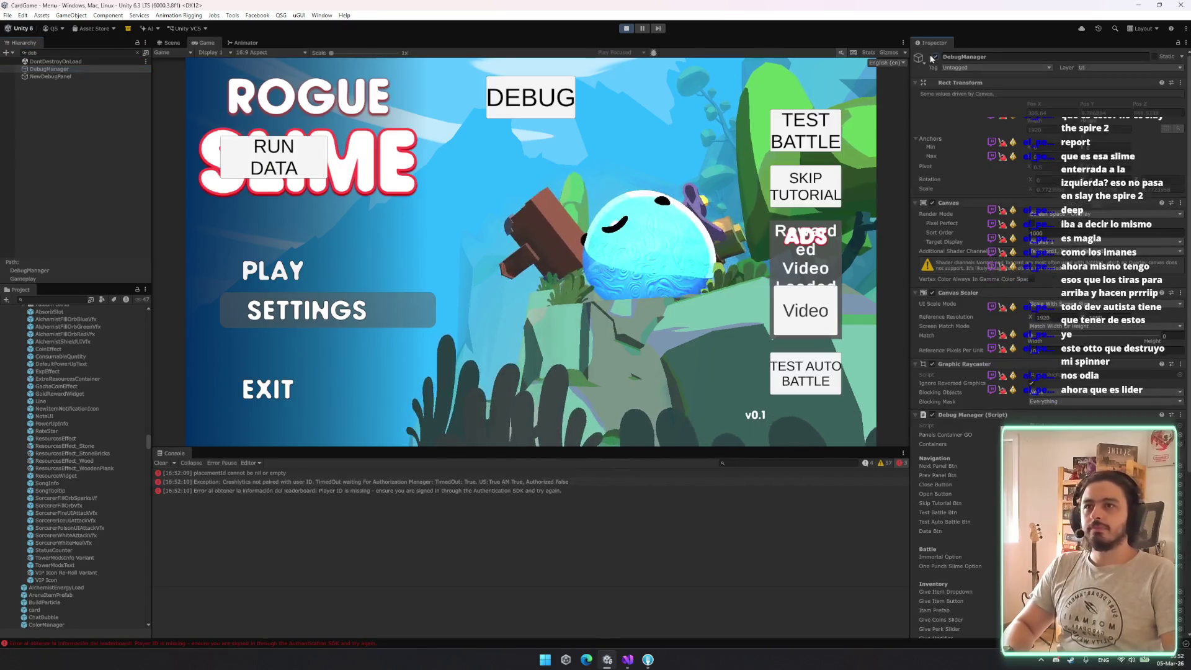
pyautogui.click(809, 109)
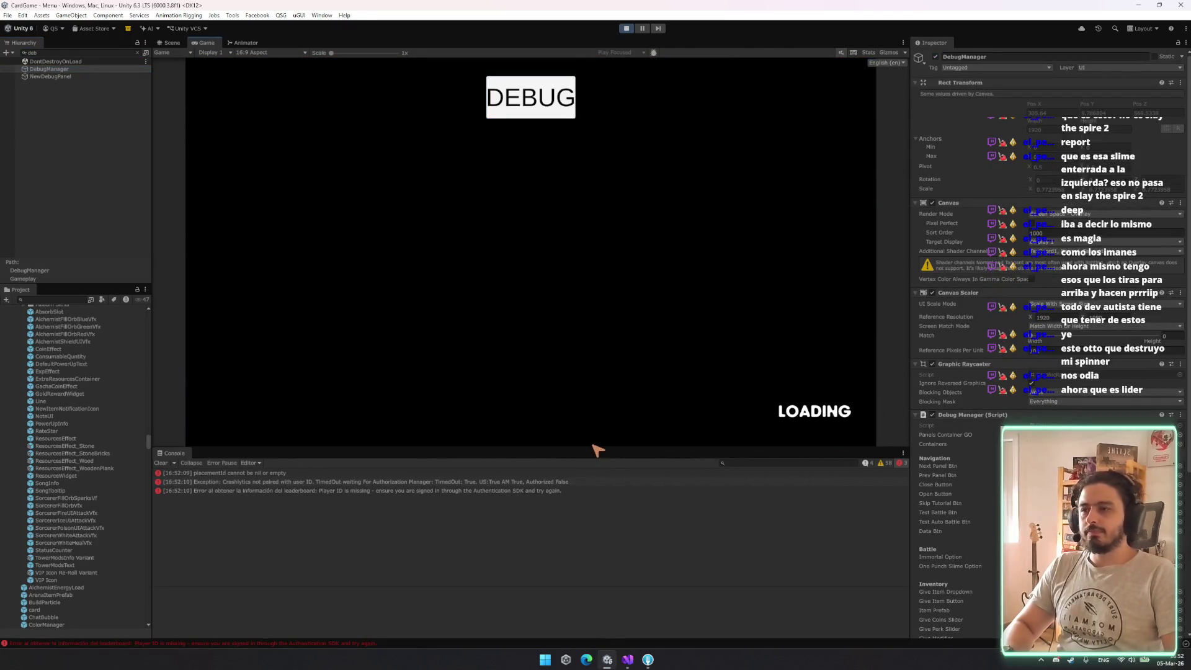
pyautogui.moveTo(587, 447); pyautogui.dragTo(587, 561)
pyautogui.click(460, 480)
pyautogui.moveTo(649, 493)
pyautogui.mouseDown()
pyautogui.moveTo(635, 373)
pyautogui.moveTo(579, 353)
pyautogui.moveTo(661, 397)
pyautogui.moveTo(565, 494)
pyautogui.moveTo(569, 323)
pyautogui.moveTo(611, 368)
pyautogui.mouseUp()
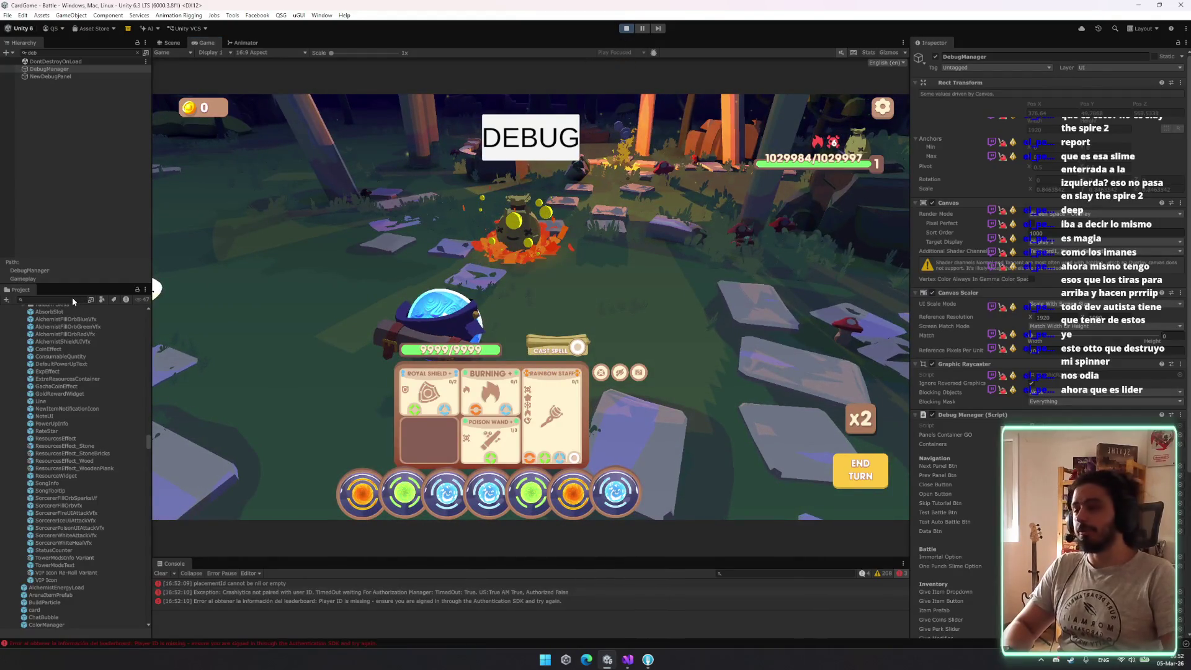
pyautogui.hotkey('ctrl', 'p')
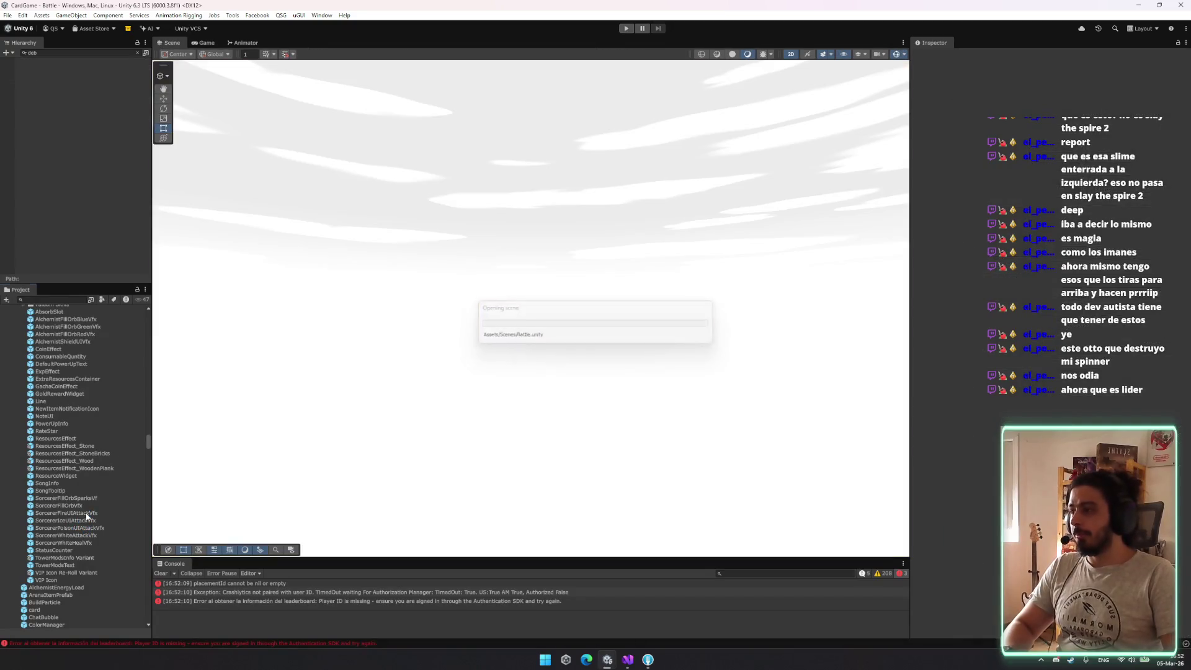
# Review the start speed of the fire, ice (2500) and poison attack effect prefabs
pyautogui.click(87, 513)
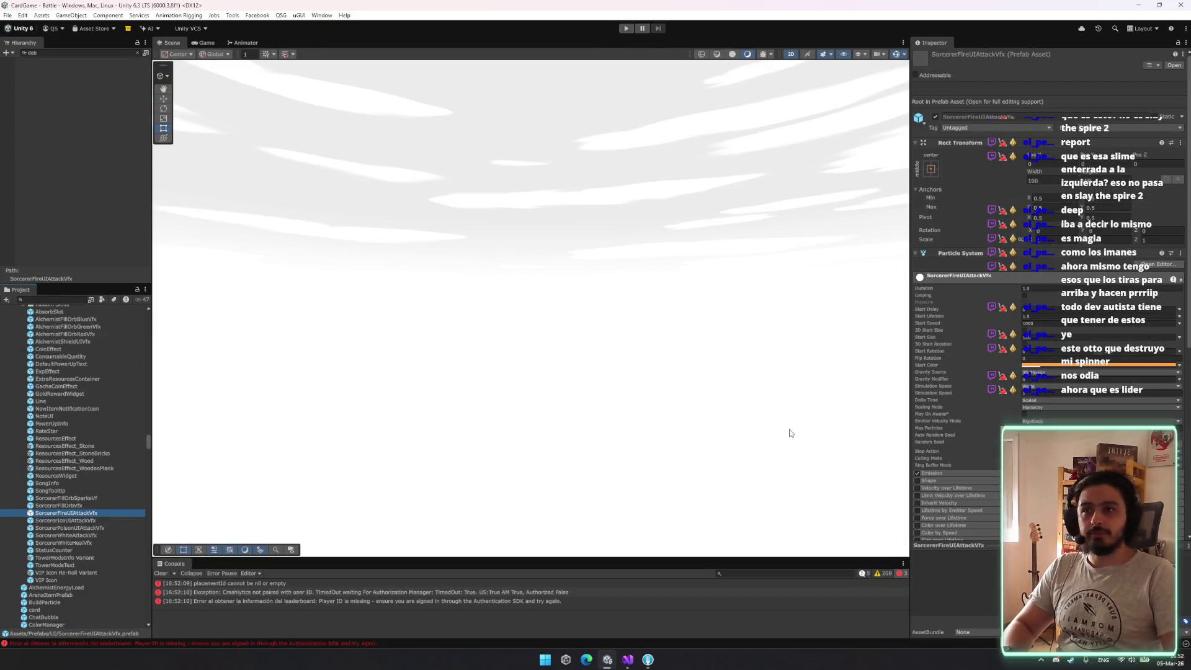
pyautogui.click(1070, 323)
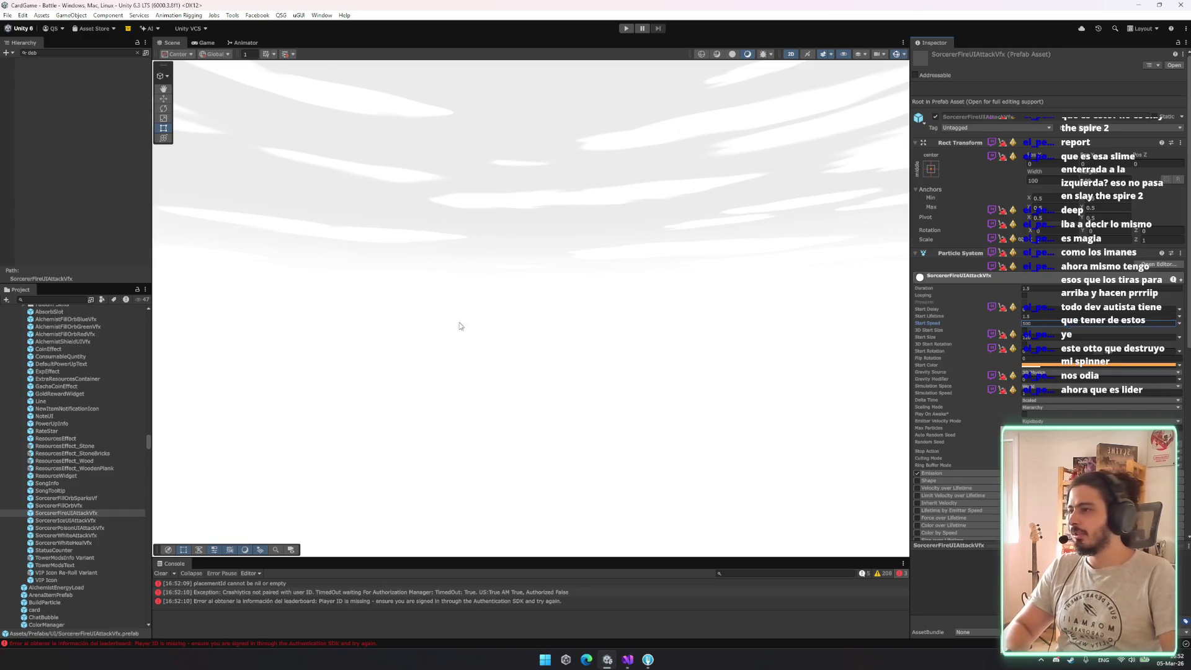
pyautogui.click(90, 522)
pyautogui.click(1046, 324)
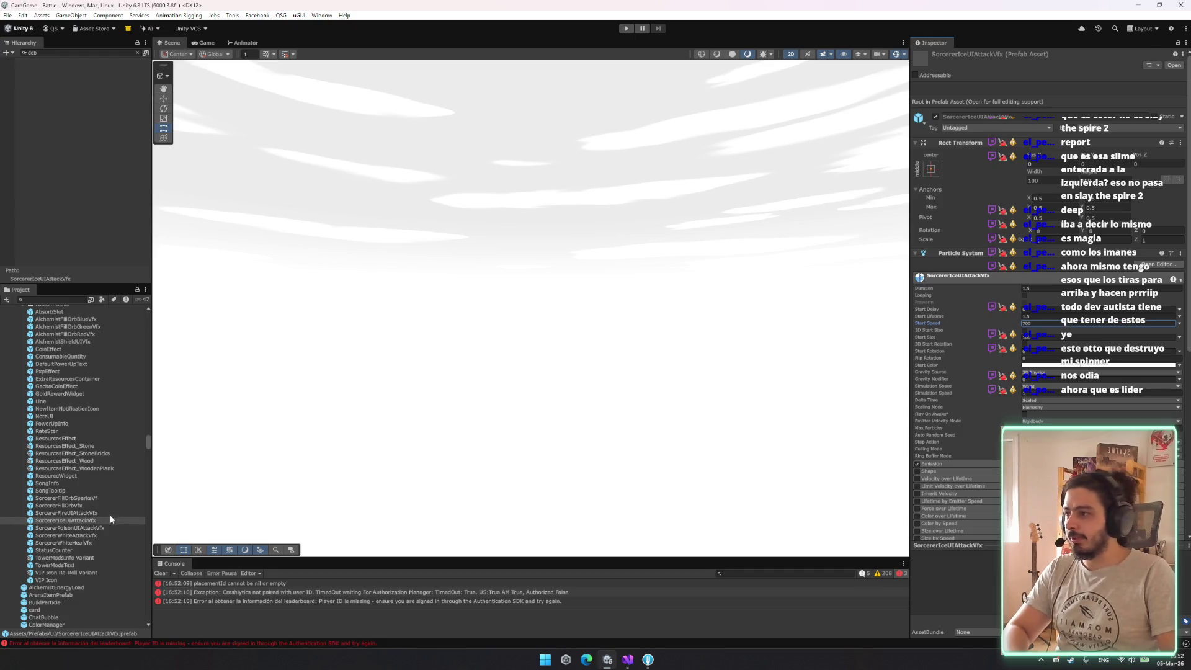
pyautogui.click(100, 529)
pyautogui.click(1045, 323)
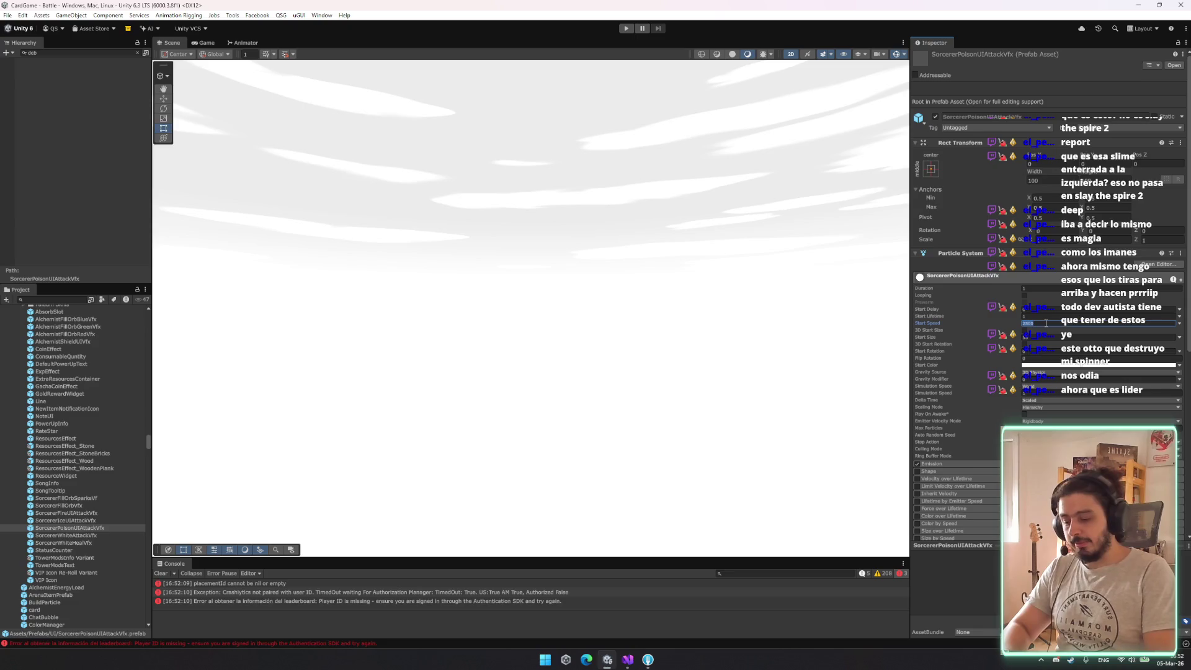
# Change the white heal effect's start speed from 500 to 10 and run the game
pyautogui.click(93, 535)
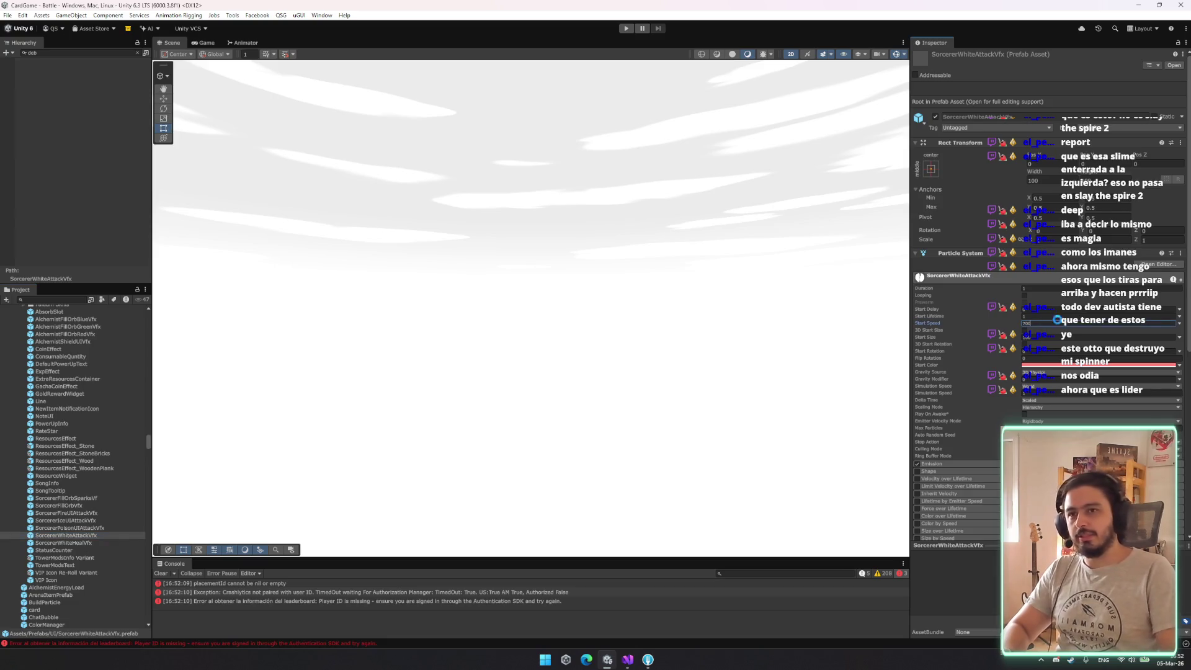
pyautogui.click(68, 543)
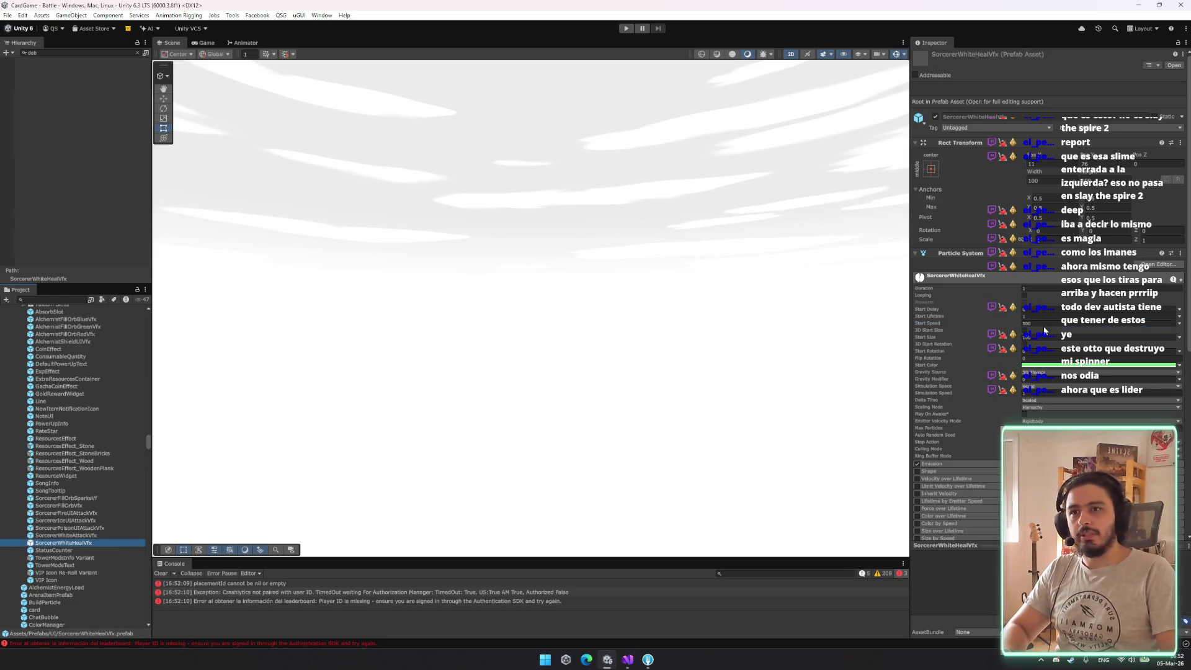
pyautogui.click(1045, 323)
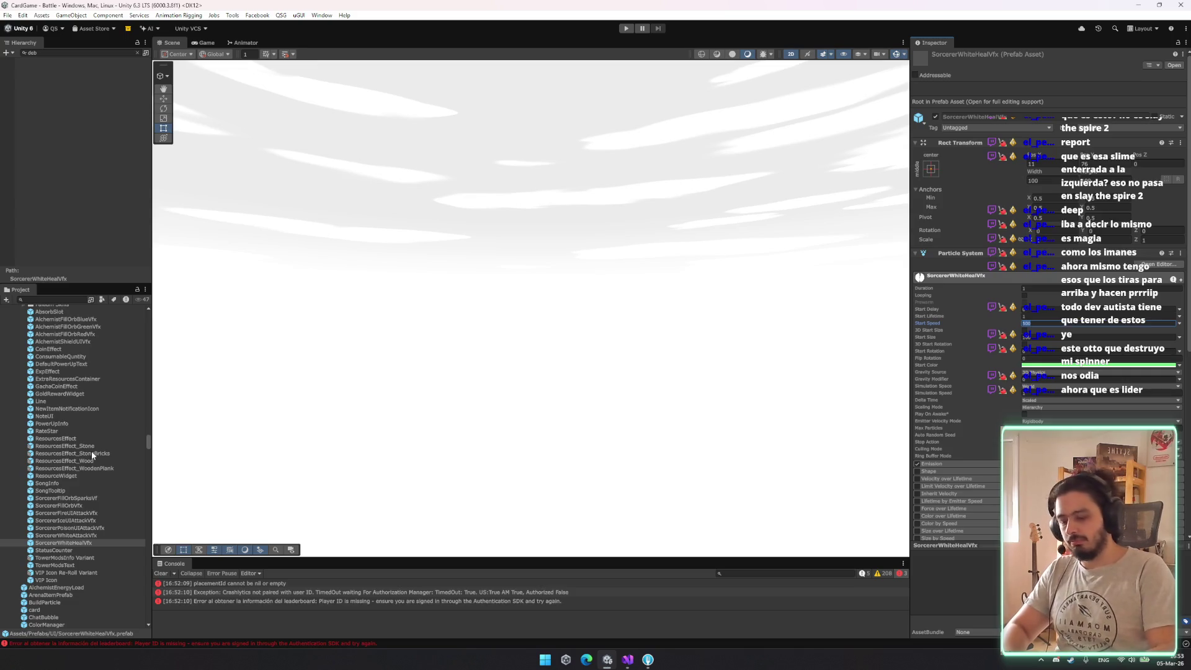
pyautogui.write('10')
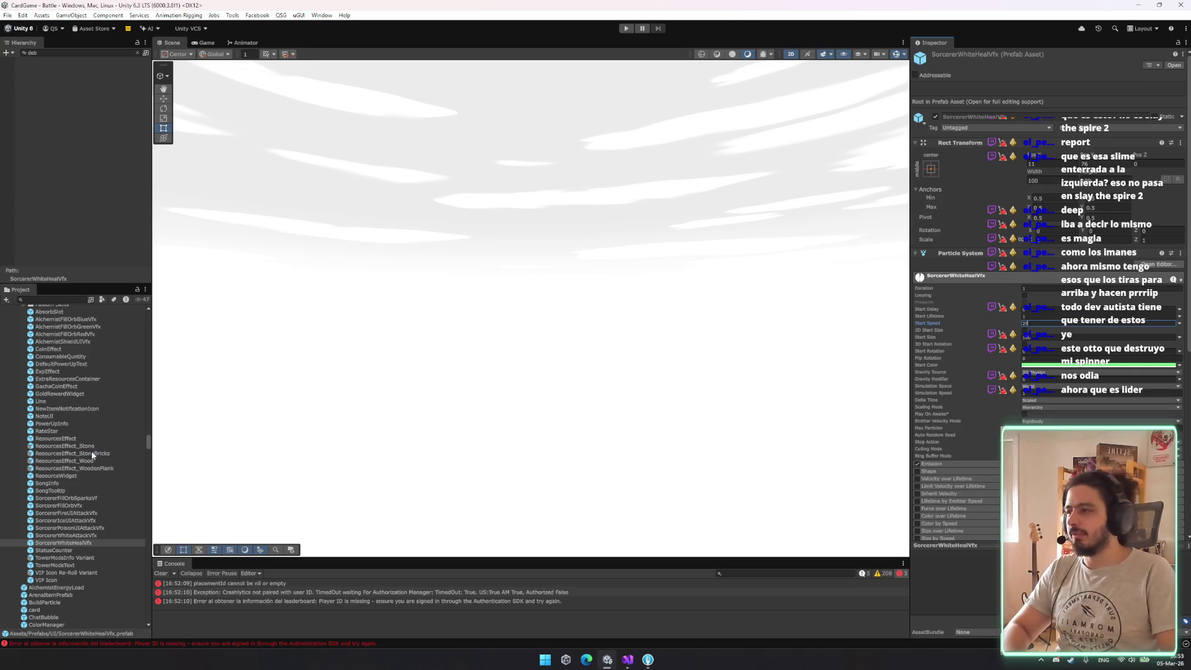
pyautogui.click(626, 28)
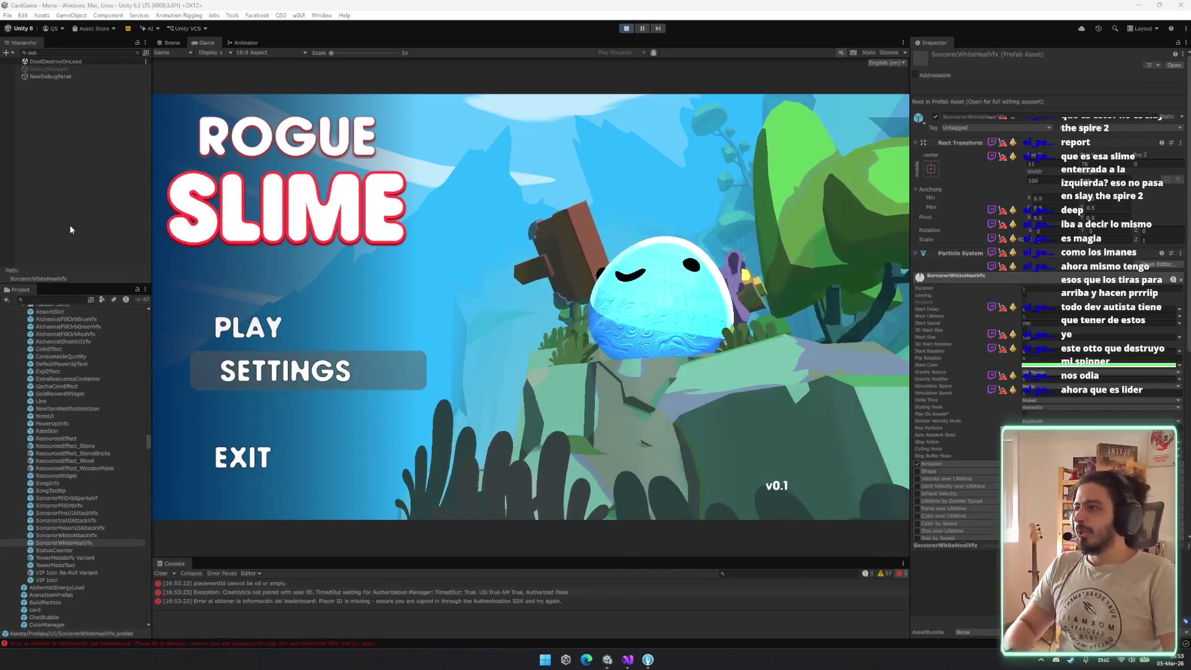
pyautogui.click(71, 69)
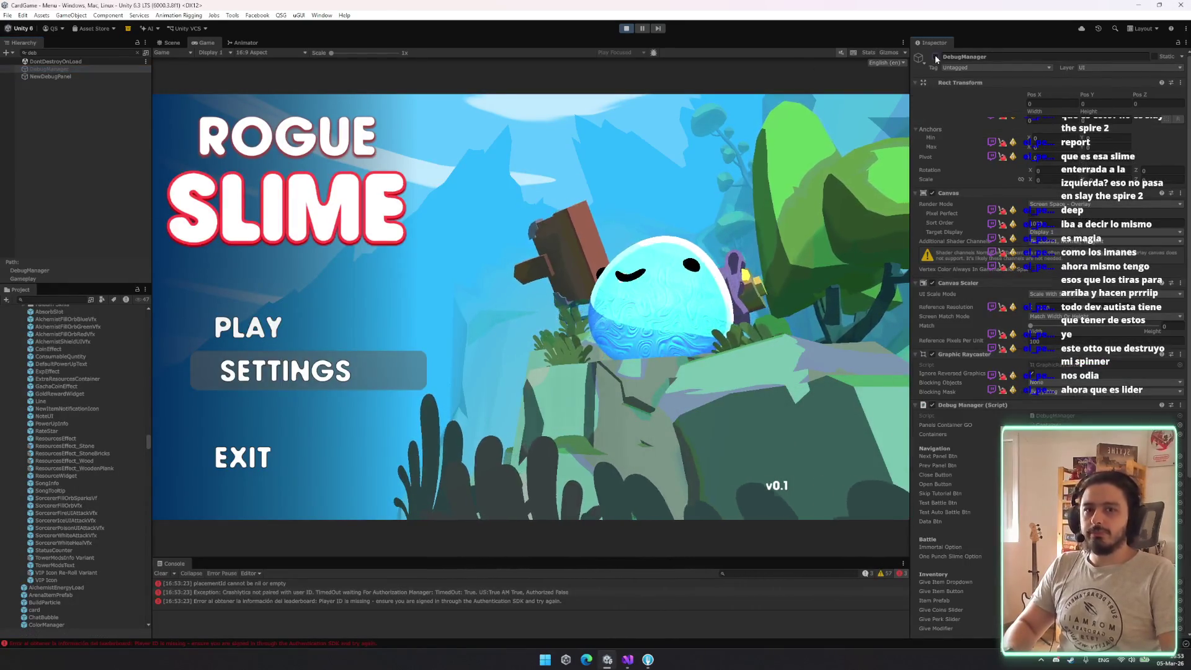
# Start a debug battle, charge the Poison Wand with two green orbs, cast at the slime, then stop
pyautogui.click(935, 57)
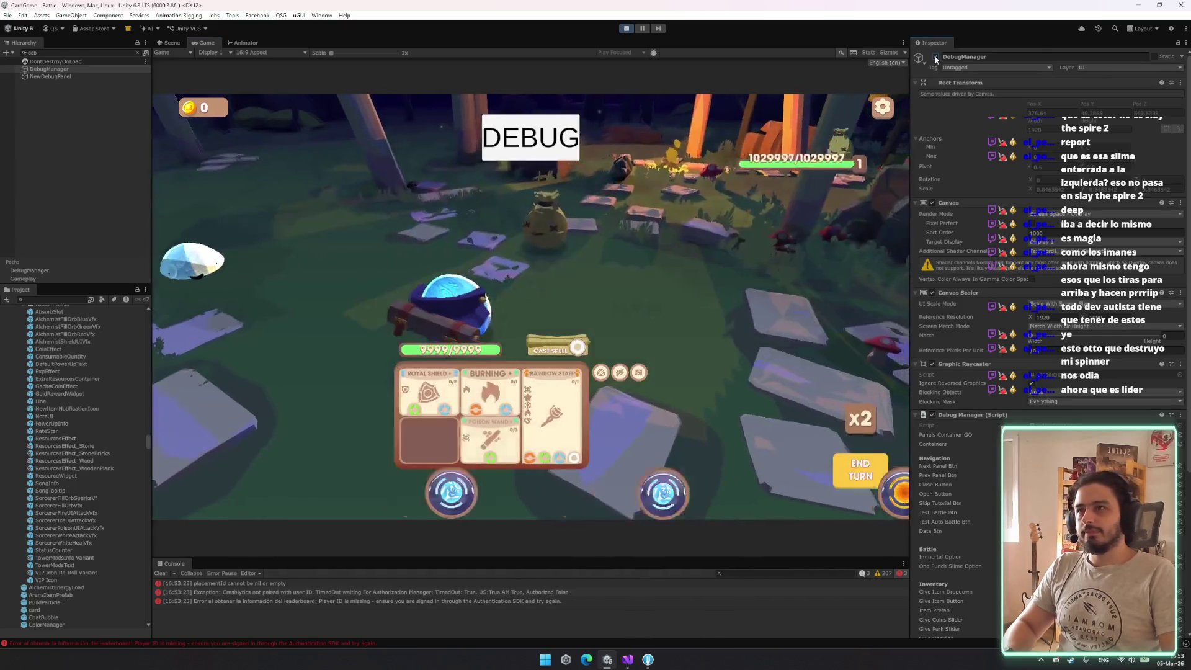
pyautogui.click(936, 57)
pyautogui.moveTo(490, 438)
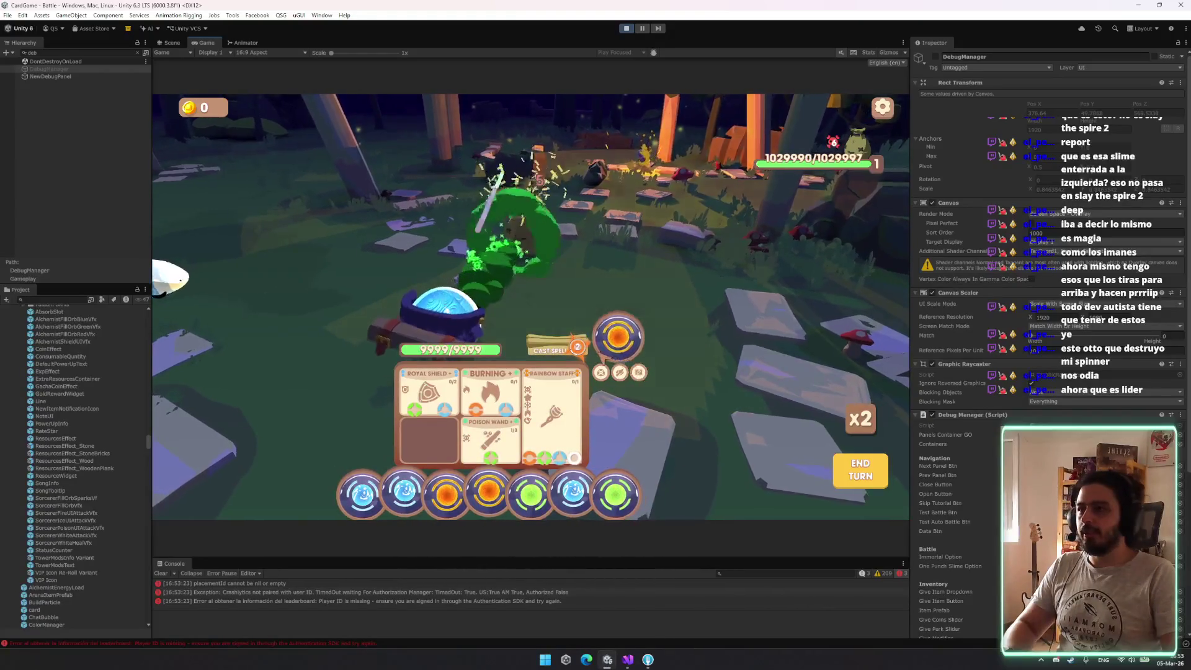
pyautogui.moveTo(591, 353)
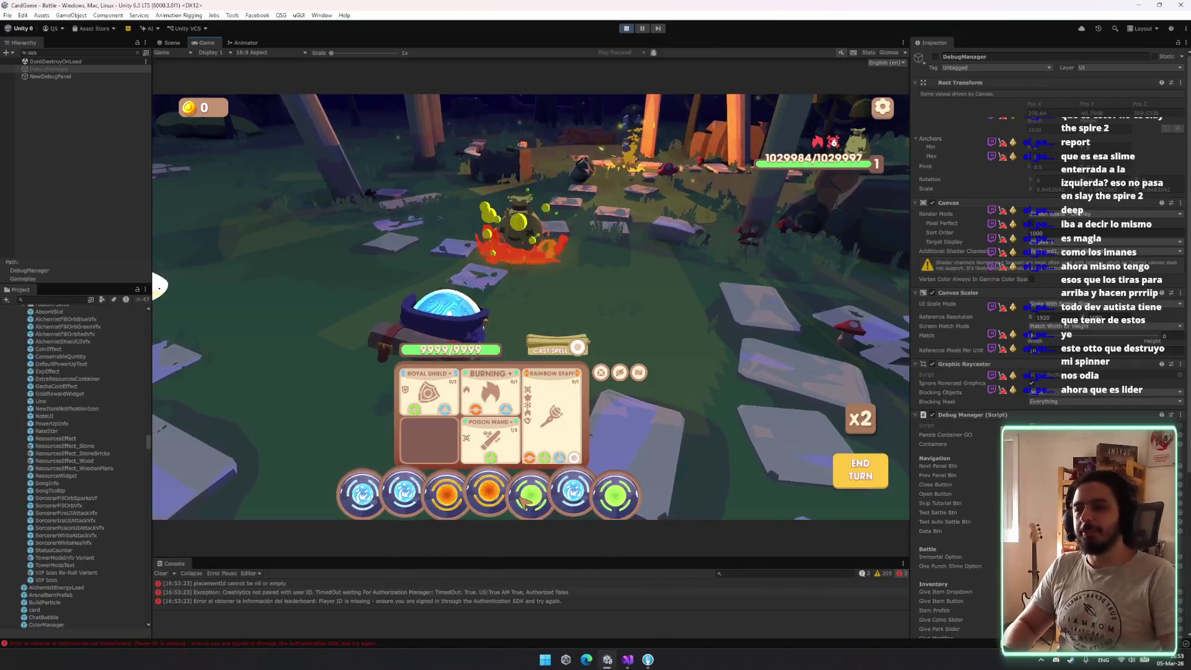
pyautogui.moveTo(524, 502); pyautogui.dragTo(490, 437)
pyautogui.moveTo(615, 495)
pyautogui.mouseDown()
pyautogui.moveTo(749, 393)
pyautogui.moveTo(706, 452)
pyautogui.moveTo(650, 308)
pyautogui.moveTo(628, 334)
pyautogui.moveTo(578, 349)
pyautogui.mouseUp()
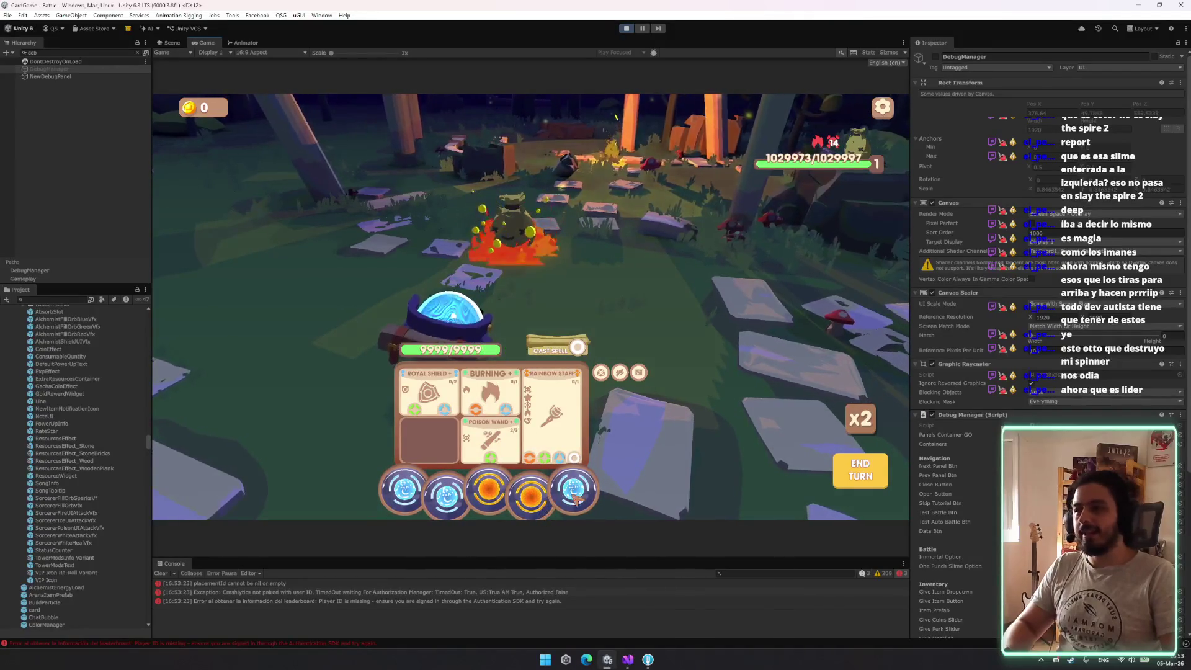
pyautogui.click(537, 502)
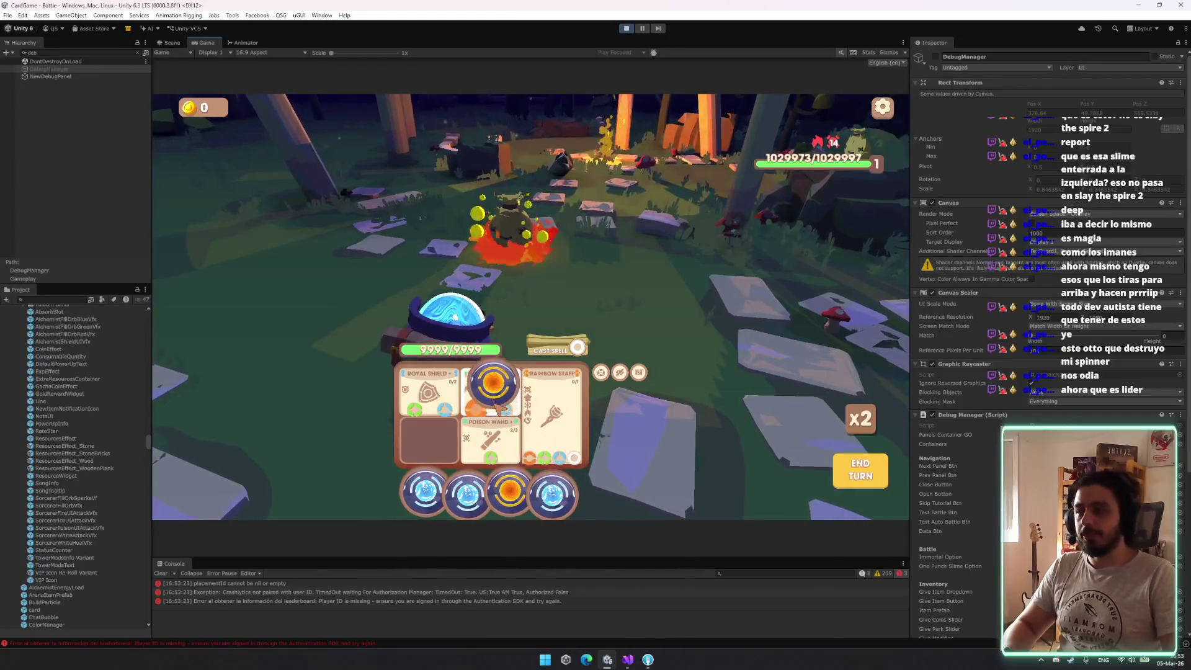
pyautogui.moveTo(560, 507)
pyautogui.mouseDown()
pyautogui.moveTo(686, 427)
pyautogui.moveTo(718, 369)
pyautogui.moveTo(687, 350)
pyautogui.mouseUp()
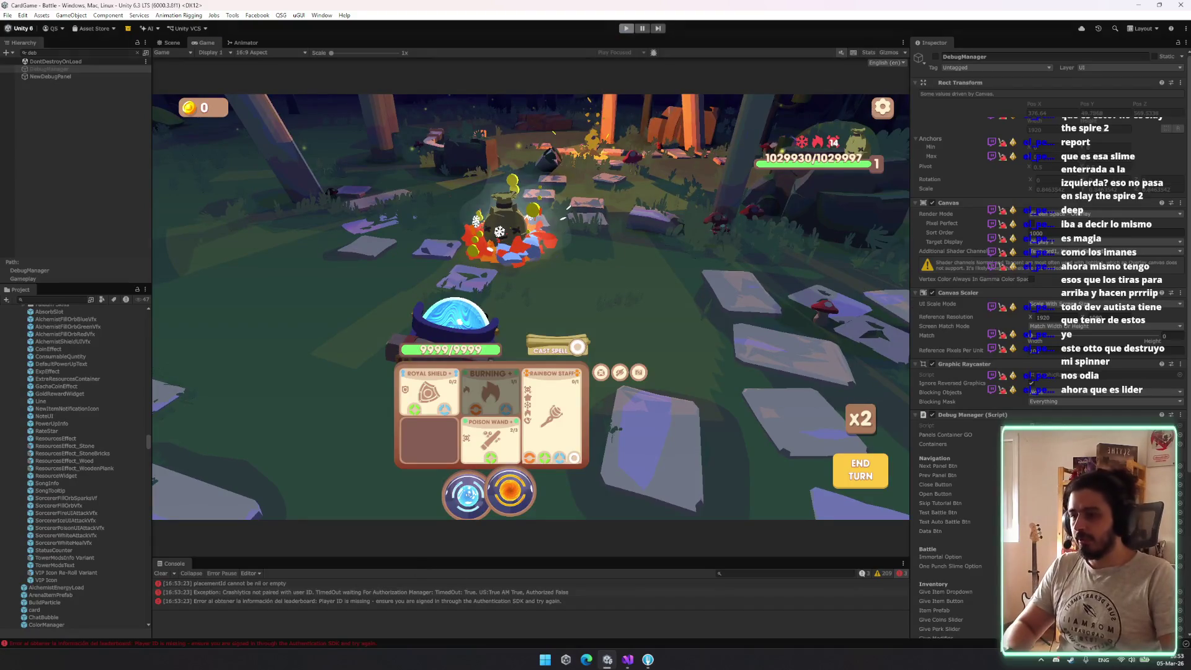
pyautogui.hotkey('ctrl', 'p')
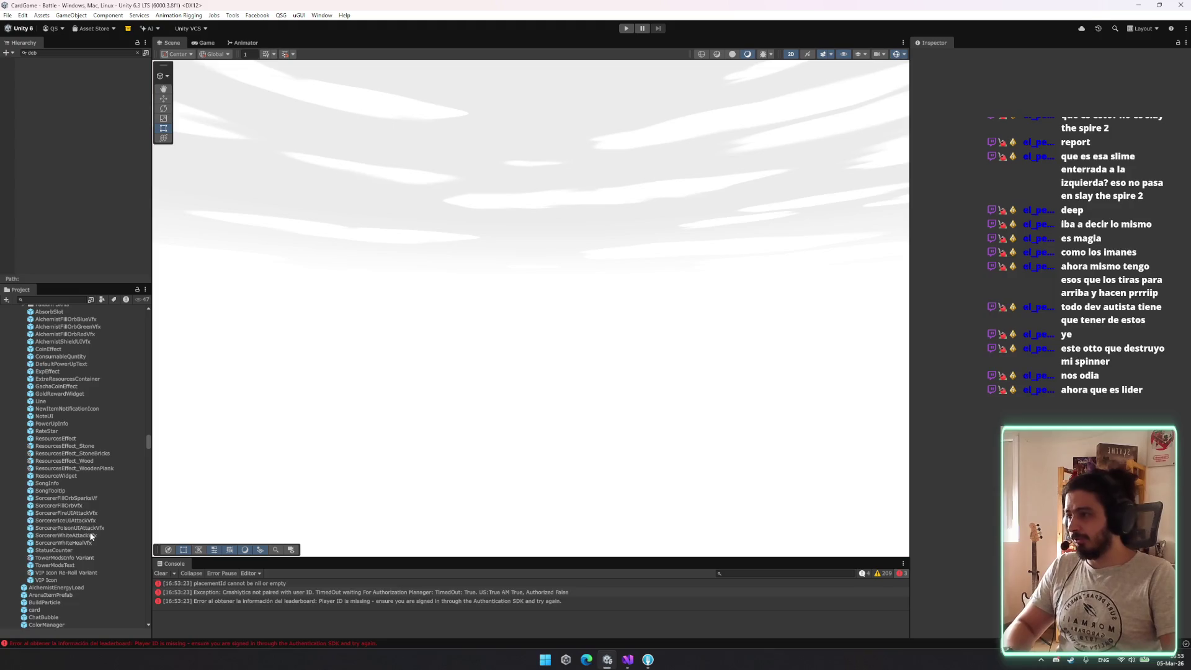
# Add an emission burst to SorcererPoisonUIAttackVfx, entering a burst count of 3
pyautogui.click(92, 536)
pyautogui.click(94, 528)
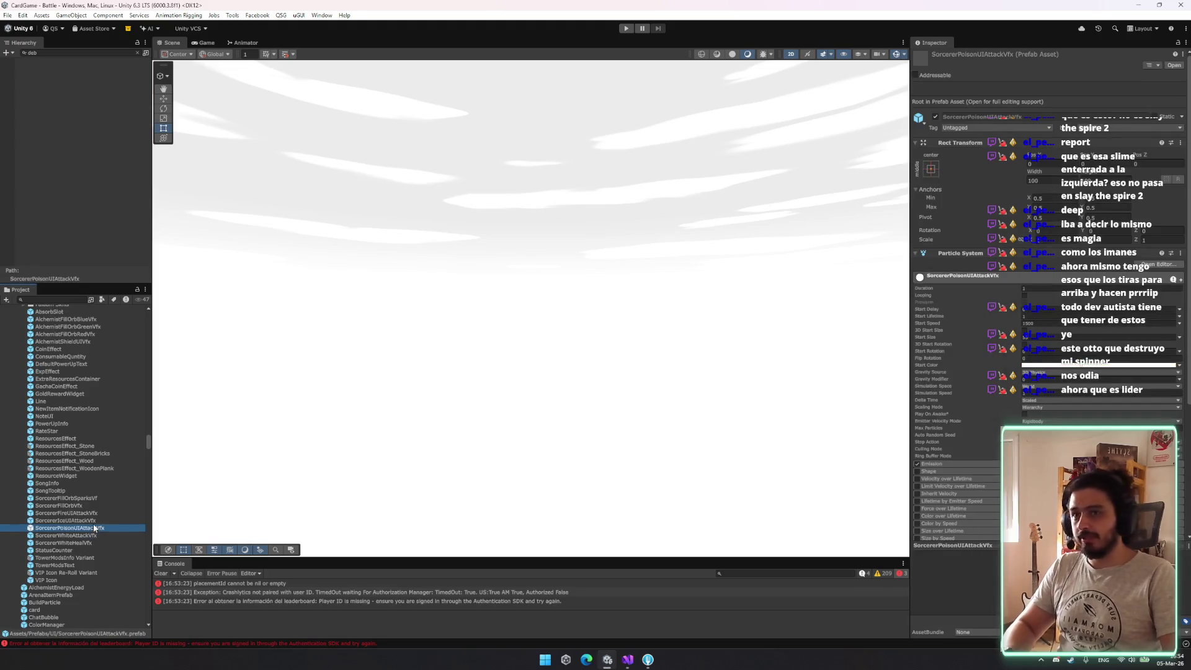
pyautogui.click(944, 464)
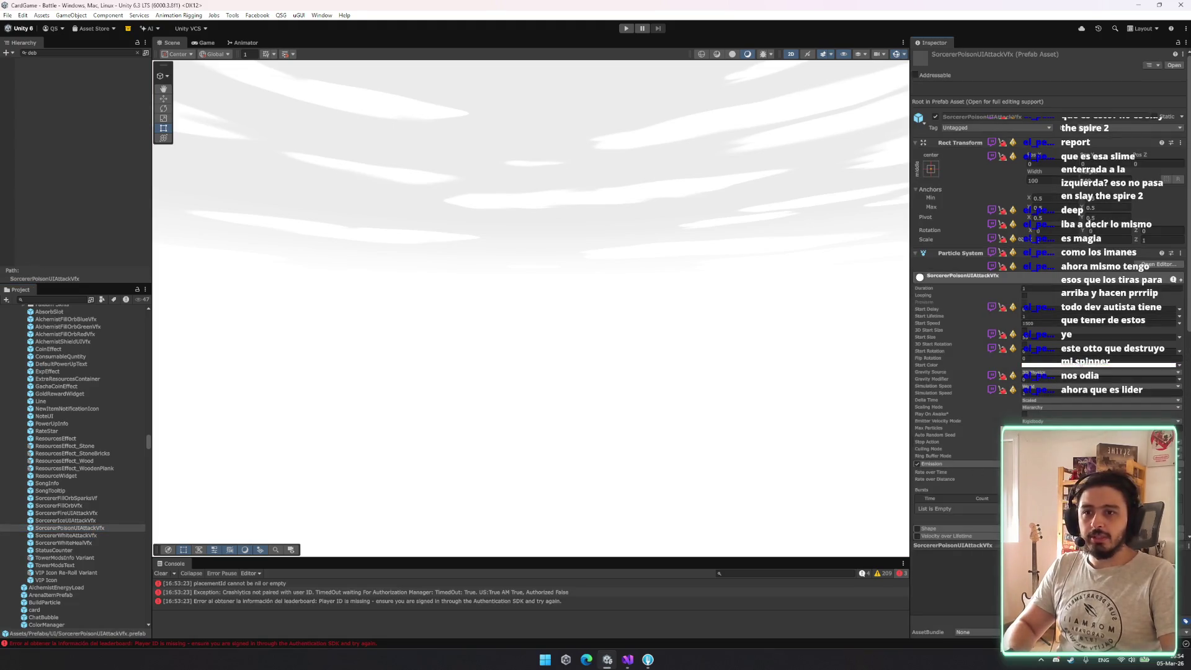
pyautogui.click(1166, 518)
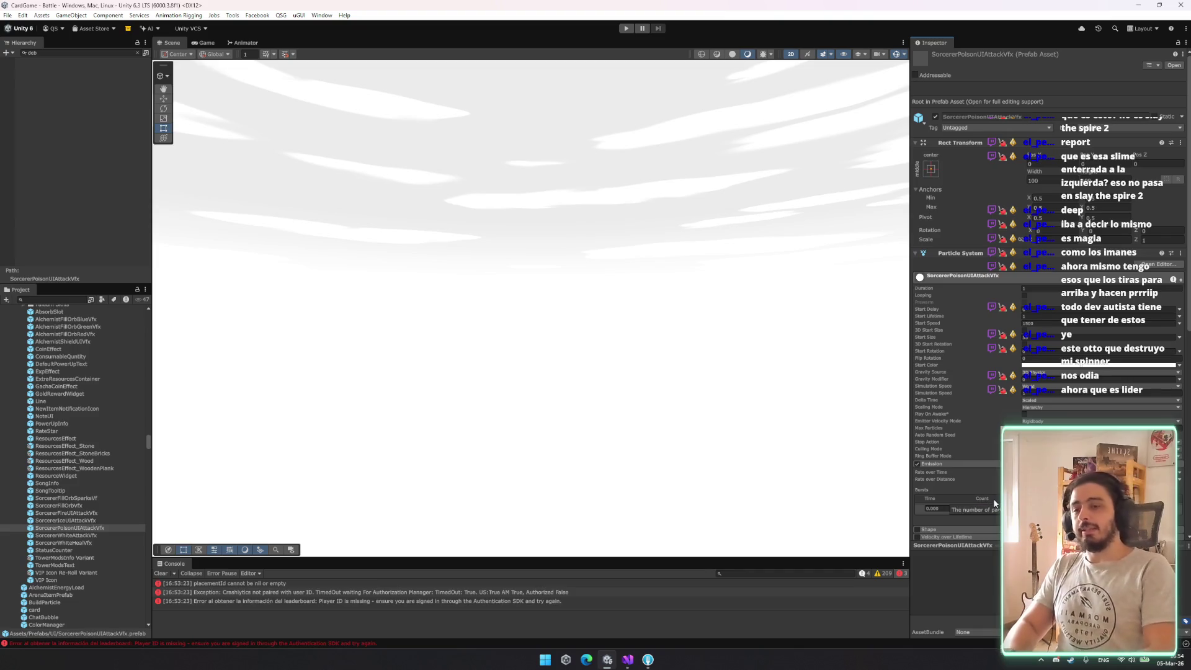
pyautogui.click(983, 508)
pyautogui.write('3')
pyautogui.press('Return')
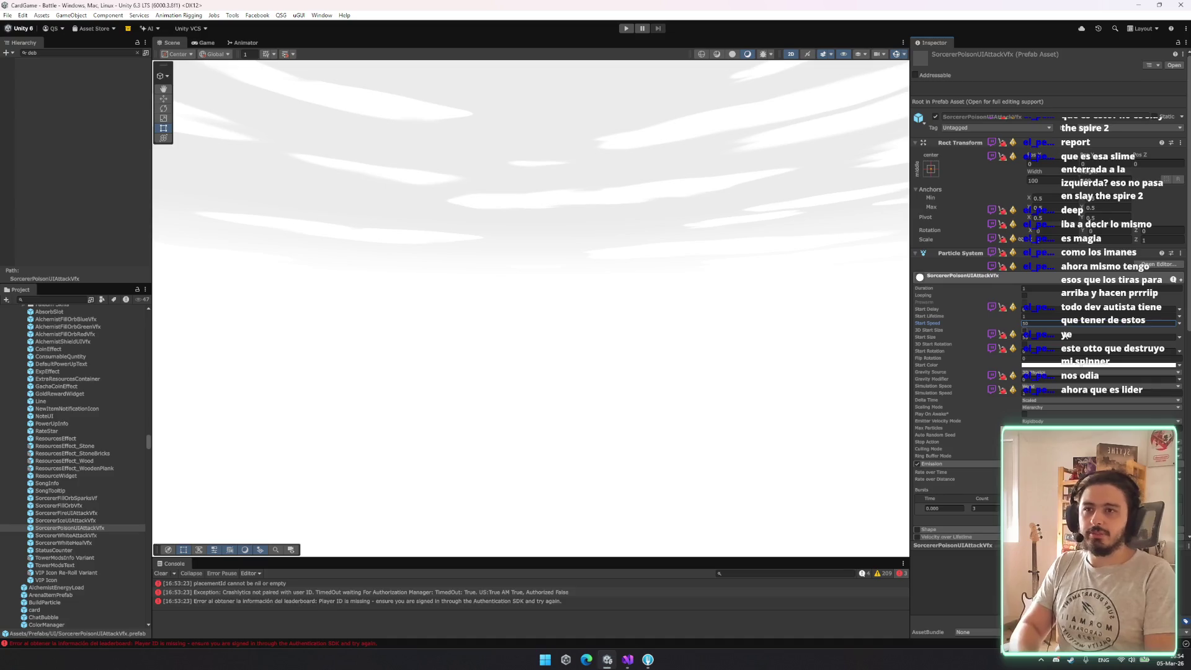
pyautogui.write('00')
# Give SorcererWhiteAttackVfx and SorcererWhiteHealVfx single-particle emission bursts with count 1
pyautogui.click(79, 537)
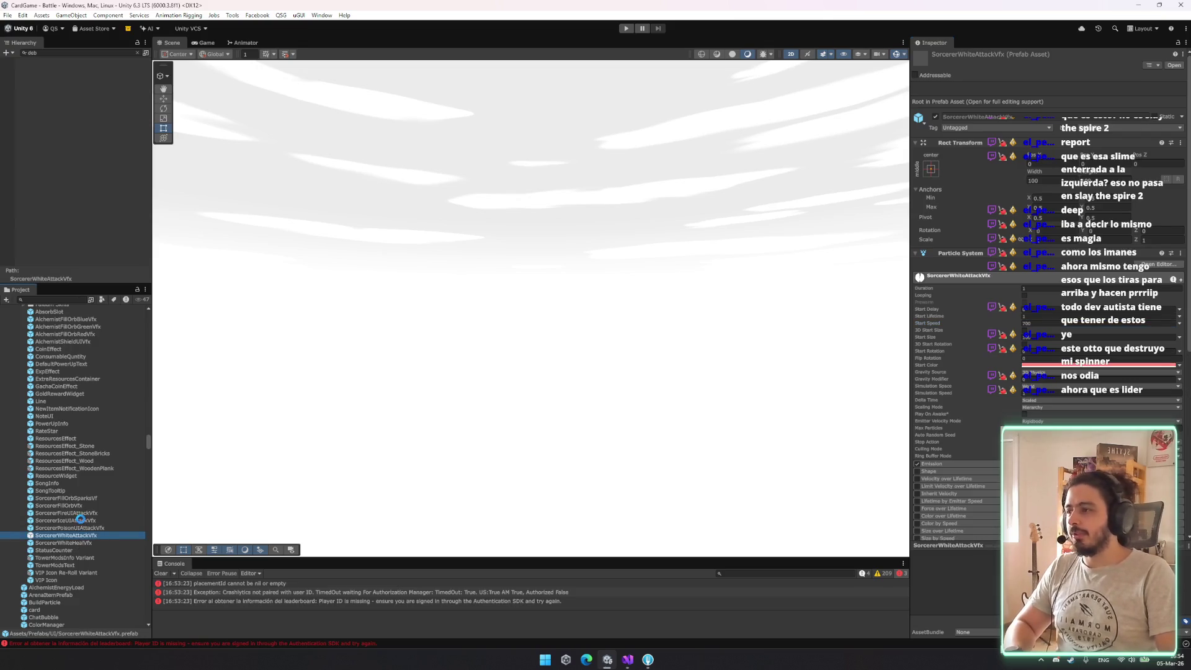
pyautogui.click(932, 463)
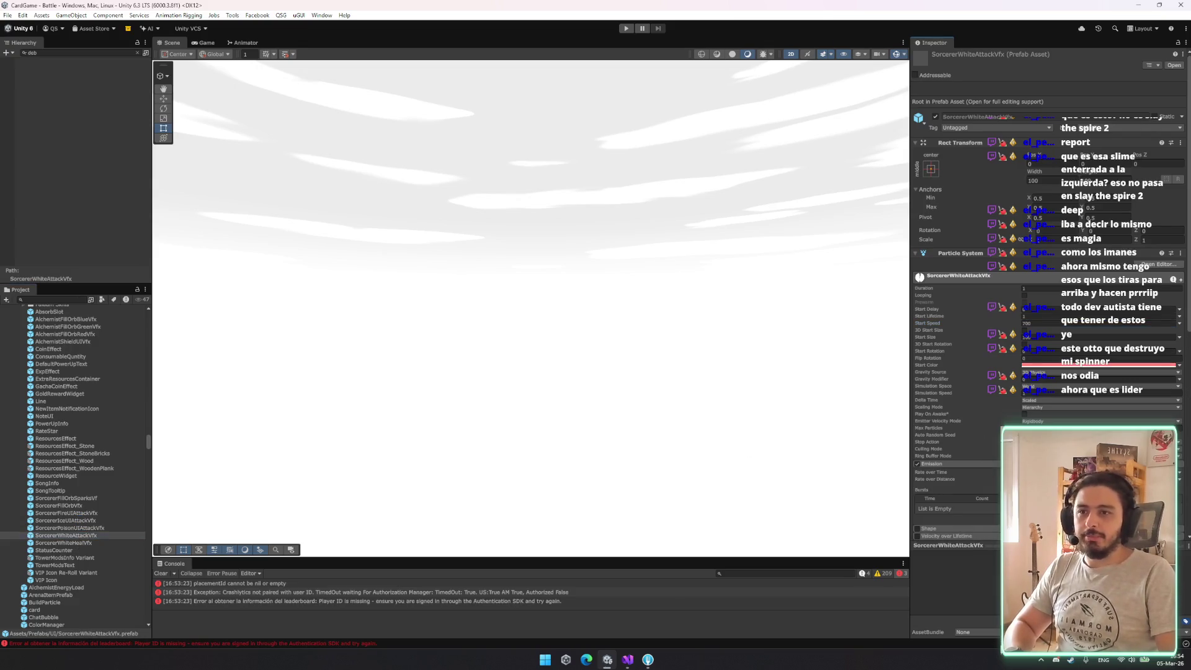
pyautogui.click(1170, 516)
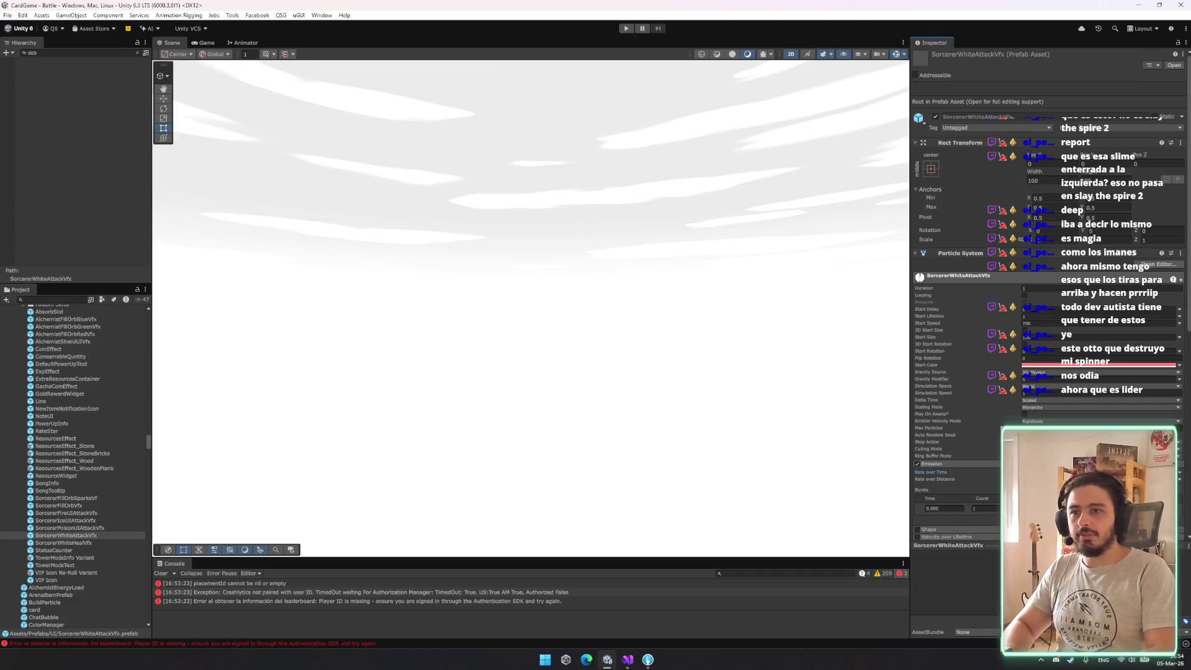
pyautogui.click(112, 543)
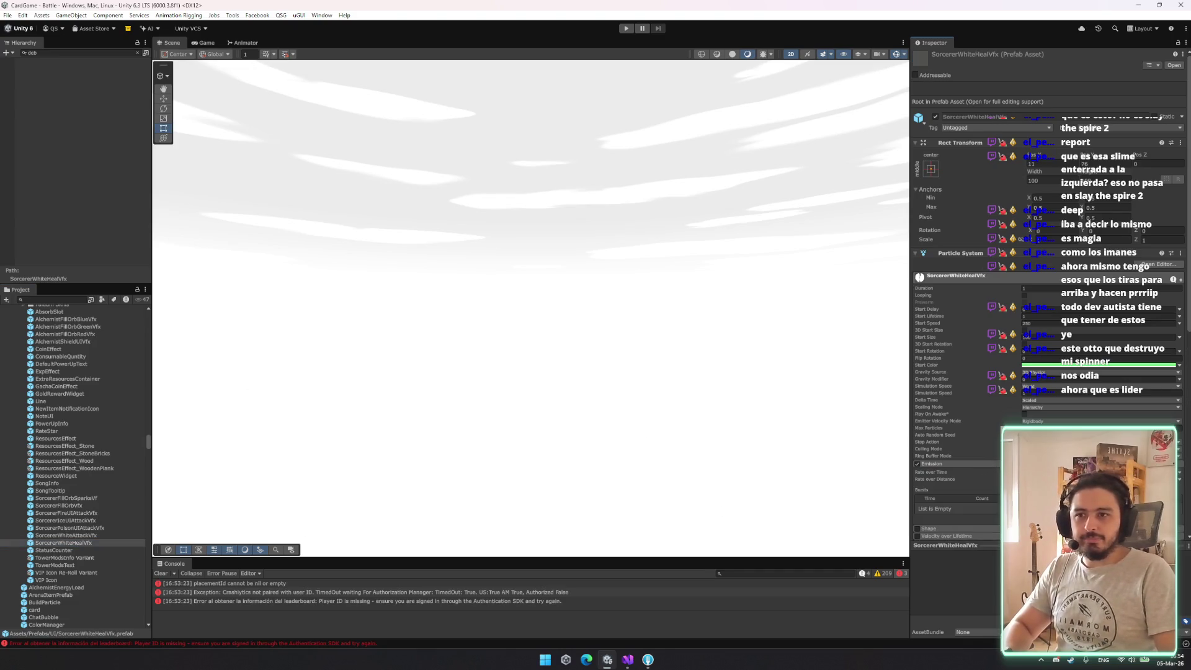
pyautogui.click(1169, 516)
pyautogui.click(990, 510)
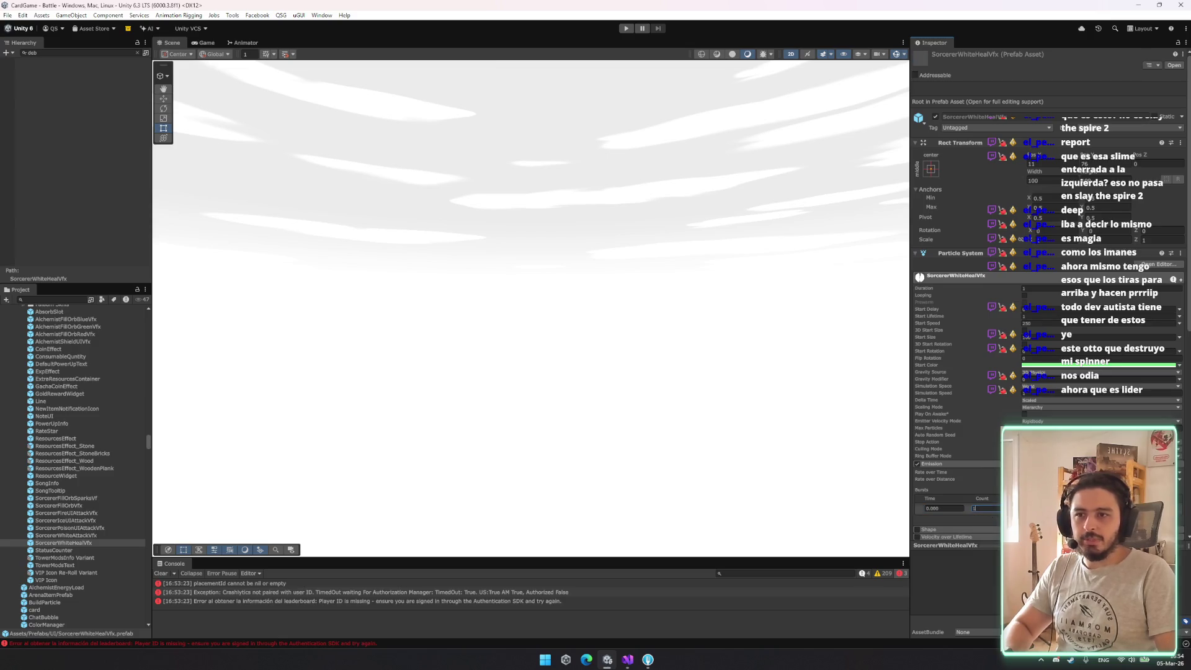
pyautogui.press('Return')
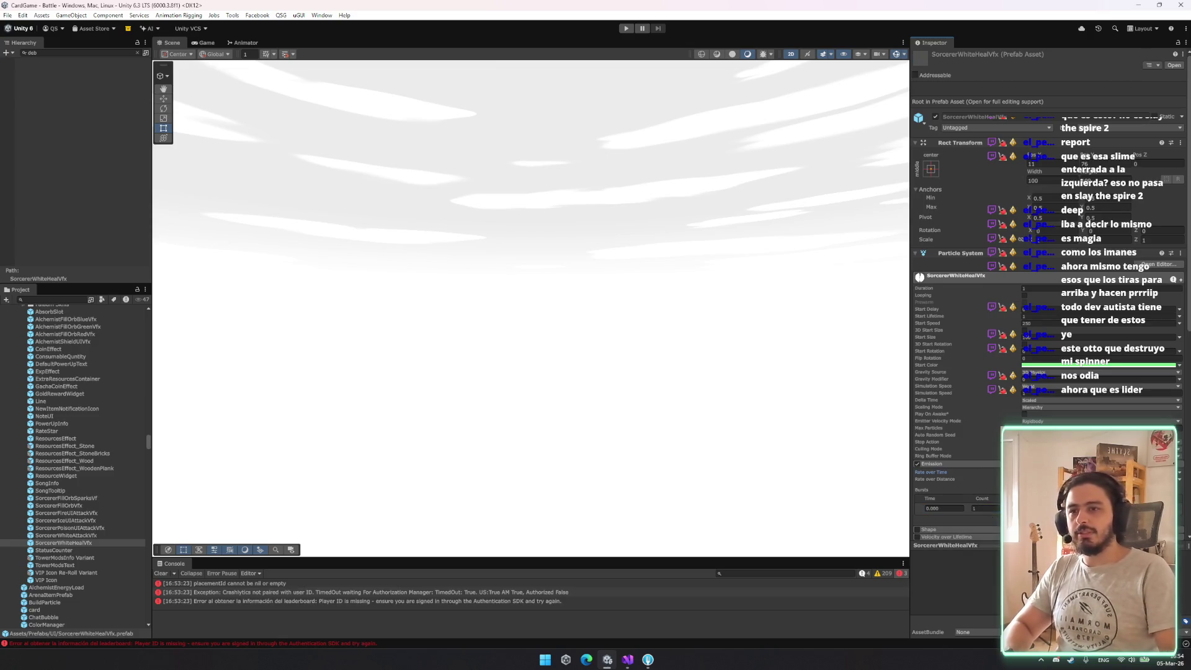
# Add an emission burst with count 1 to SorcererIceUIAttackVfx
pyautogui.click(86, 519)
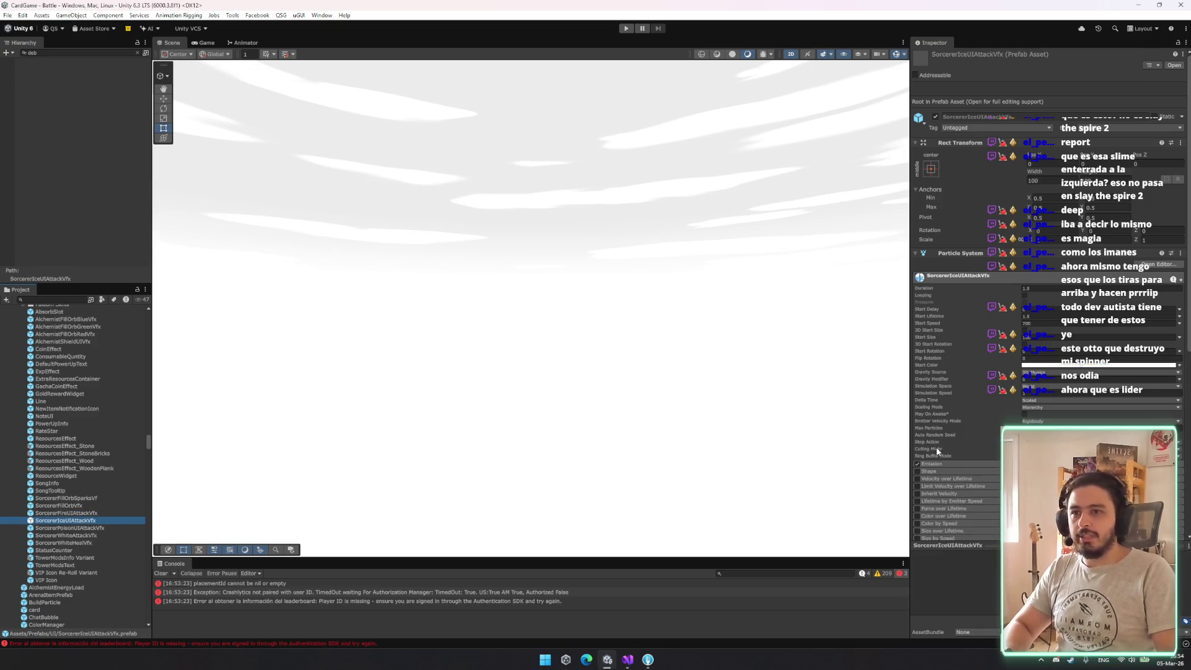
pyautogui.click(952, 465)
pyautogui.click(1166, 519)
pyautogui.click(986, 508)
pyautogui.press('Return')
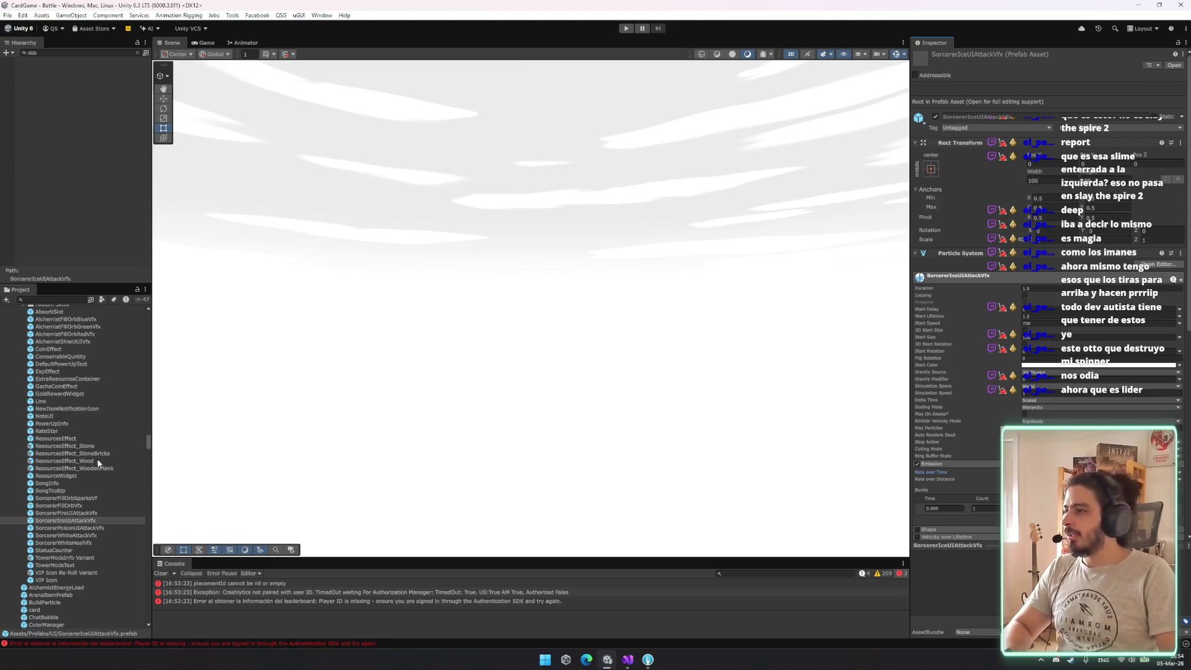
# Relaunch the game in play mode to test the updated effects
pyautogui.click(92, 514)
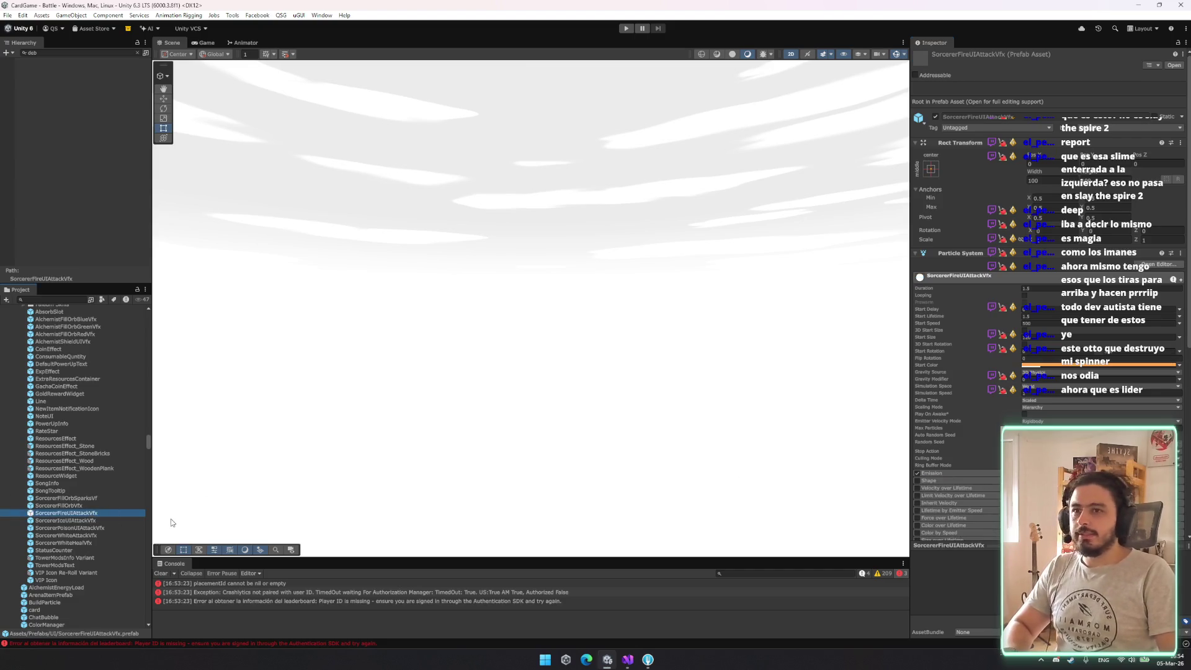
pyautogui.click(626, 28)
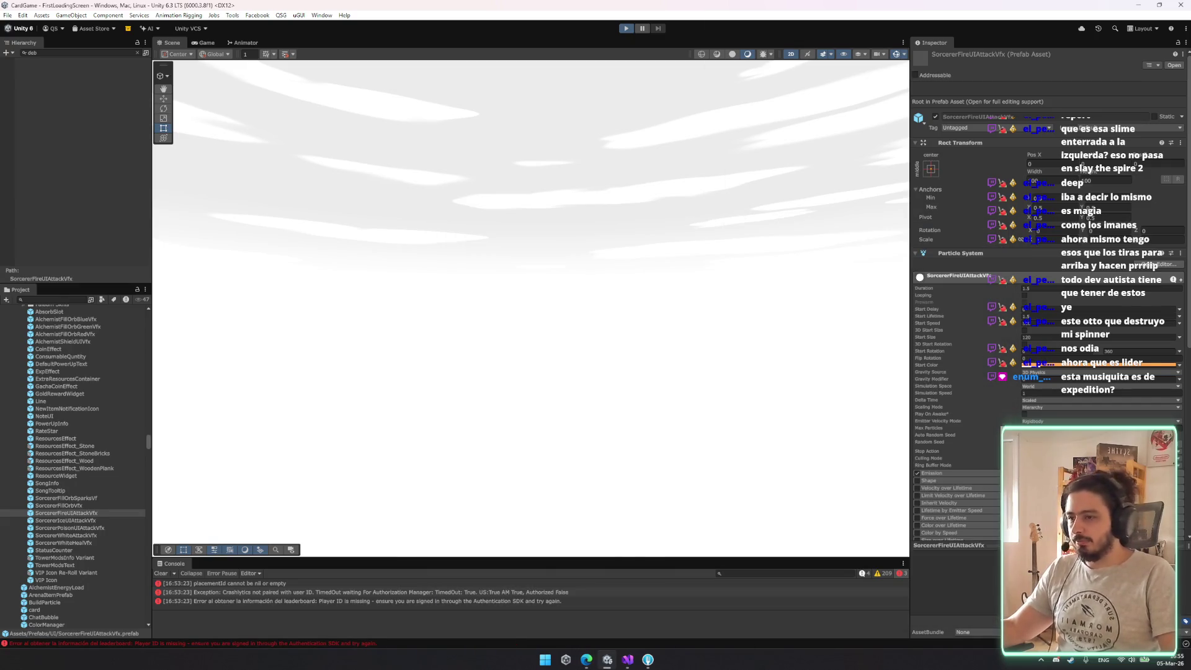
pyautogui.click(595, 663)
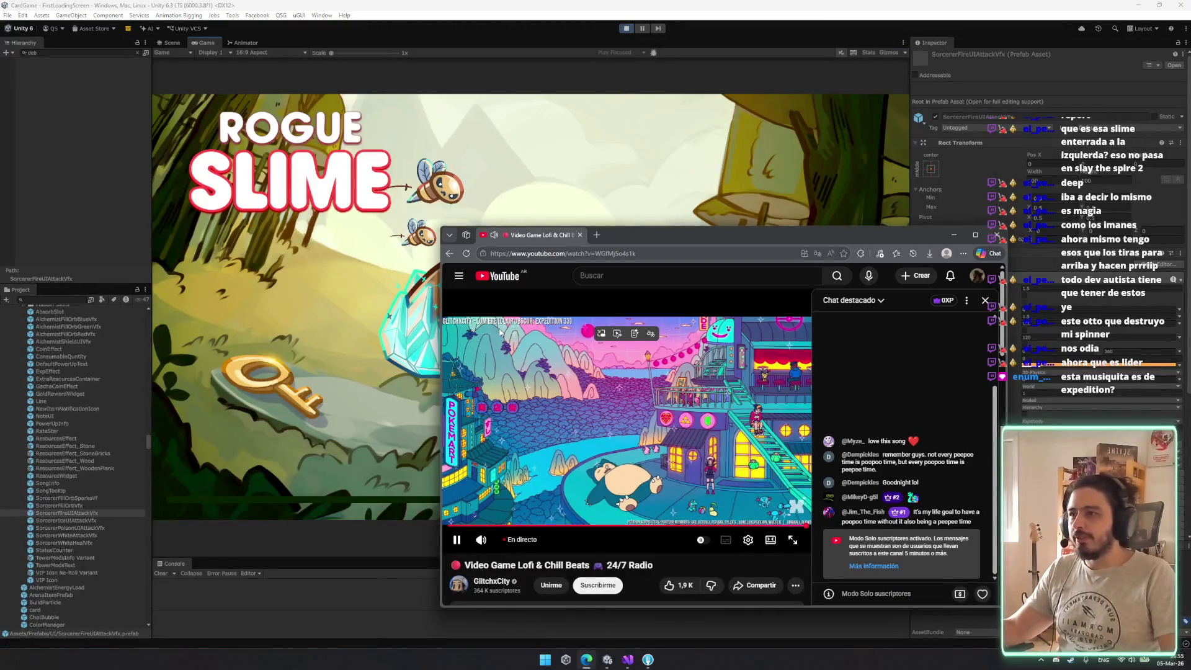
# Put away the music stream window and enable the DebugManager object
pyautogui.scroll(-3, 648, 436)
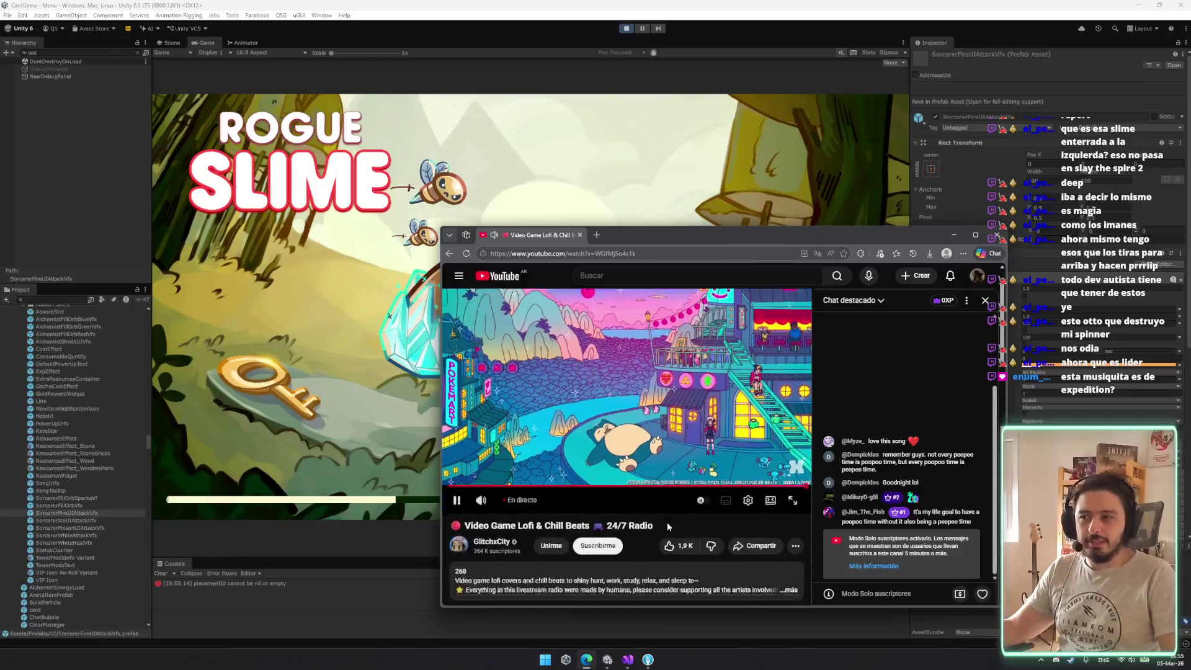
pyautogui.scroll(3, 648, 436)
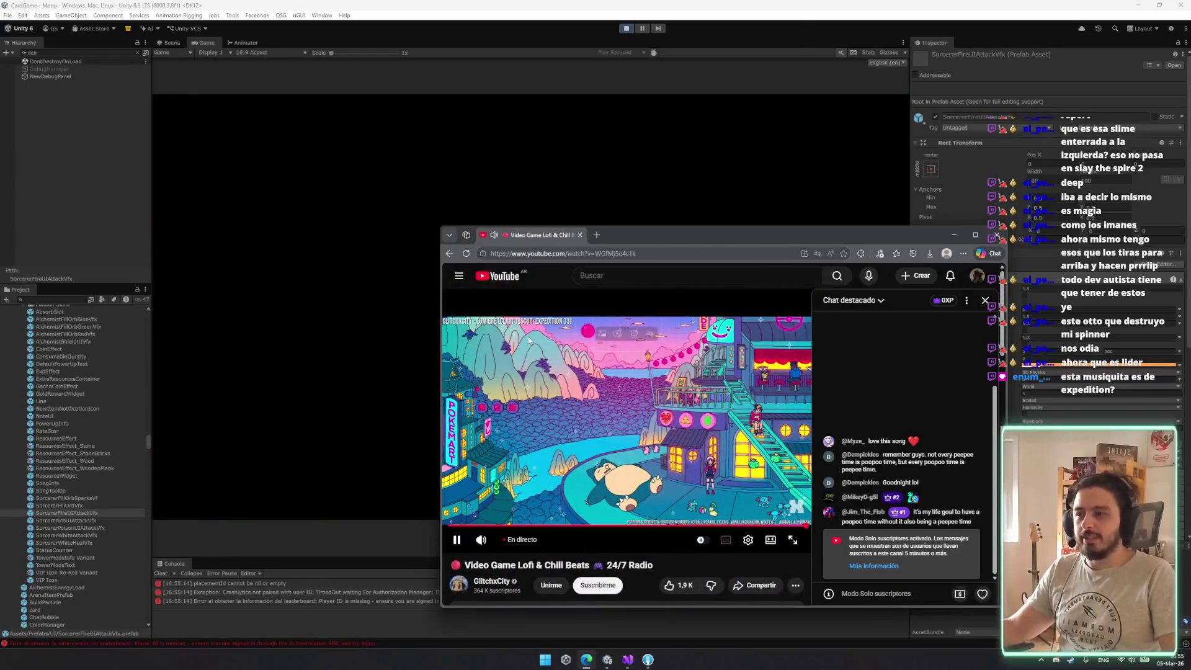
pyautogui.moveTo(521, 243); pyautogui.dragTo(503, 664)
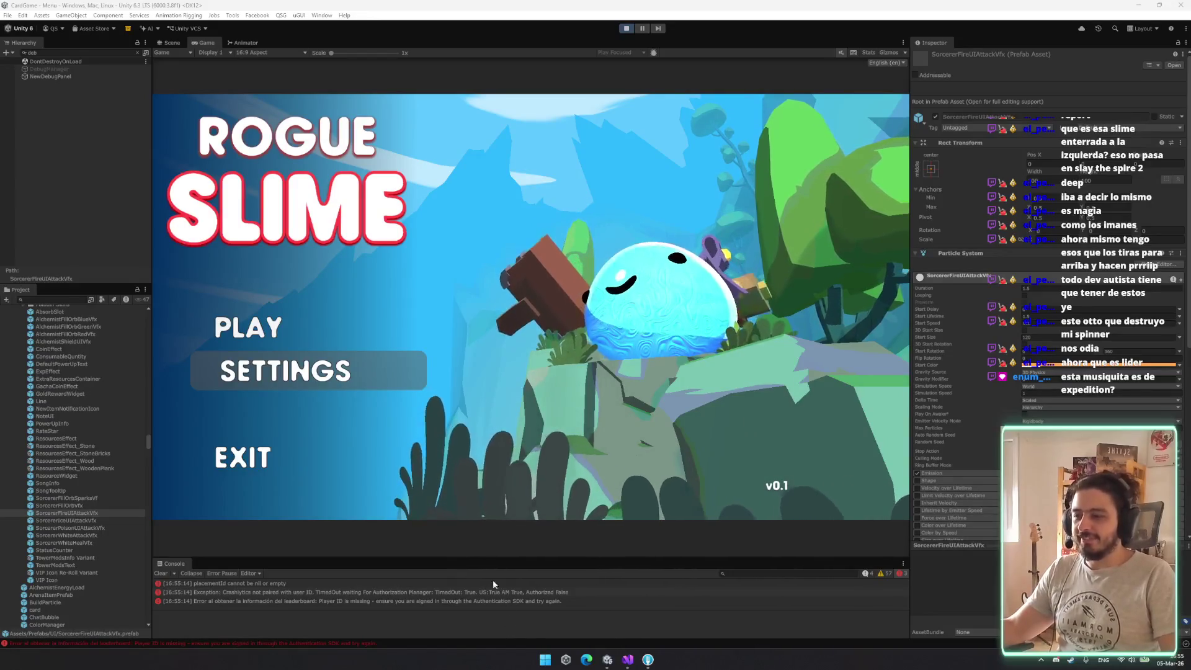
pyautogui.click(49, 69)
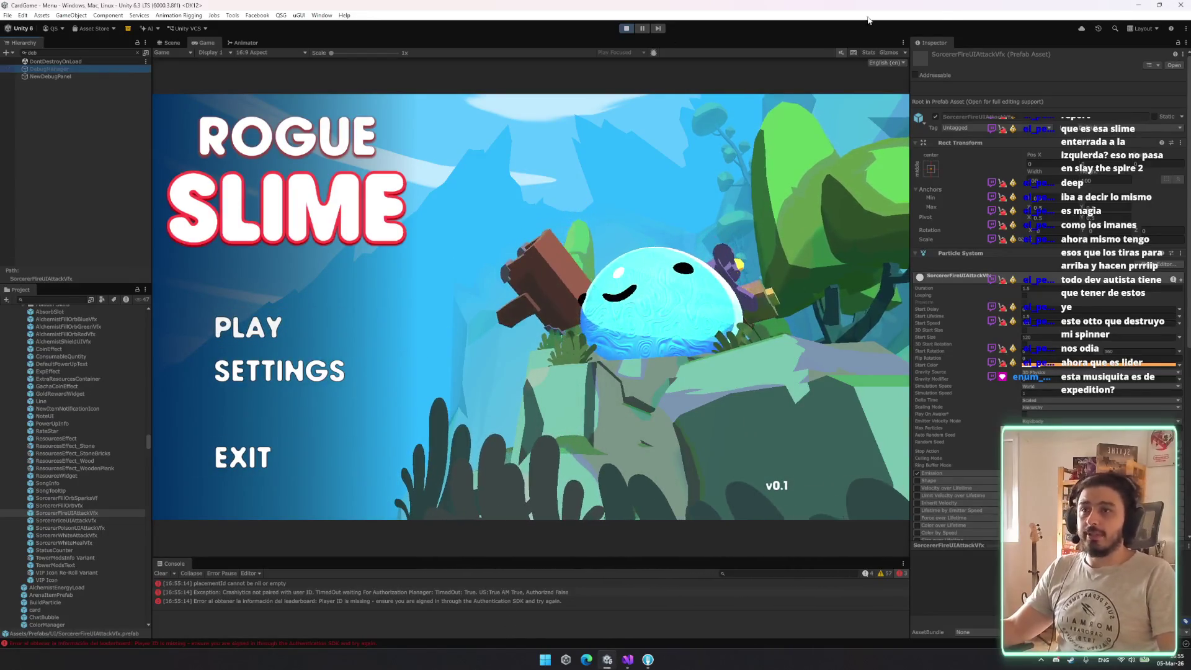
pyautogui.click(935, 57)
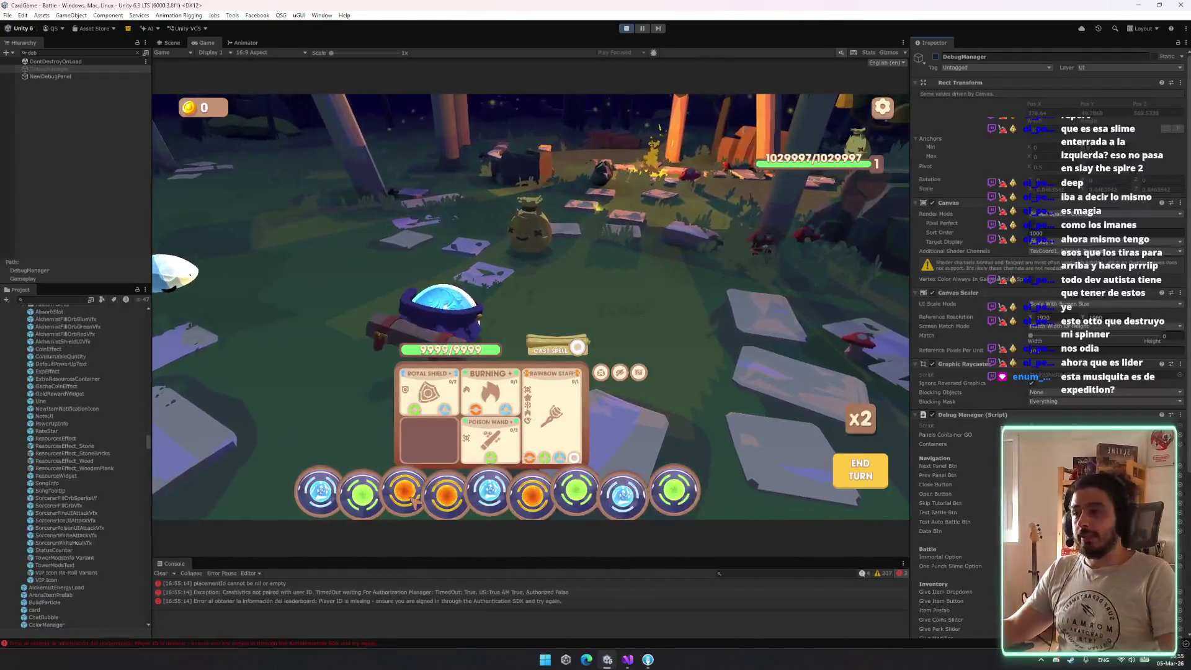
# Cast Burning on the enemy with two orbs, then open SorcererPoisonUIAttackVfx for editing
pyautogui.moveTo(577, 499); pyautogui.dragTo(490, 397)
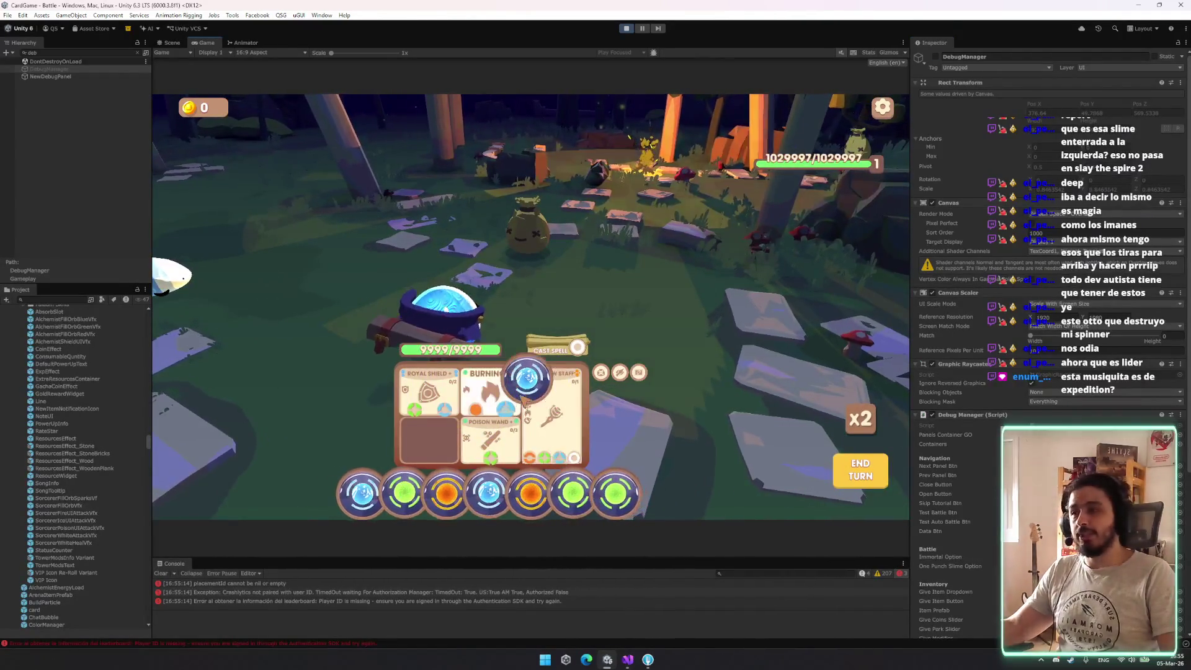
pyautogui.moveTo(635, 494)
pyautogui.mouseDown()
pyautogui.moveTo(668, 360)
pyautogui.moveTo(675, 367)
pyautogui.moveTo(578, 354)
pyautogui.mouseUp()
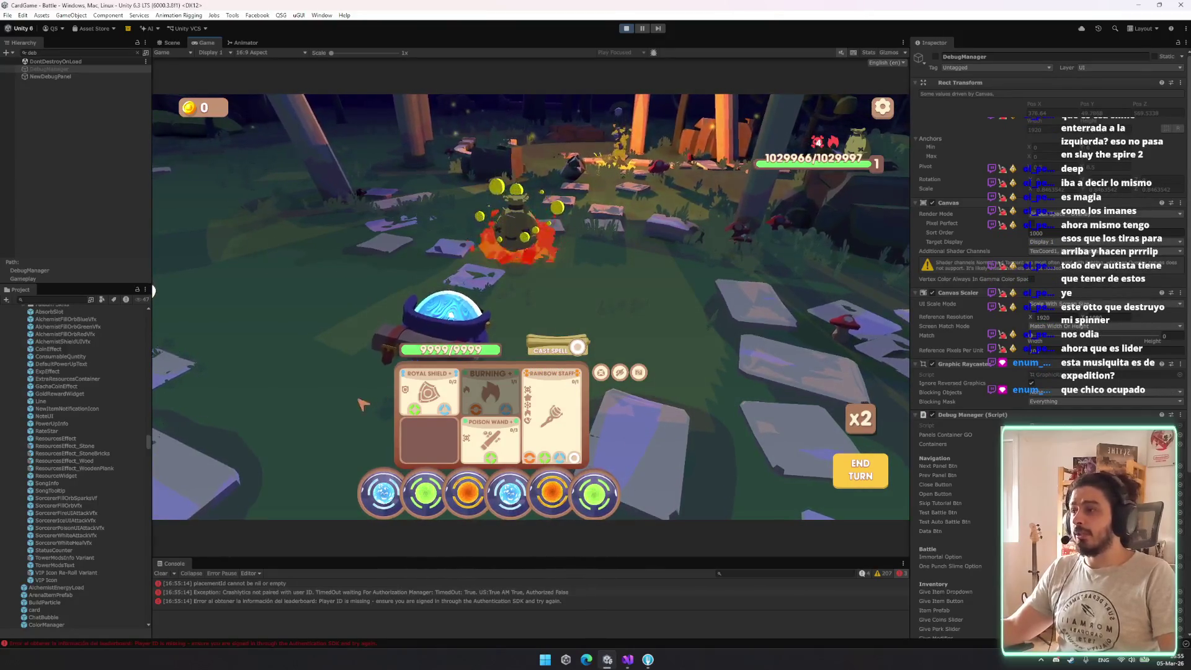
pyautogui.doubleClick(101, 525)
# Stop the playtest and select the SorcererPoisonUIAttackVfx prefab in the Project window
pyautogui.press('Return')
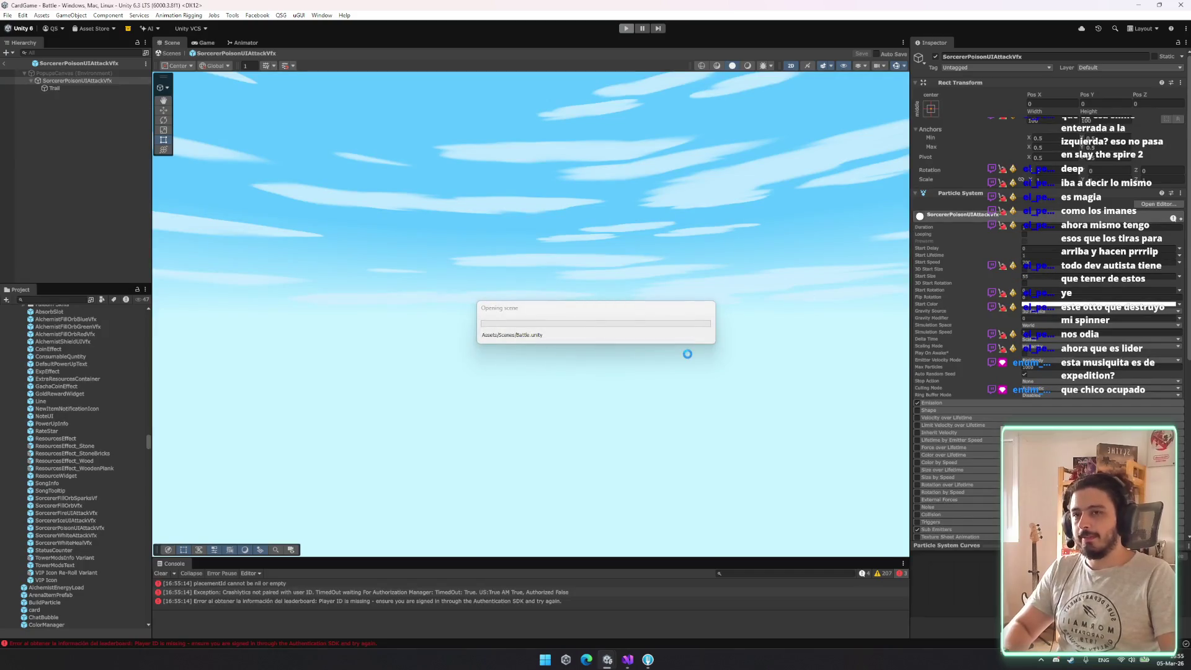
pyautogui.click(65, 461)
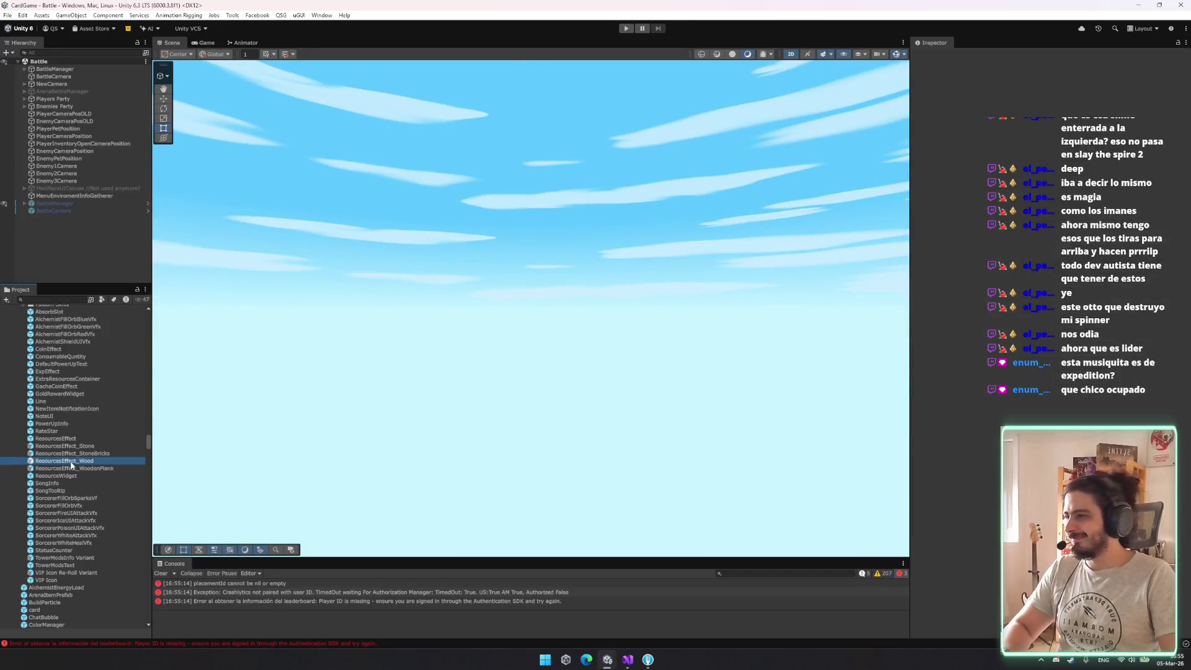
pyautogui.click(68, 513)
pyautogui.click(74, 528)
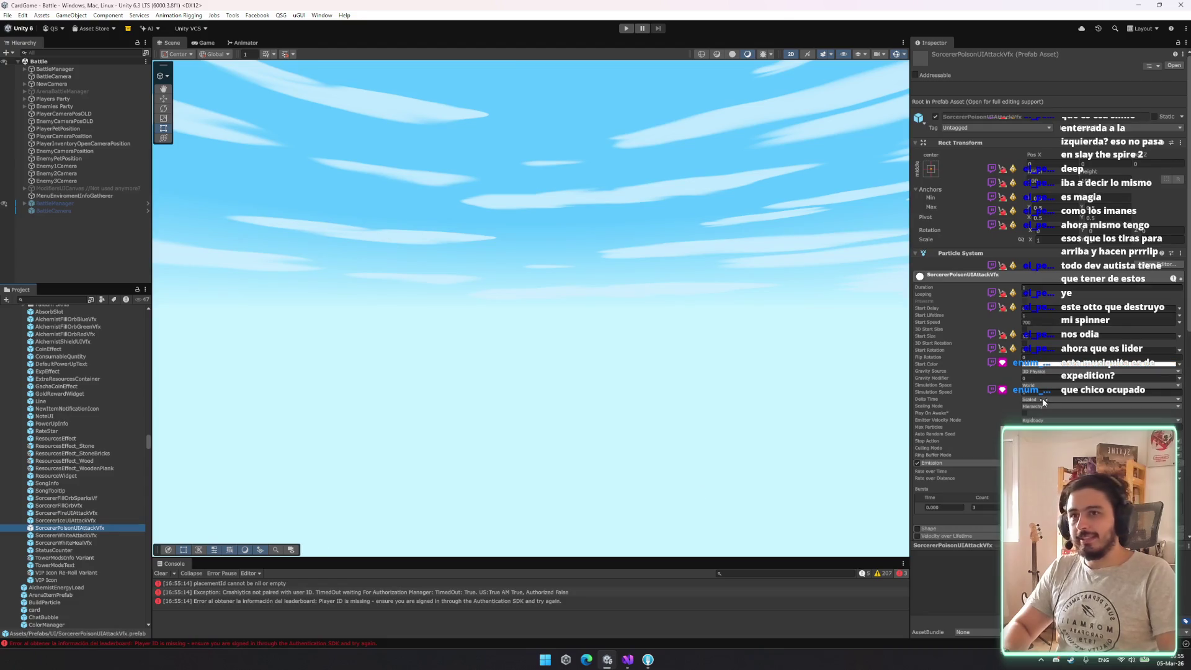
pyautogui.press('Up')
pyautogui.press('Up')
pyautogui.press('Up')
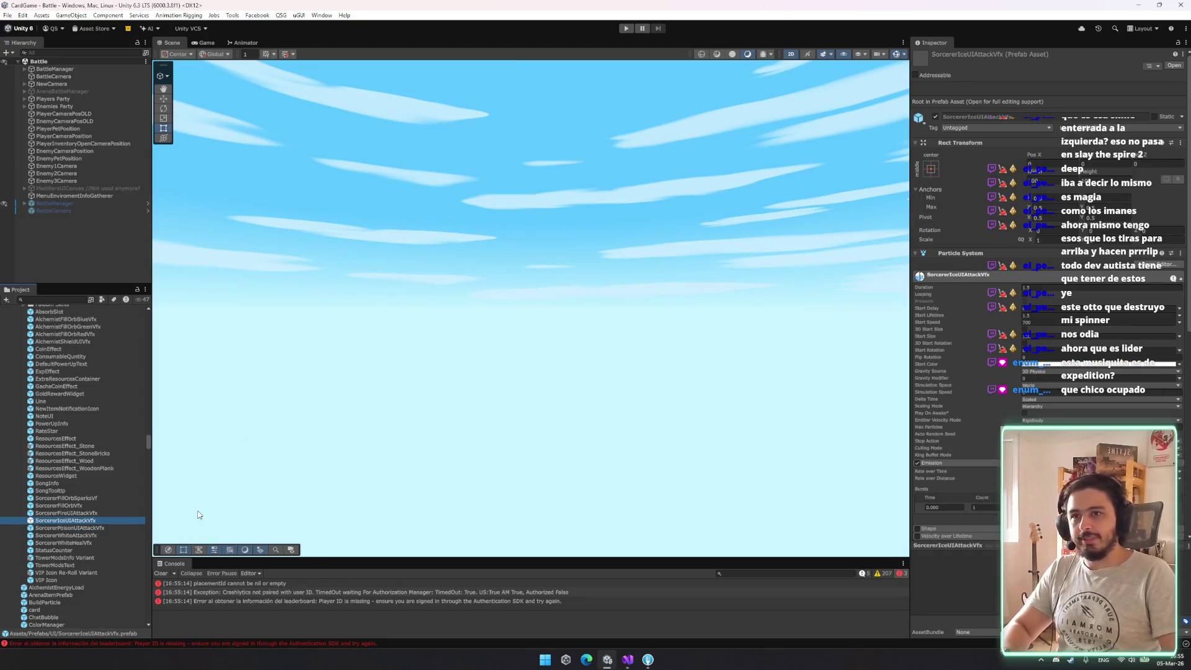
pyautogui.press('Down')
pyautogui.press('Down')
pyautogui.press('Down')
pyautogui.press('Up')
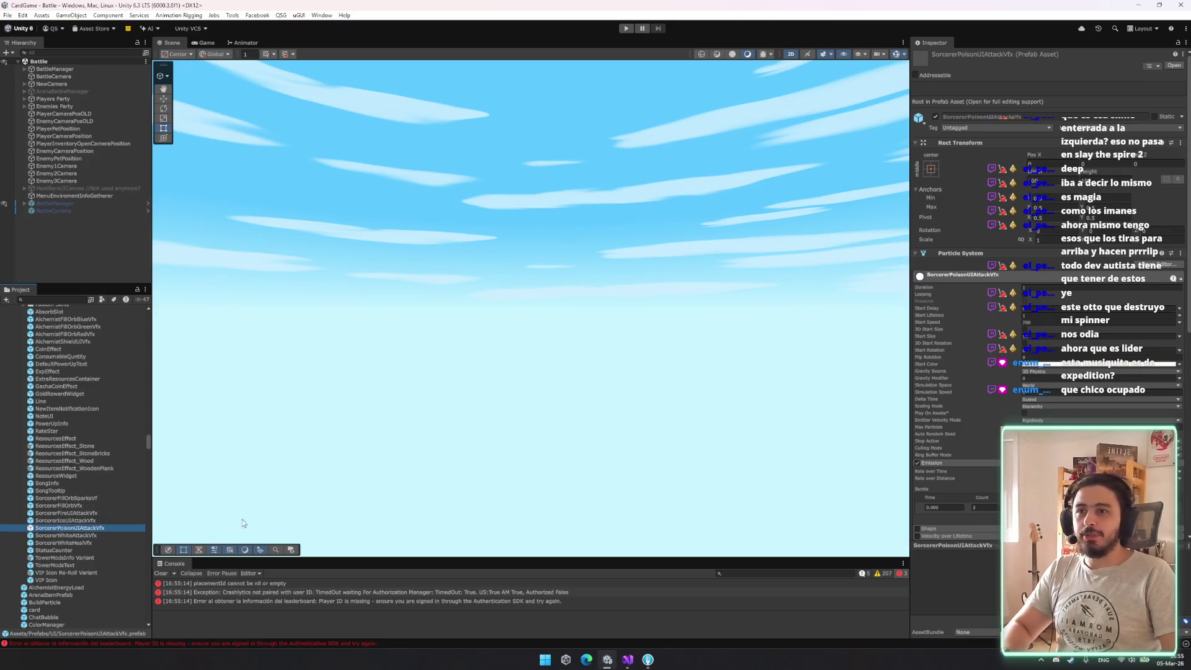
# Change the poison particle Start Speed from 700 to 500
pyautogui.click(1054, 336)
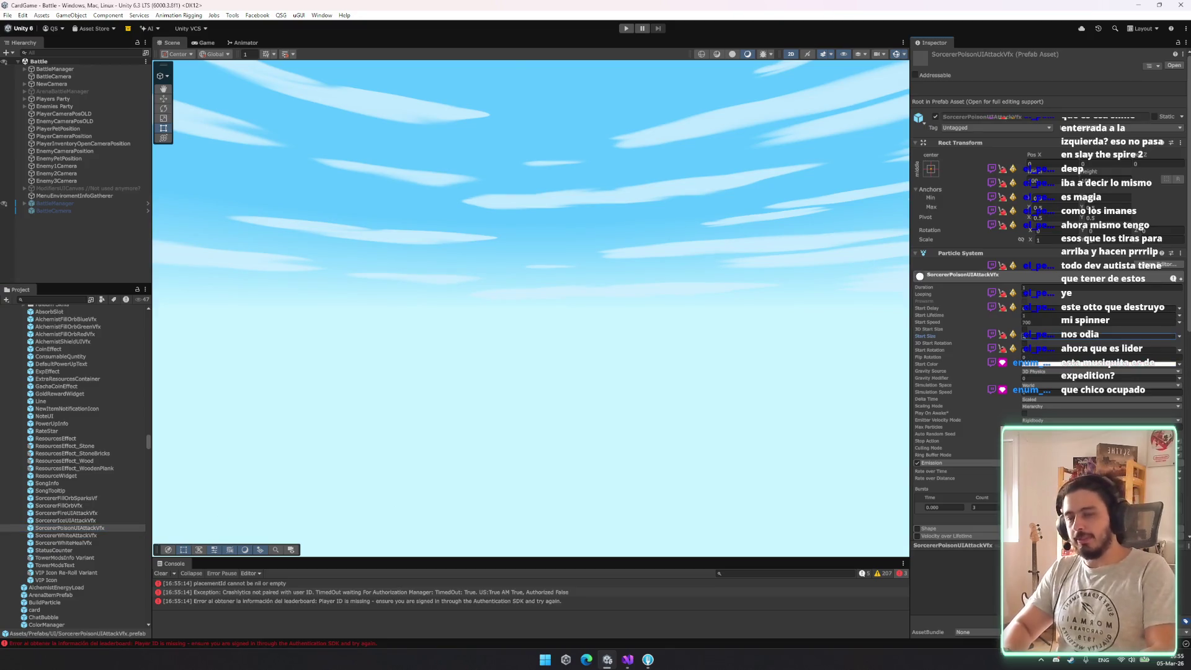
pyautogui.click(1095, 321)
pyautogui.write('1')
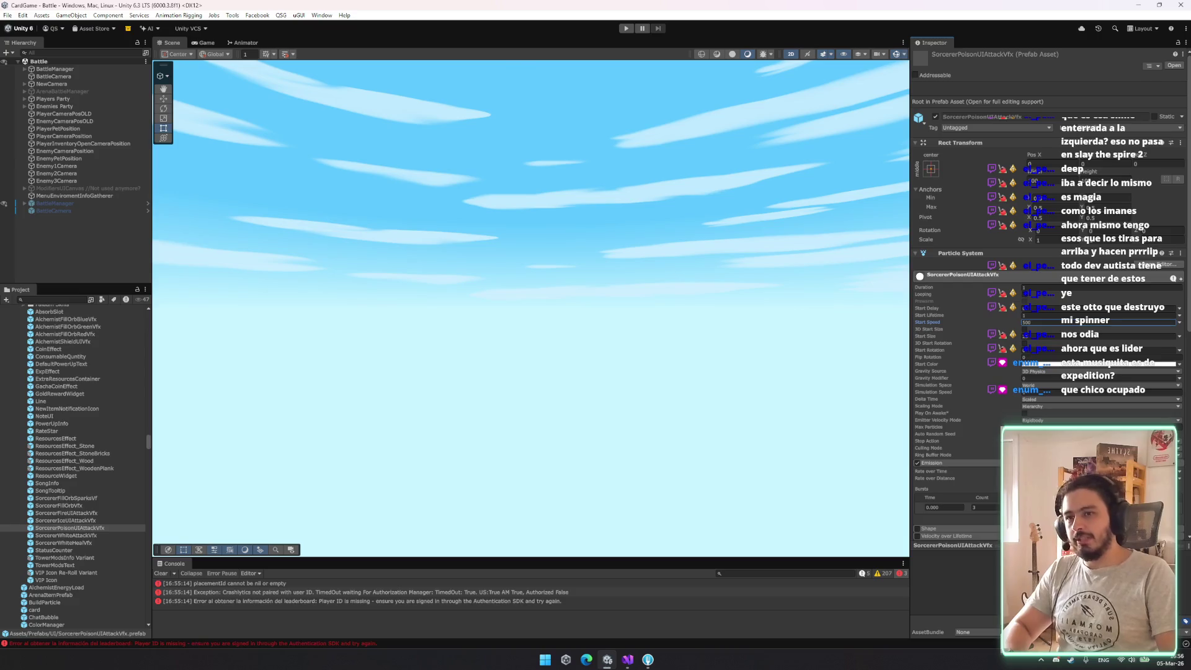
pyautogui.press('Return')
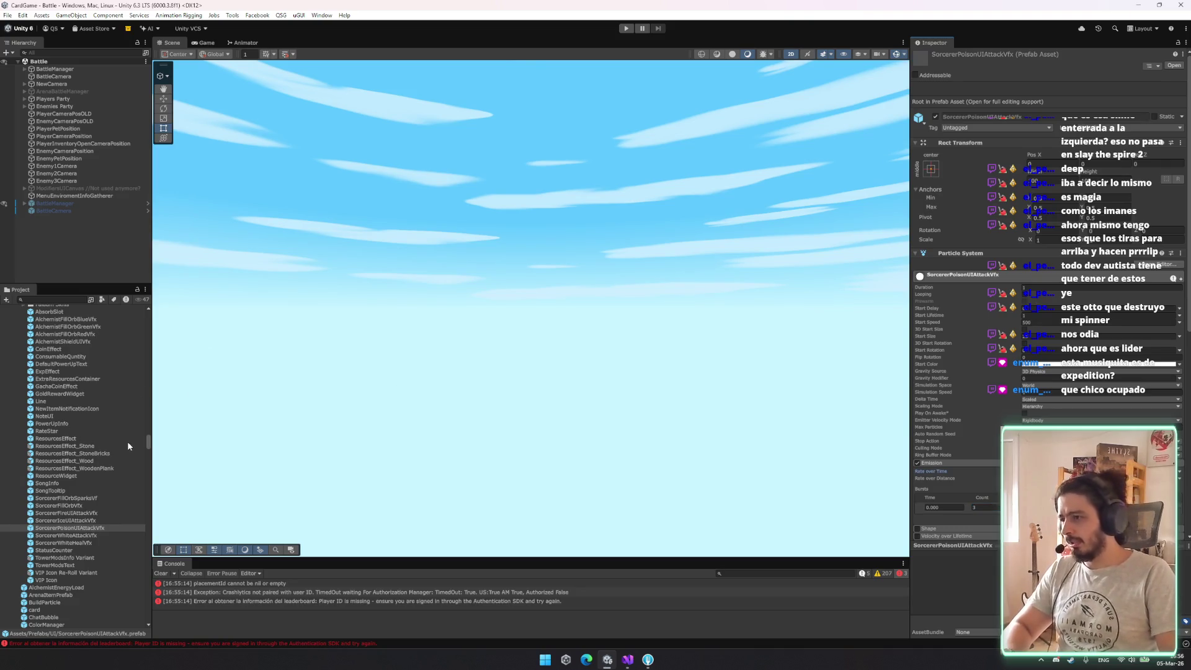
# Find the SorcererDebug class through Battle Debug Data and open it
pyautogui.click(681, 480)
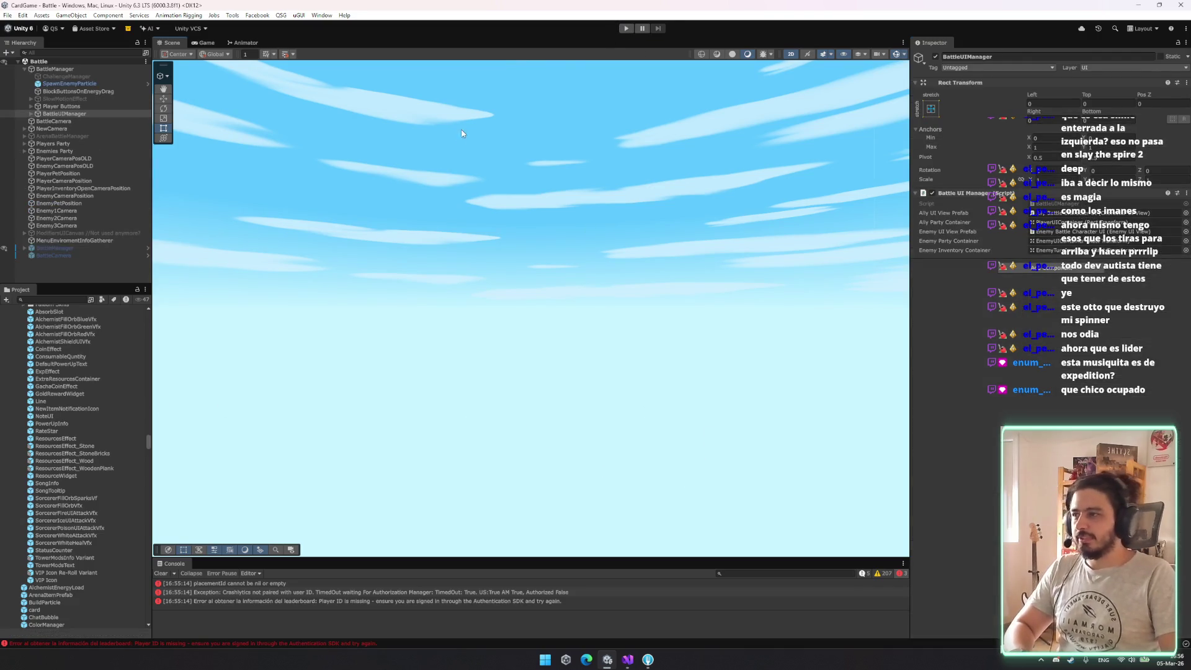
pyautogui.moveTo(149, 450); pyautogui.dragTo(149, 315)
pyautogui.click(80, 340)
pyautogui.click(85, 333)
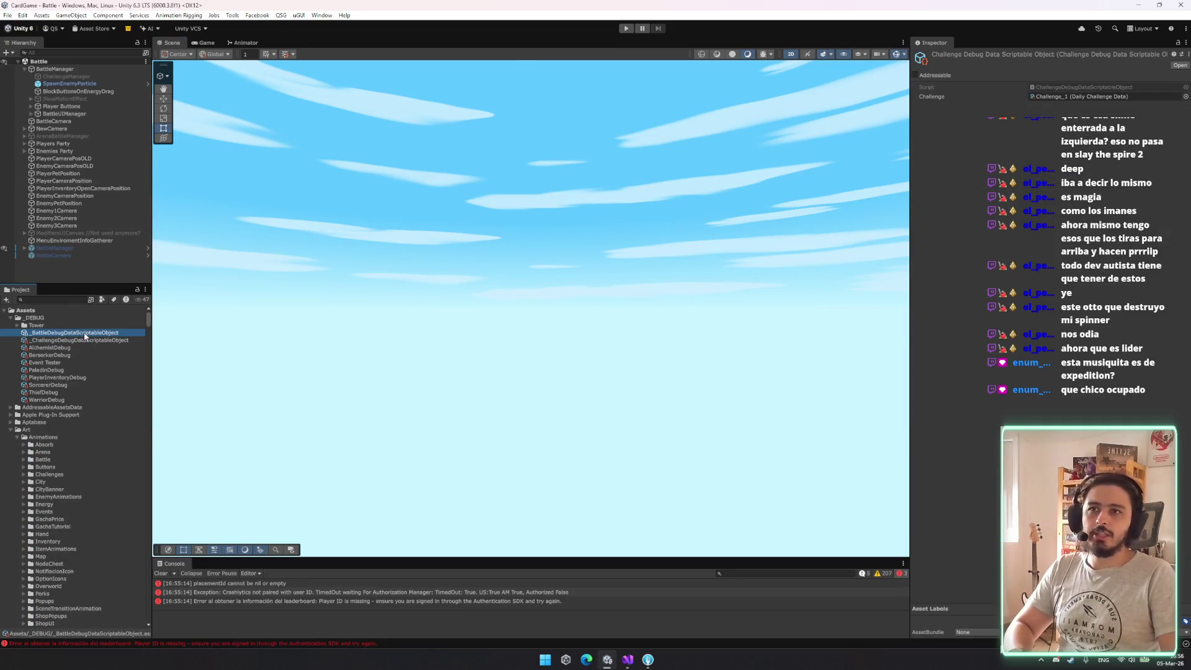
pyautogui.click(78, 362)
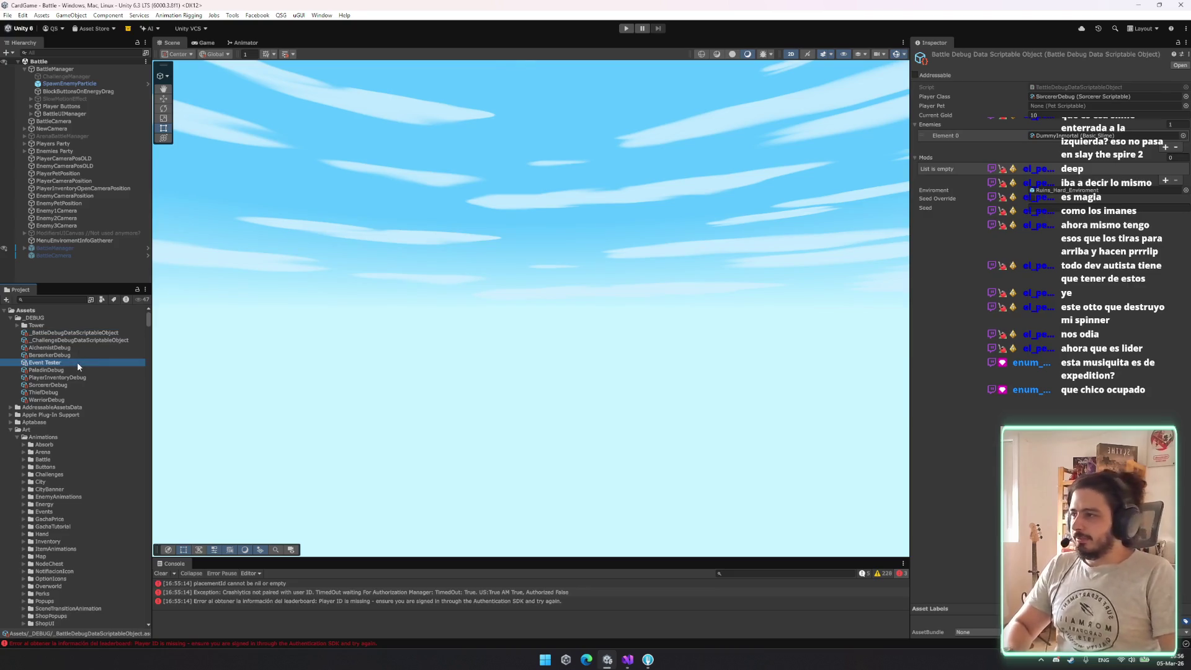
pyautogui.press('Up')
pyautogui.press('Up')
pyautogui.press('Up')
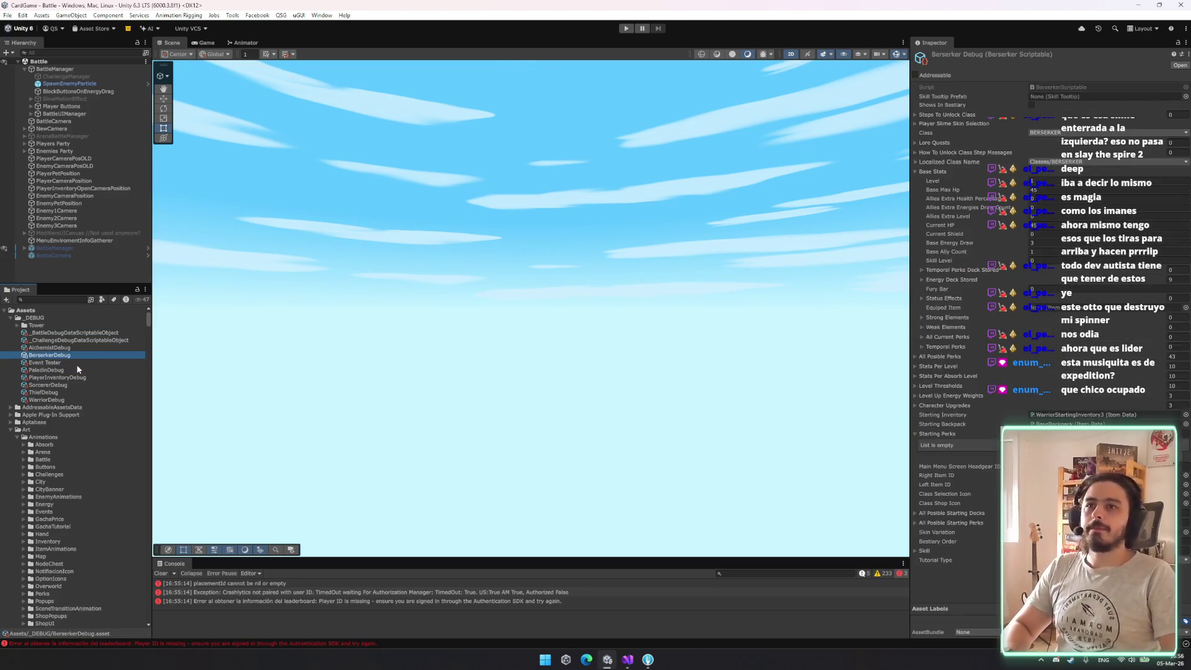
pyautogui.press('Up')
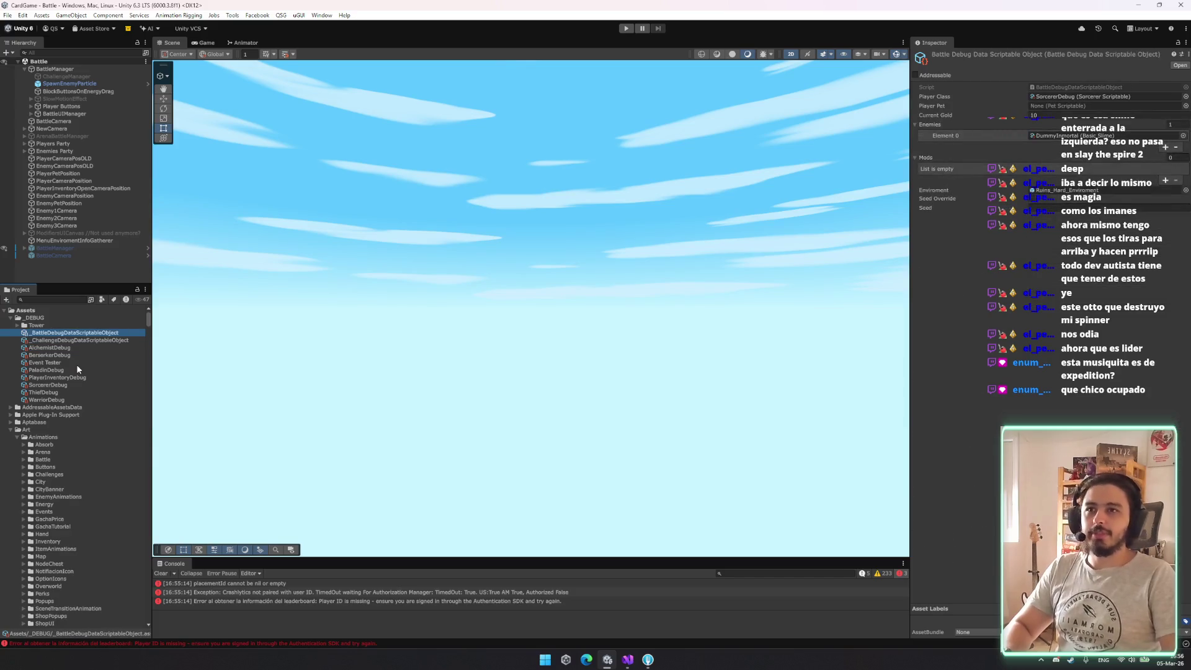
pyautogui.click(1092, 93)
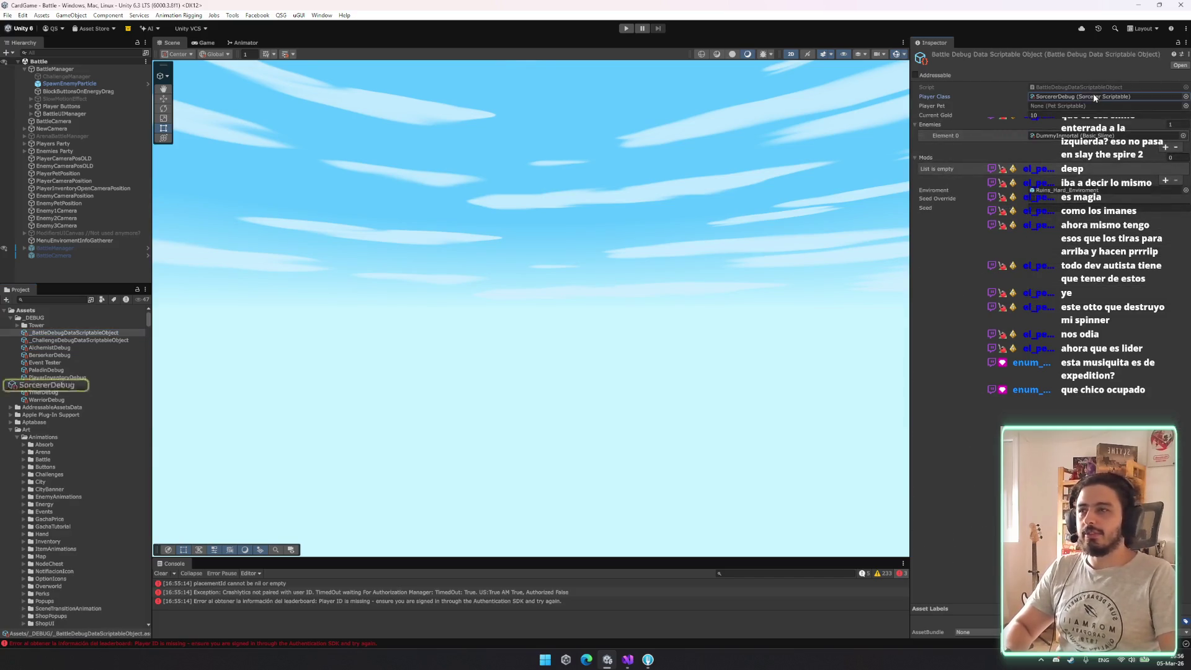
pyautogui.click(81, 384)
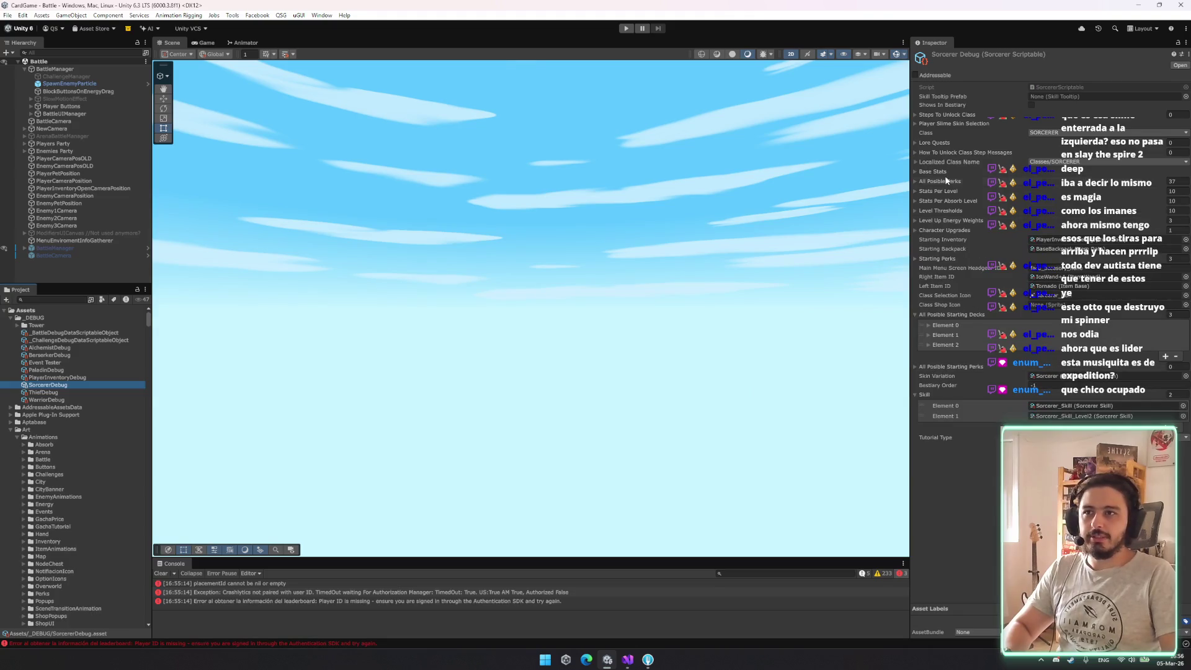
# Set Energy Deck Stored Elements 1, 5 and 7 to White Energy, then start play
pyautogui.click(950, 181)
pyautogui.click(950, 180)
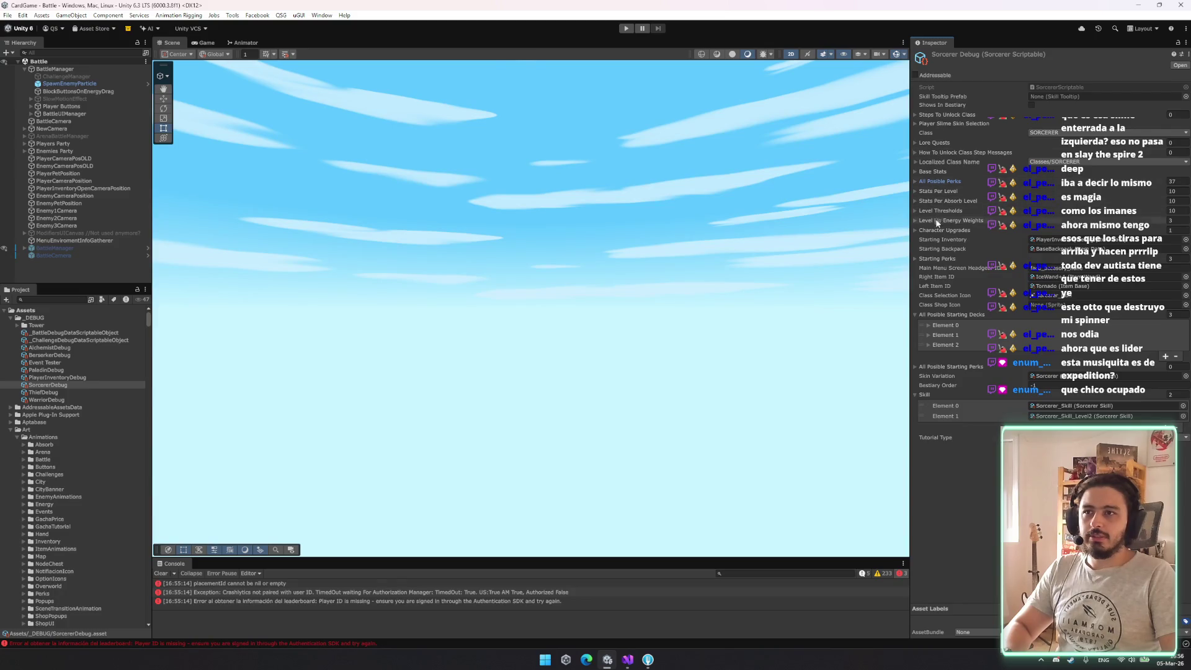
pyautogui.click(937, 173)
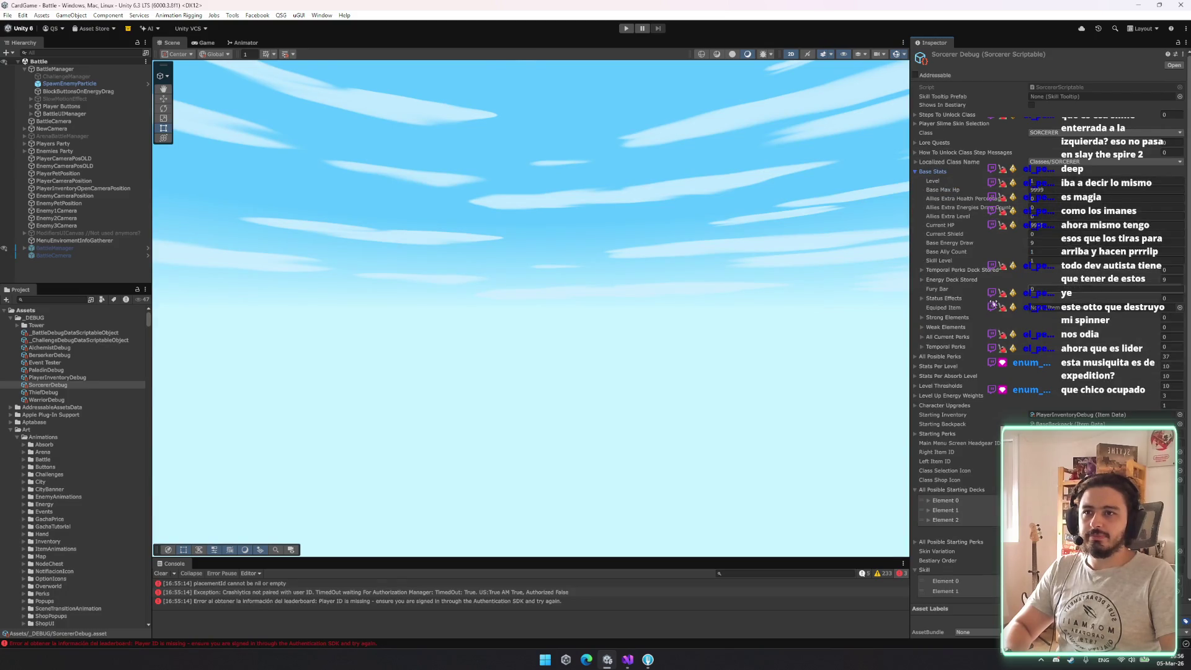
pyautogui.click(949, 280)
pyautogui.click(1048, 301)
pyautogui.click(1060, 341)
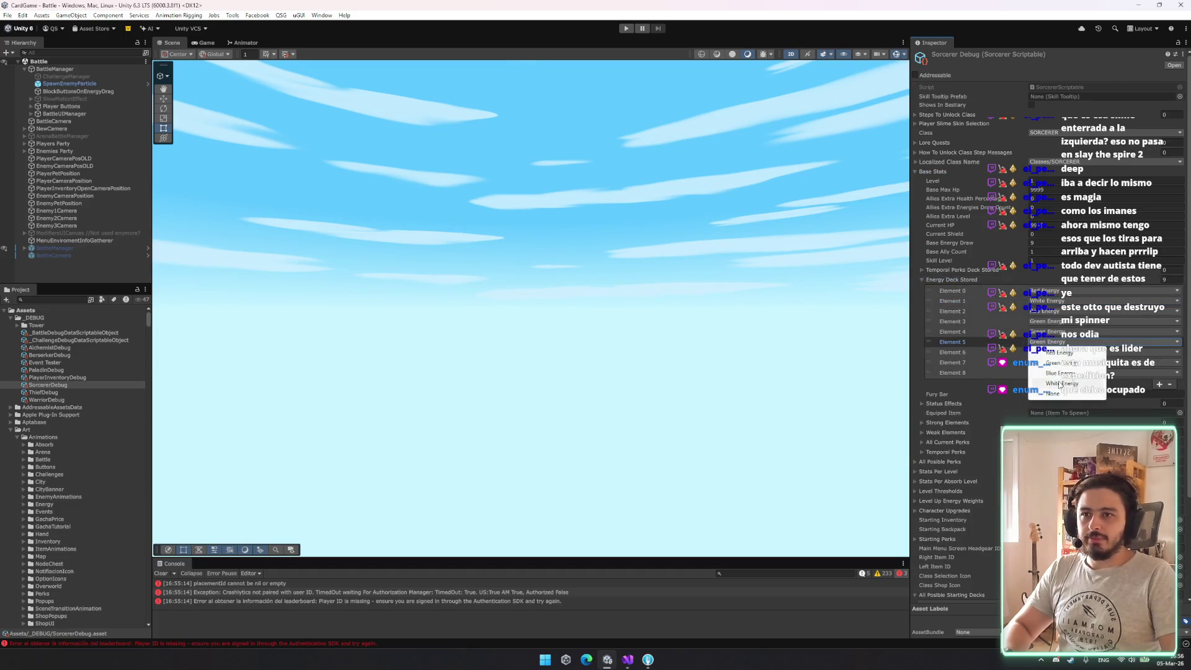
pyautogui.click(1052, 345)
pyautogui.click(1058, 383)
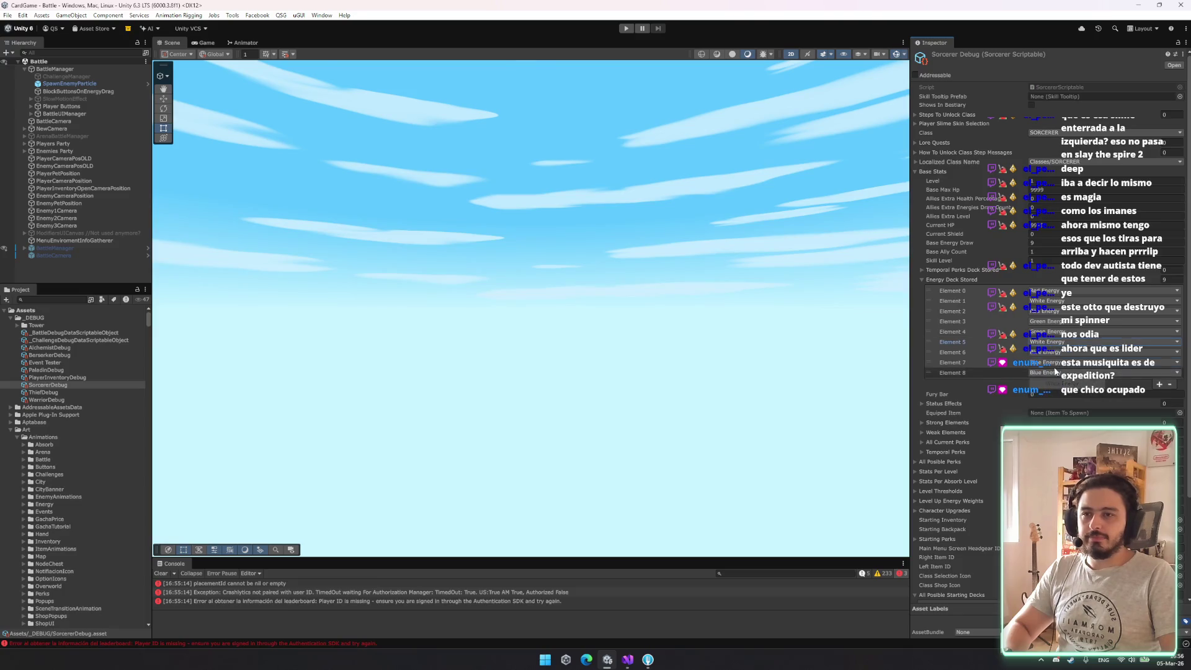
pyautogui.click(1054, 362)
pyautogui.click(1061, 404)
pyautogui.click(626, 28)
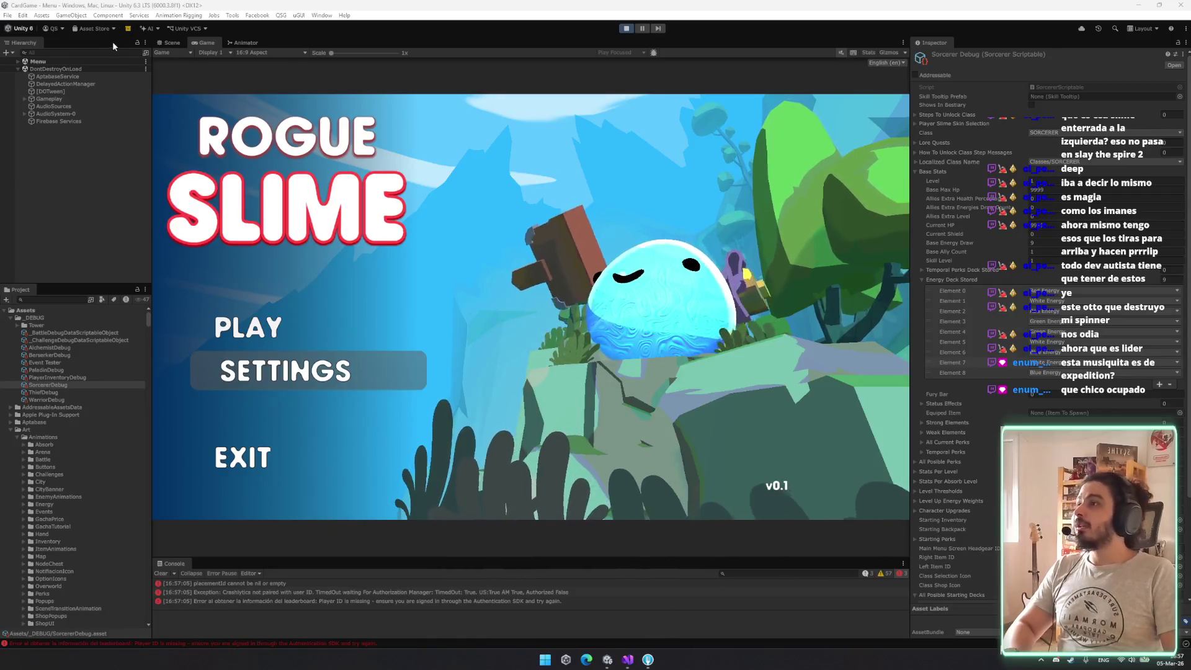
# Filter the Hierarchy by 'deb' and toggle DebugManager on then off
pyautogui.click(81, 52)
pyautogui.write('deb')
pyautogui.click(98, 69)
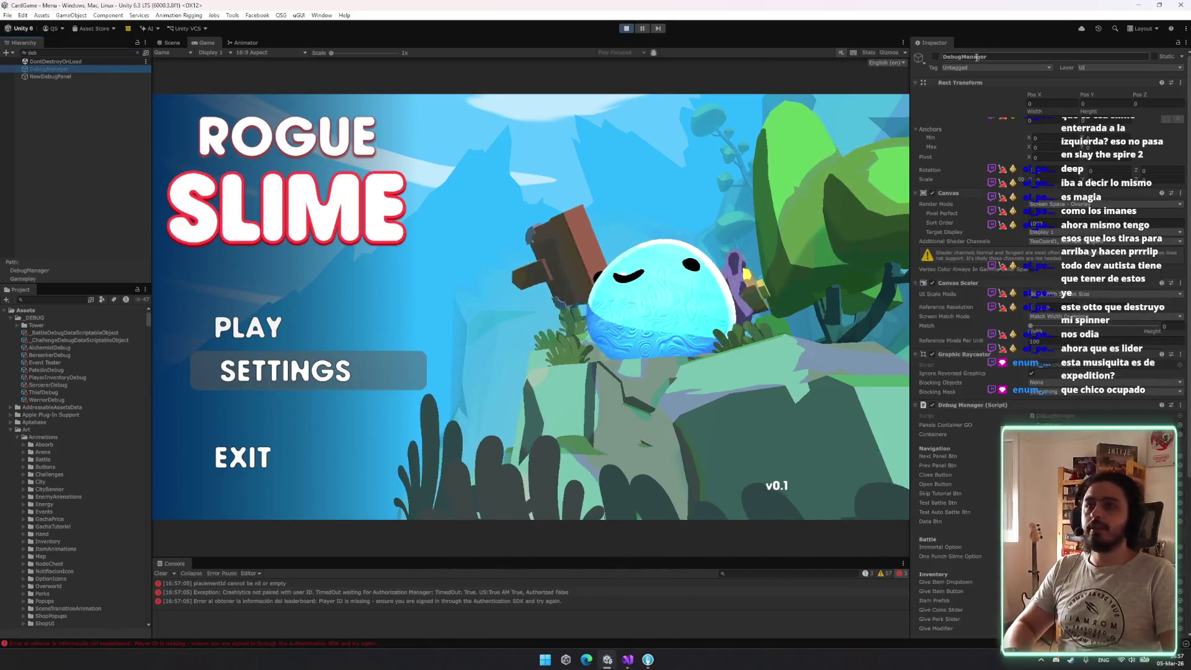
pyautogui.click(934, 56)
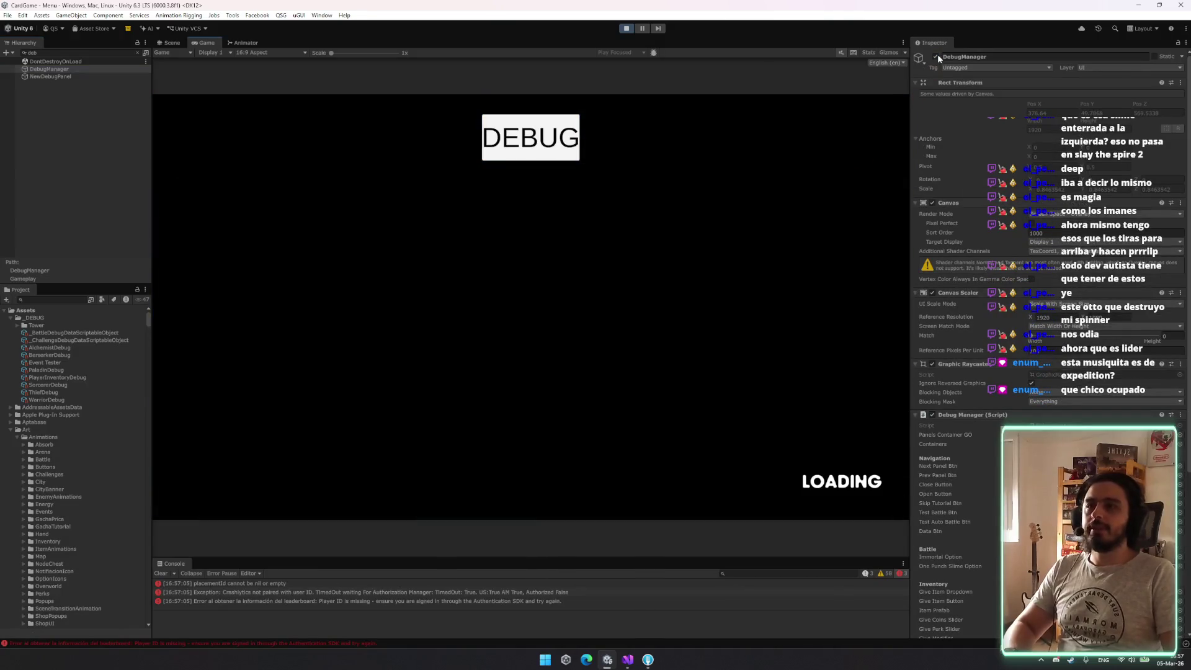
pyautogui.click(935, 55)
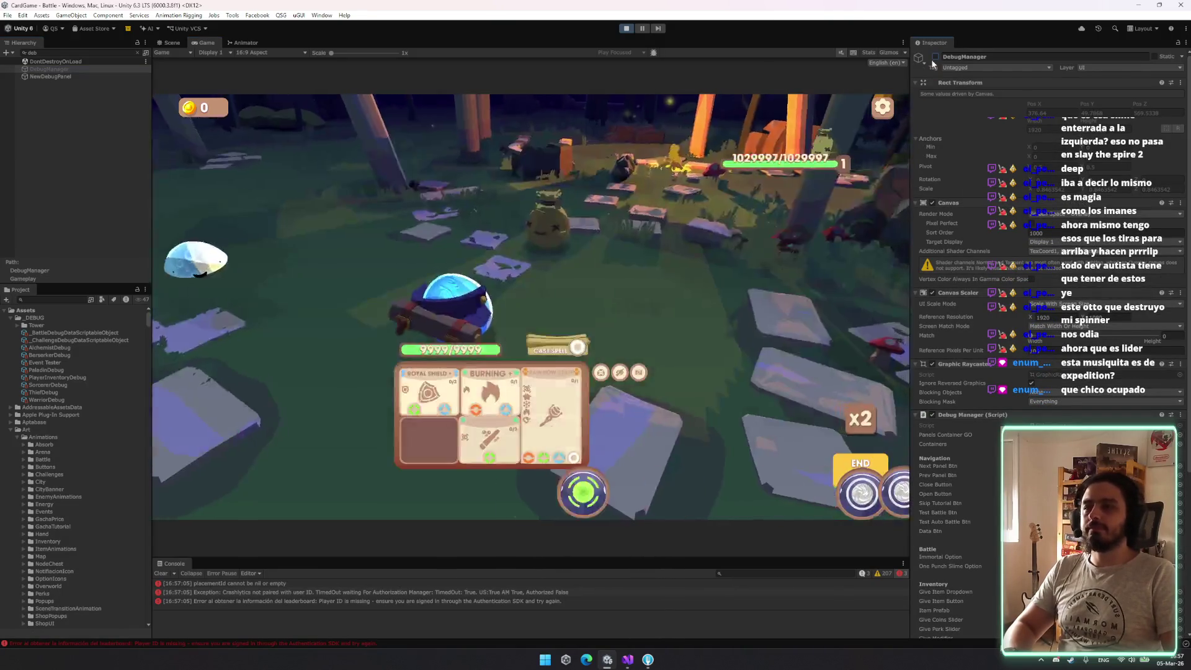
# Cast Burning and charge Poison Wand with white orbs, then stop play mode
pyautogui.moveTo(494, 493); pyautogui.dragTo(500, 433)
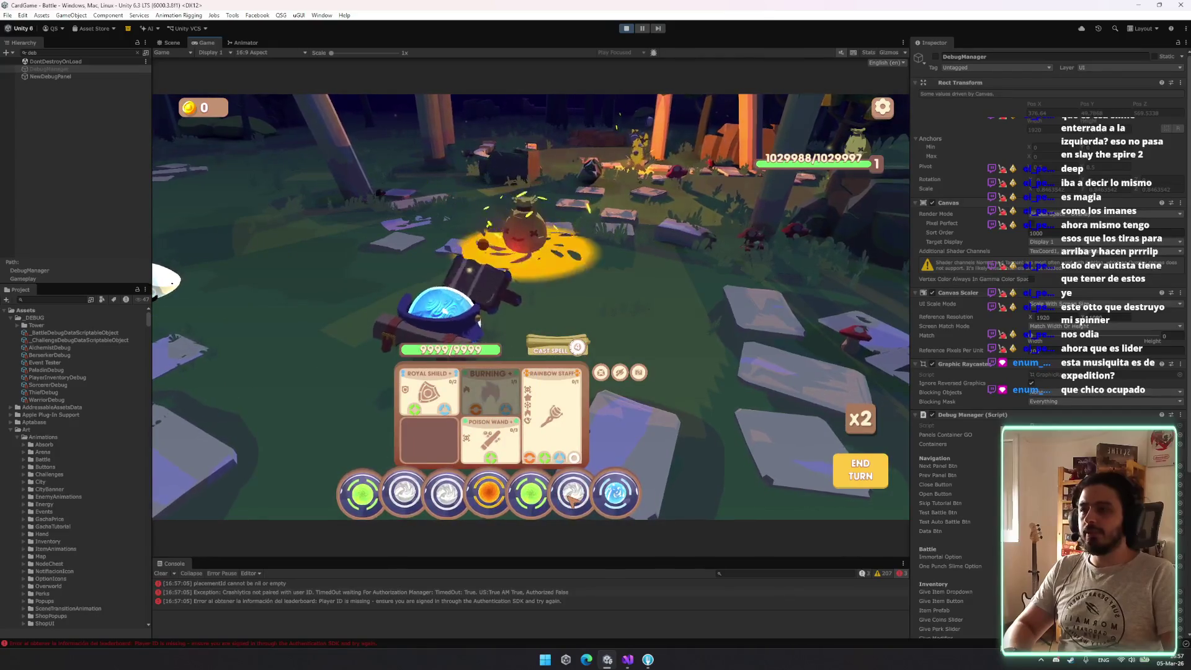
pyautogui.moveTo(572, 493)
pyautogui.mouseDown()
pyautogui.moveTo(709, 384)
pyautogui.moveTo(575, 319)
pyautogui.mouseUp()
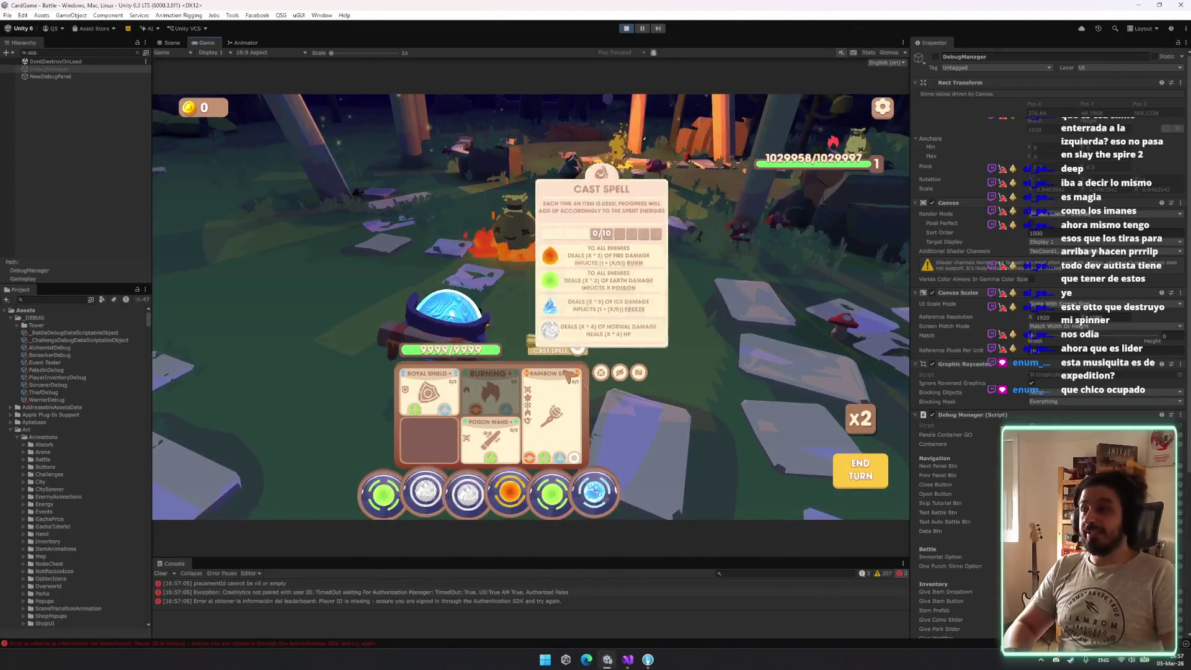
pyautogui.moveTo(468, 493); pyautogui.dragTo(493, 441)
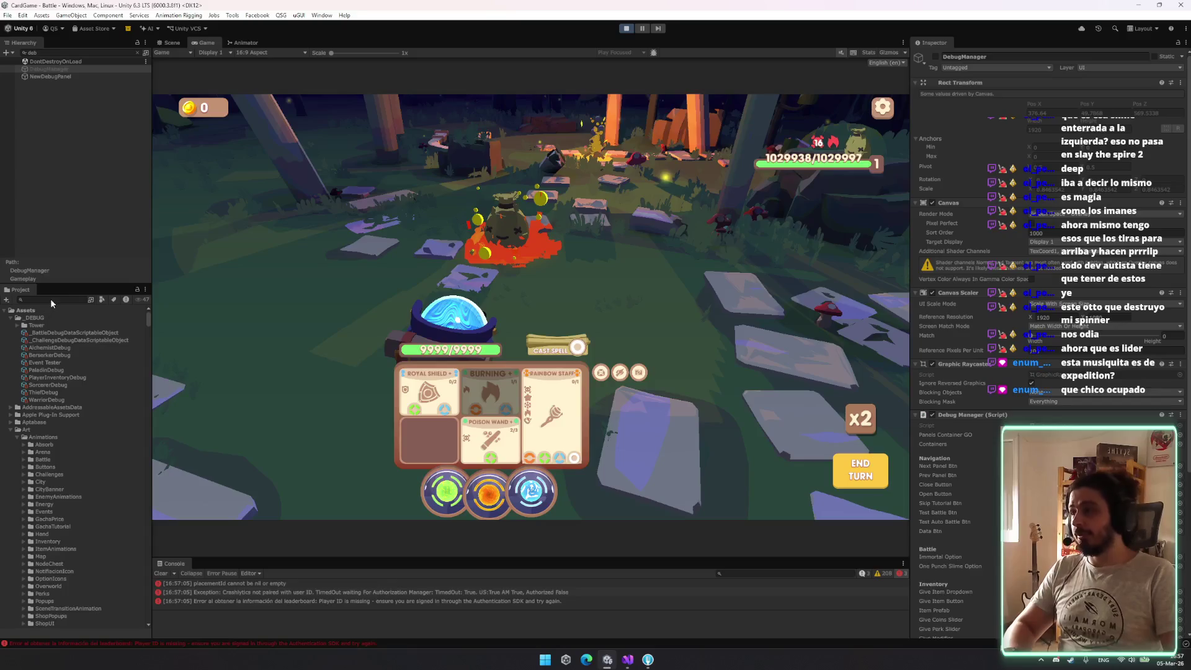
pyautogui.hotkey('ctrl', 'p')
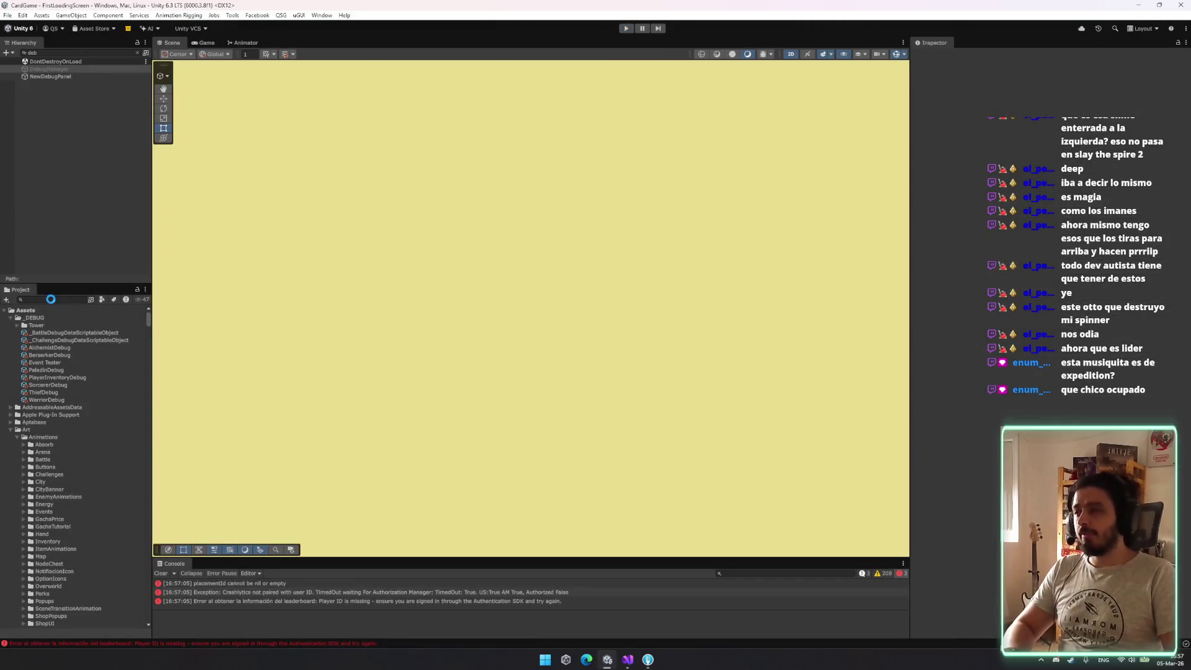
# Open SorcererWhiteAttackVfx in Prefab Mode and replay its attack effect
pyautogui.scroll(-10, 99, 425)
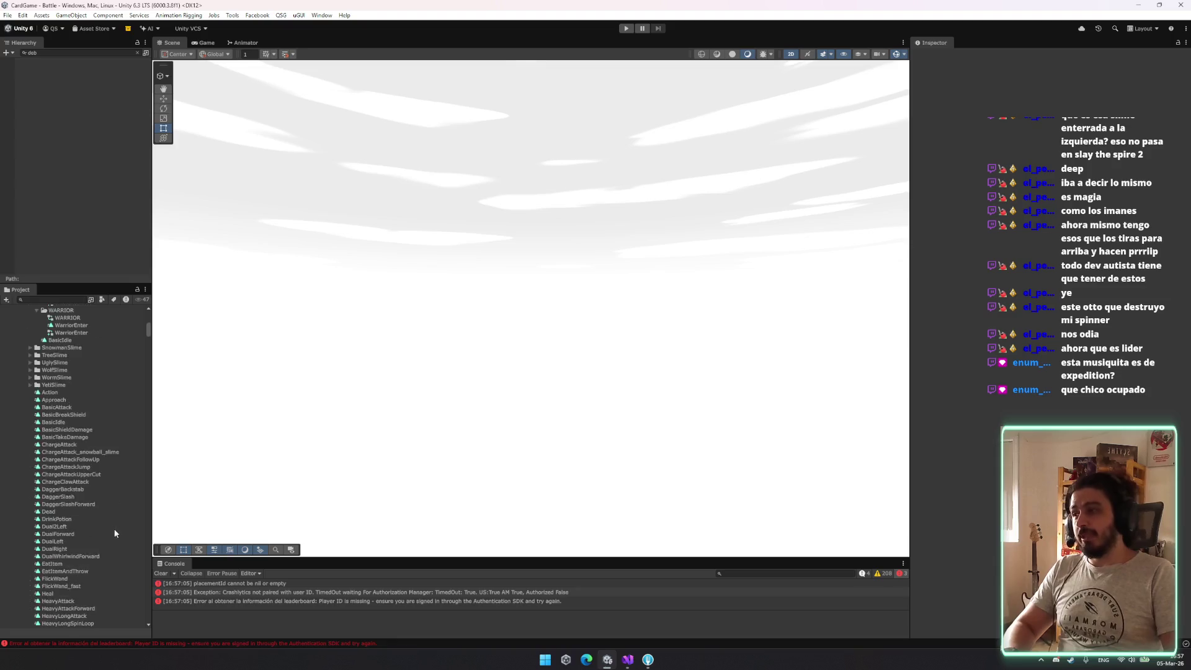
pyautogui.scroll(-10, 103, 449)
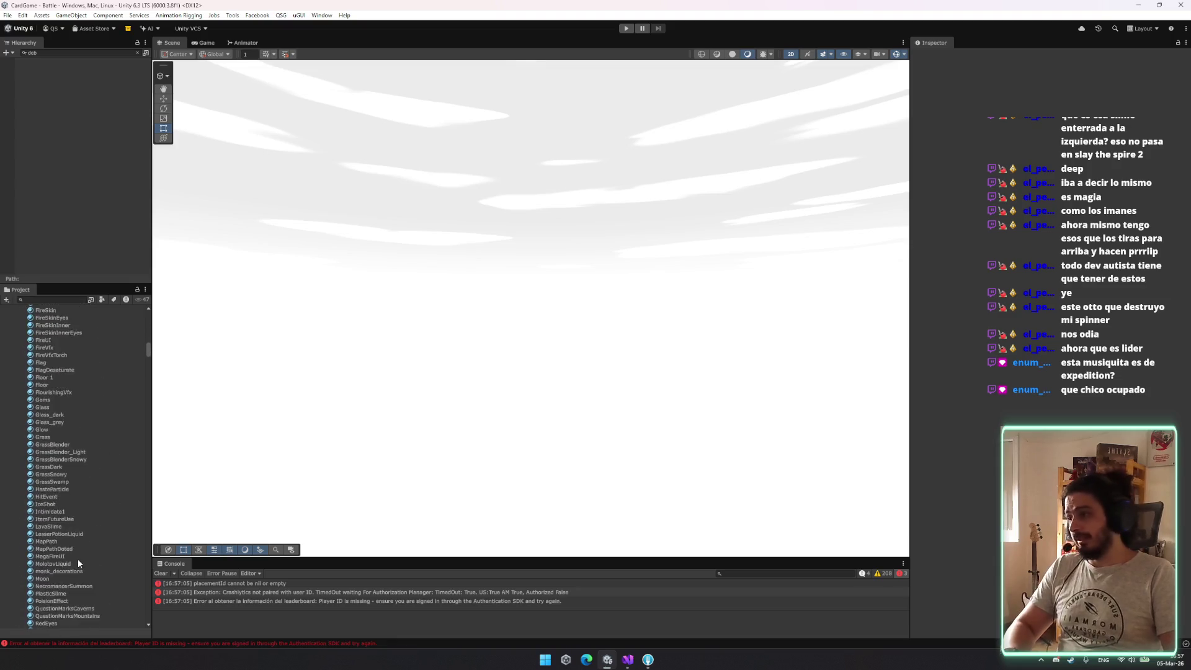
pyautogui.moveTo(147, 368)
pyautogui.mouseDown()
pyautogui.moveTo(149, 479)
pyautogui.moveTo(160, 450)
pyautogui.mouseUp()
pyautogui.click(87, 512)
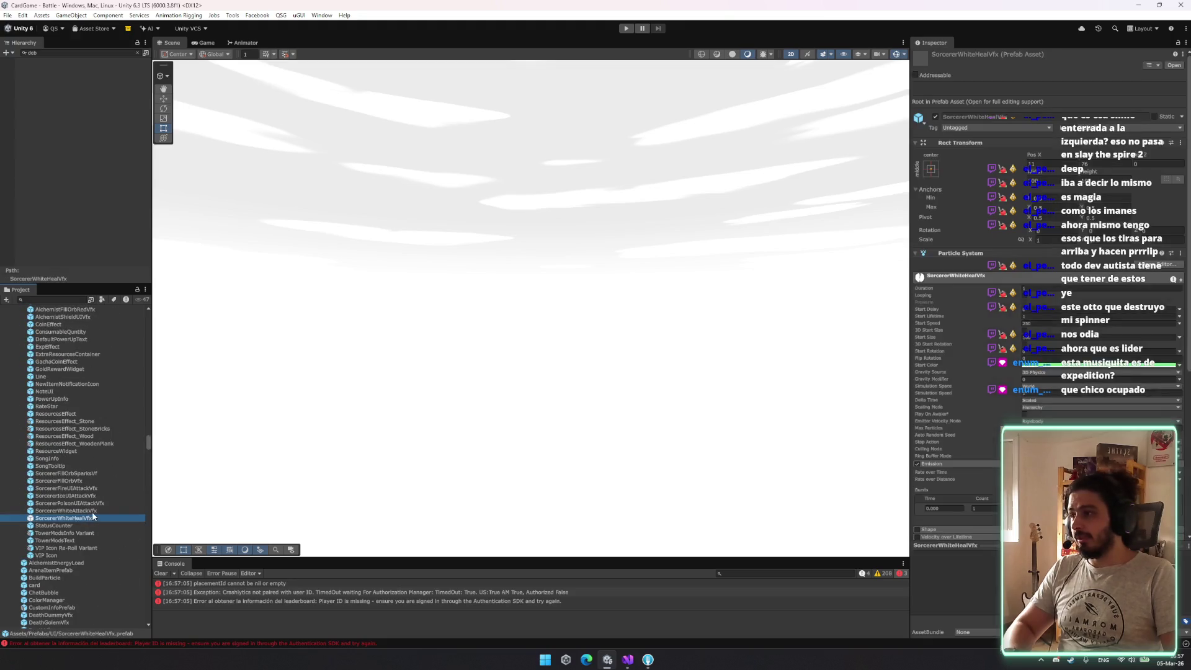
pyautogui.doubleClick(92, 511)
pyautogui.click(59, 86)
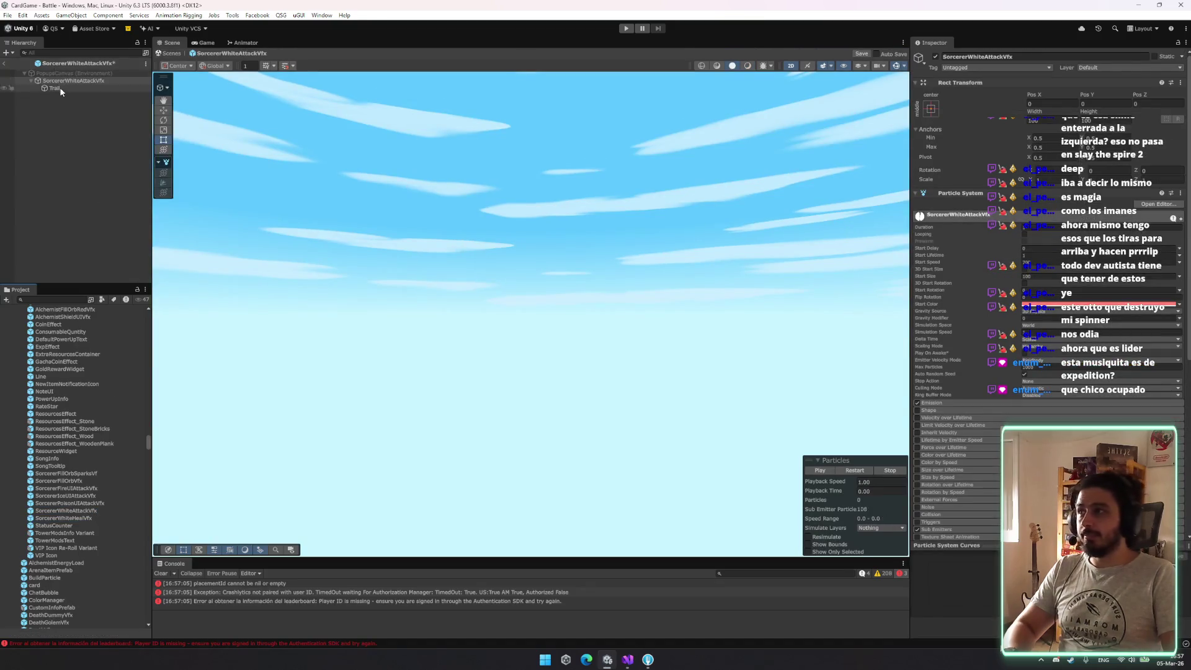
pyautogui.click(79, 81)
pyautogui.click(860, 471)
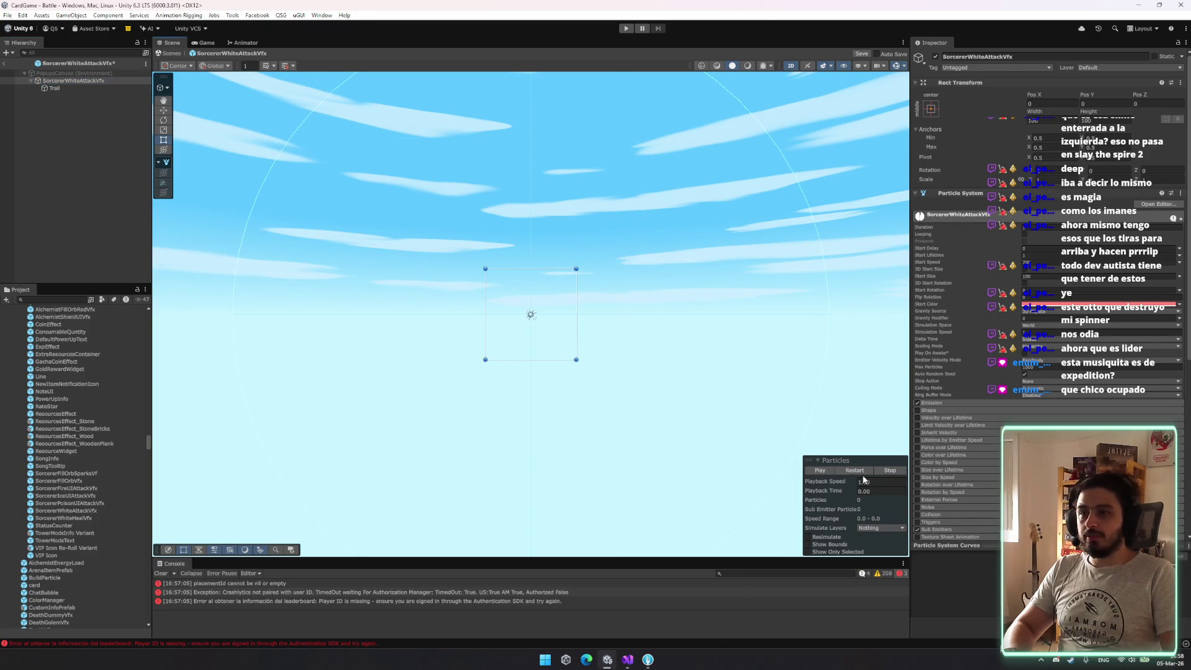
pyautogui.click(861, 472)
# Change SorcererWhiteAttackVfx's Start Size from 20 to 50, preview it, and save
pyautogui.click(1043, 276)
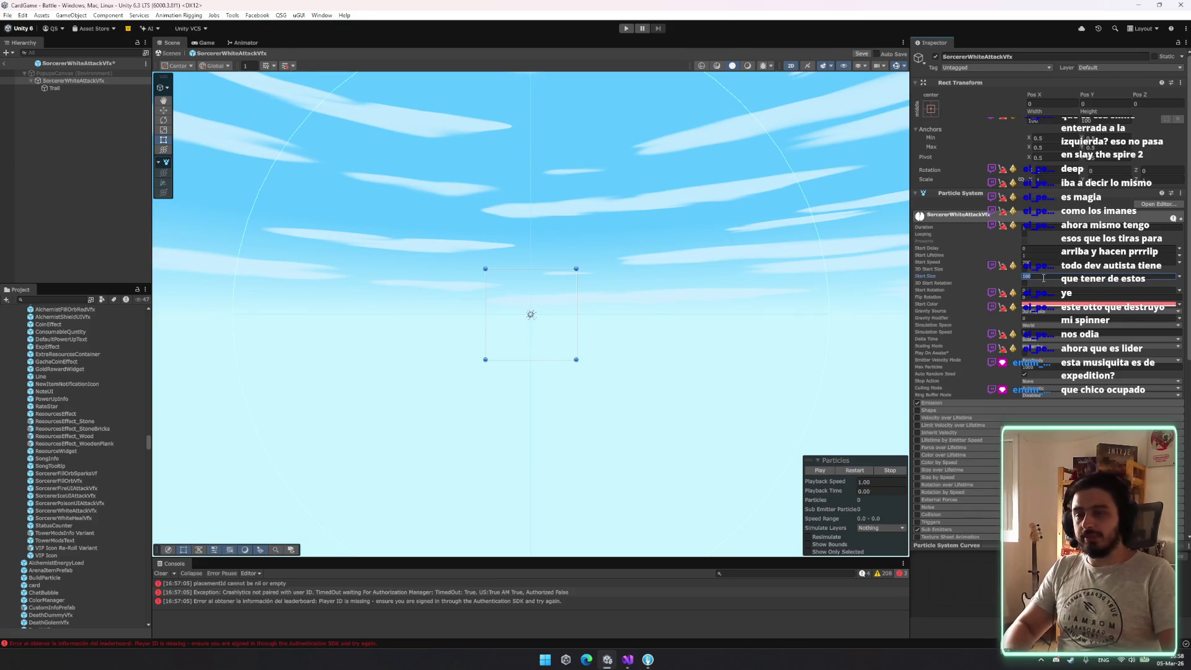
pyautogui.click(854, 470)
pyautogui.click(1049, 262)
pyautogui.click(1045, 276)
pyautogui.press('BackSpace')
pyautogui.write('50')
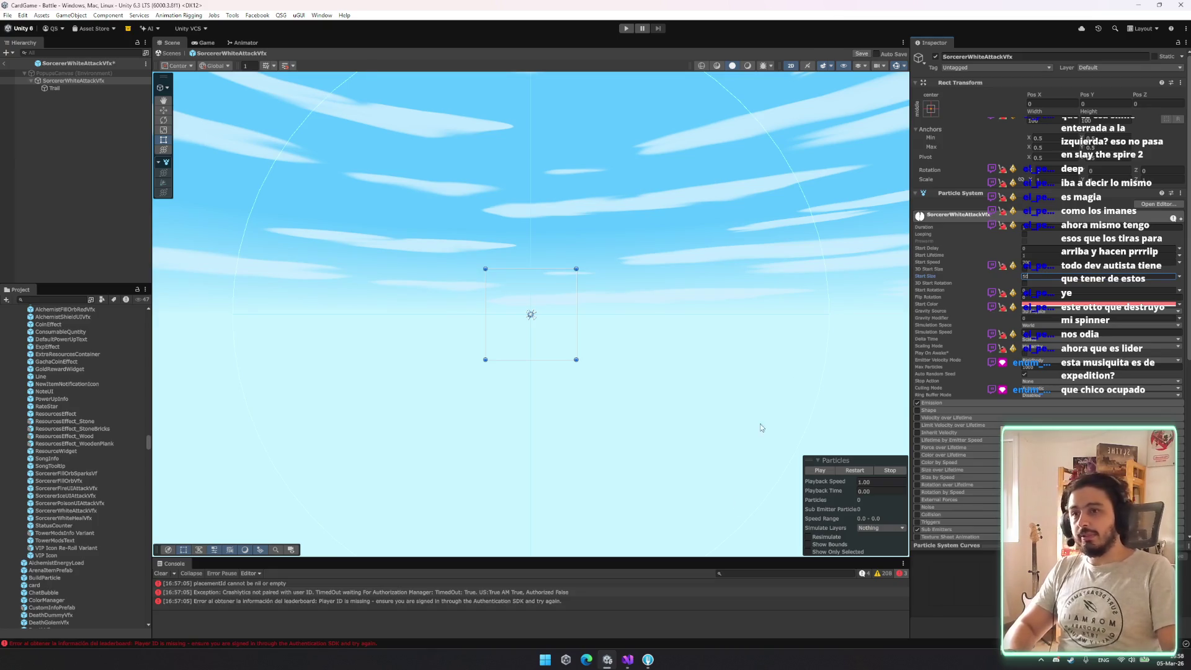
pyautogui.click(848, 472)
pyautogui.click(99, 89)
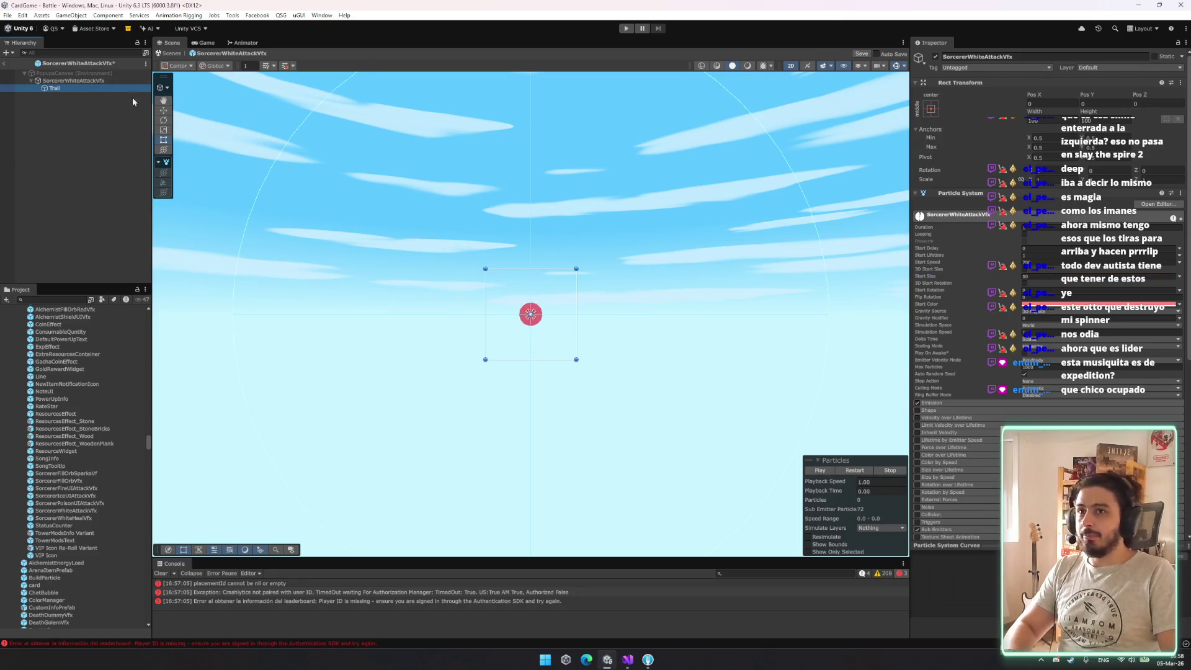
pyautogui.click(1054, 275)
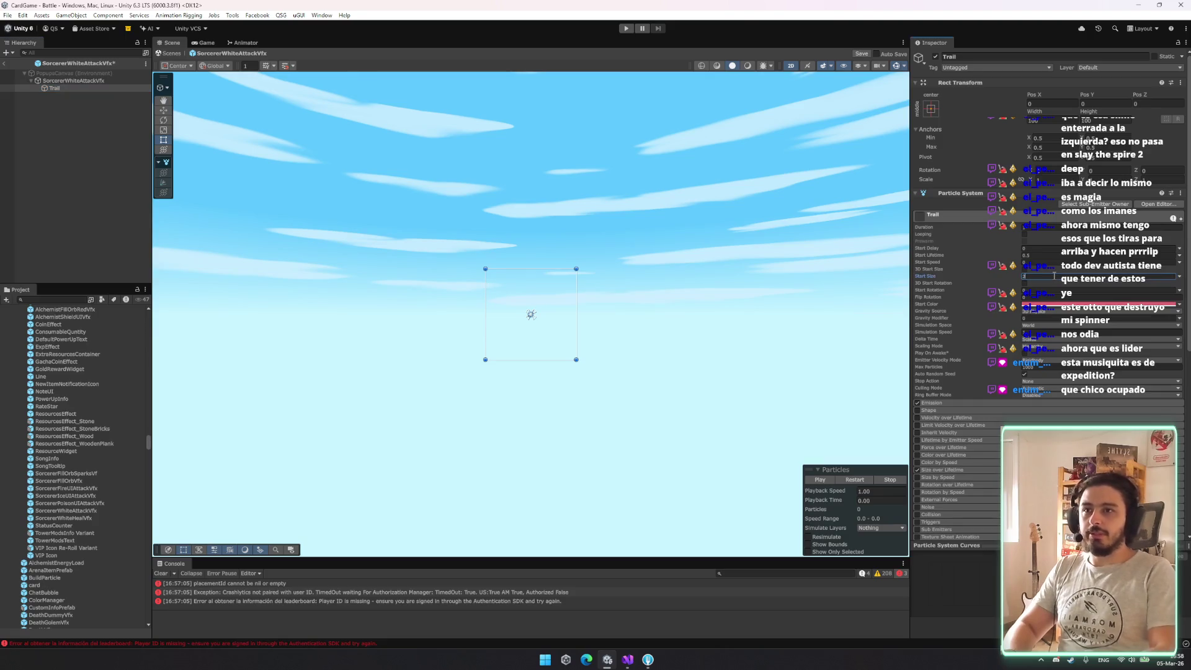
pyautogui.click(854, 481)
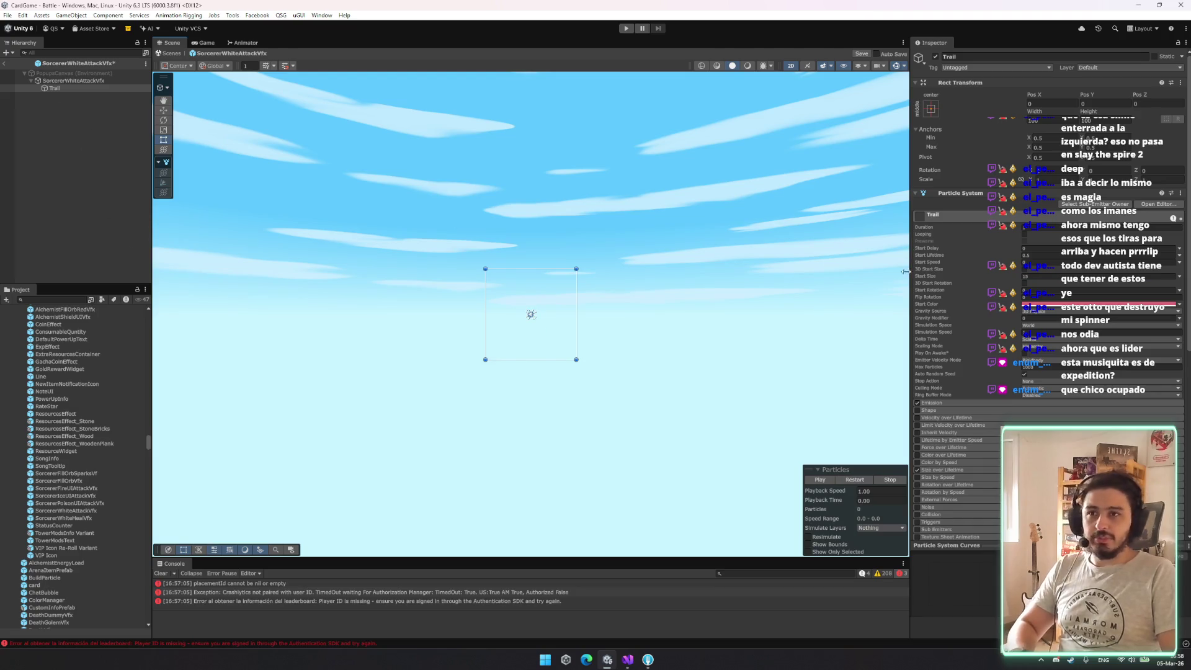
pyautogui.hotkey('ctrl', 's')
# Open SorcererWhiteHealVfx and preview its heal effect at Start Size 100
pyautogui.scroll(-3, 68, 549)
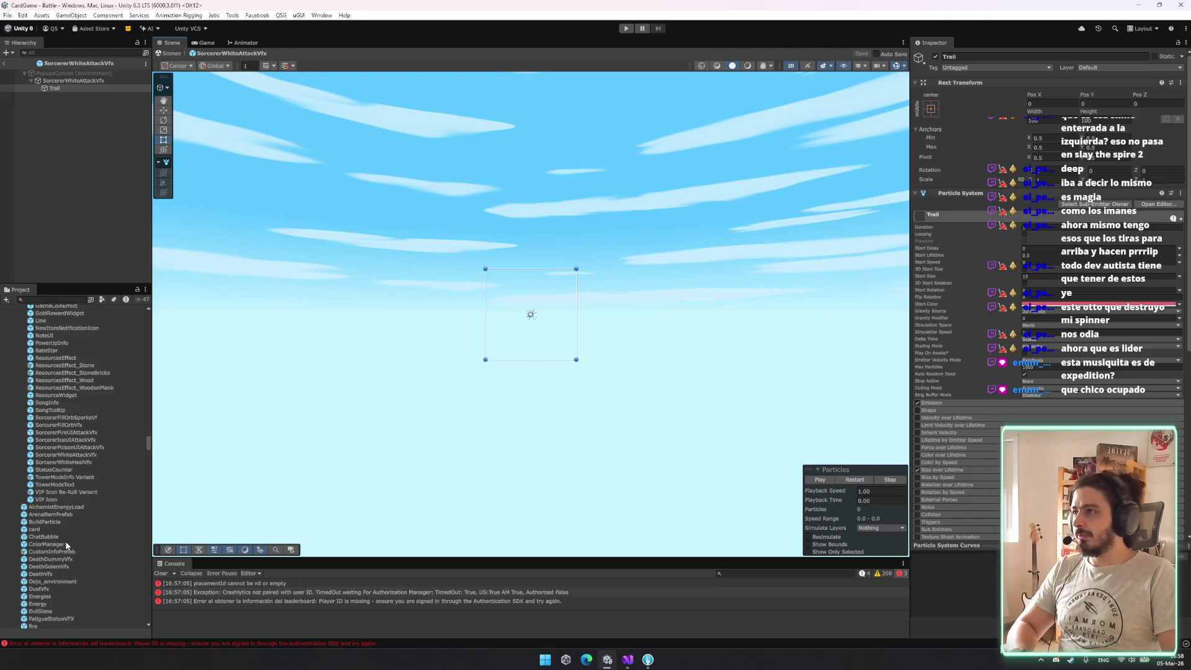
pyautogui.scroll(12, 59, 501)
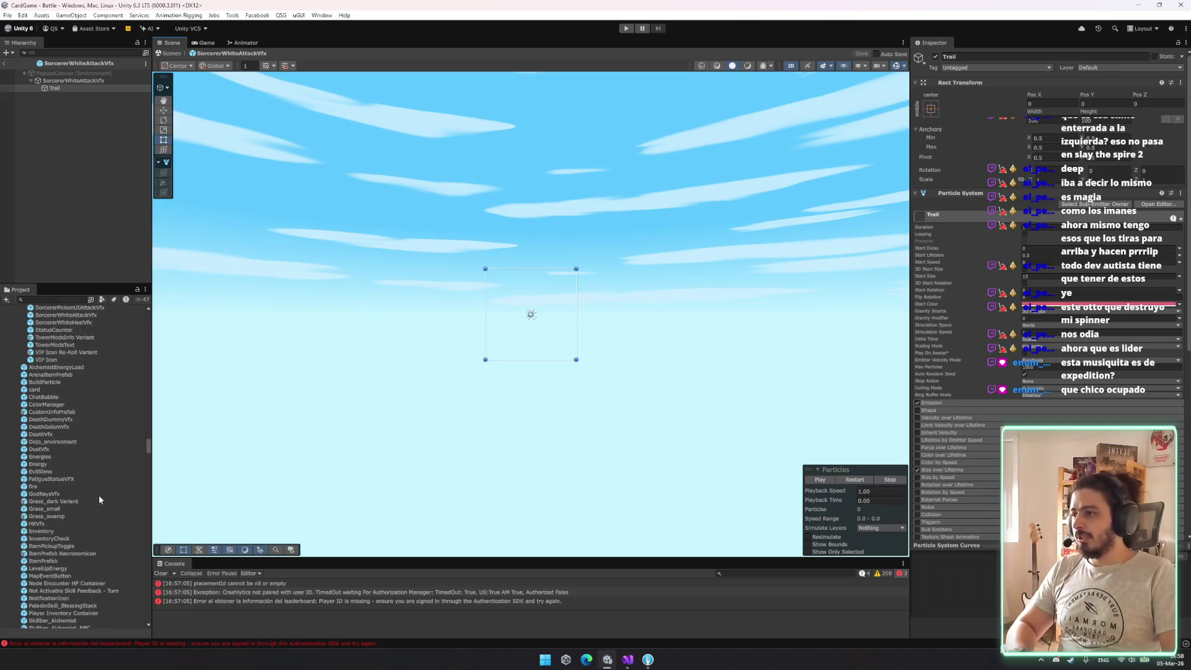
pyautogui.scroll(-7, 85, 503)
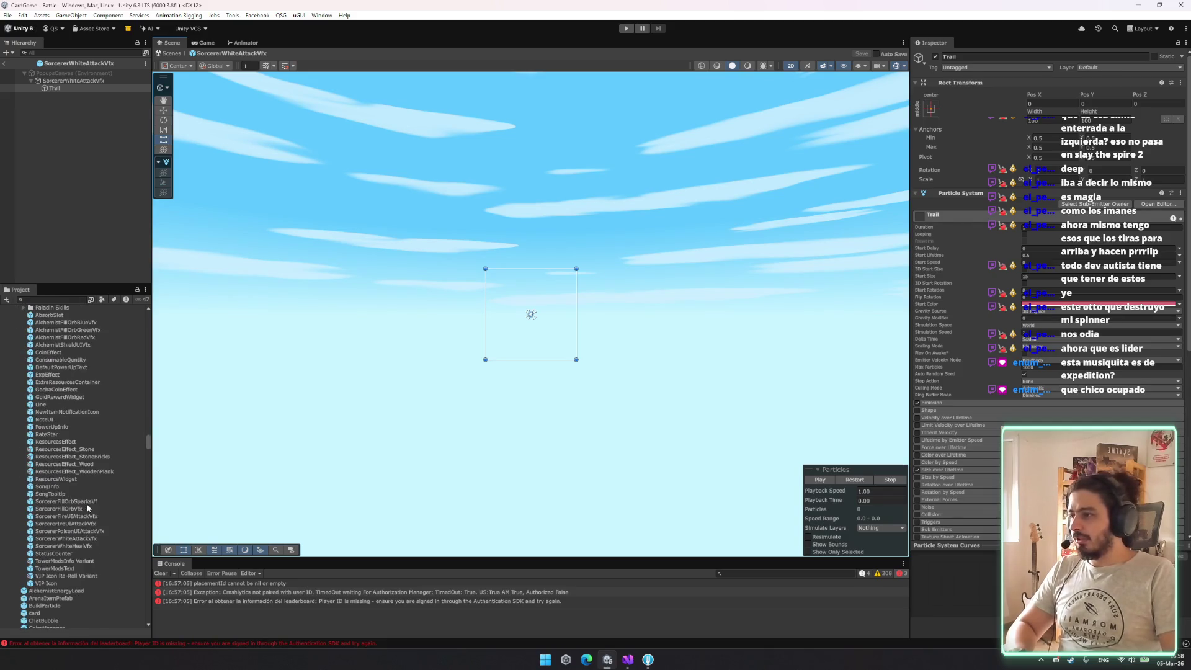
pyautogui.doubleClick(92, 546)
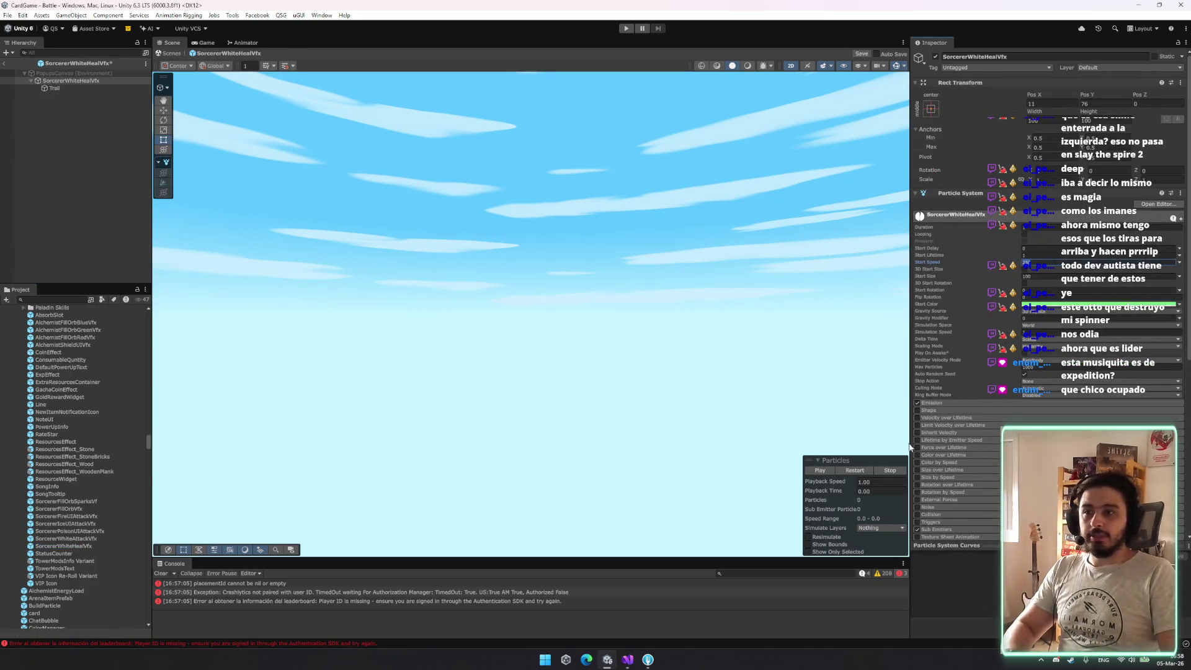
pyautogui.click(862, 470)
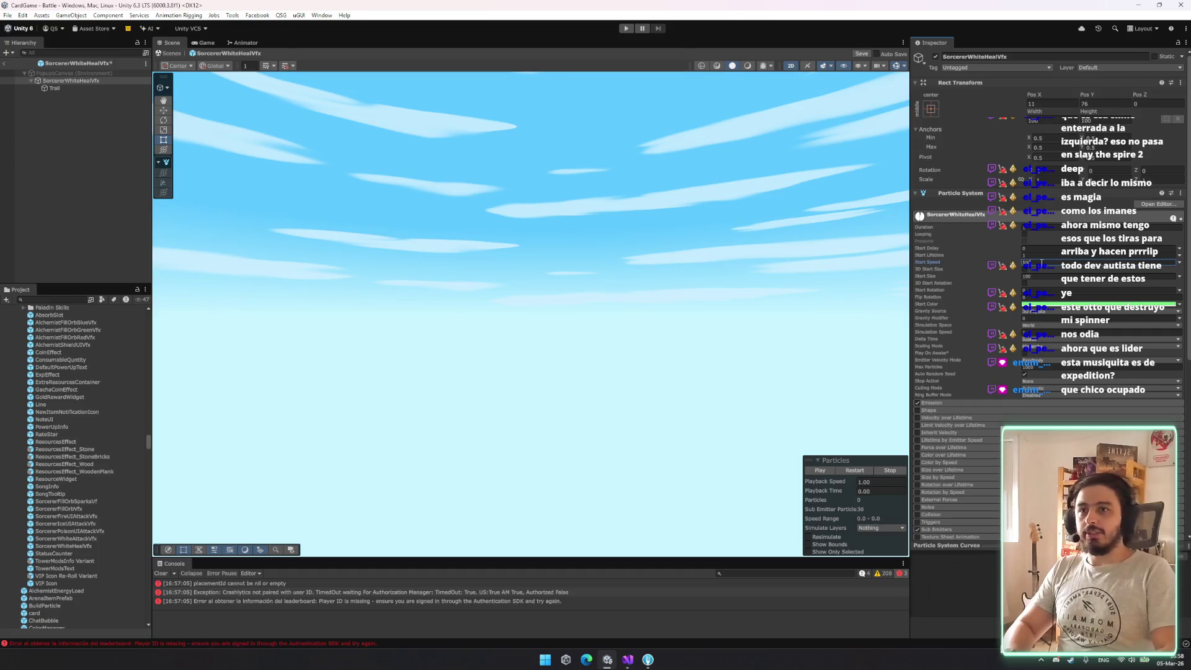
pyautogui.click(1052, 274)
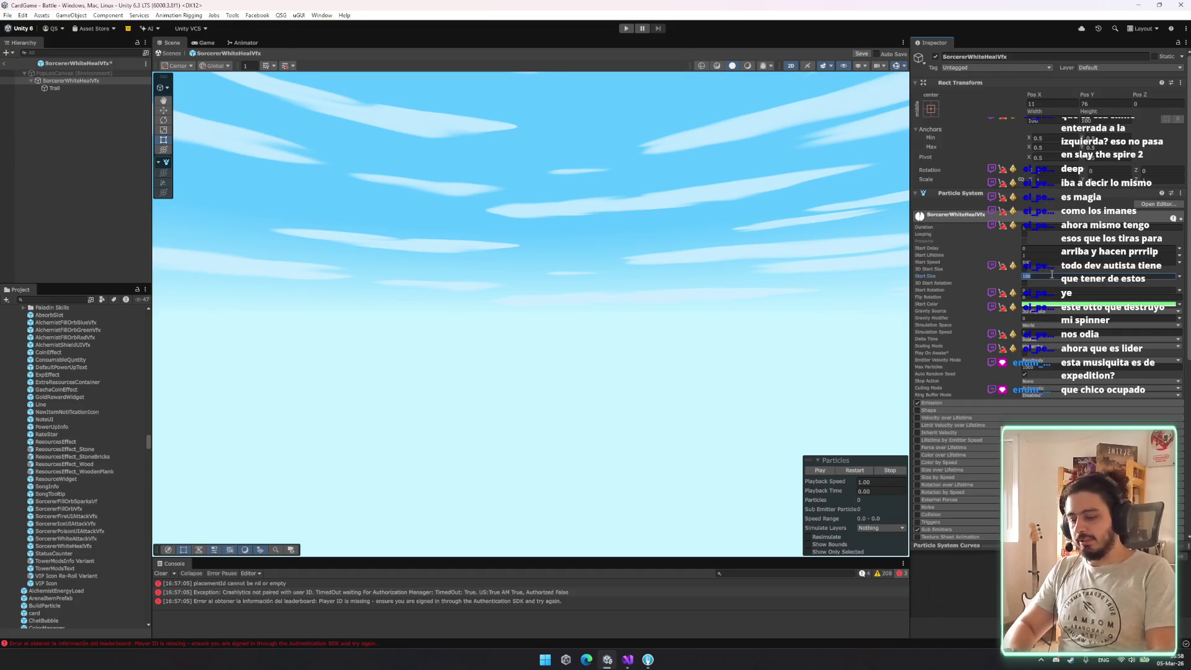
# Set SorcererWhiteHealVfx's Start Size to 50, save it, and reopen the attack prefabs
pyautogui.click(64, 89)
pyautogui.click(68, 81)
pyautogui.click(1042, 274)
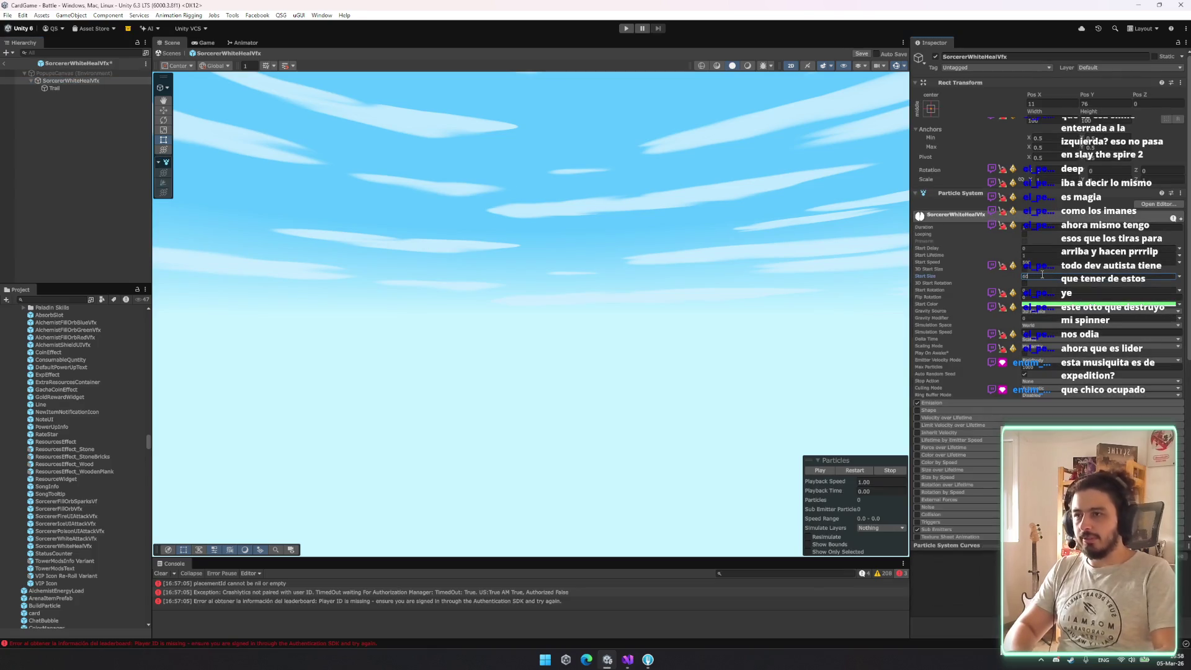
pyautogui.write('50')
pyautogui.press('Return')
pyautogui.click(89, 88)
pyautogui.click(1049, 278)
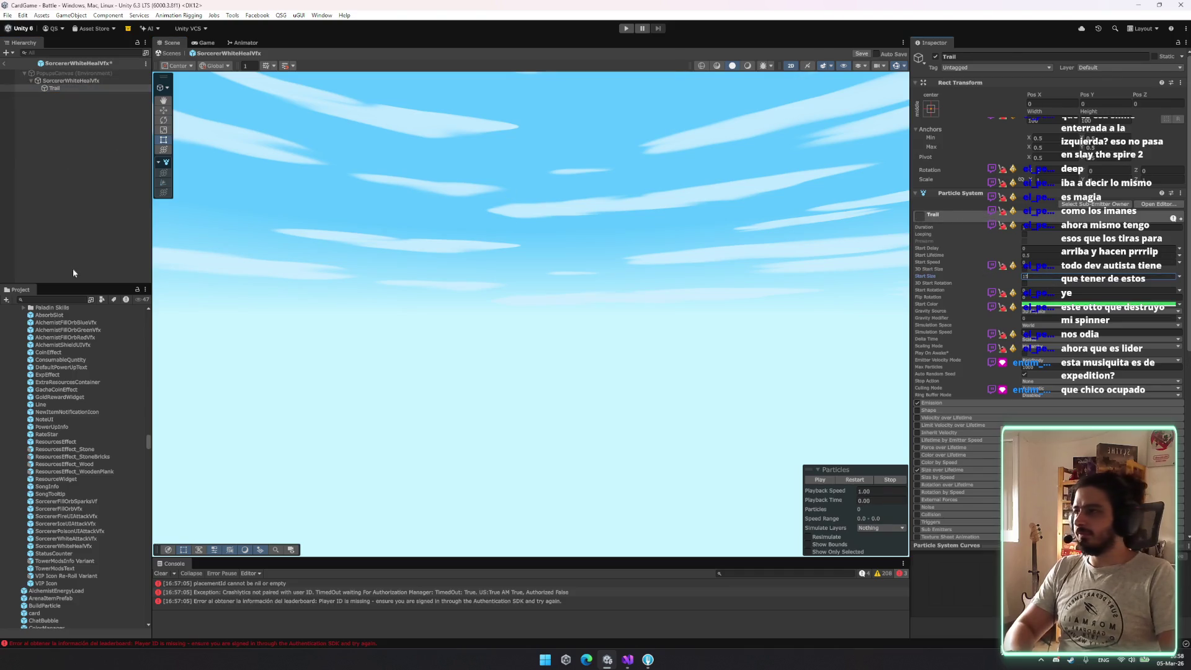
pyautogui.hotkey('ctrl', 's')
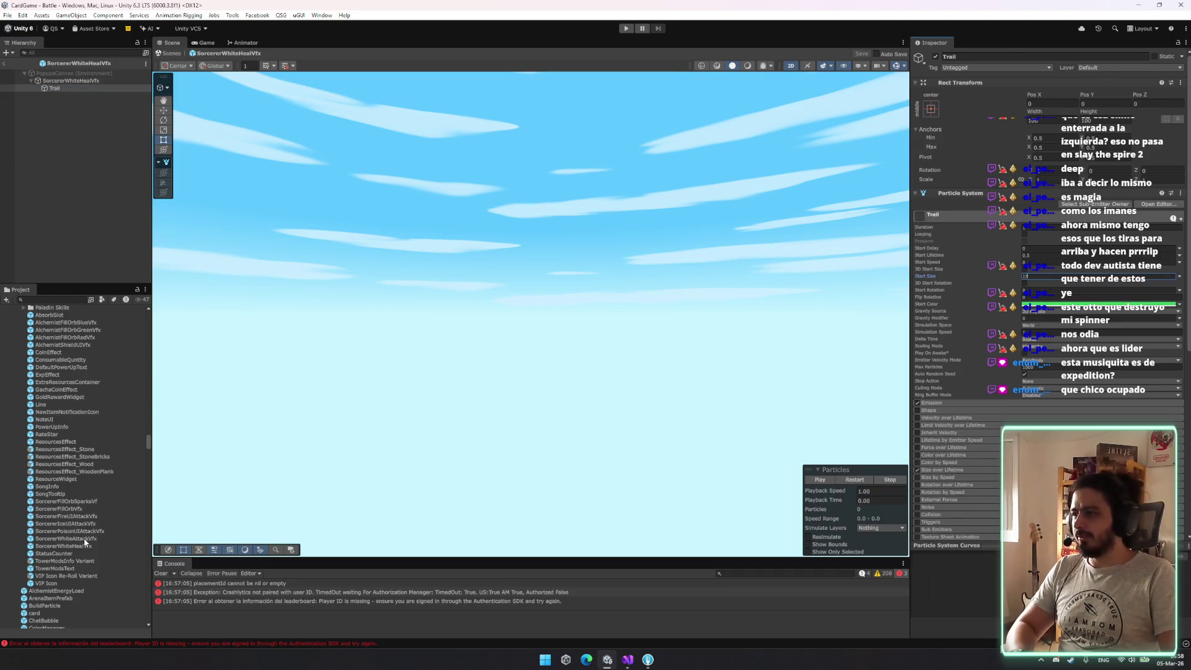
pyautogui.doubleClick(84, 539)
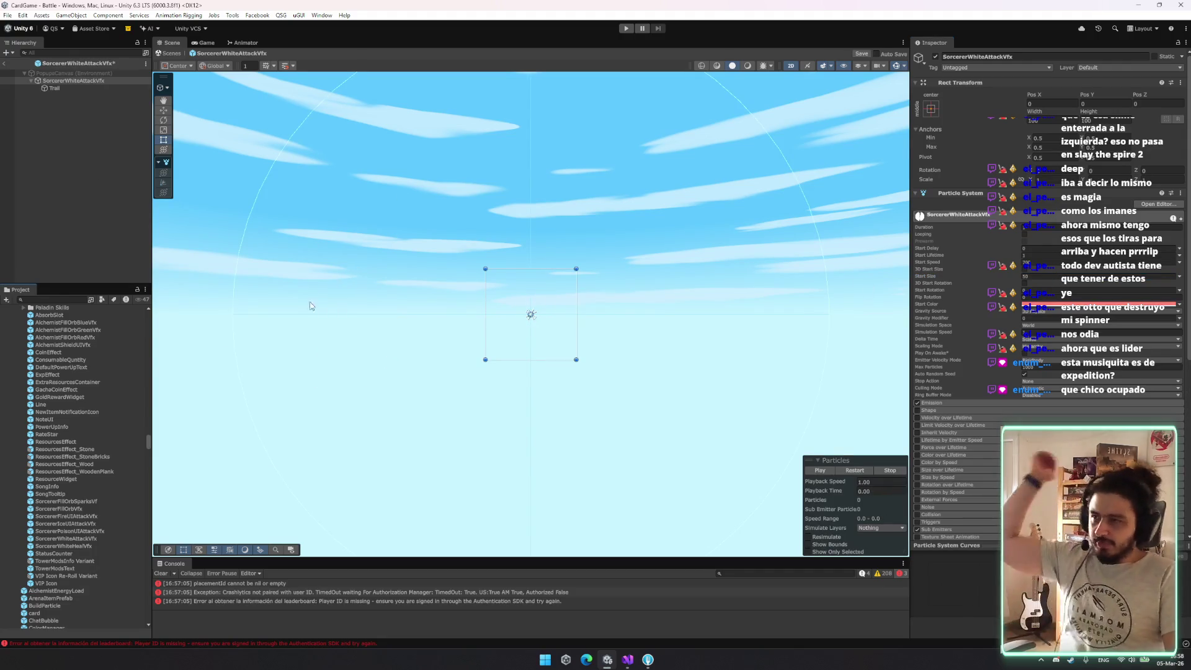
pyautogui.doubleClick(68, 516)
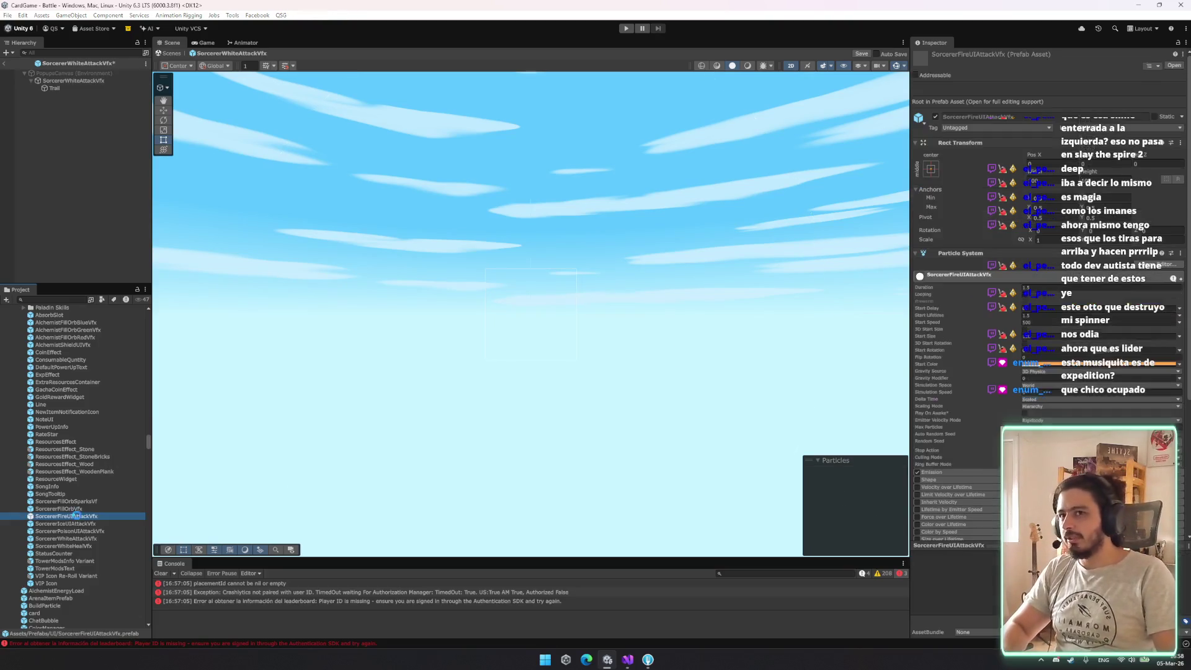
# Save pending changes, switch to SorcererIceUIAttackVfx, and replay its burst
pyautogui.click(566, 343)
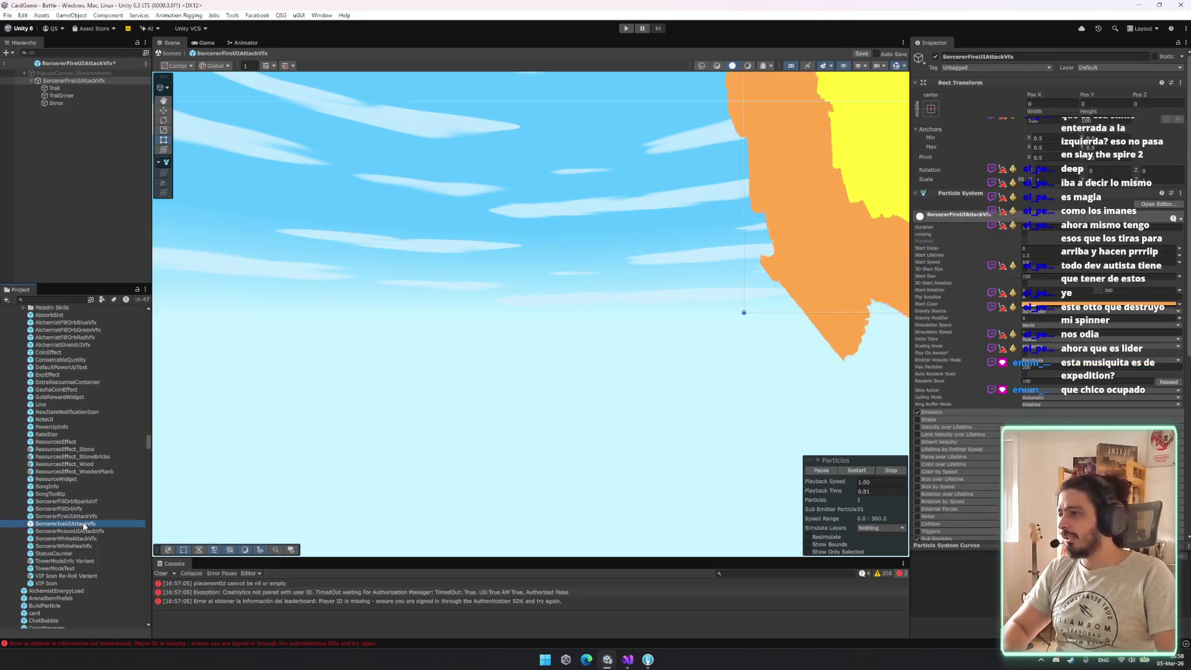
pyautogui.doubleClick(85, 523)
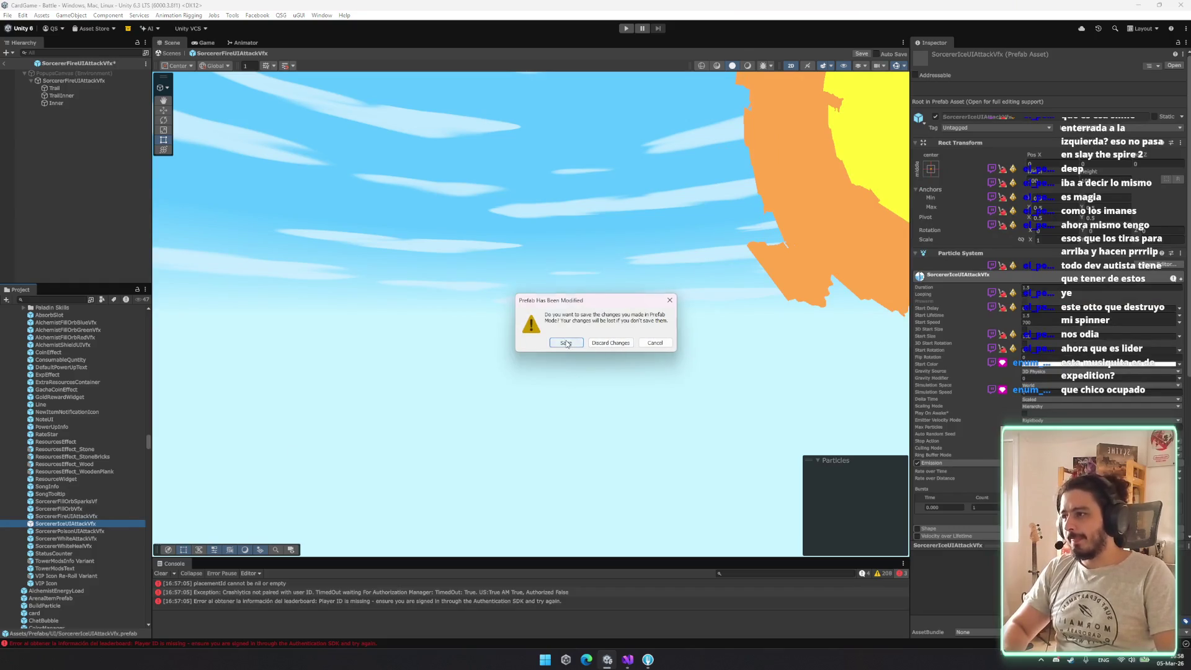
pyautogui.click(566, 343)
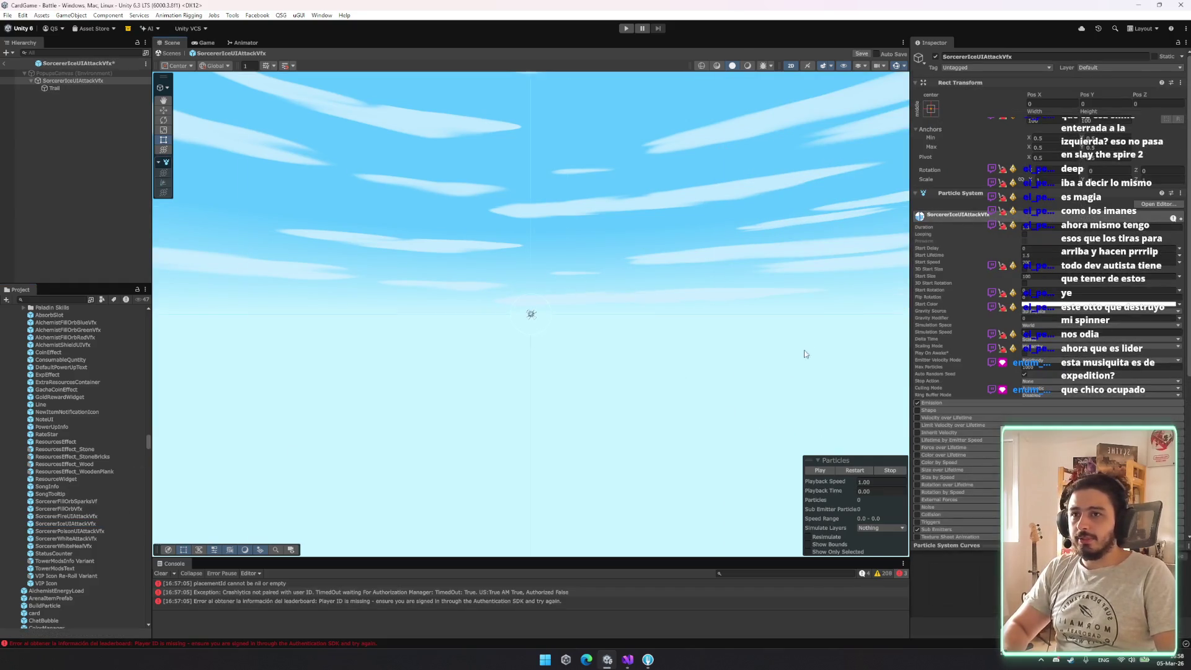
pyautogui.click(858, 476)
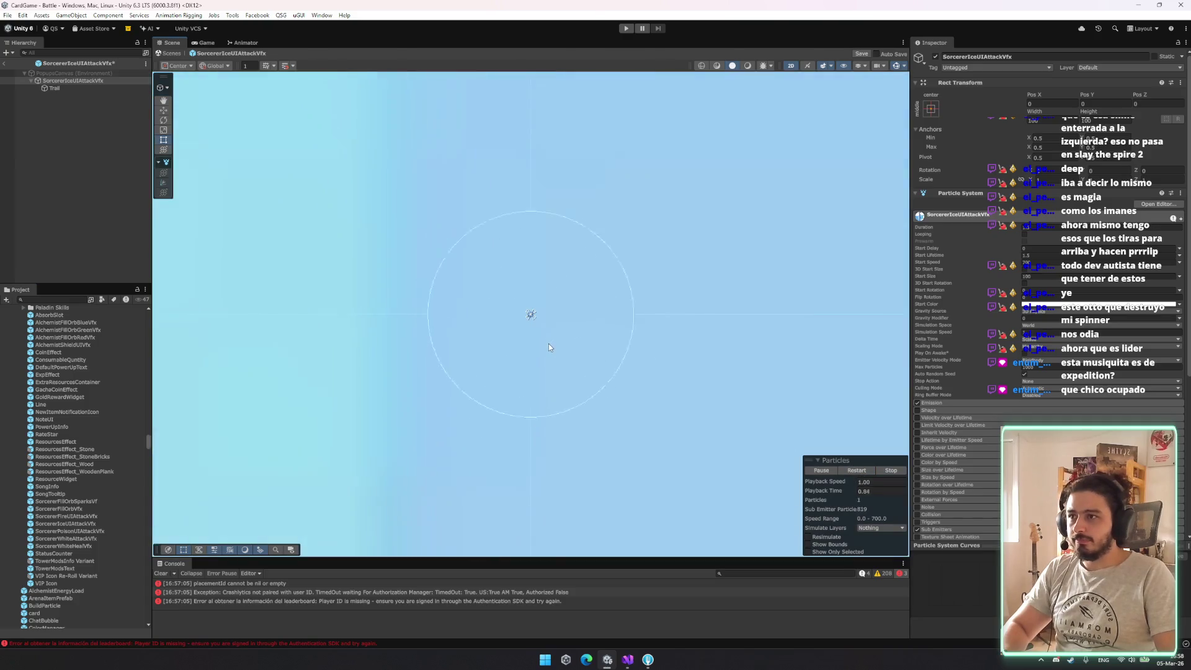
pyautogui.click(549, 343)
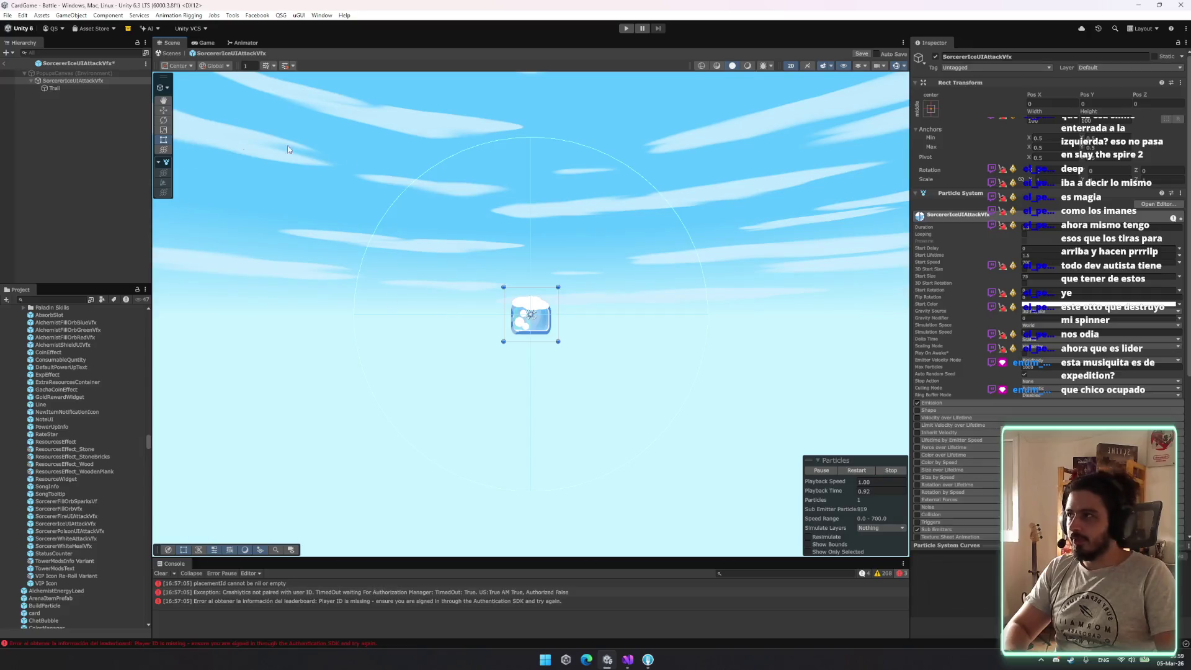
# Check the Trail emitter's emission, move it toward the upper left, and replay the effect
pyautogui.click(55, 88)
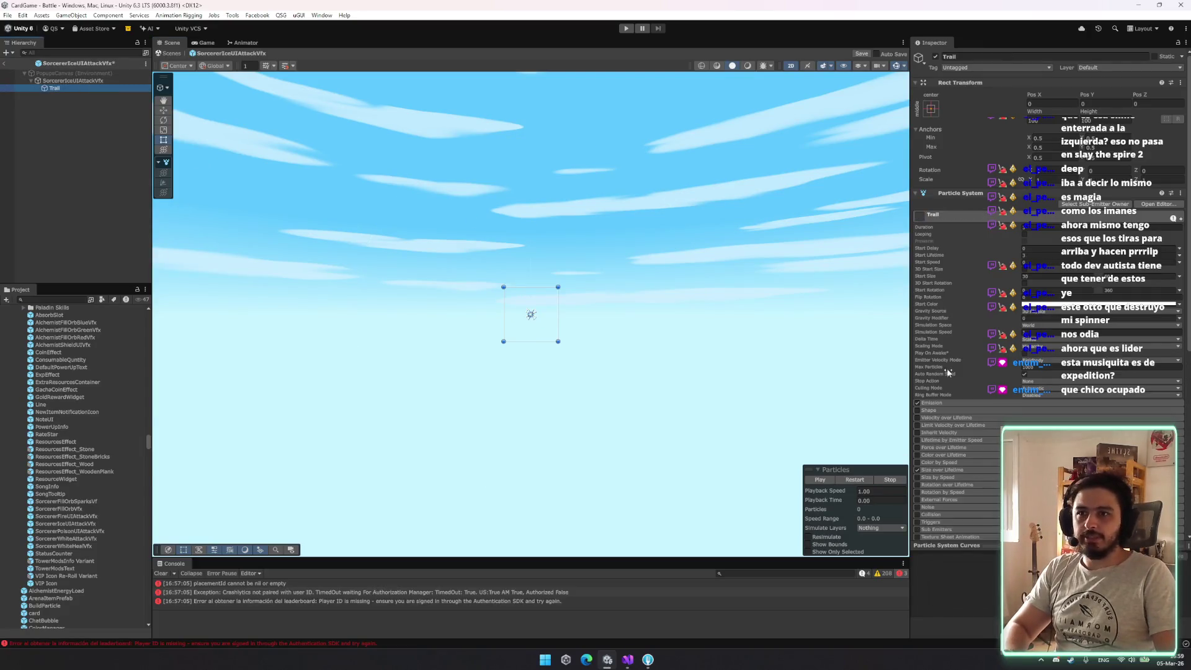
pyautogui.click(941, 403)
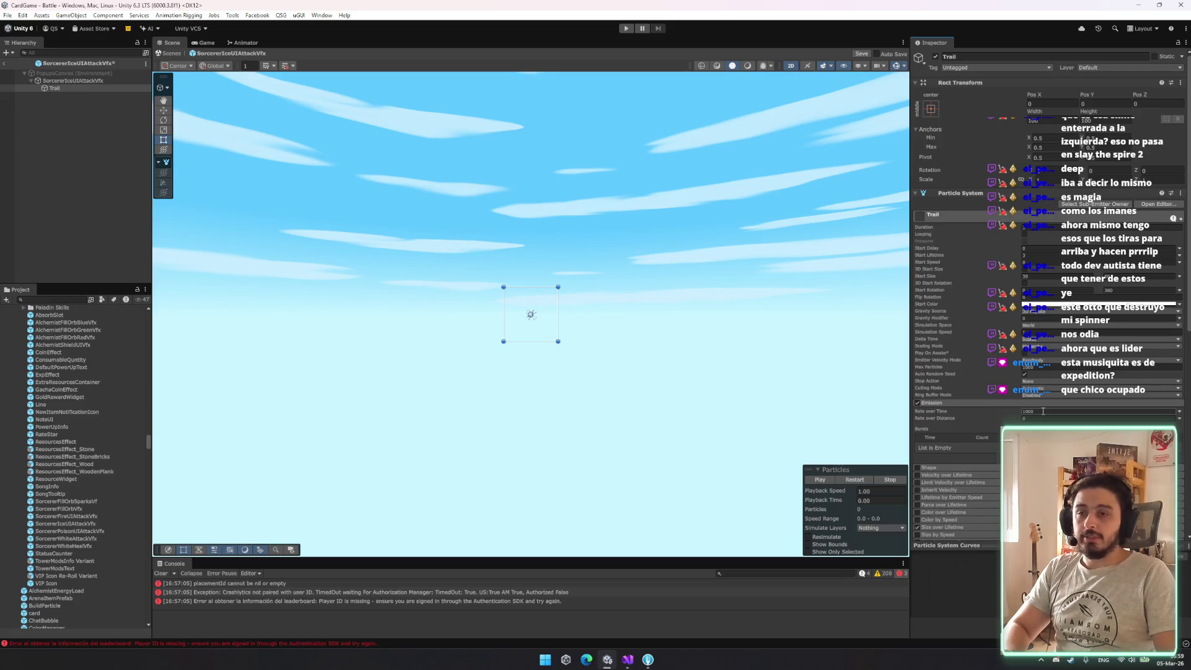
pyautogui.click(527, 316)
pyautogui.press('w')
pyautogui.moveTo(514, 318)
pyautogui.mouseDown()
pyautogui.moveTo(523, 142)
pyautogui.moveTo(236, 219)
pyautogui.mouseUp()
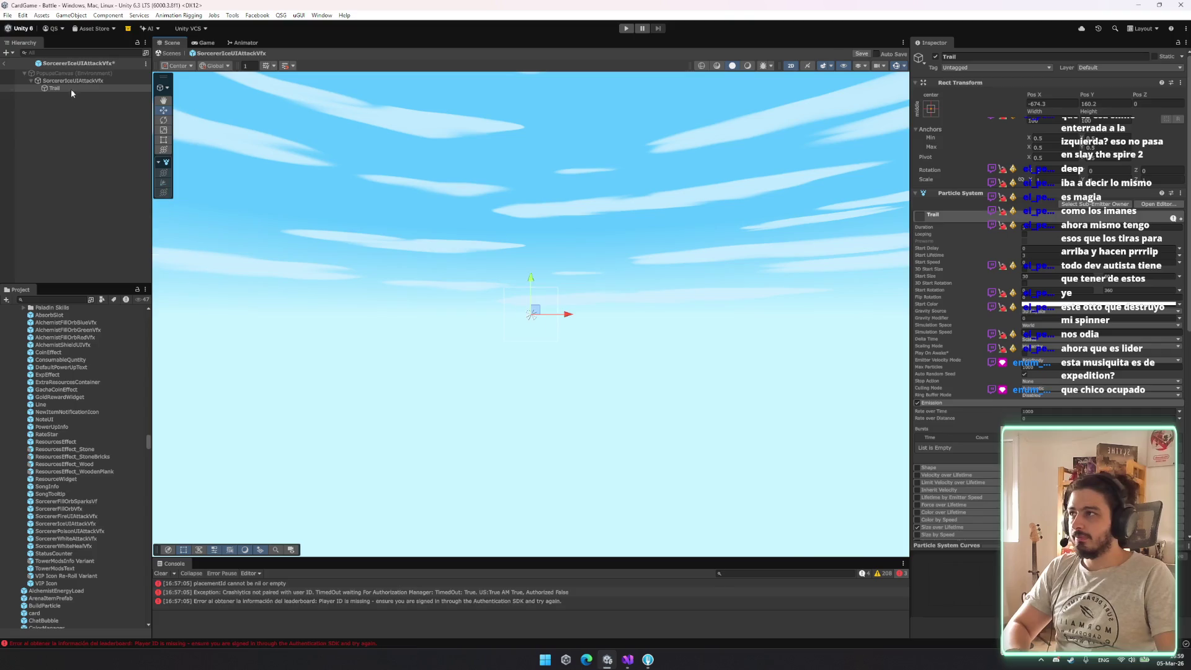
pyautogui.click(531, 313)
pyautogui.click(844, 471)
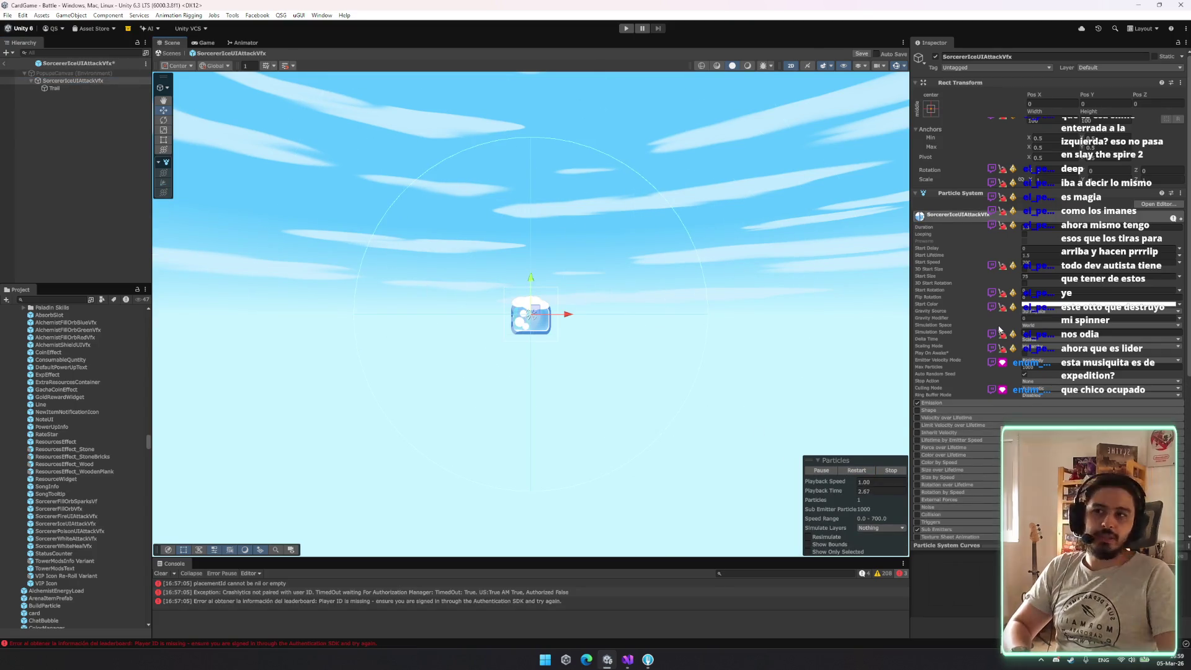
# Save the attack prefab edits and select the SorcererFillOrbVfx asset
pyautogui.click(1029, 403)
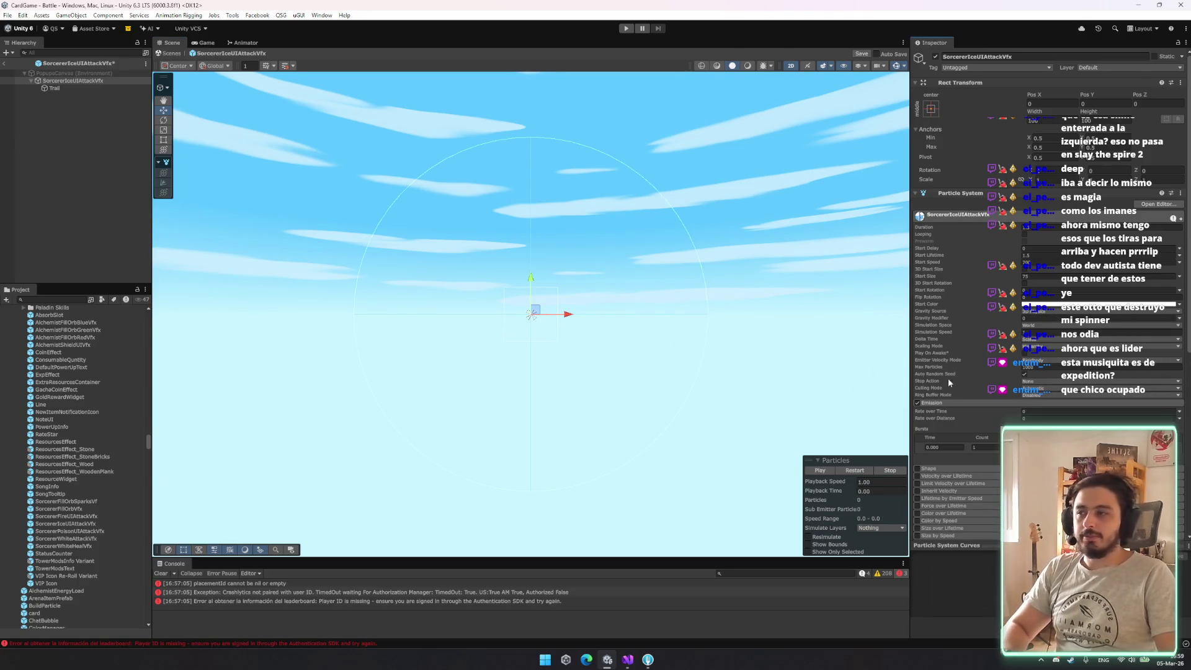
pyautogui.click(88, 176)
pyautogui.hotkey('ctrl', 's')
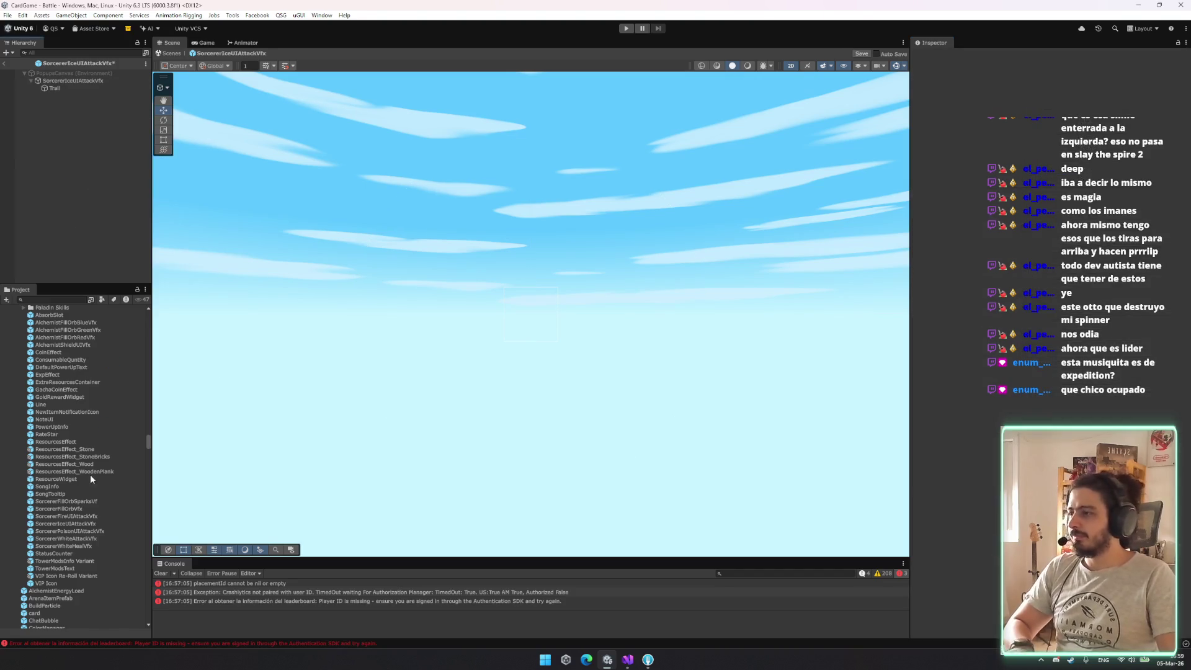
pyautogui.click(87, 508)
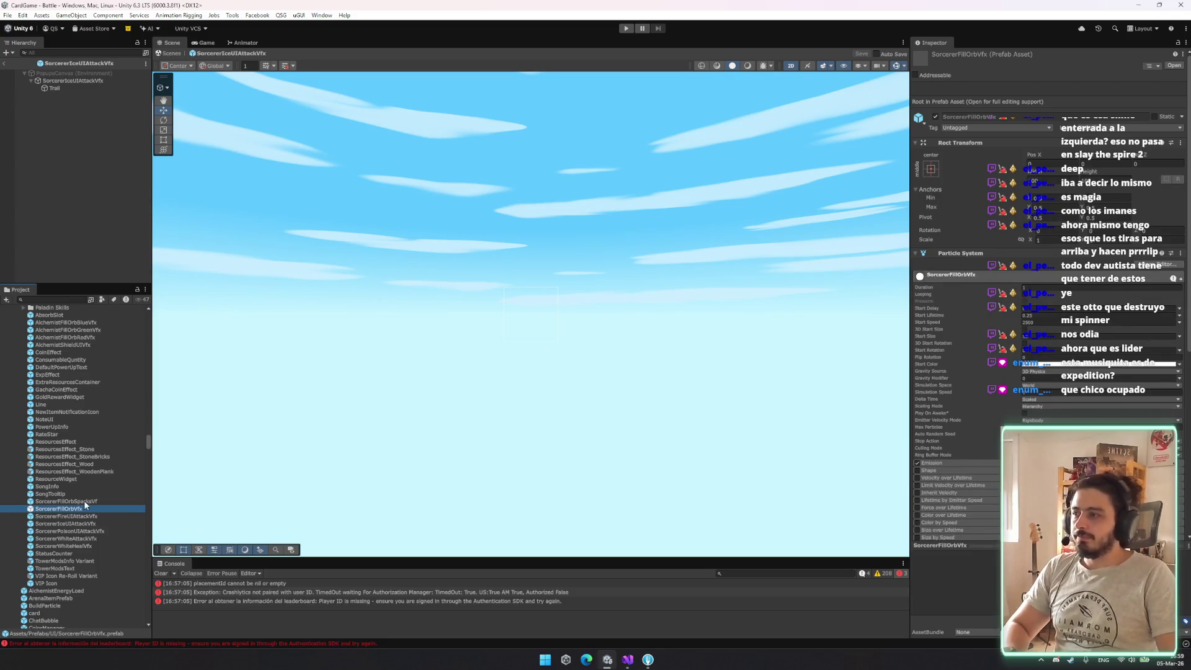
# Open SorcererFillOrbVfx, add an emission burst, and adjust Rate over Time and Start Size
pyautogui.doubleClick(83, 509)
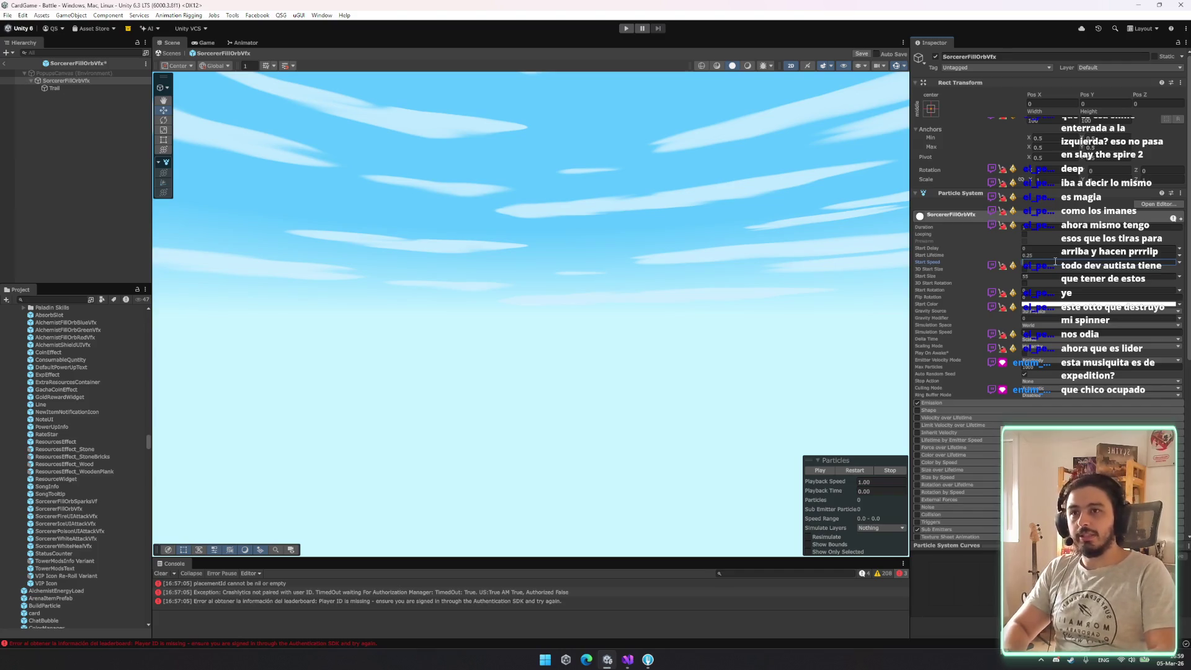
pyautogui.click(1000, 403)
pyautogui.click(1172, 455)
pyautogui.click(1043, 418)
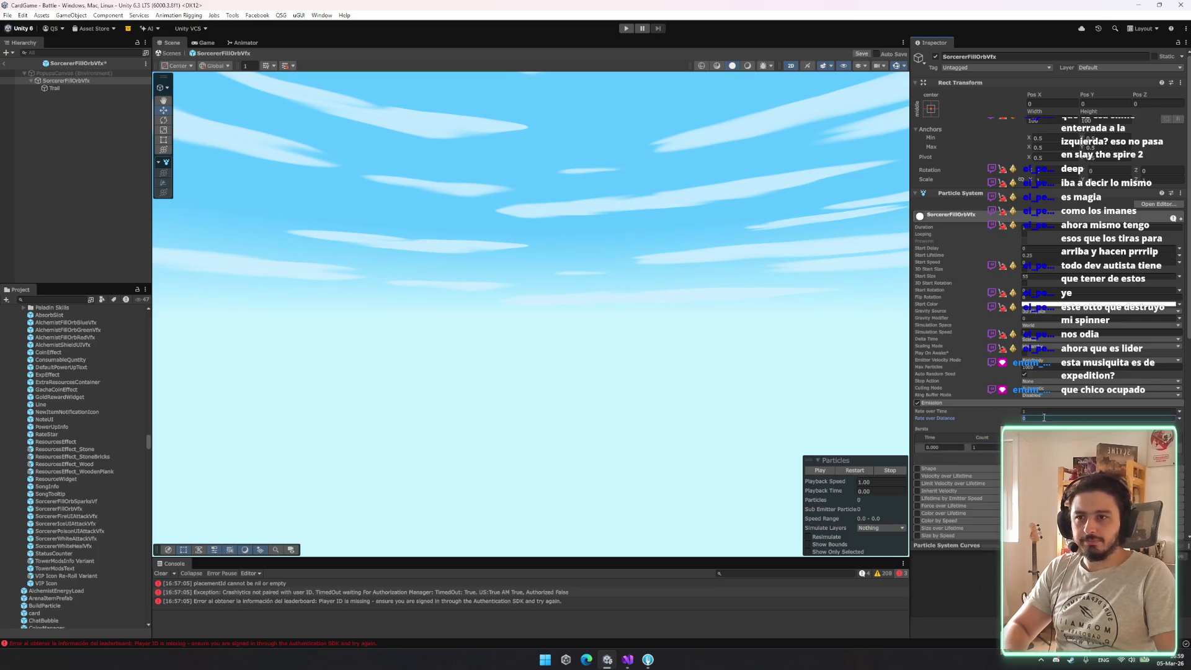
pyautogui.click(1159, 410)
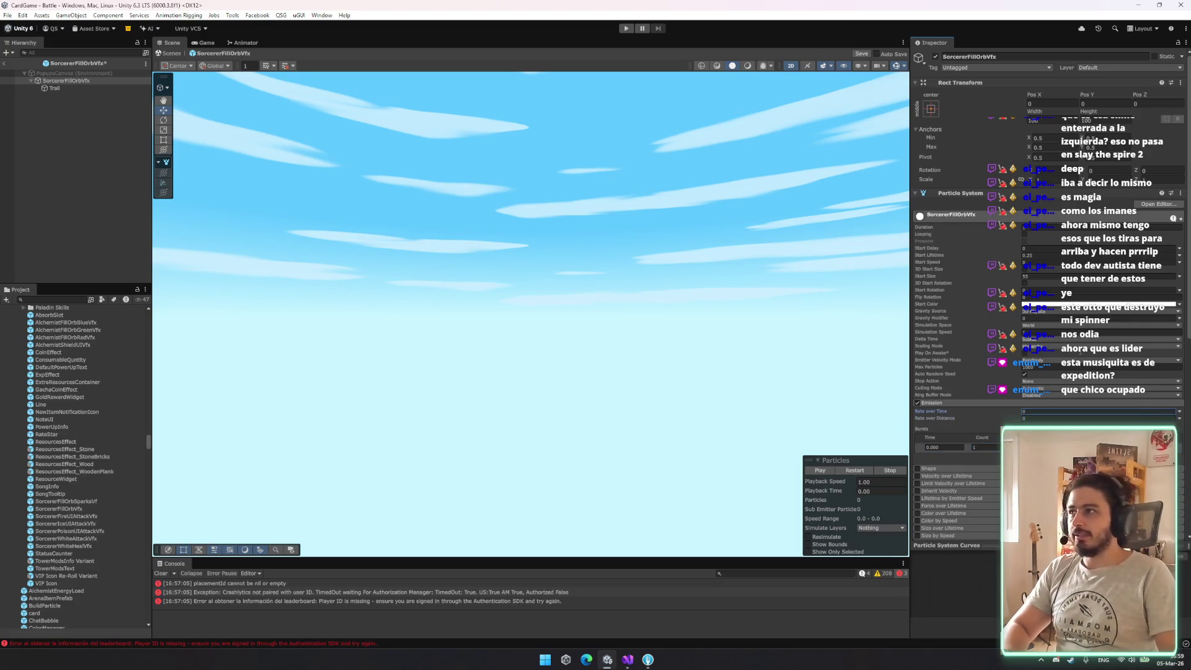
pyautogui.click(1049, 277)
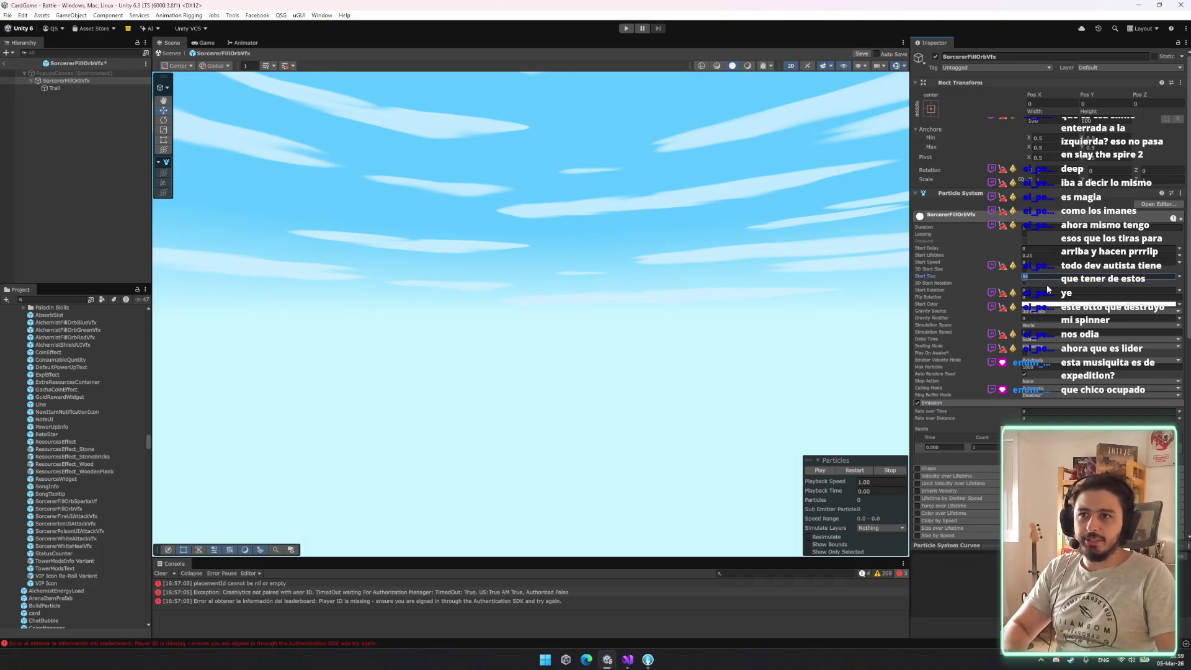
pyautogui.click(854, 470)
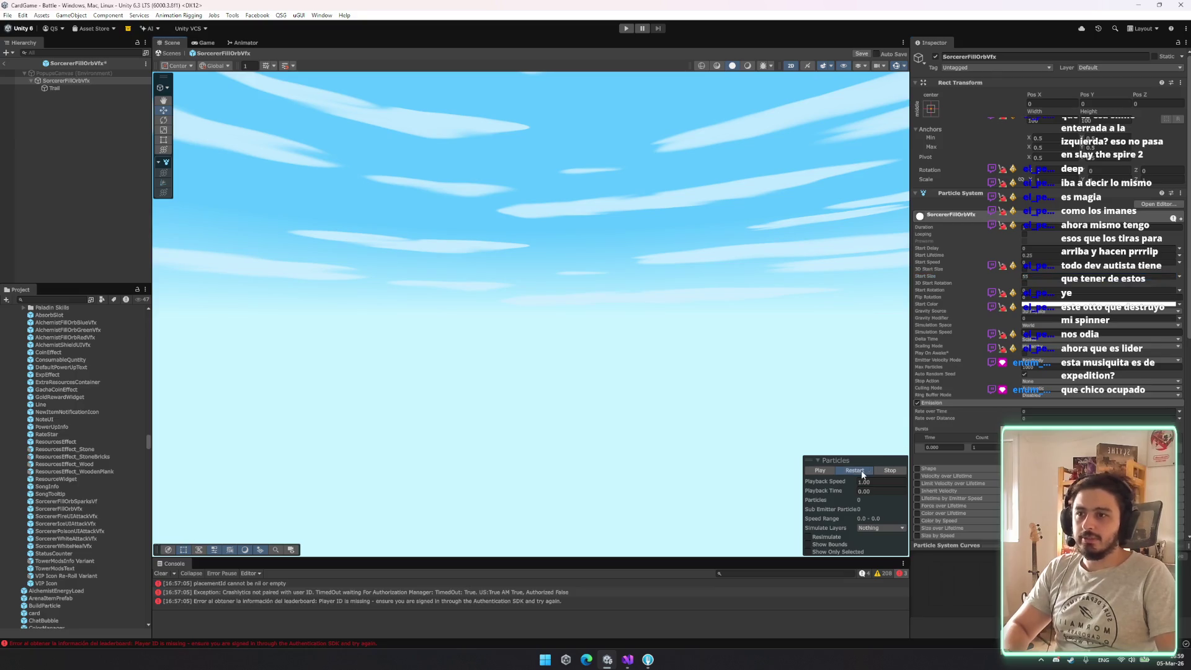
# Replay the orb burst preview several times, then return to the Battle scene
pyautogui.click(91, 83)
pyautogui.click(860, 474)
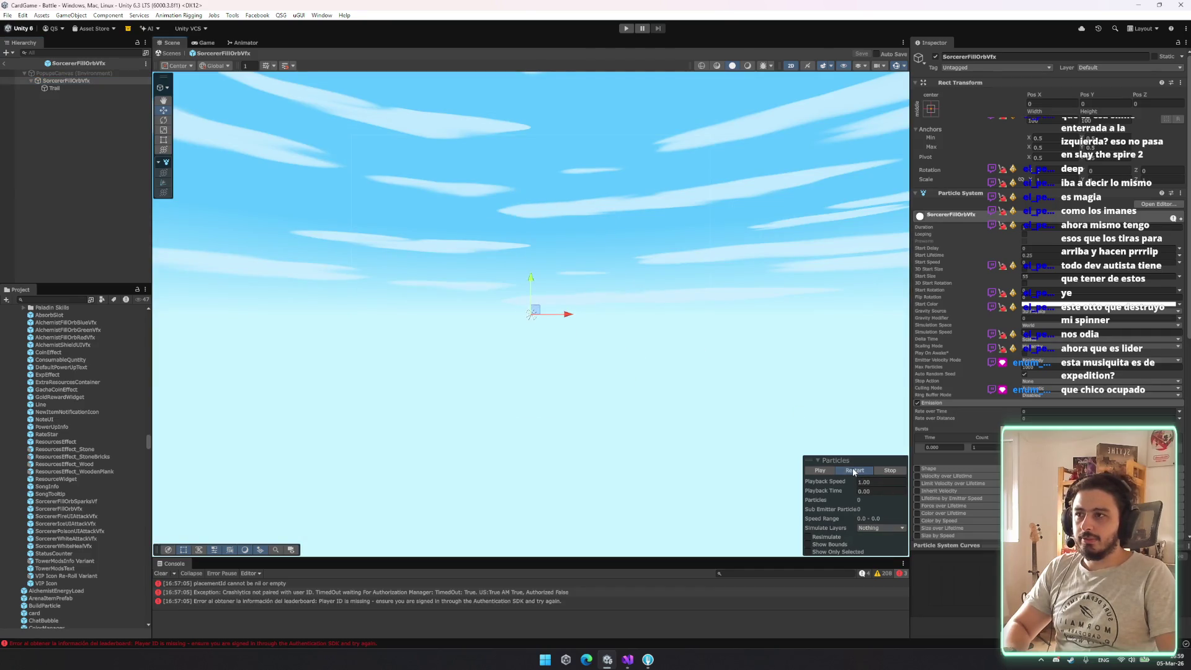
pyautogui.click(853, 471)
pyautogui.click(853, 471)
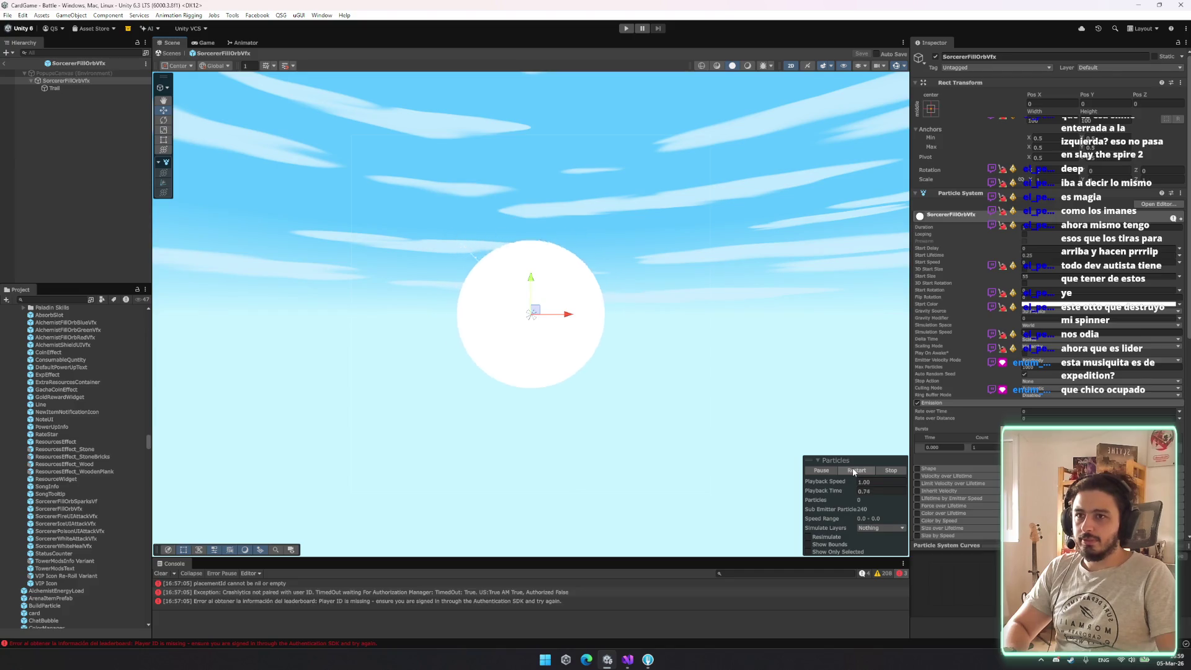
pyautogui.click(853, 471)
pyautogui.click(1060, 276)
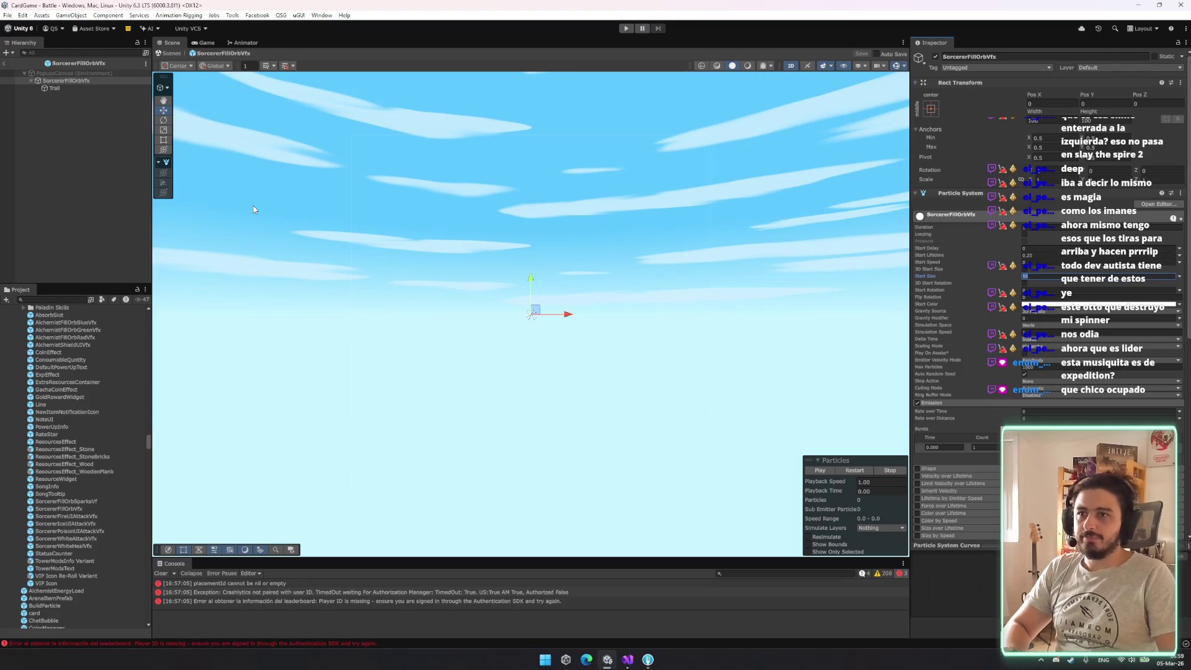
pyautogui.click(56, 88)
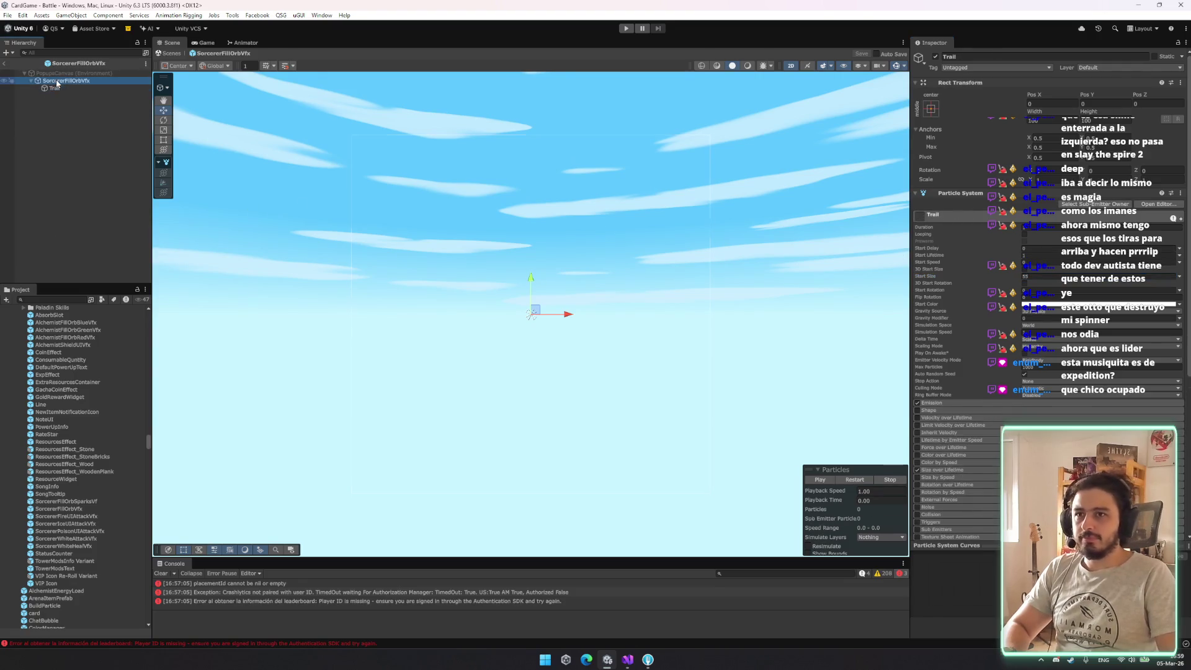
pyautogui.click(4, 62)
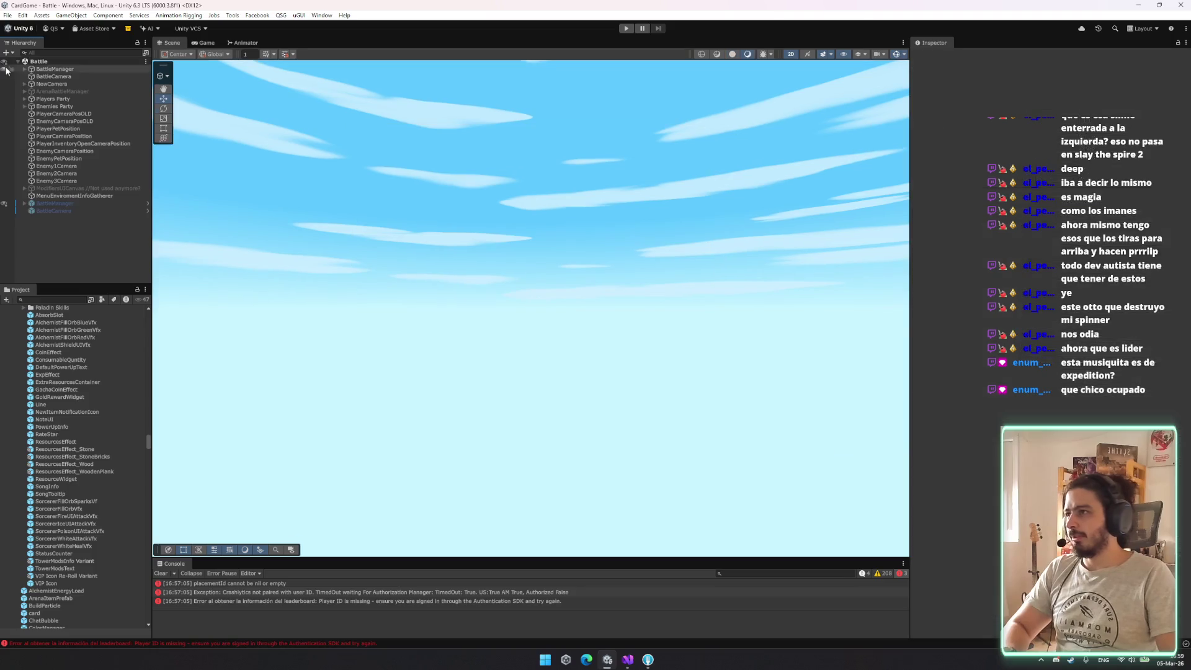
pyautogui.doubleClick(65, 501)
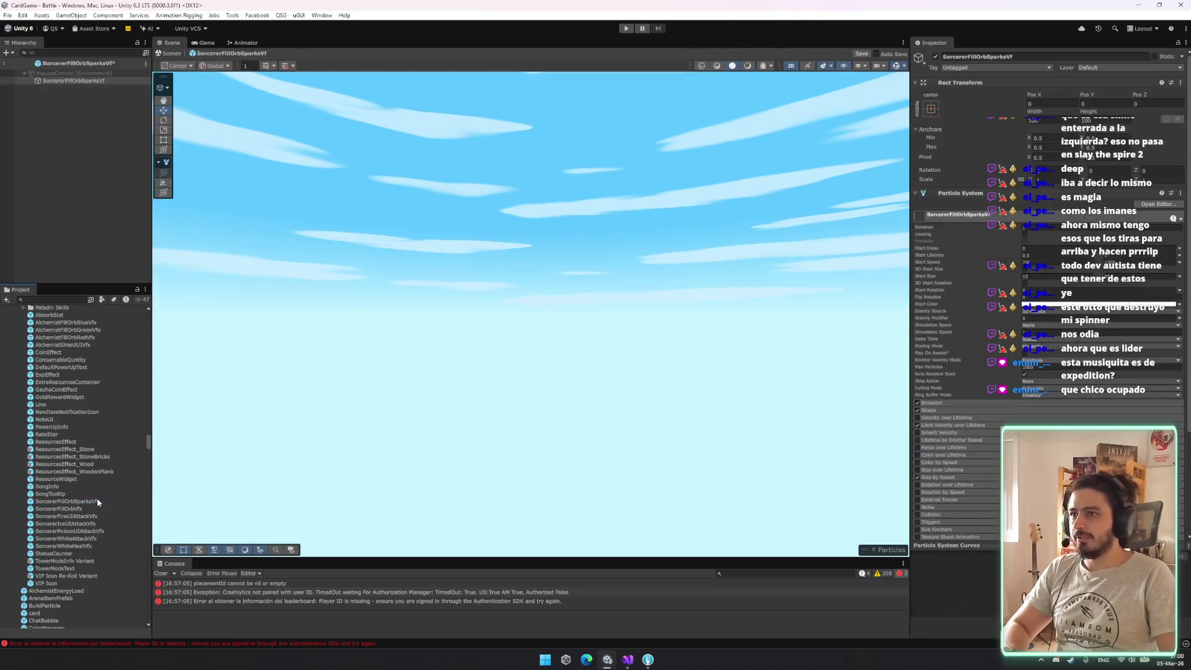
pyautogui.click(865, 481)
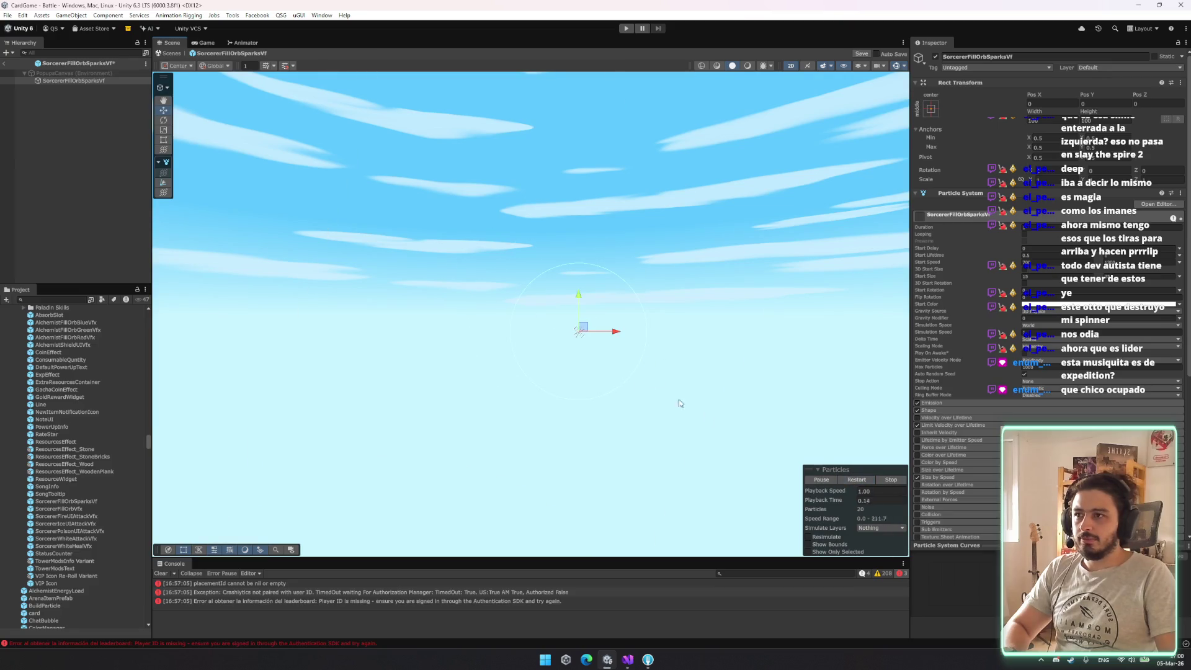
pyautogui.click(864, 481)
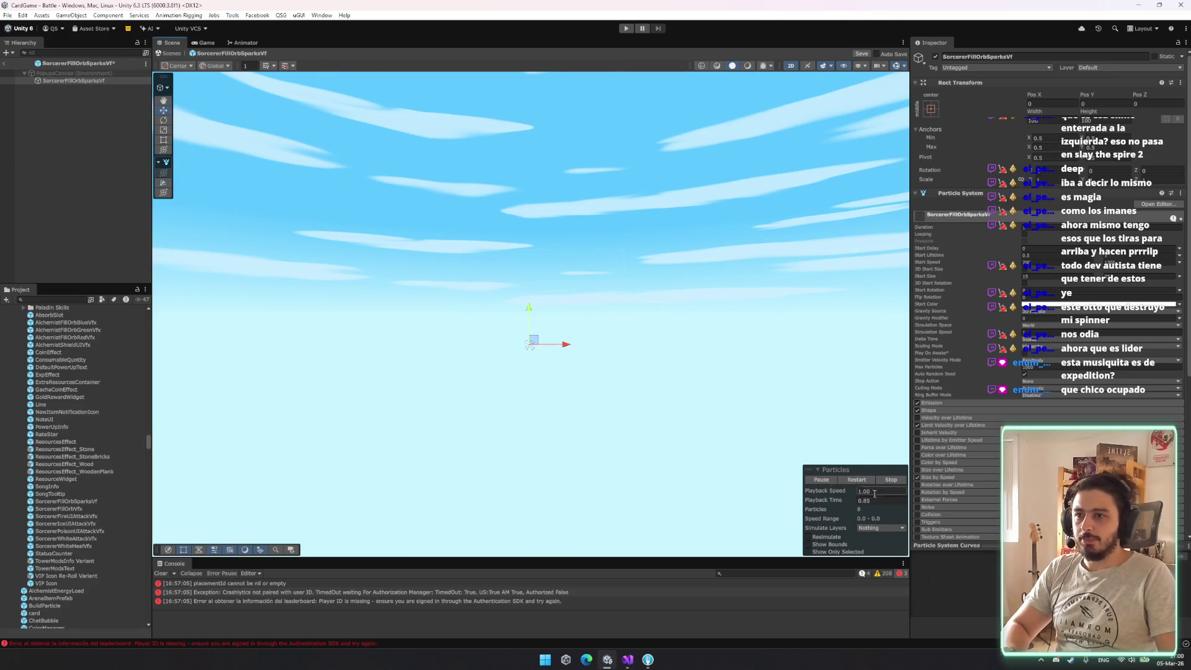
pyautogui.click(859, 480)
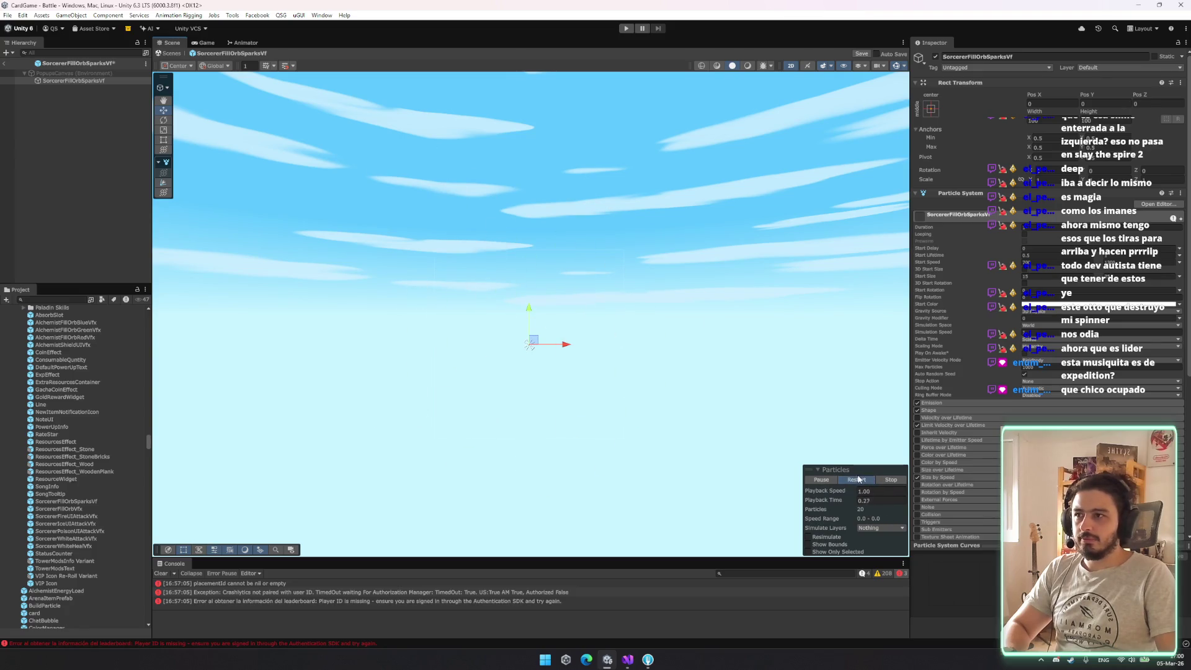
pyautogui.click(856, 479)
pyautogui.click(858, 482)
pyautogui.click(858, 482)
pyautogui.click(858, 482)
pyautogui.click(858, 481)
pyautogui.click(858, 481)
pyautogui.click(858, 481)
pyautogui.click(859, 481)
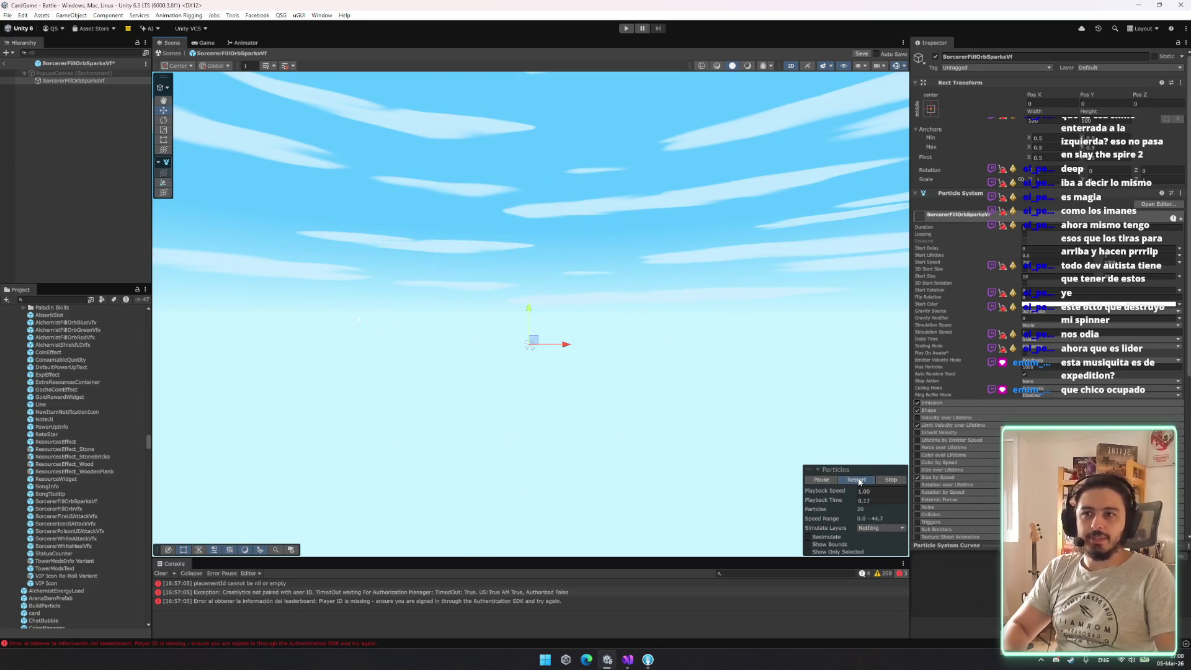
pyautogui.click(6, 64)
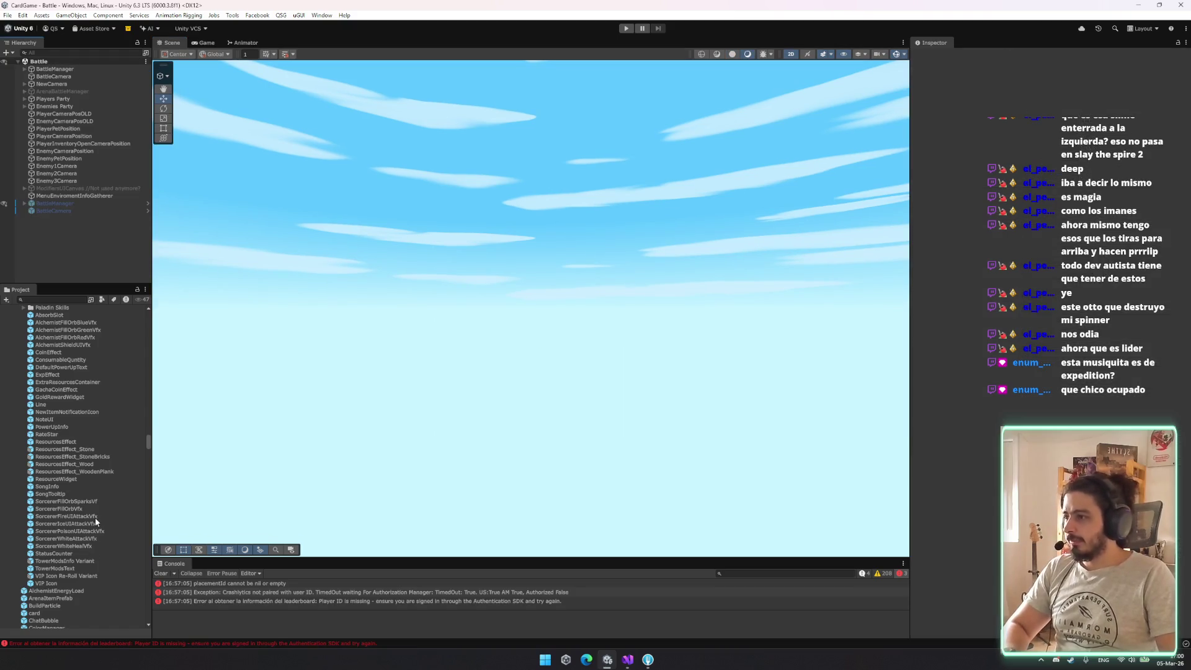
# Open SorcererPoisonUIAttackVfx in Prefab Mode and inspect the Trail emitter's start size and emission rate of 1000
pyautogui.doubleClick(69, 531)
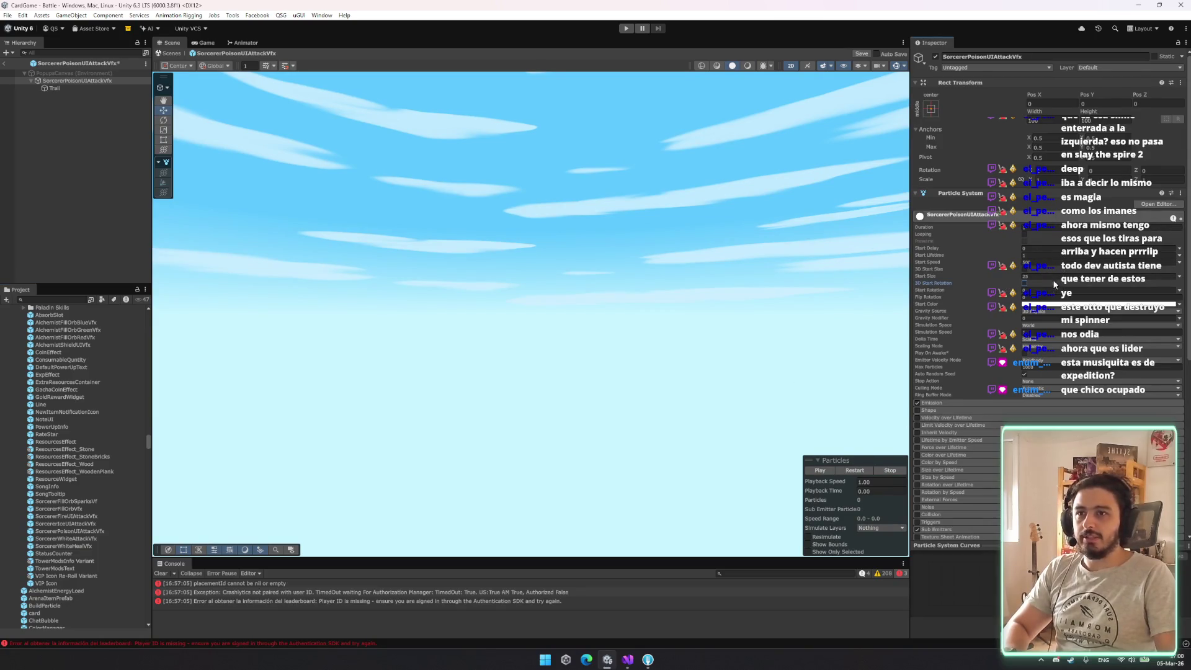
pyautogui.click(72, 88)
pyautogui.click(1061, 274)
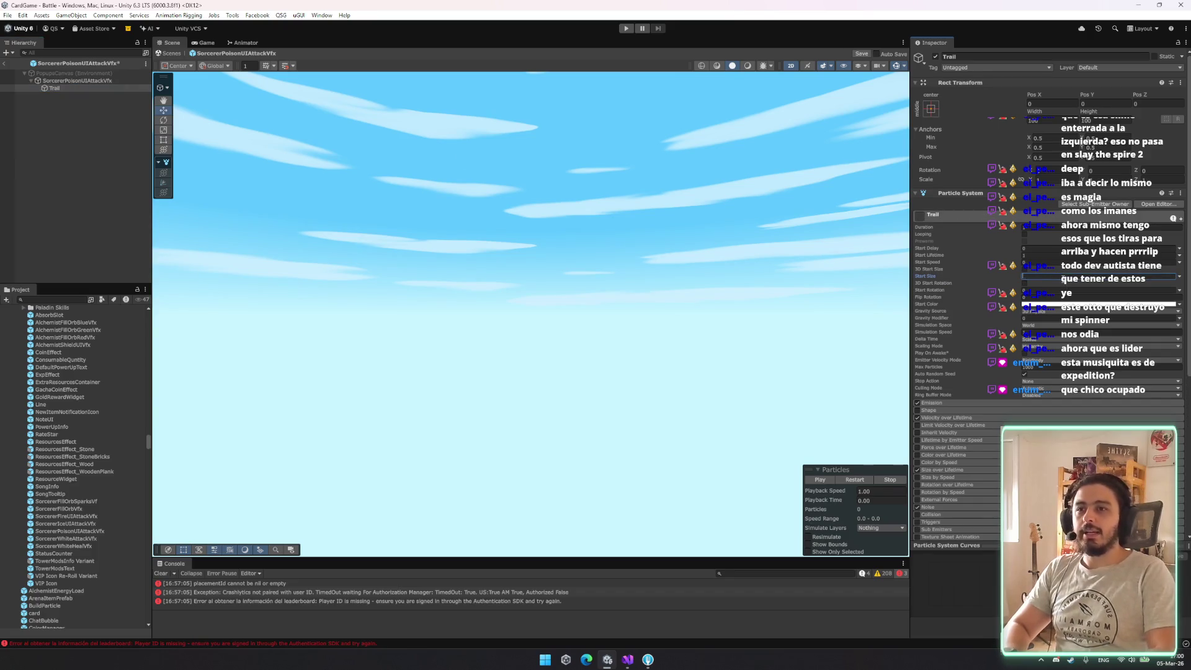
pyautogui.click(968, 403)
pyautogui.click(1048, 411)
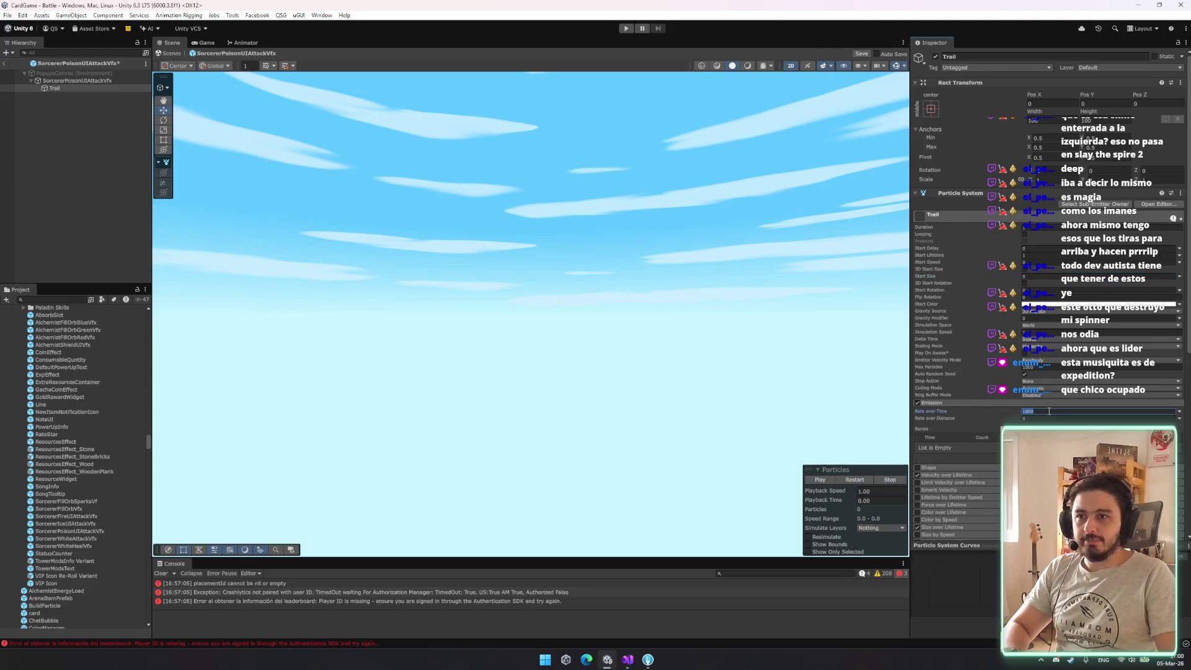
pyautogui.click(983, 402)
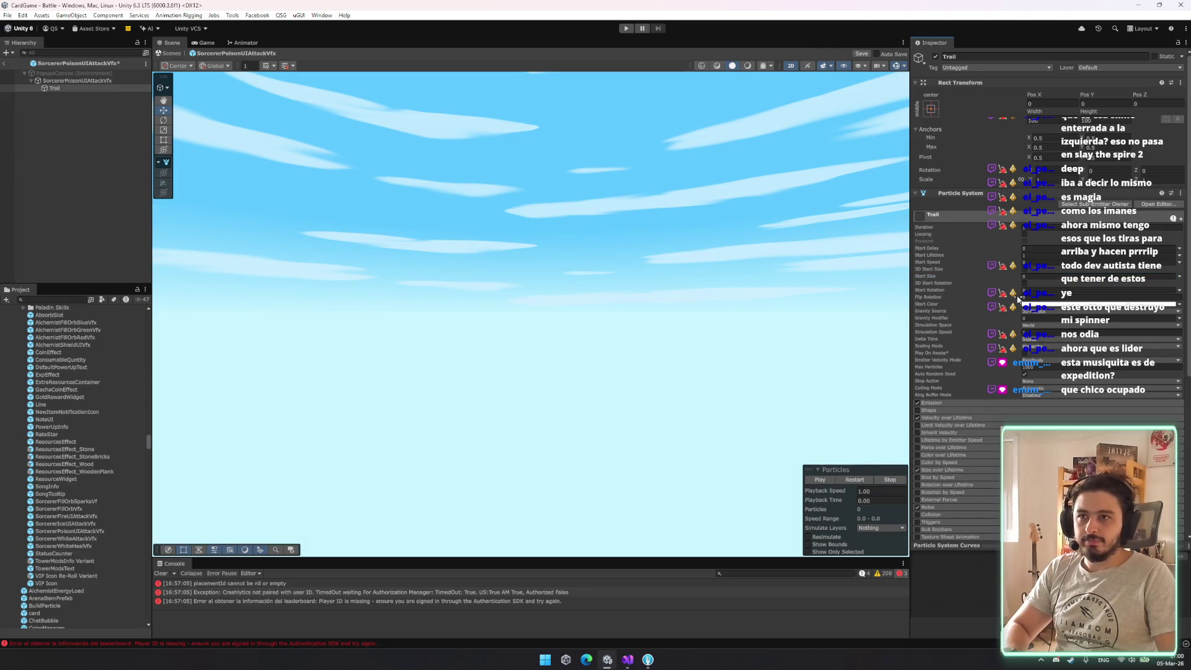
pyautogui.click(55, 88)
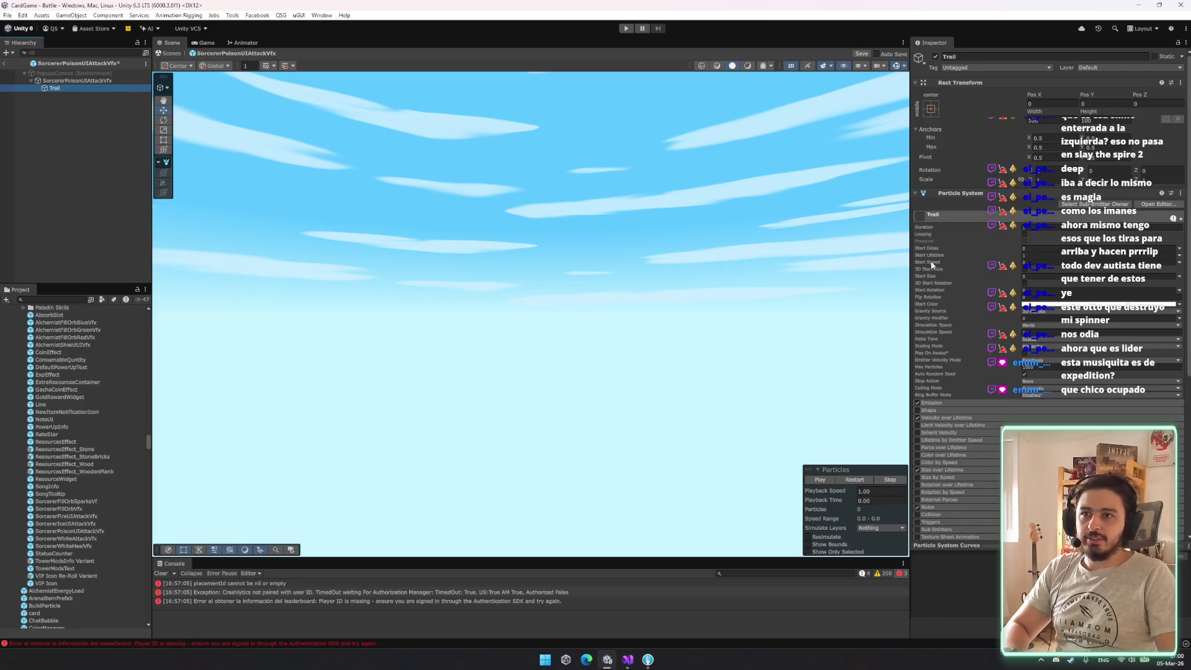
pyautogui.click(1037, 277)
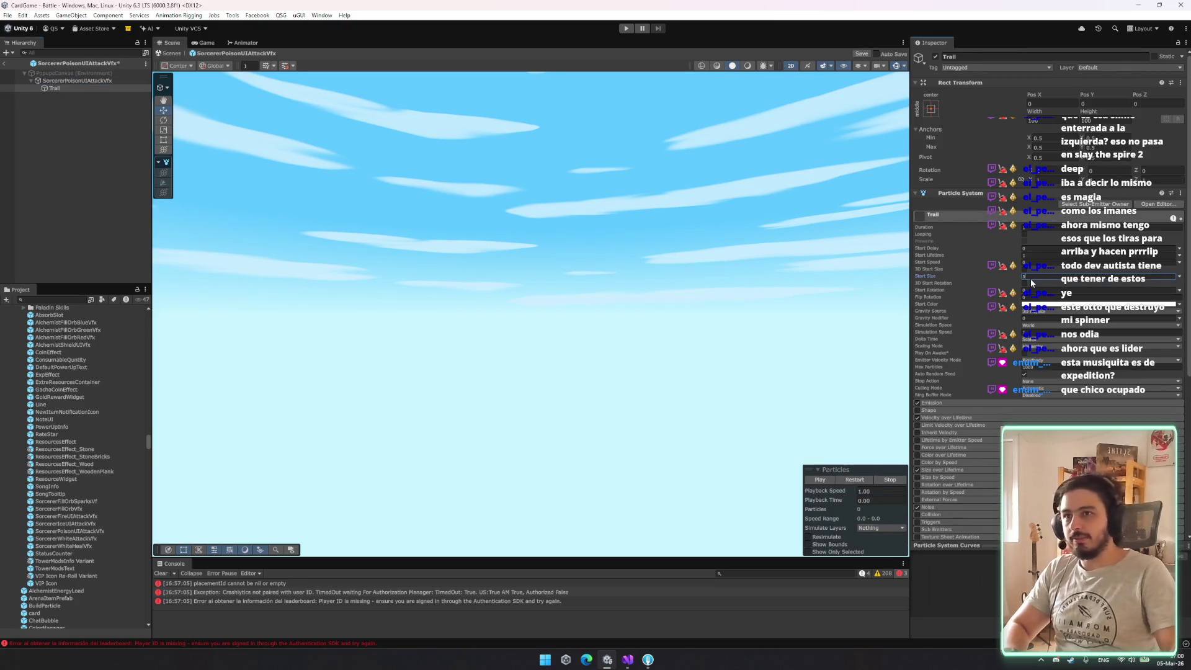
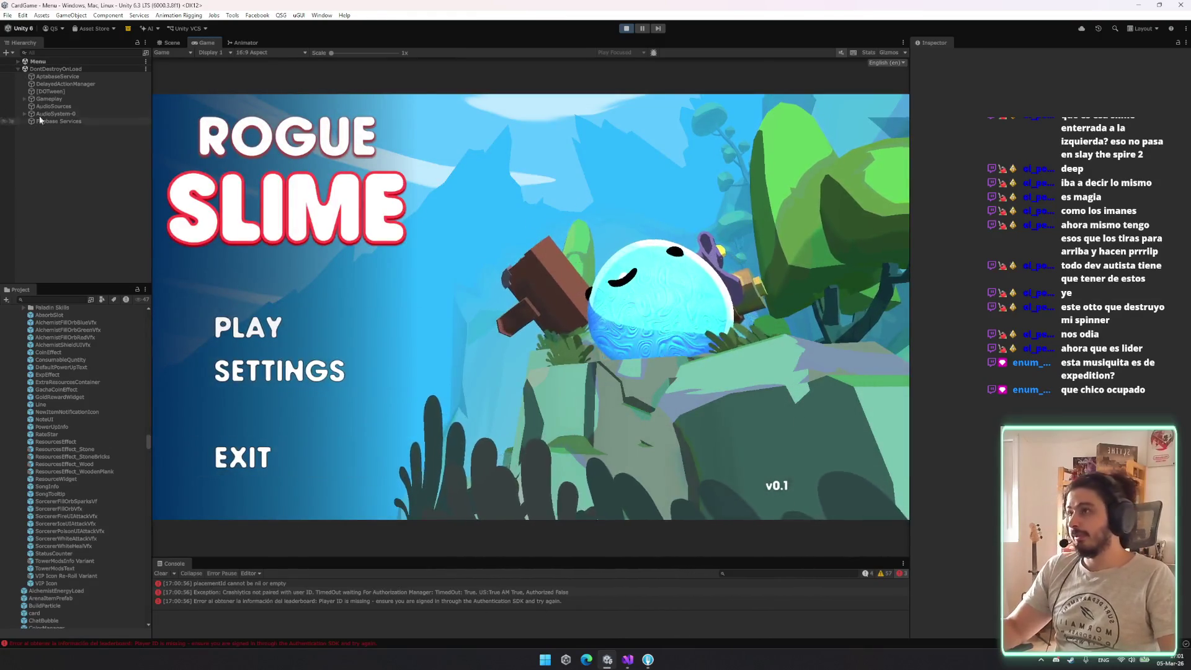
# Filter the Hierarchy with 'dotw', enable DebugManager, launch a test battle, then hide the debug options
pyautogui.click(18, 62)
pyautogui.click(70, 54)
pyautogui.write('dotw')
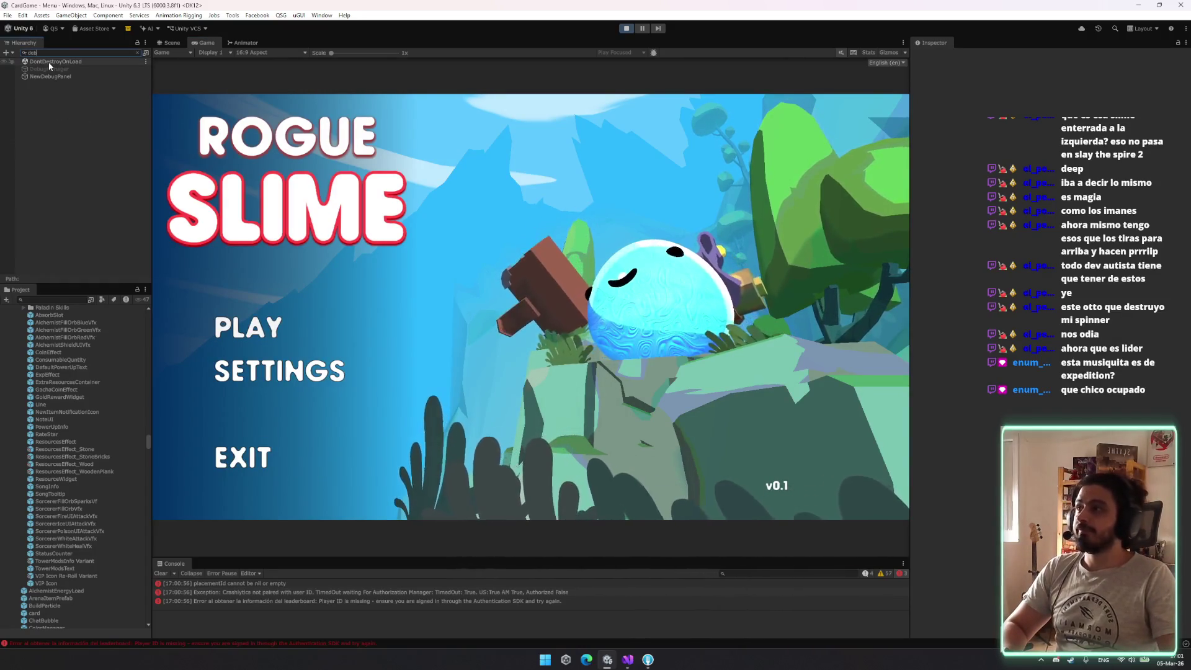
pyautogui.click(49, 68)
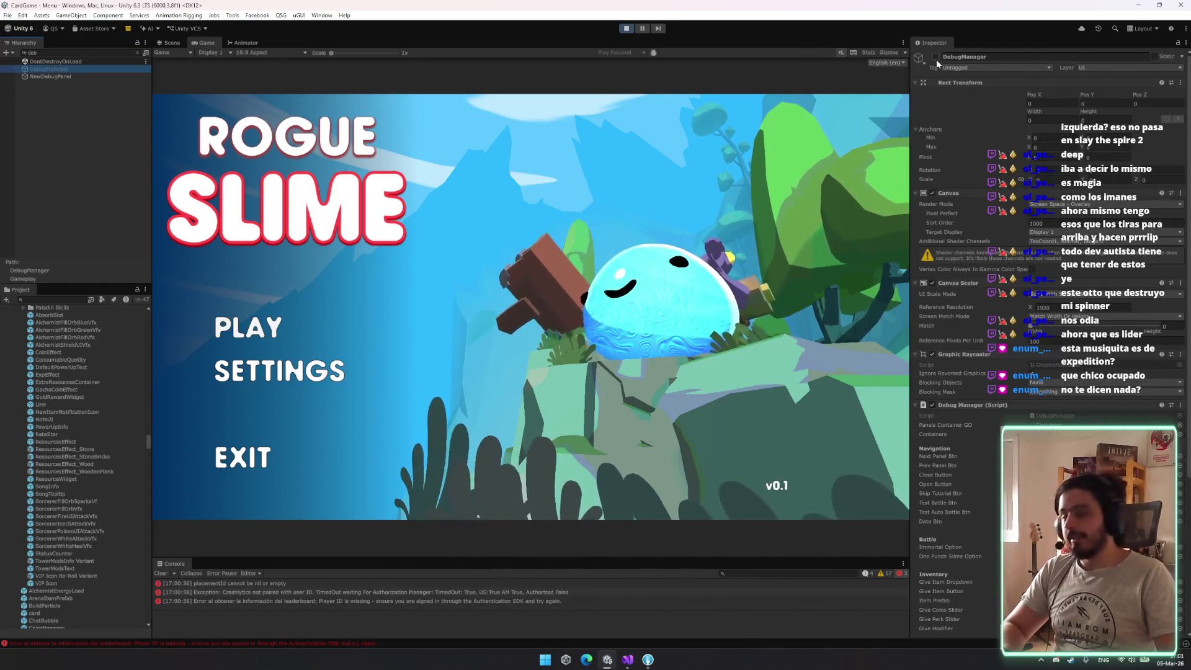
pyautogui.click(935, 57)
pyautogui.click(862, 192)
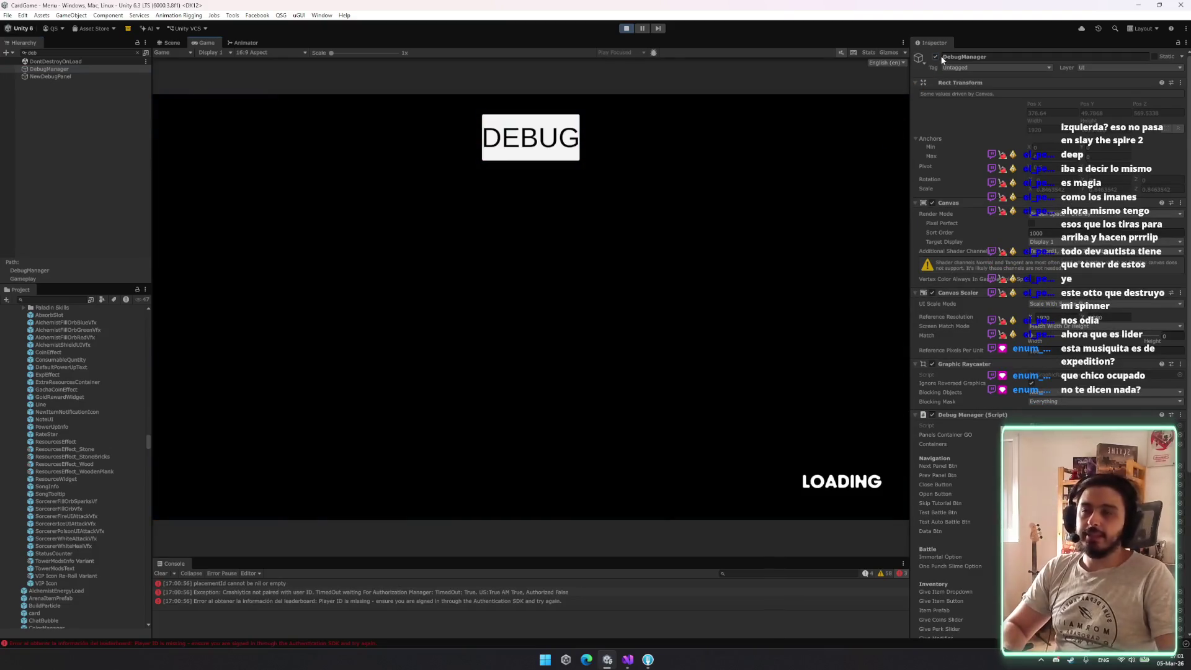
pyautogui.click(935, 57)
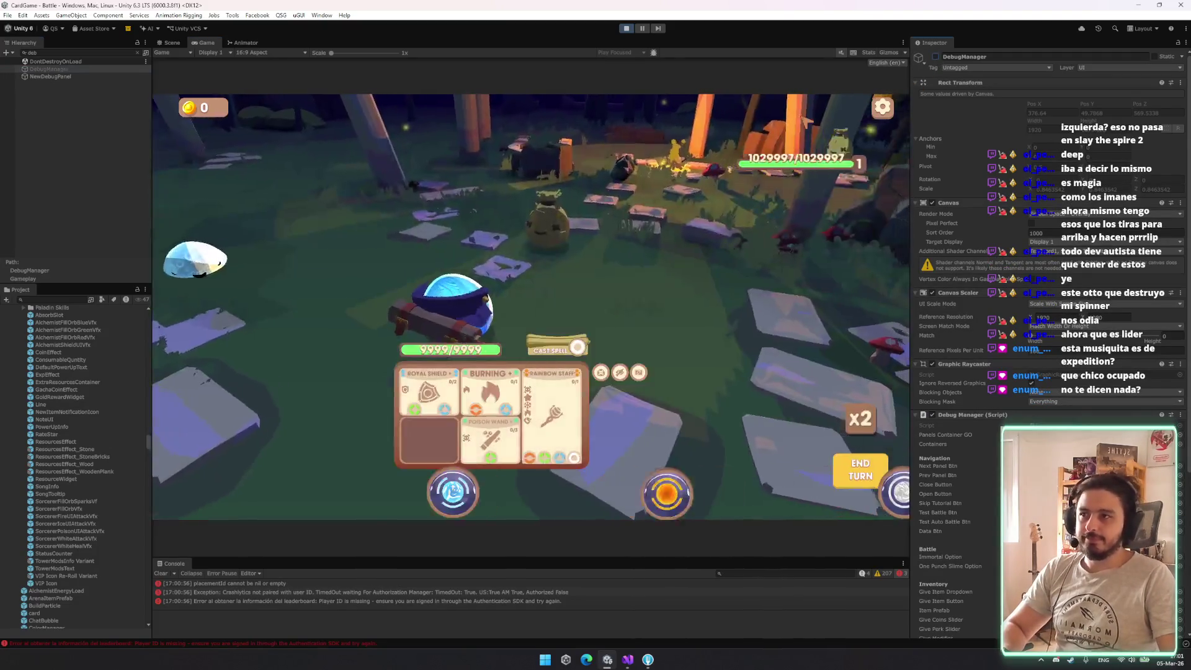
# Play orbs onto the Burning card, cast Burning at the enemy, then stop play mode
pyautogui.moveTo(384, 502); pyautogui.dragTo(493, 406)
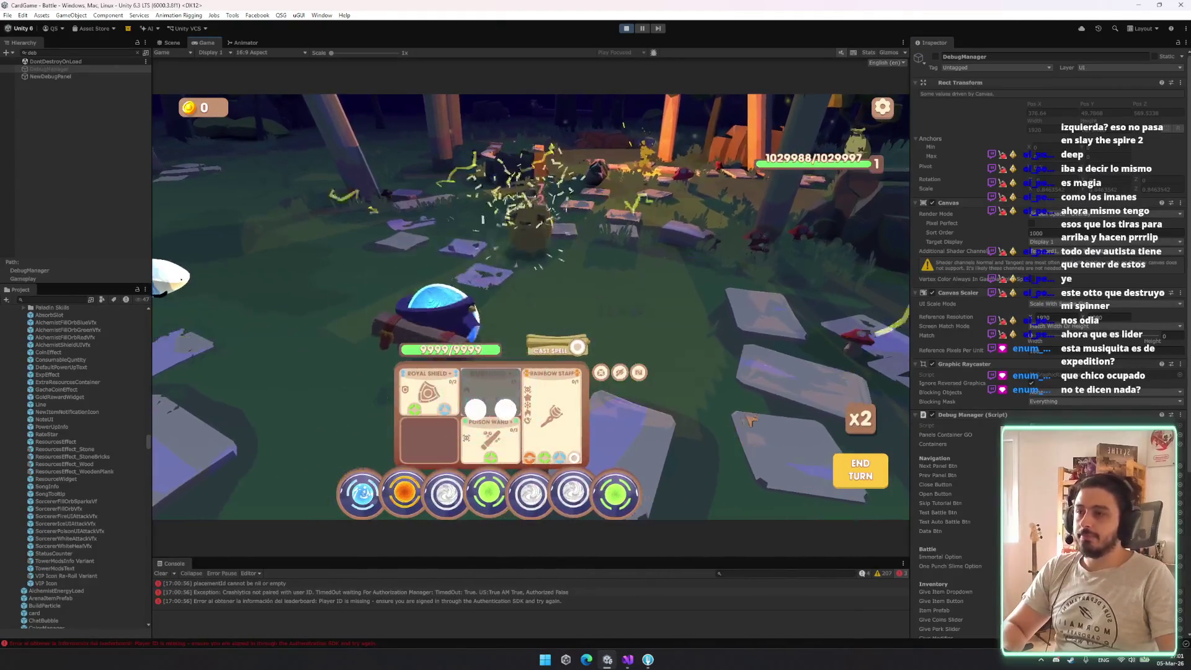
pyautogui.moveTo(615, 494)
pyautogui.mouseDown()
pyautogui.moveTo(771, 407)
pyautogui.moveTo(681, 400)
pyautogui.moveTo(683, 417)
pyautogui.mouseUp()
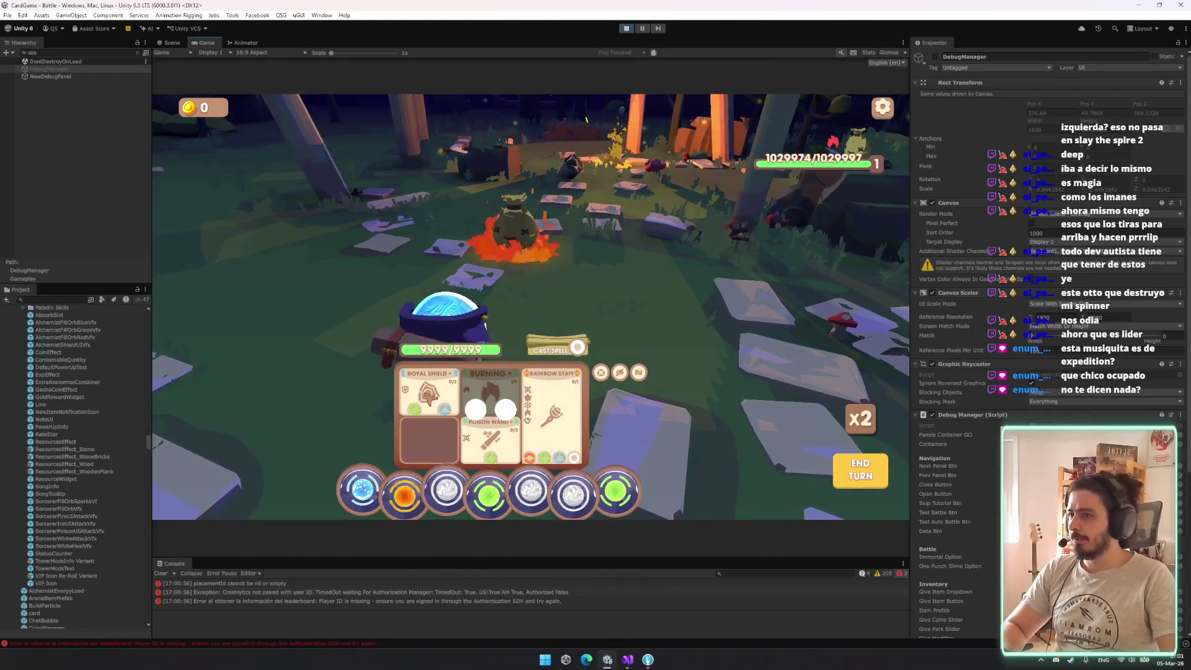
pyautogui.moveTo(483, 417)
pyautogui.moveTo(482, 417); pyautogui.dragTo(607, 352)
pyautogui.moveTo(573, 493); pyautogui.dragTo(575, 352)
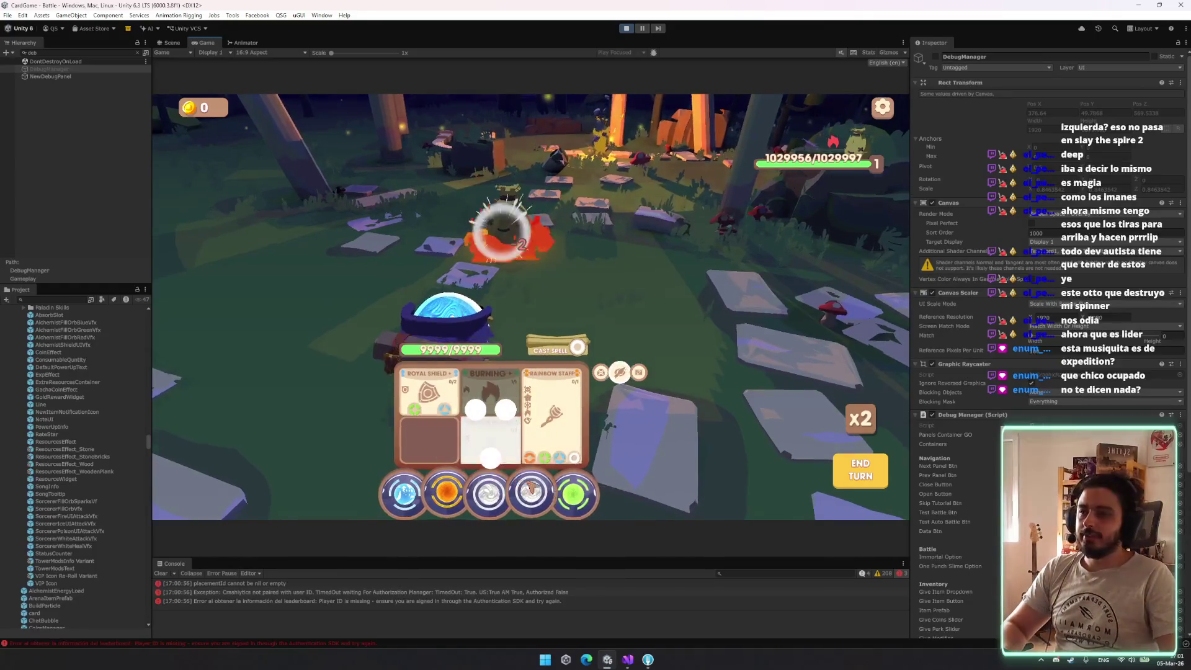
pyautogui.moveTo(573, 493)
pyautogui.mouseDown()
pyautogui.moveTo(614, 351)
pyautogui.moveTo(578, 347)
pyautogui.mouseUp()
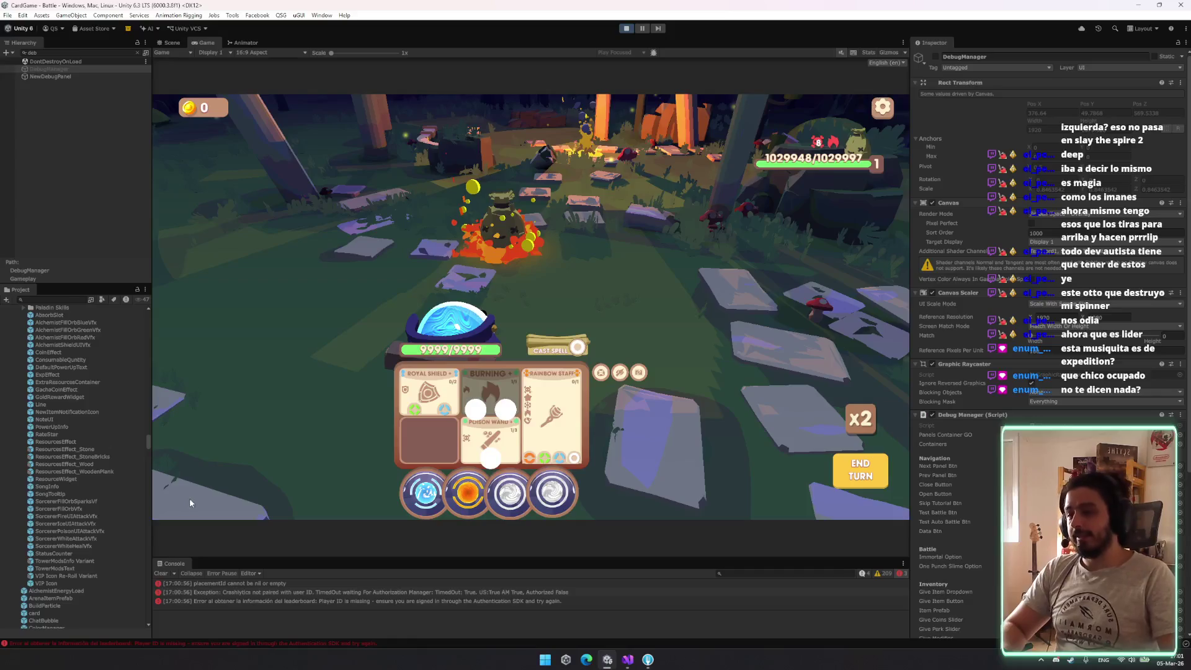
pyautogui.hotkey('ctrl', 'p')
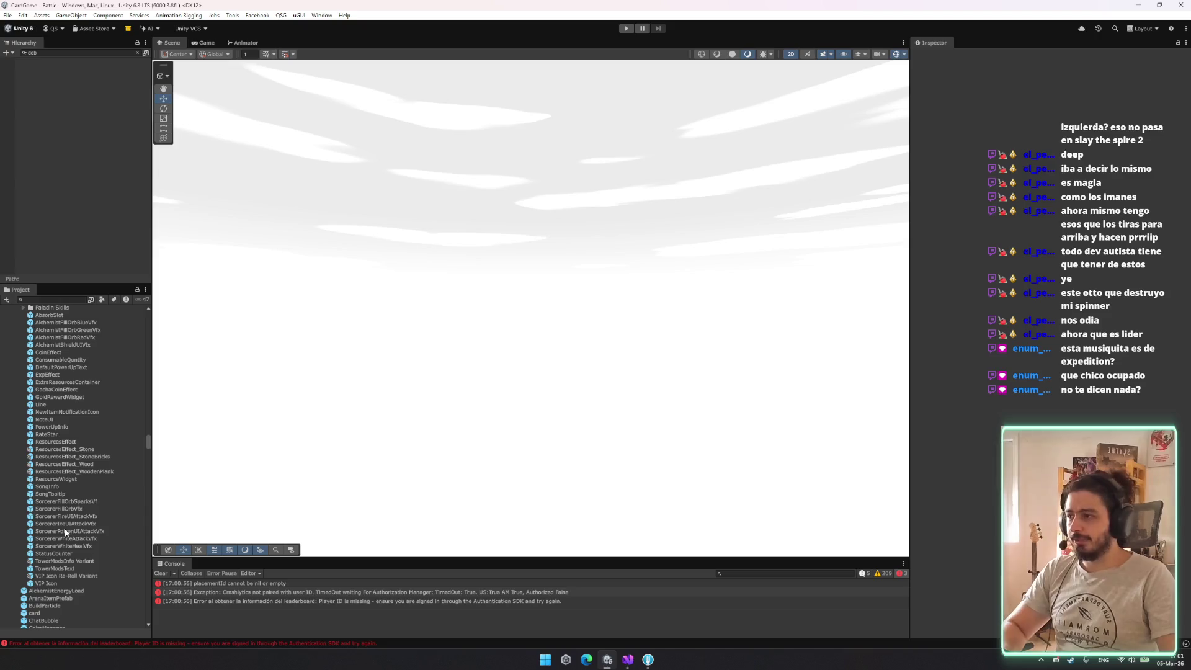
# Edit SorcererPoisonUIAttackVfx start size, then review the SorcererWhiteAttackVfx and SorcererWhiteHealVfx prefabs
pyautogui.click(63, 531)
pyautogui.click(1083, 338)
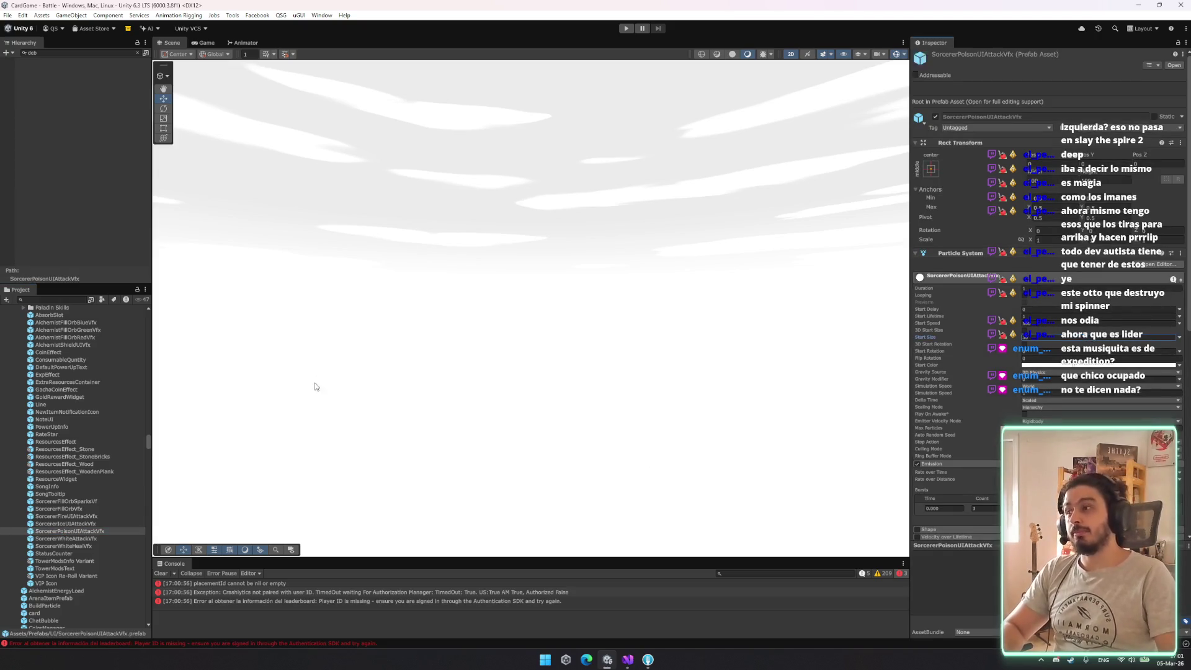
pyautogui.click(106, 539)
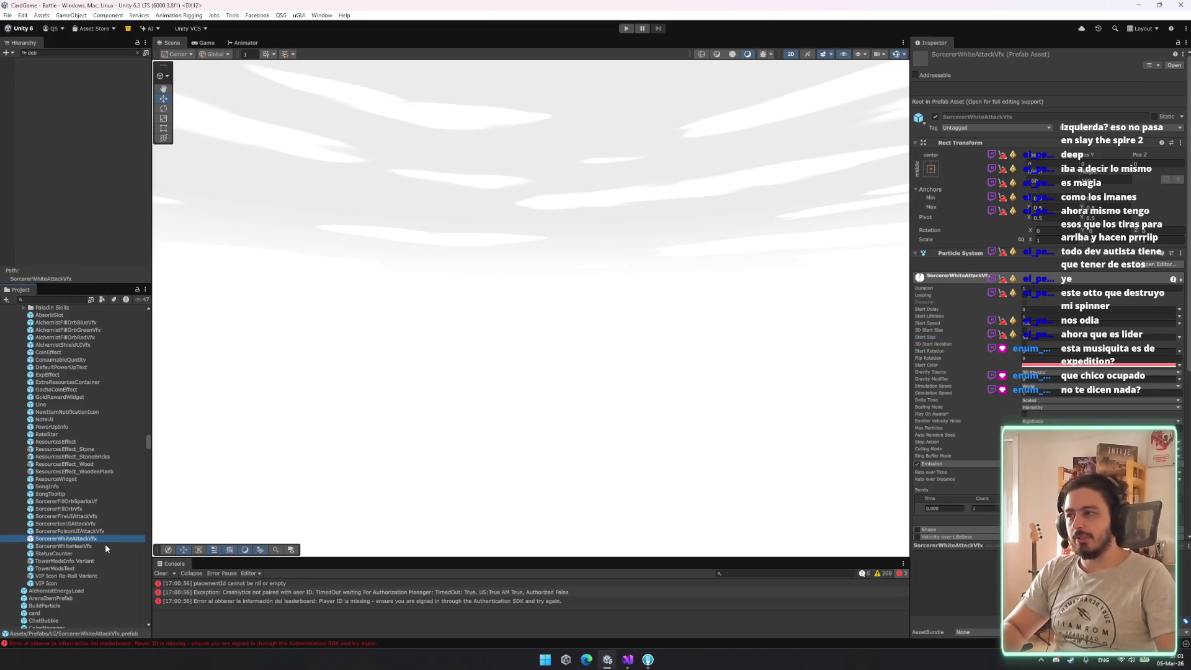
pyautogui.click(99, 549)
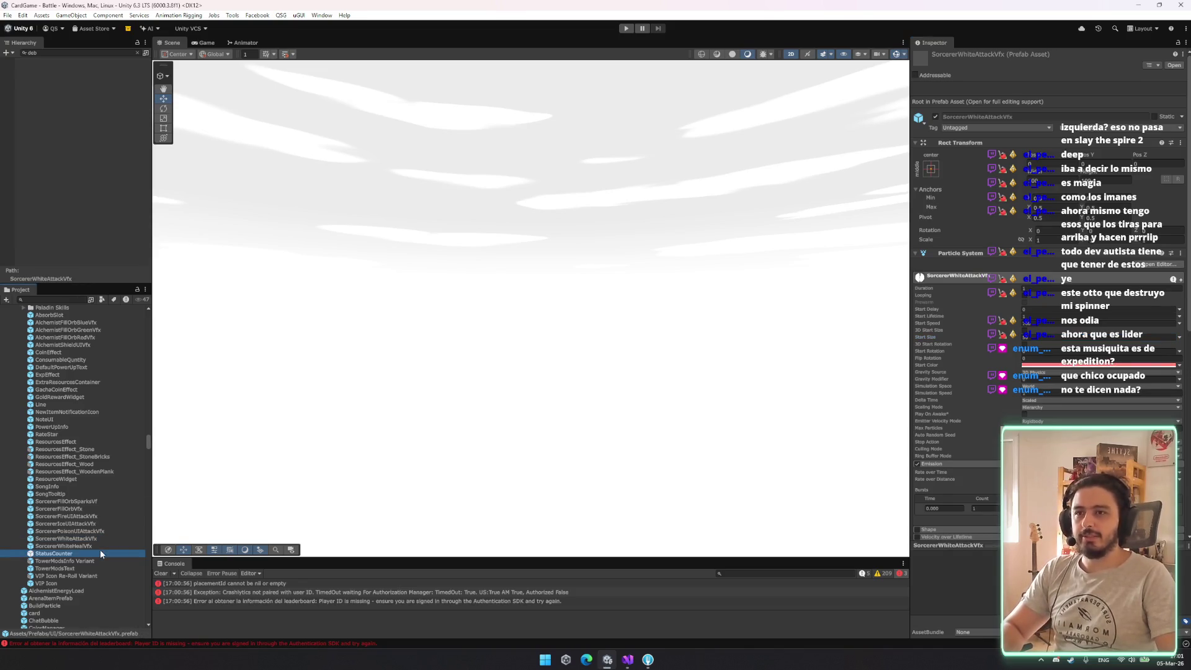
pyautogui.click(94, 543)
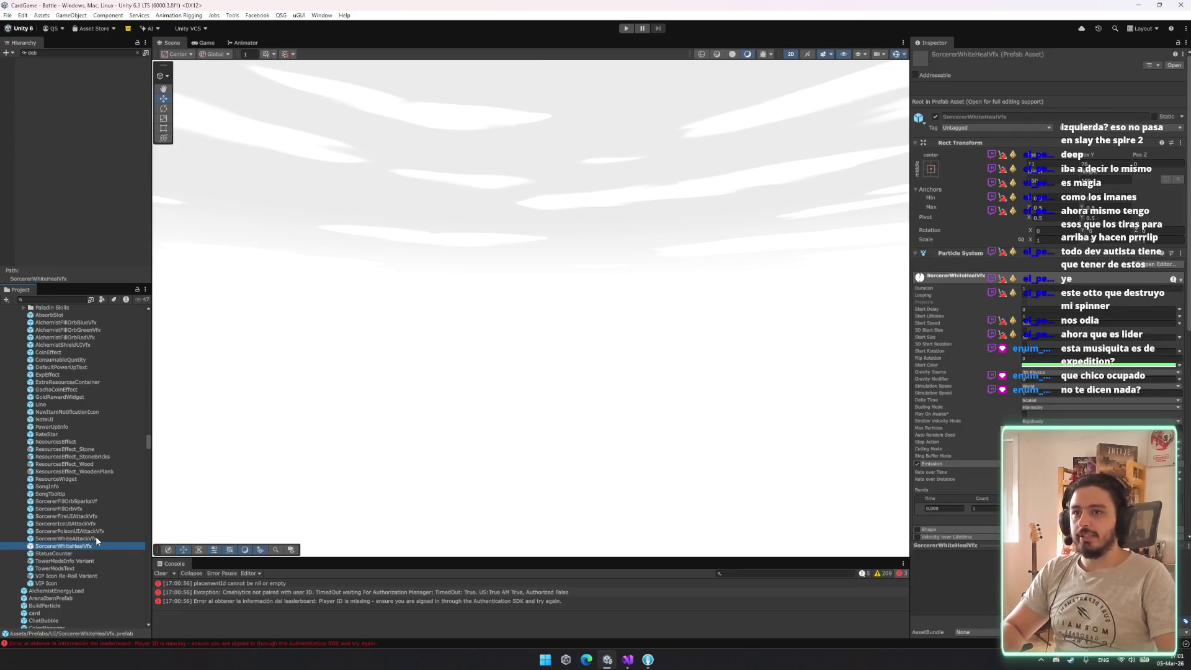
# Adjust the SorcererFillOrbVfx particles' start speed and run the game
pyautogui.click(90, 501)
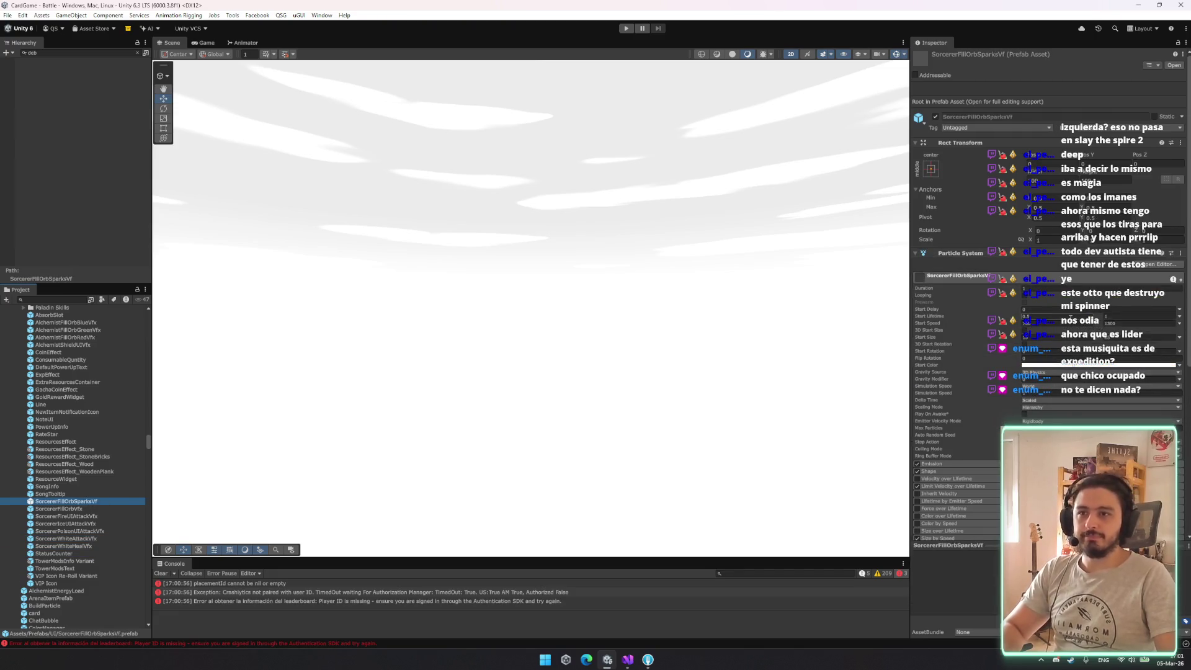
pyautogui.click(86, 509)
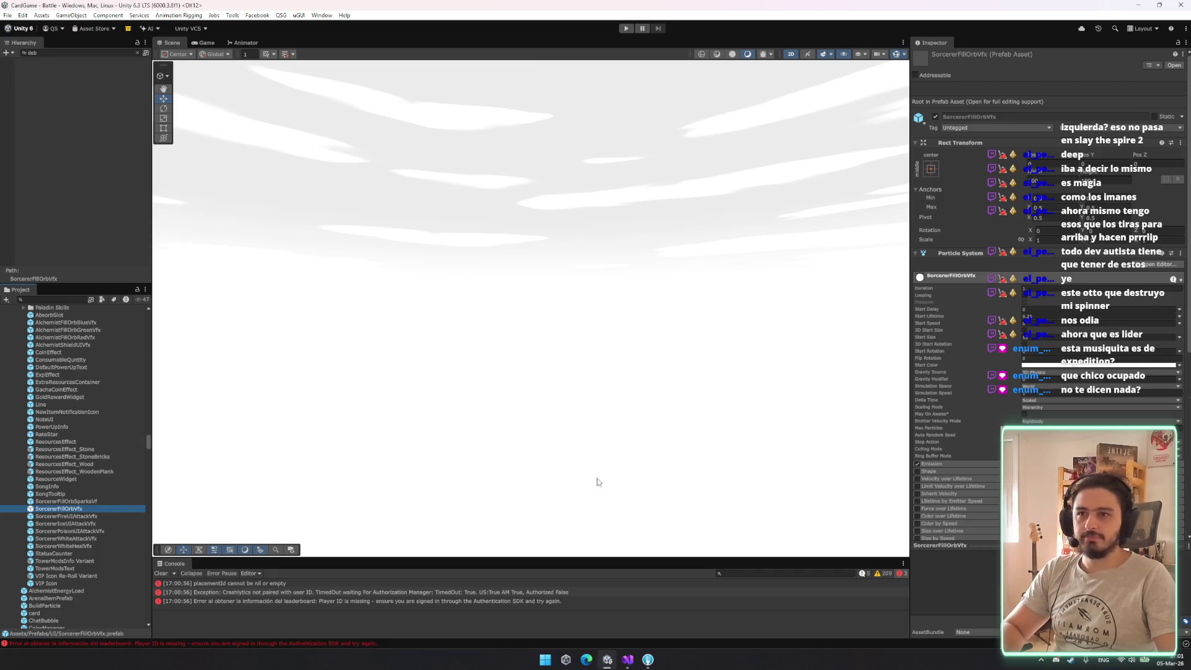
pyautogui.click(1047, 324)
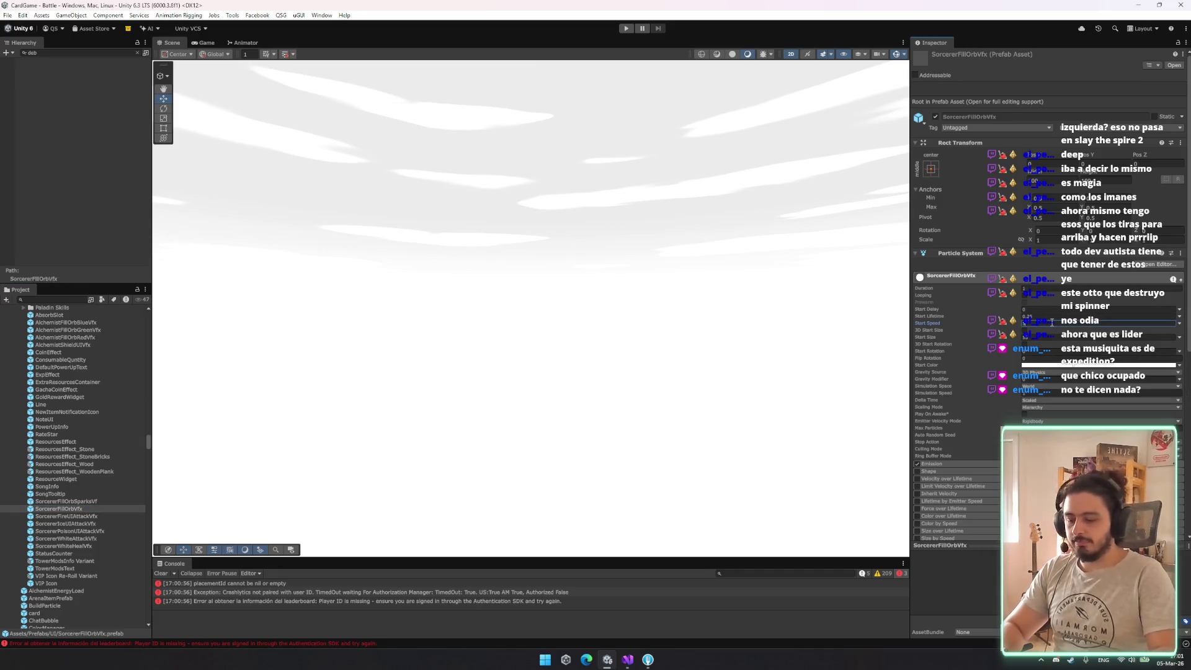
pyautogui.click(631, 28)
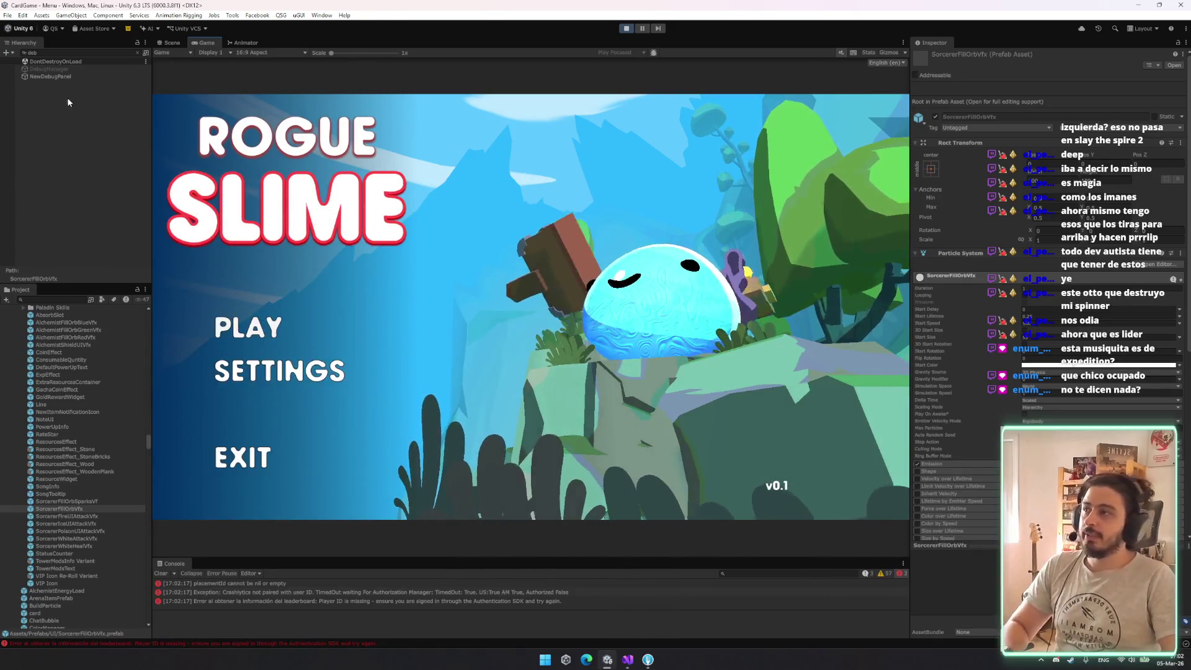
# Enable DebugManager, launch another test battle, and hide the debug options again
pyautogui.click(39, 69)
pyautogui.click(933, 56)
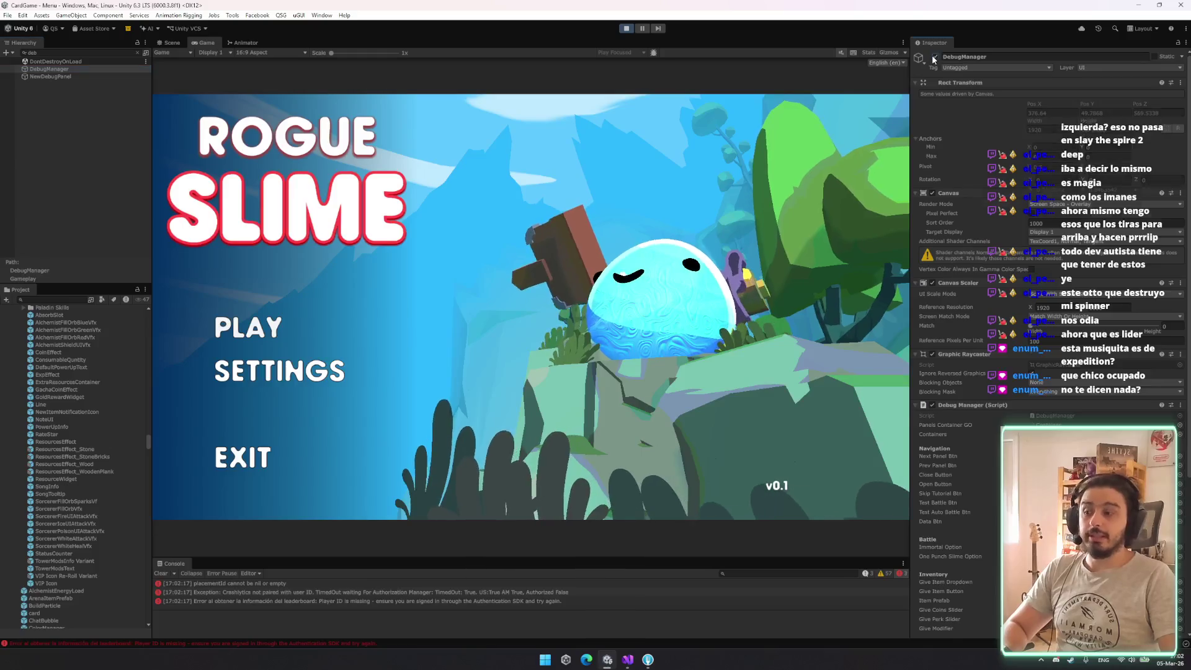
pyautogui.click(829, 182)
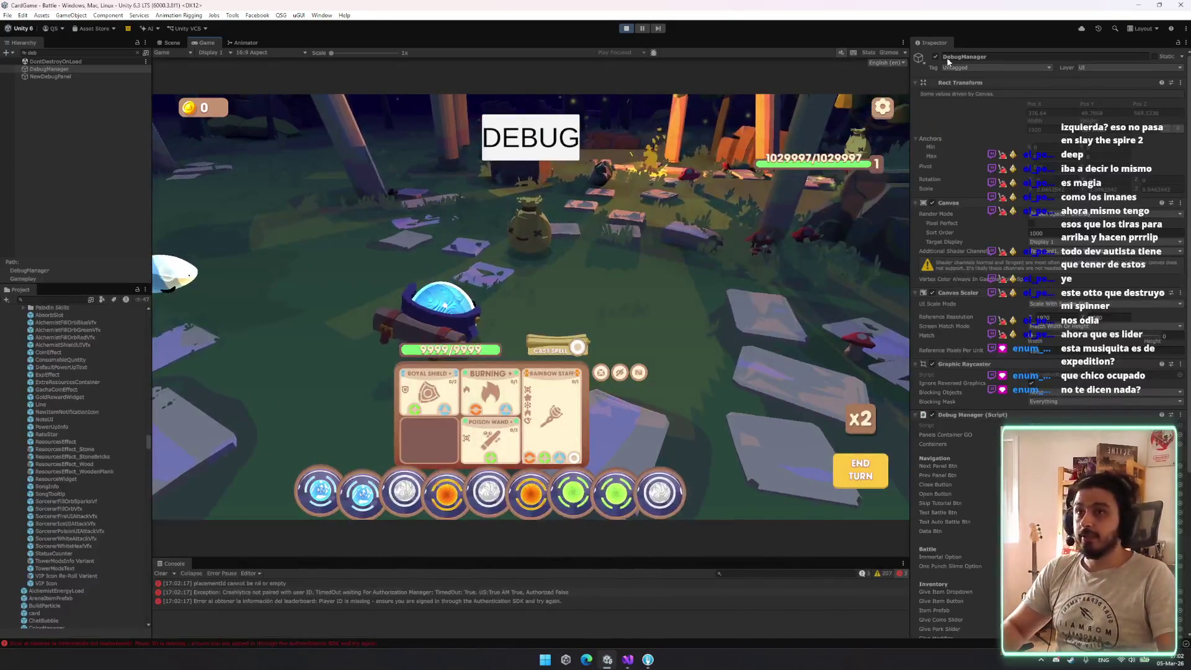
pyautogui.click(934, 56)
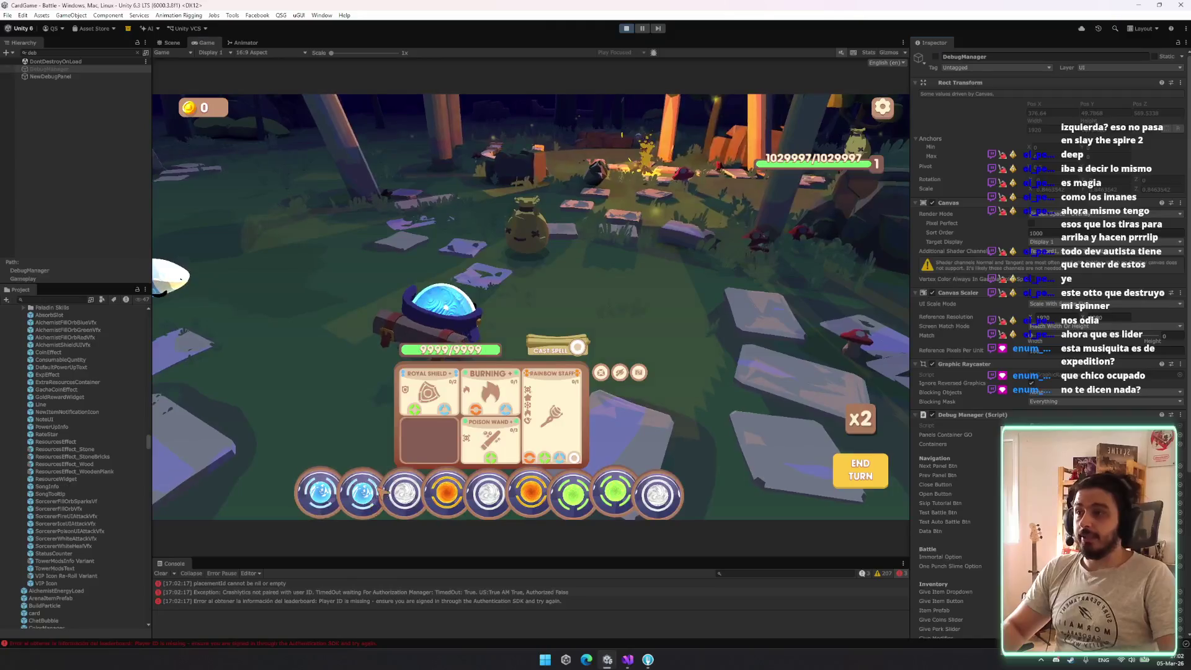
# Spend green orbs in the spell slot, filter project assets by 'poison', and bring up Fork
pyautogui.moveTo(545, 490); pyautogui.dragTo(420, 397)
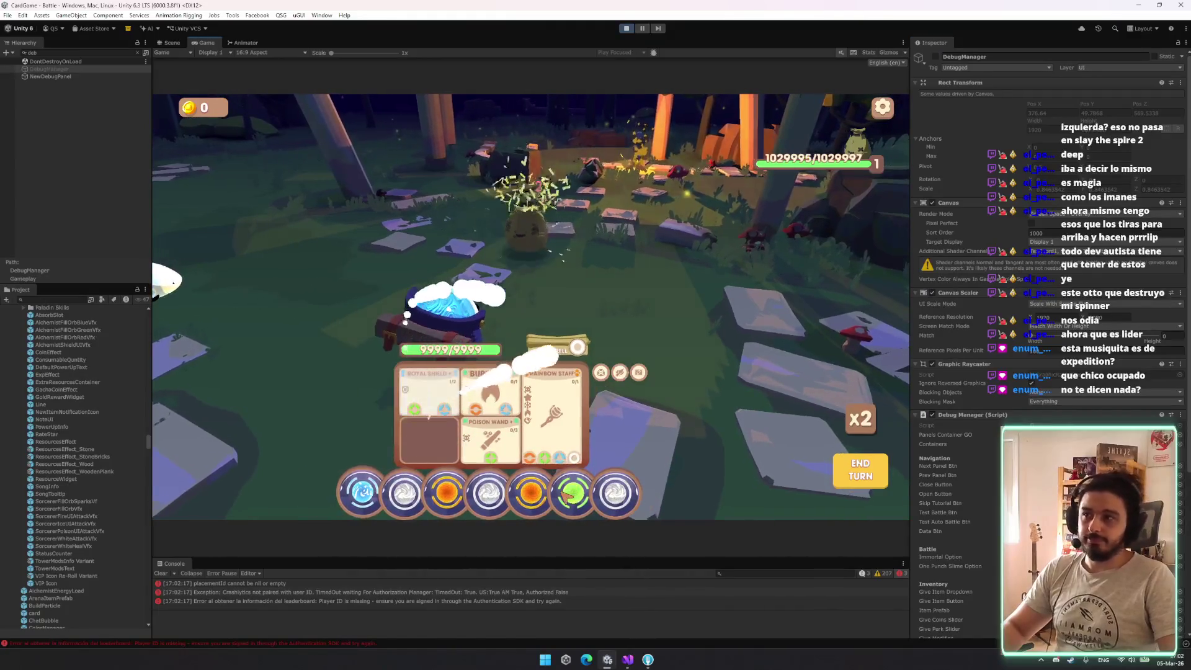
pyautogui.moveTo(572, 491)
pyautogui.mouseDown()
pyautogui.moveTo(682, 390)
pyautogui.moveTo(600, 367)
pyautogui.moveTo(564, 319)
pyautogui.mouseUp()
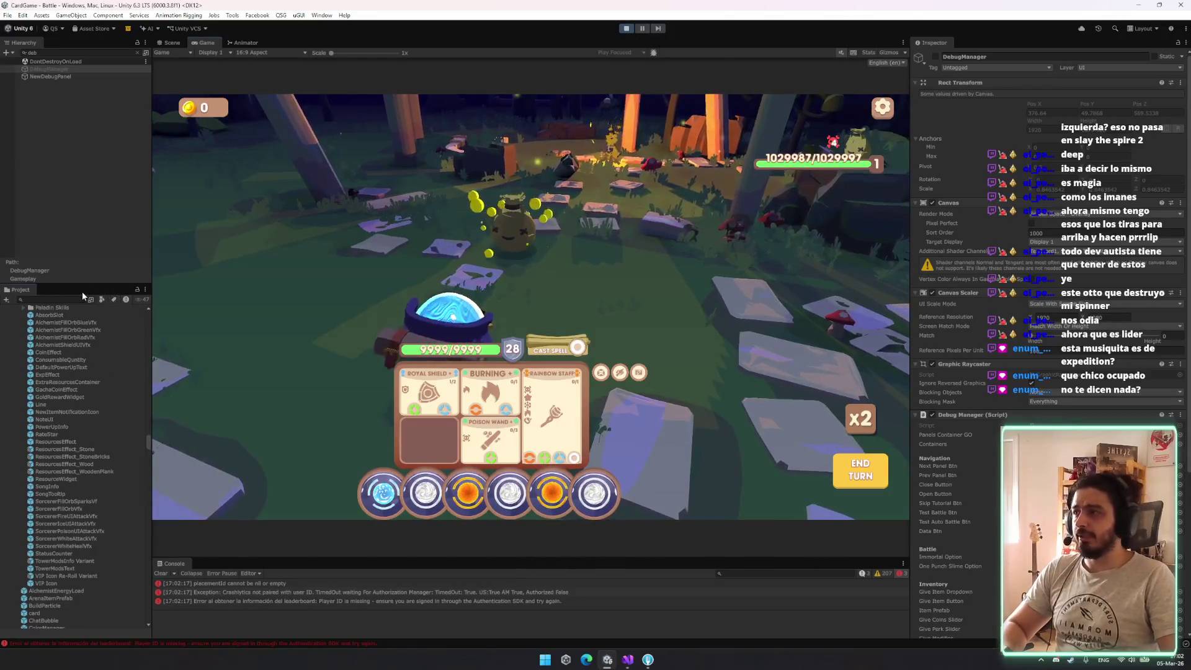
pyautogui.write('p')
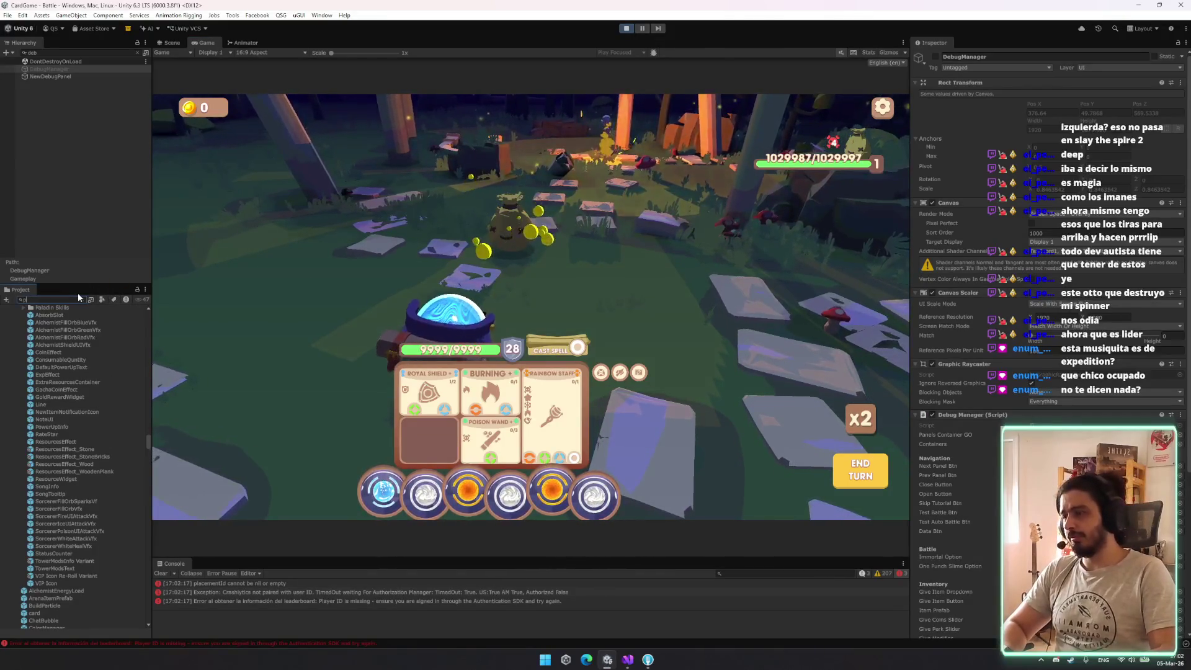
pyautogui.write('oison')
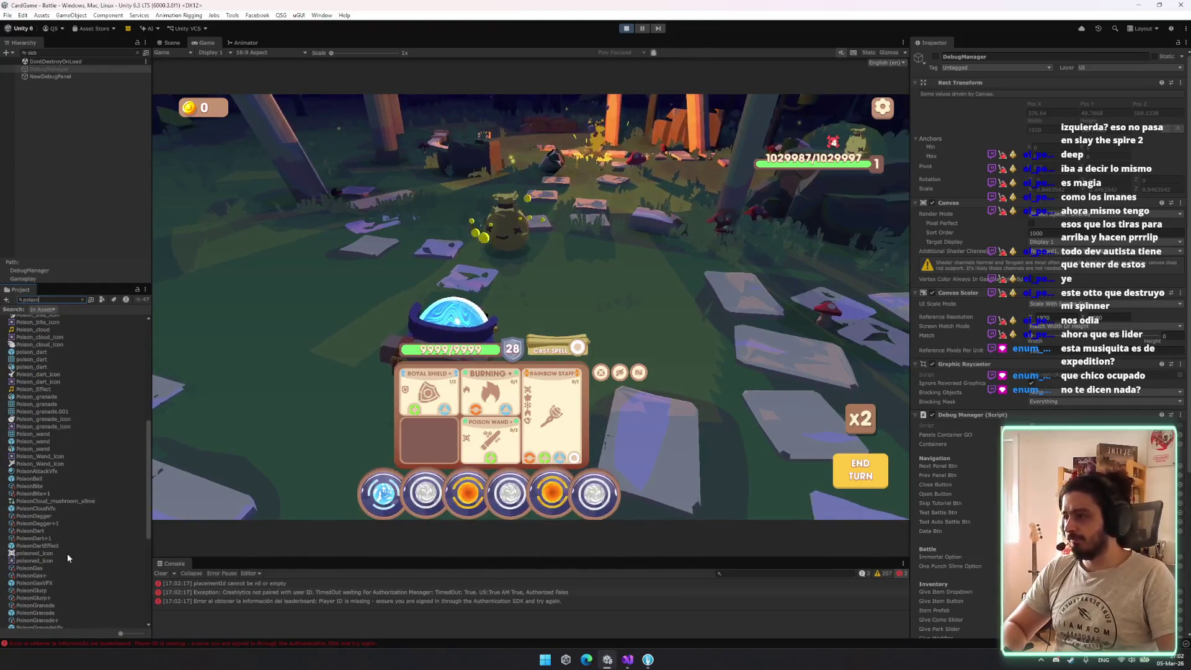
pyautogui.click(648, 658)
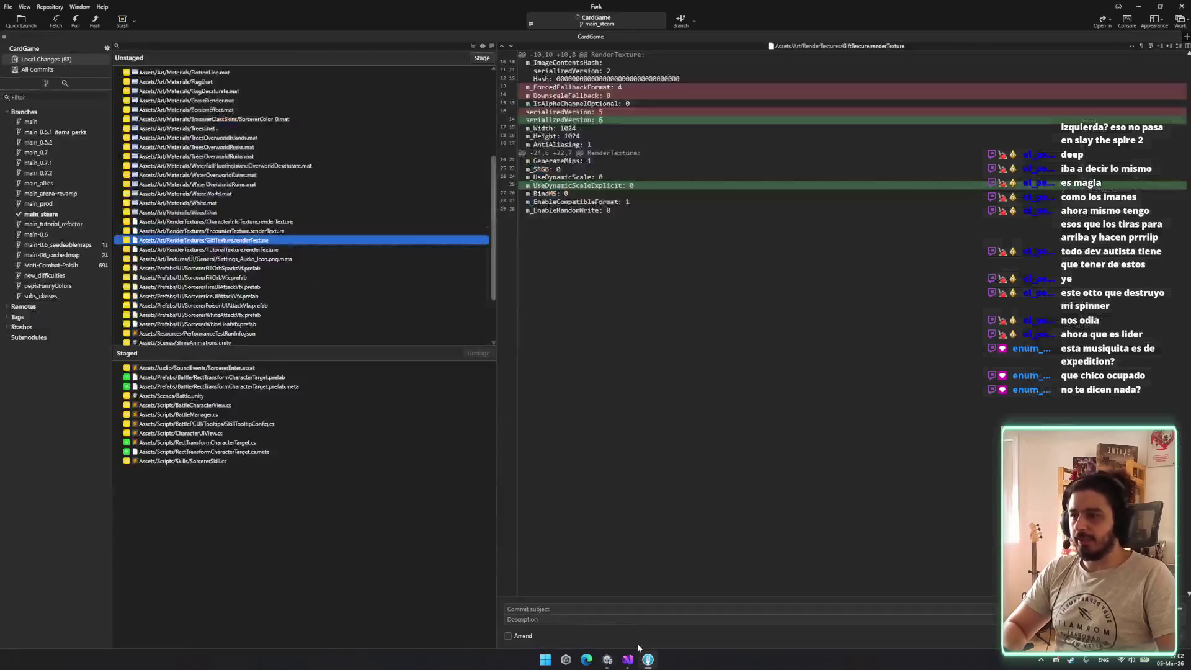
# Discard the SorcererPoisonUIAttackVfx.prefab changes in Fork and return to Unity
pyautogui.click(214, 288)
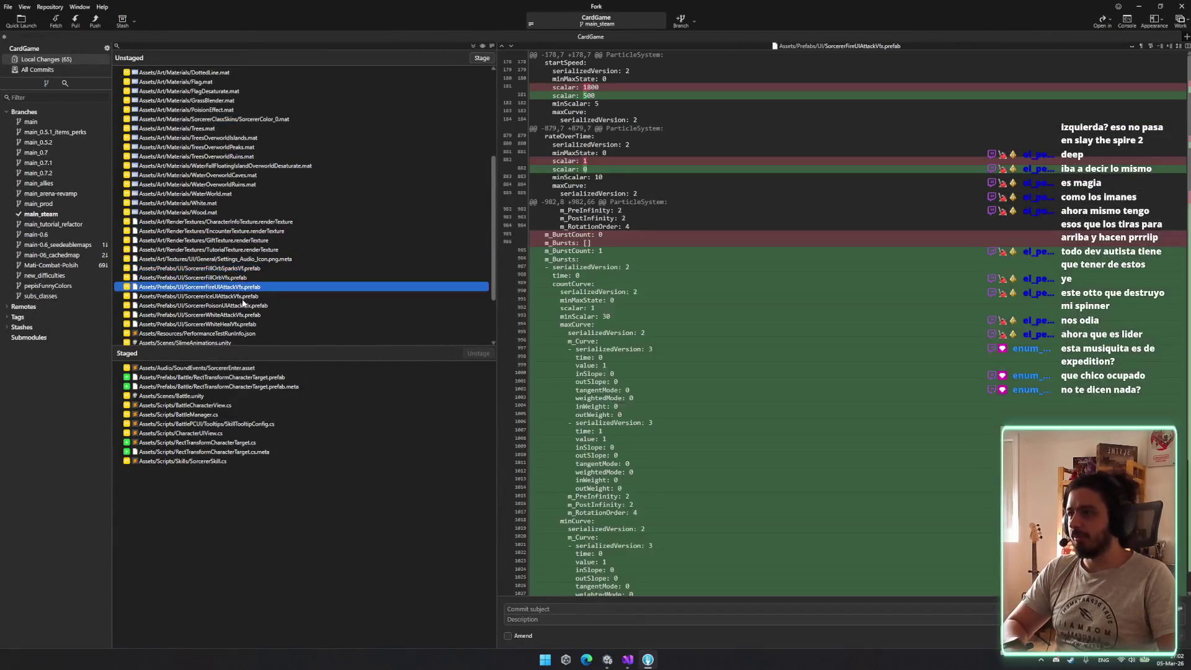
pyautogui.press('Down')
pyautogui.press('Down')
pyautogui.press('Delete')
pyautogui.press('Return')
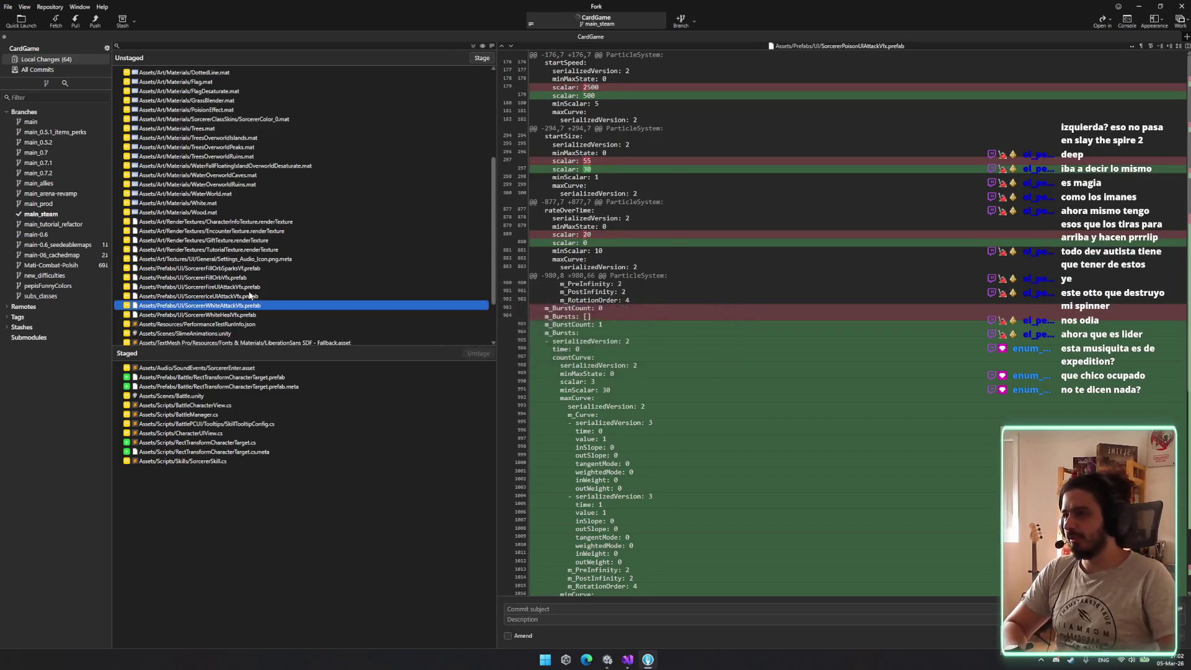
pyautogui.click(605, 660)
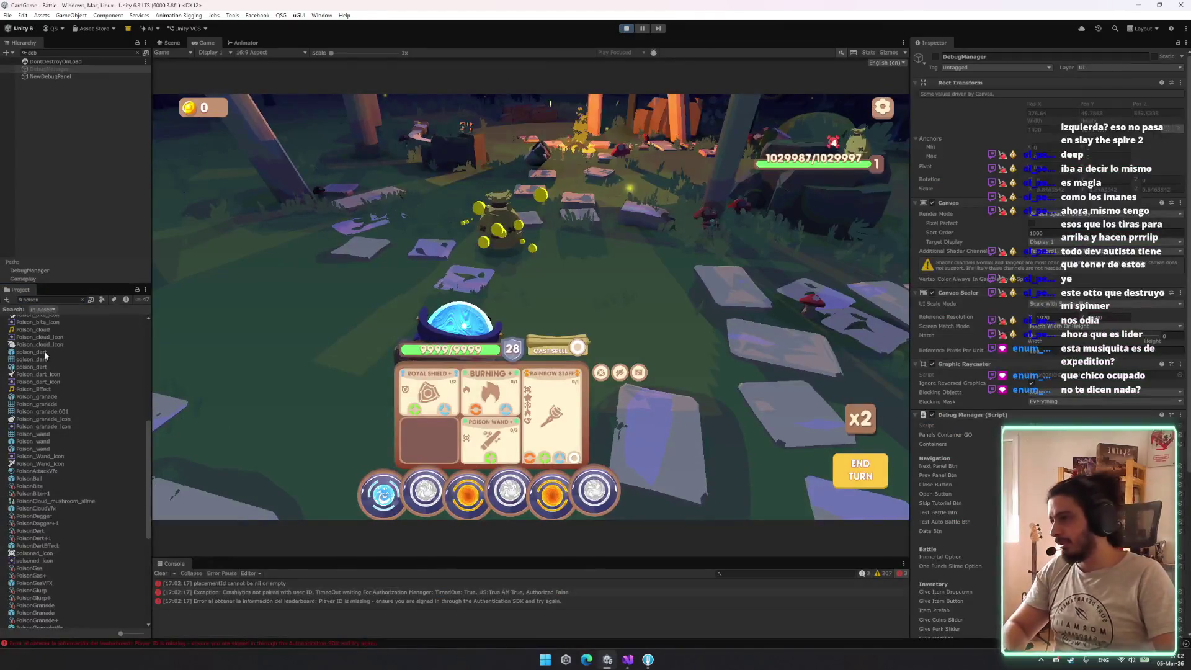
# Stop play mode and review SorcererFillOrbVfx start speed and start size
pyautogui.hotkey('ctrl', 'p')
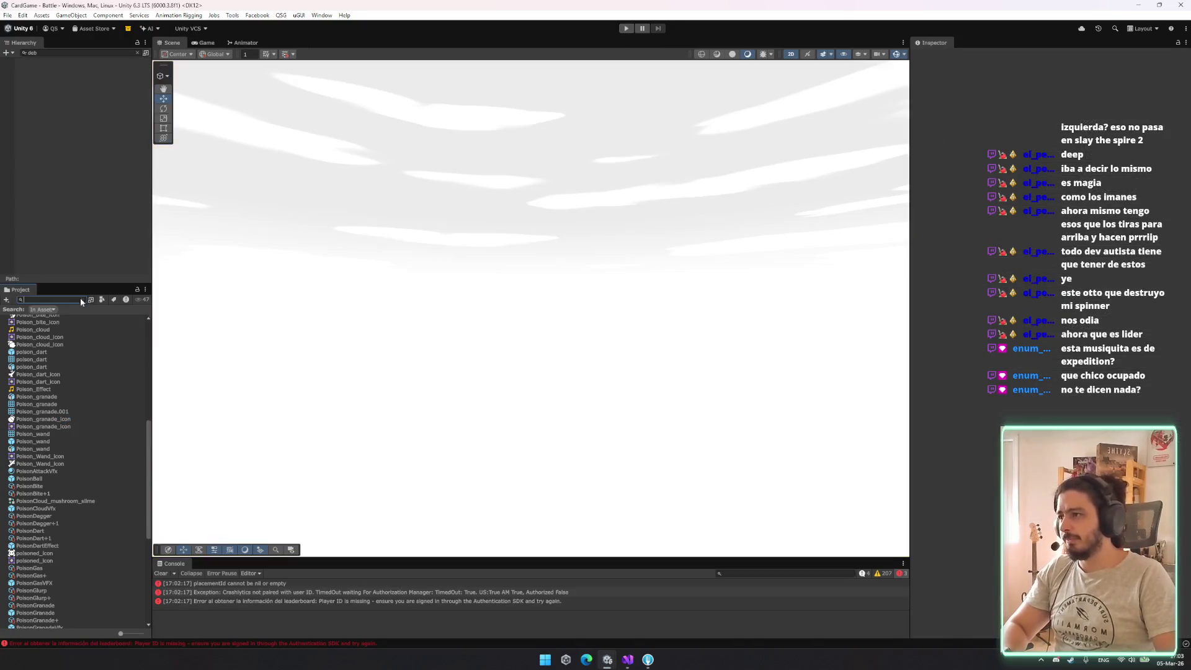
pyautogui.scroll(1, 102, 505)
pyautogui.click(68, 369)
pyautogui.click(1061, 322)
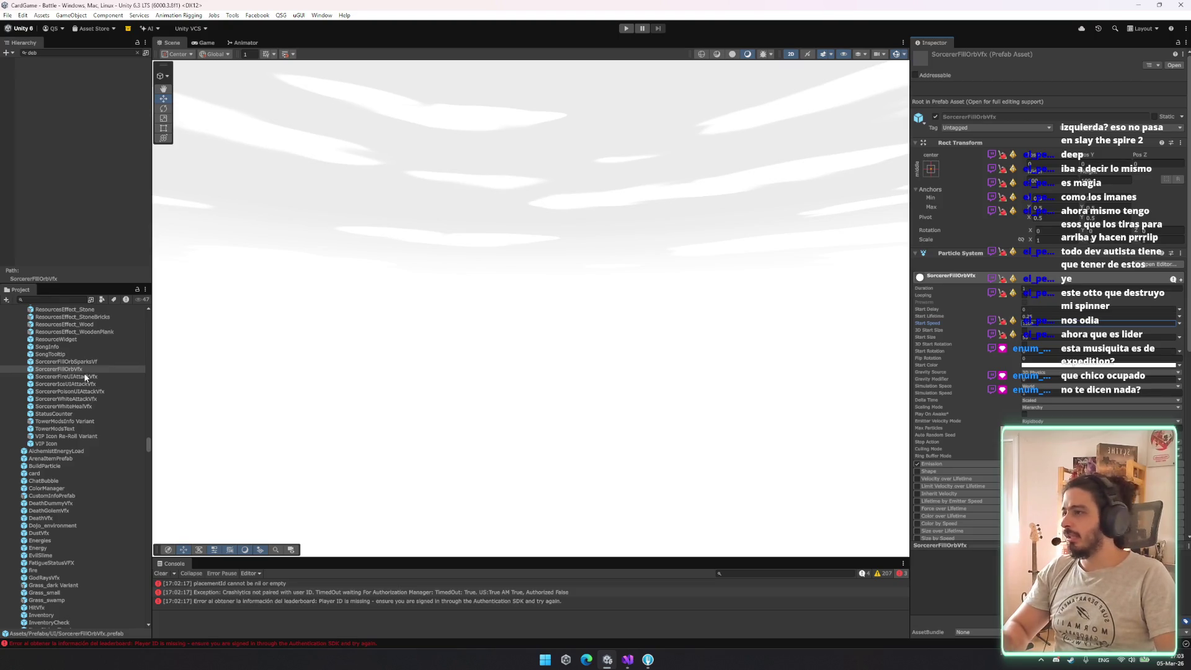
pyautogui.click(1035, 338)
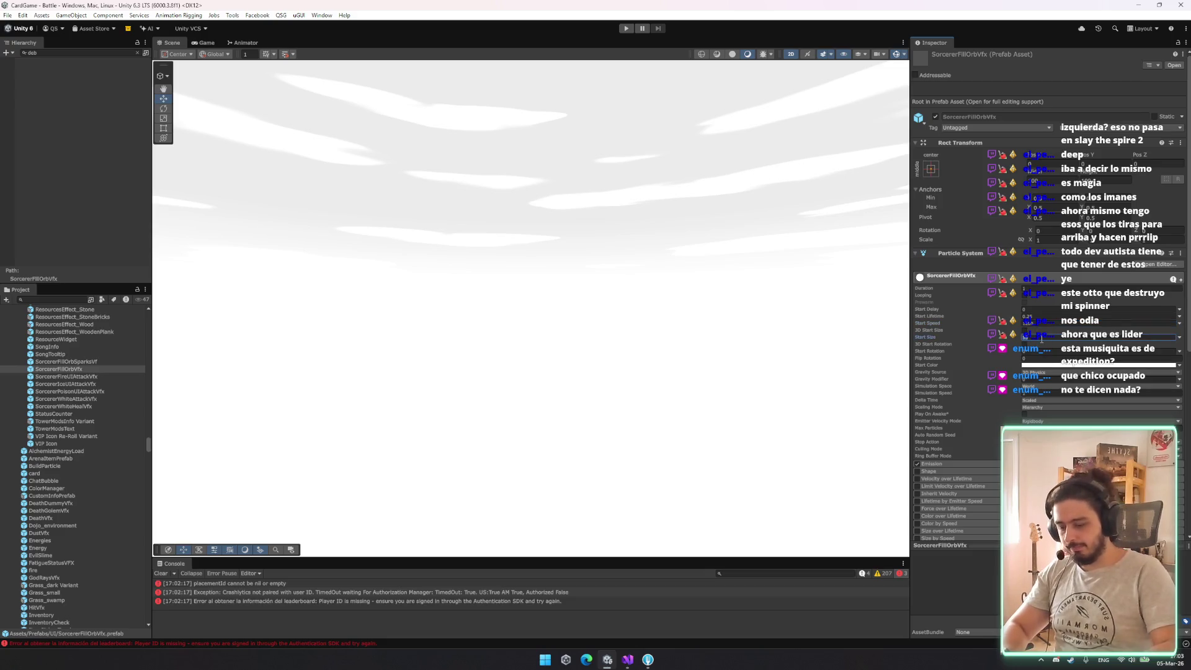
# Inspect the Fire, Ice and Poison UI attack VFX prefabs, then run the game
pyautogui.click(69, 377)
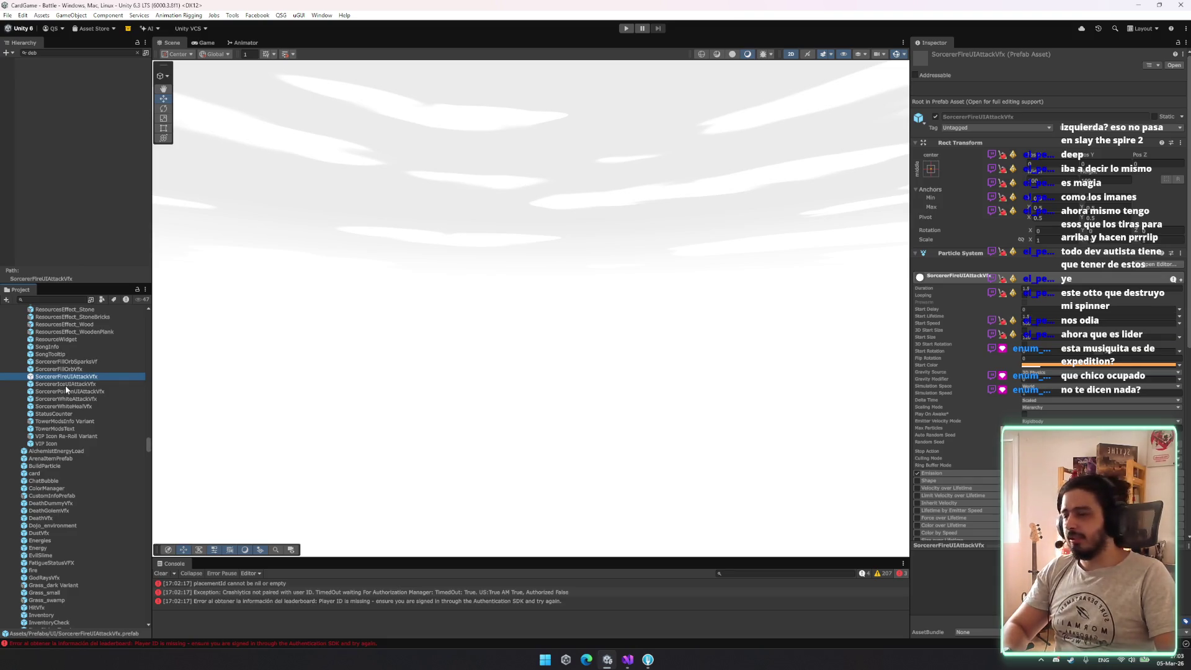
pyautogui.click(66, 384)
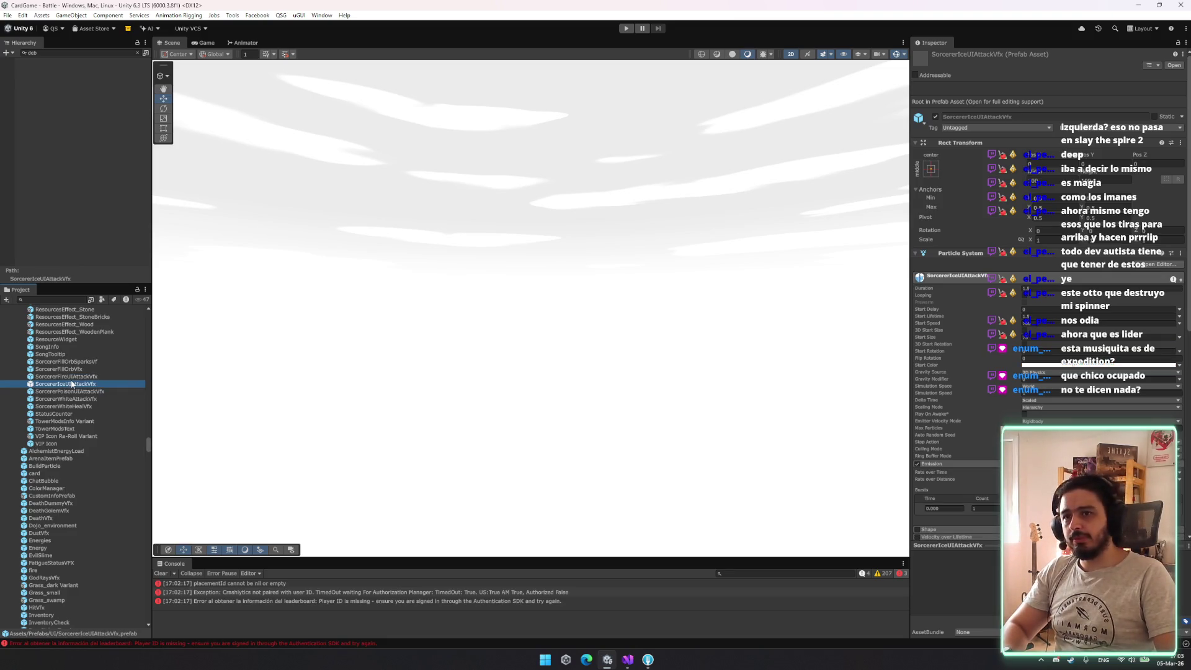
pyautogui.click(69, 391)
pyautogui.click(1081, 322)
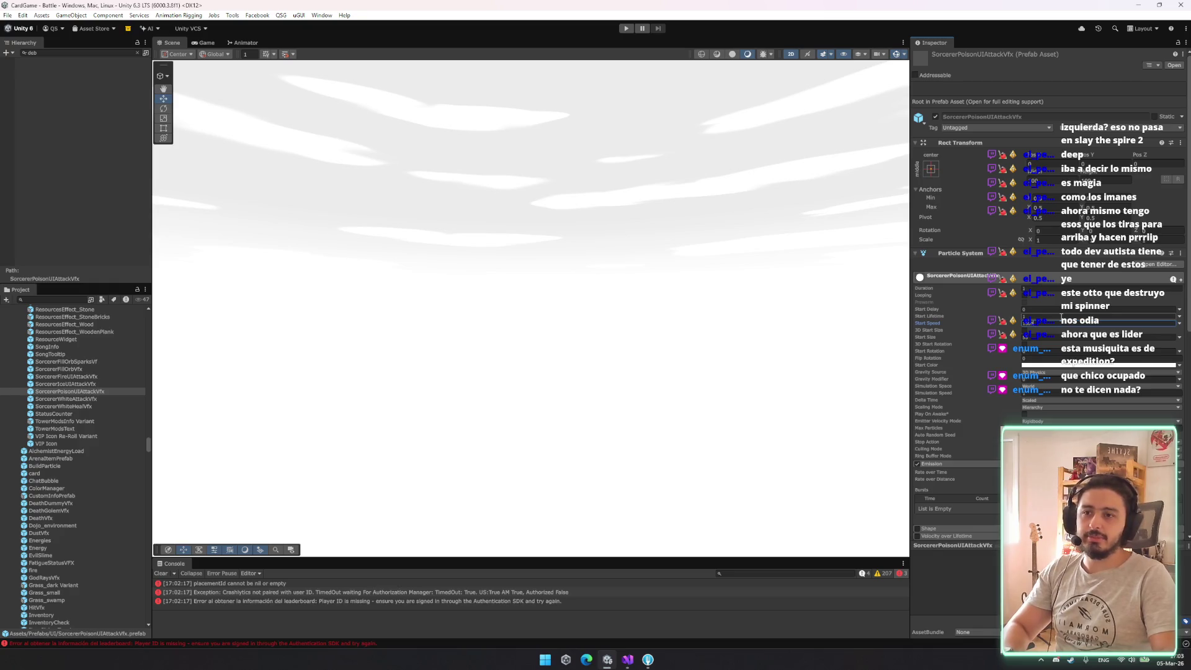
pyautogui.click(625, 29)
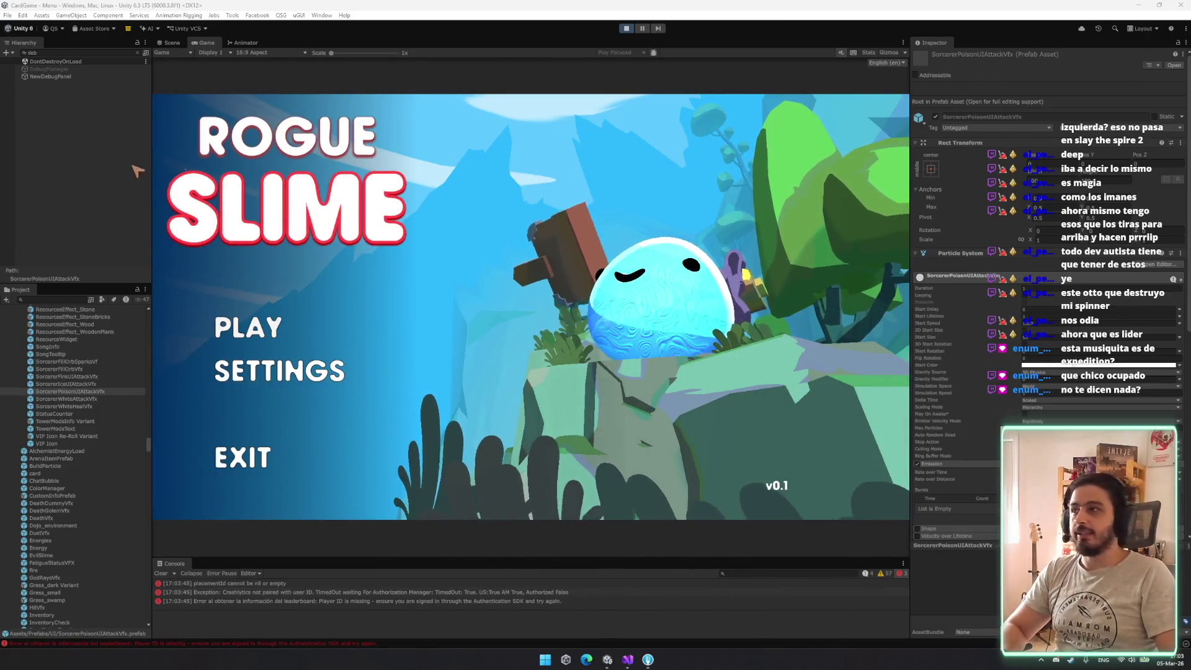
# Enable DebugManager, launch a test battle, and turn the debug overlay off
pyautogui.click(57, 69)
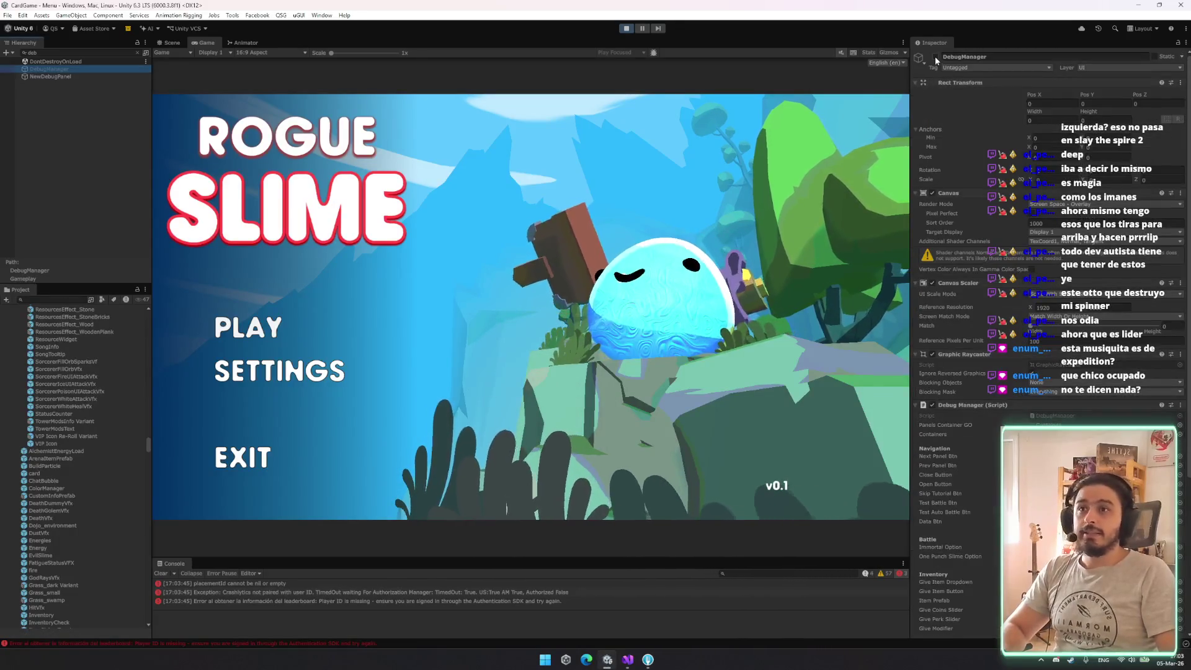
pyautogui.click(936, 57)
pyautogui.click(840, 184)
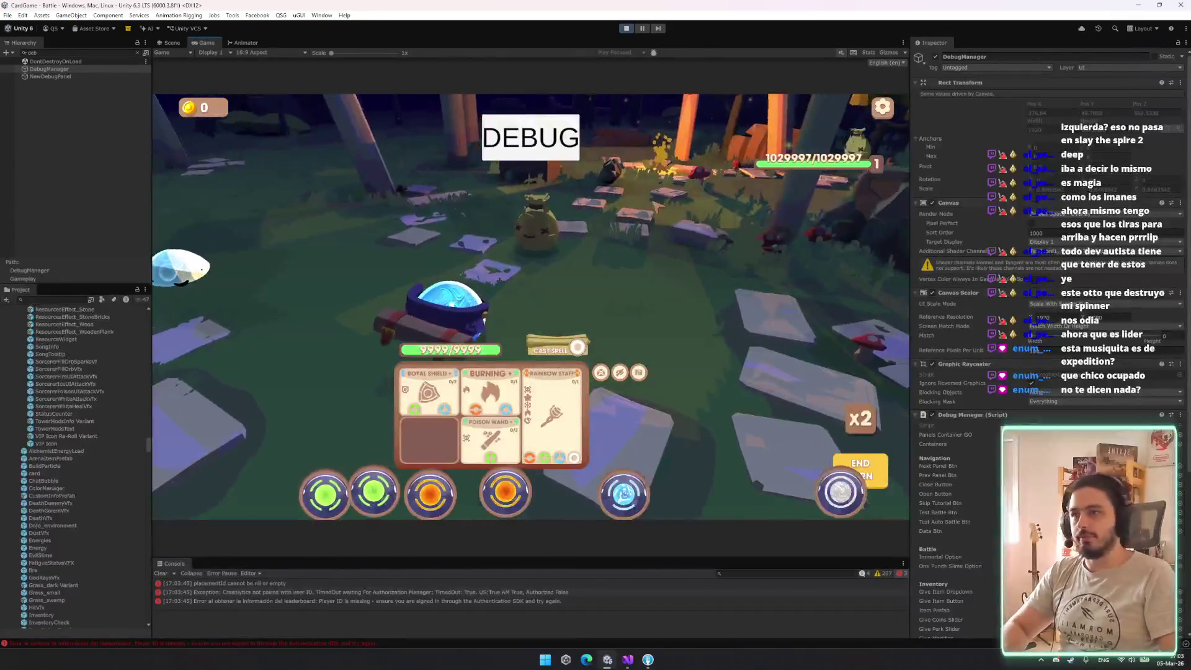
pyautogui.click(935, 57)
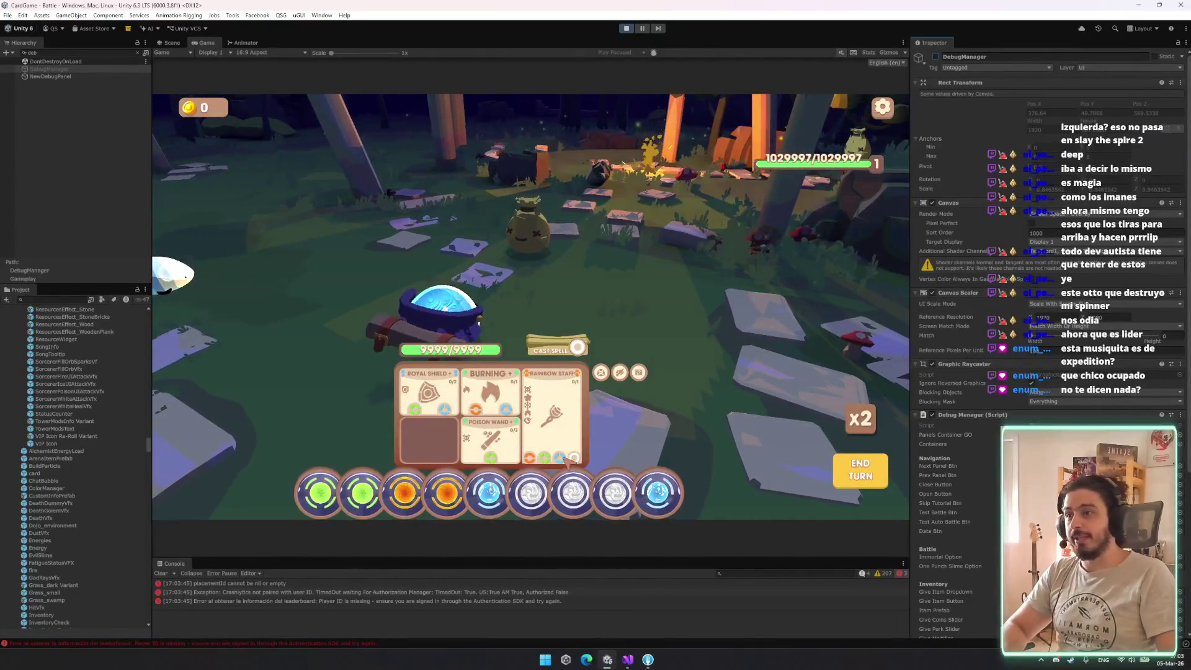
# Place white, blue, orange and green orbs to cast sorcerer spells at the enemy
pyautogui.moveTo(477, 442); pyautogui.dragTo(479, 443)
pyautogui.moveTo(340, 493); pyautogui.dragTo(410, 398)
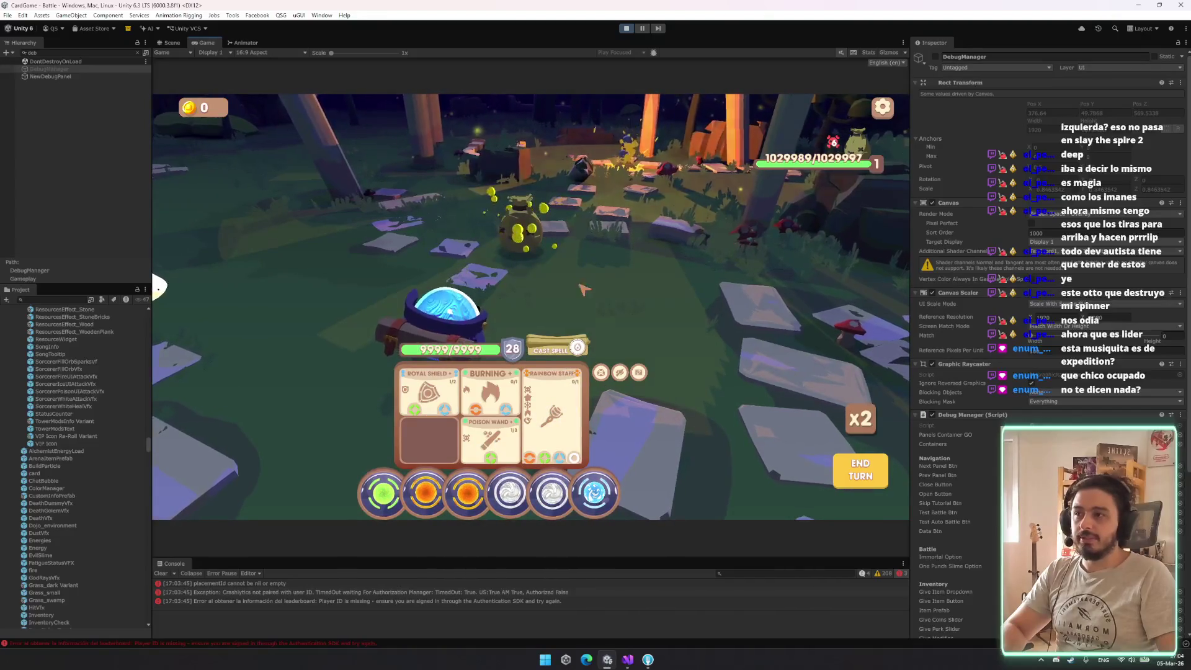
pyautogui.moveTo(594, 493)
pyautogui.mouseDown()
pyautogui.moveTo(572, 307)
pyautogui.moveTo(577, 347)
pyautogui.mouseUp()
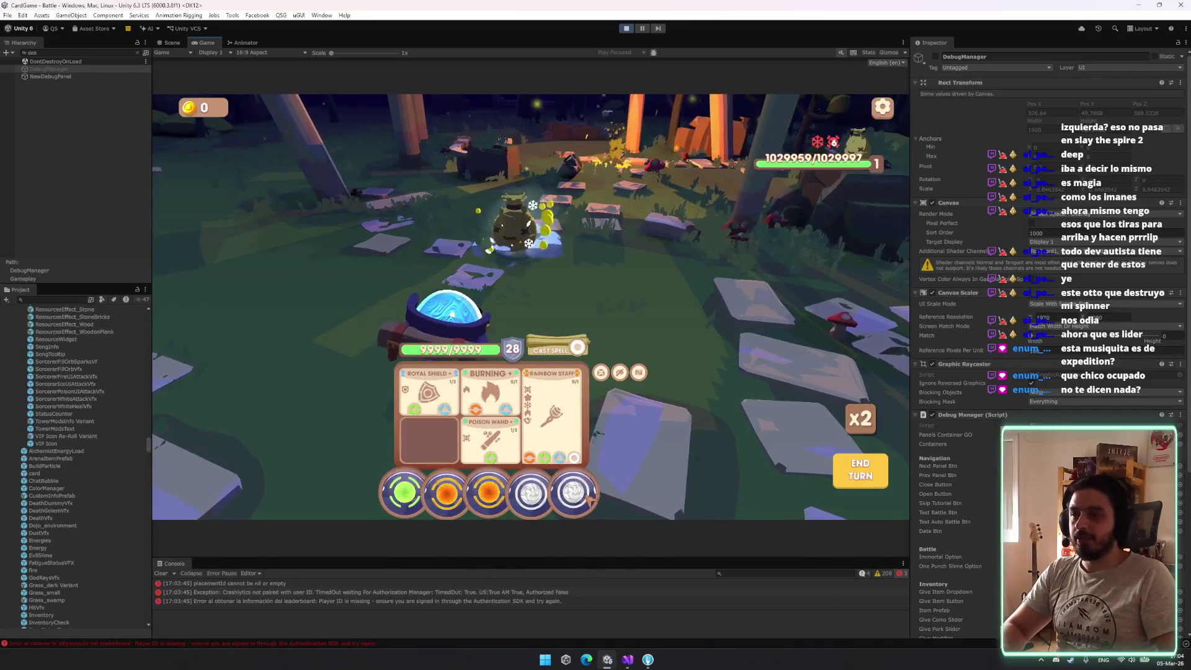
pyautogui.click(524, 501)
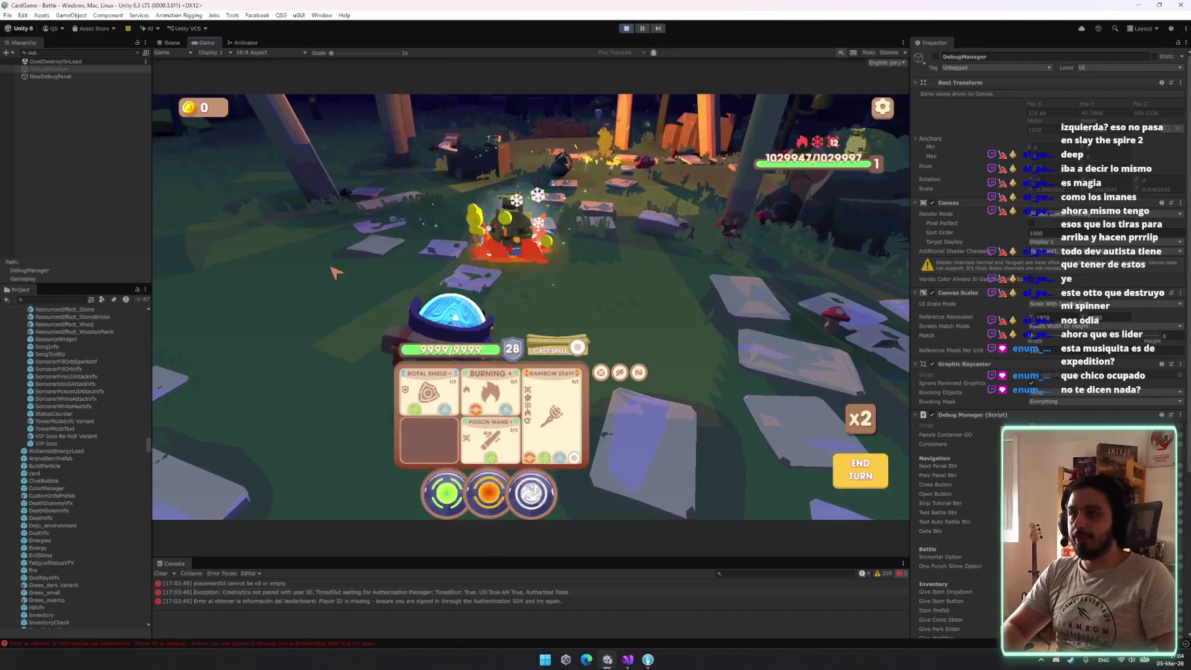
pyautogui.click(488, 493)
pyautogui.click(510, 496)
pyautogui.click(490, 493)
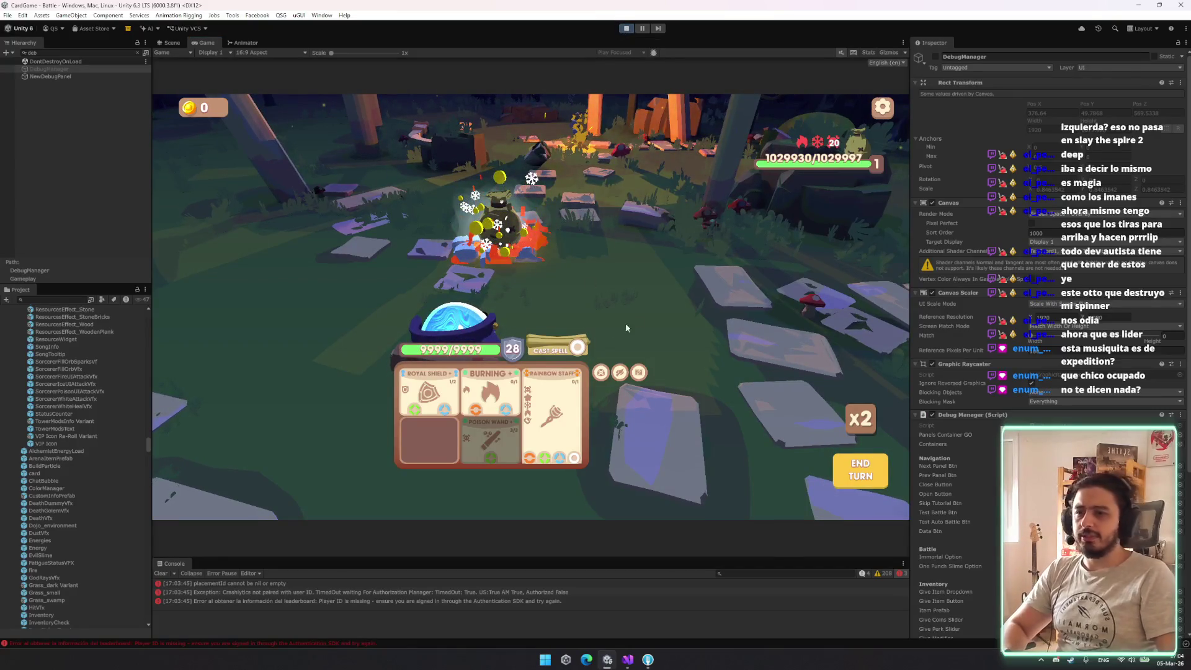
# Stop play mode and switch to Fork, selecting the changed SorcererWhiteHealVfx prefab
pyautogui.hotkey('ctrl', 'p')
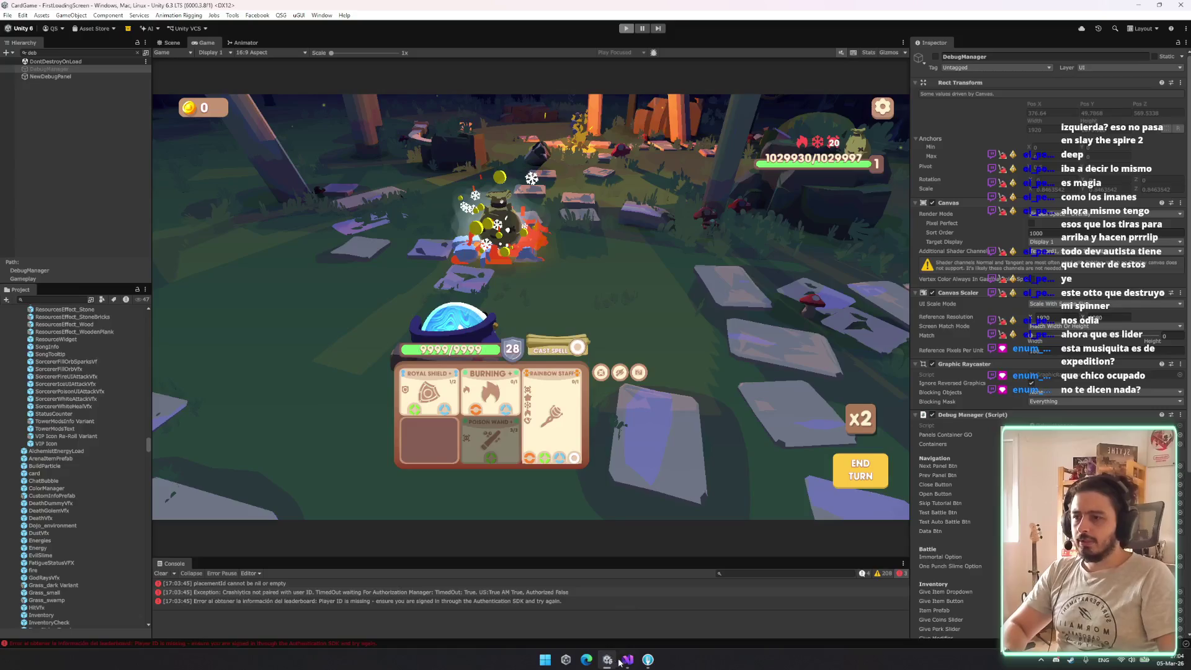
pyautogui.hotkey('alt', 'Tab')
pyautogui.press('Down')
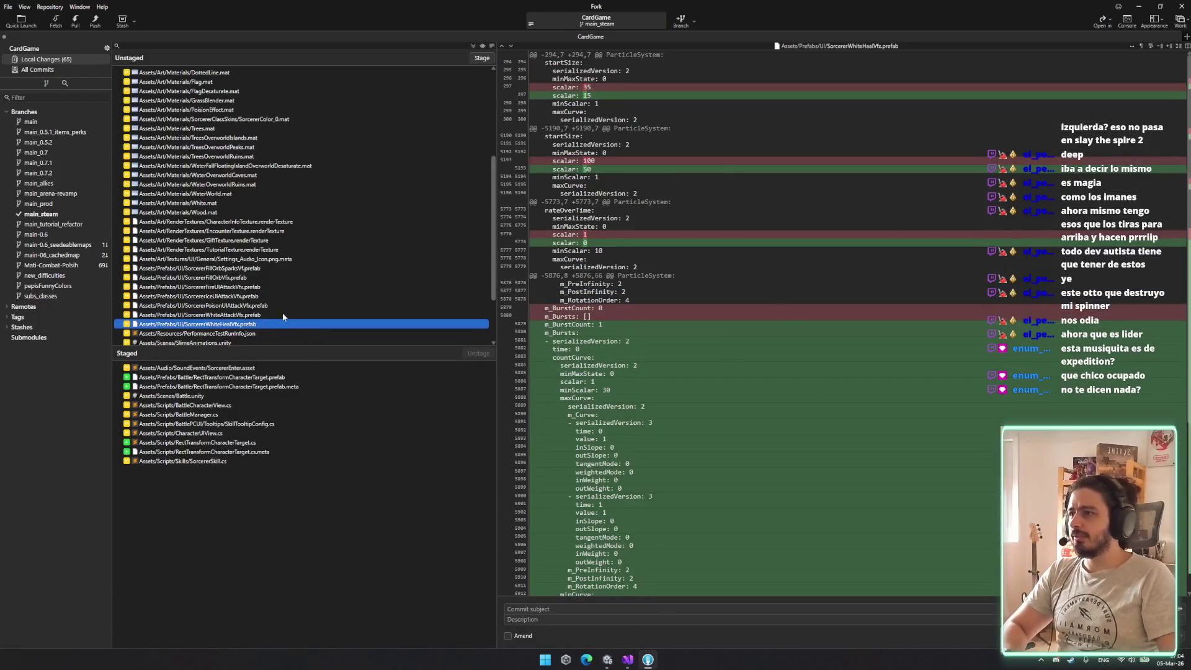
# Stage the sorcerer VFX prefabs and write the commit subject
pyautogui.keyDown('shift'); pyautogui.click(267, 273); pyautogui.keyUp('shift')
pyautogui.press('Return')
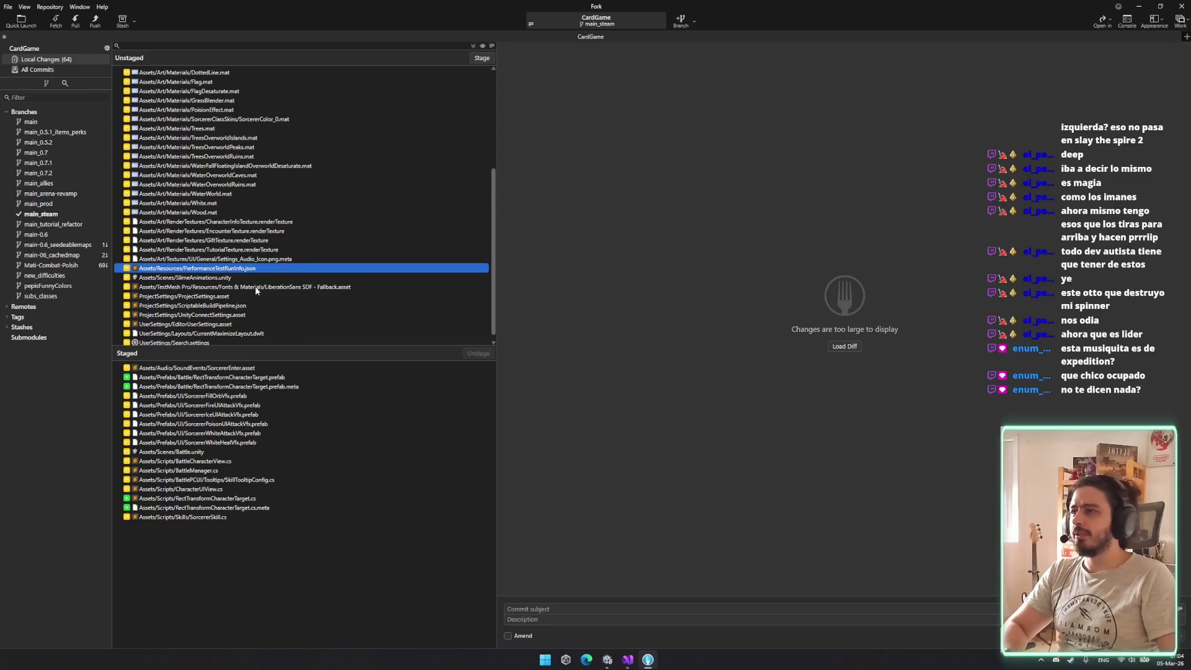
pyautogui.click(646, 618)
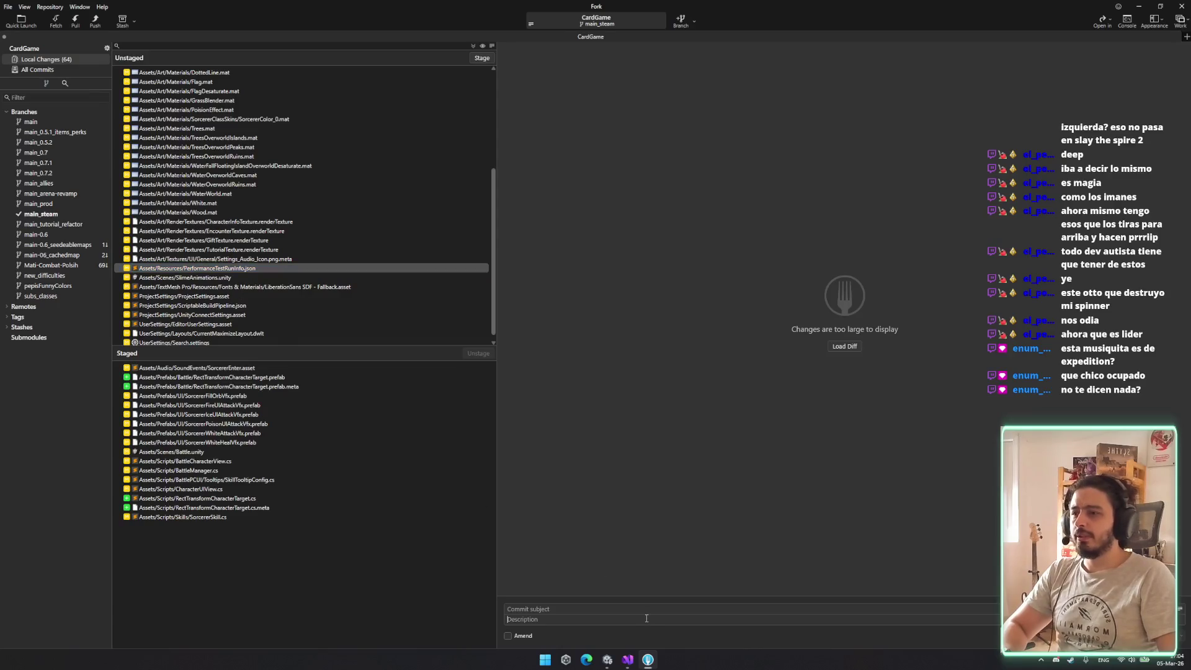
pyautogui.click(607, 610)
pyautogui.write('Implemented new targeting for the sorcerer skills')
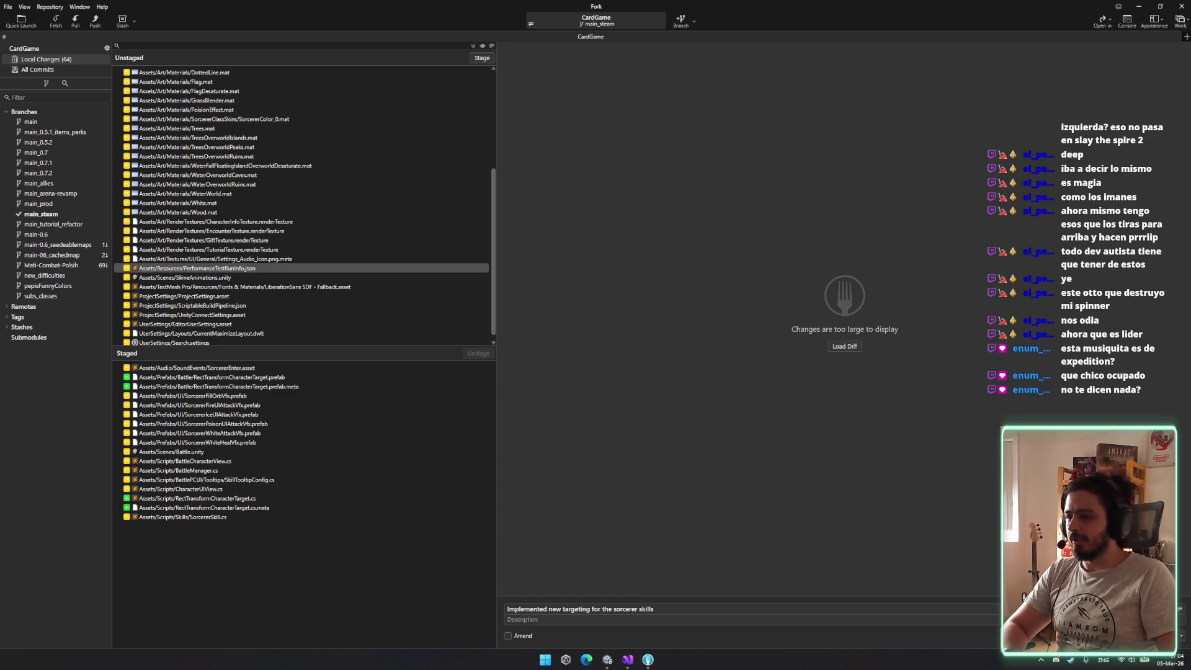
pyautogui.scroll(-1, 259, 341)
pyautogui.scroll(3, 259, 327)
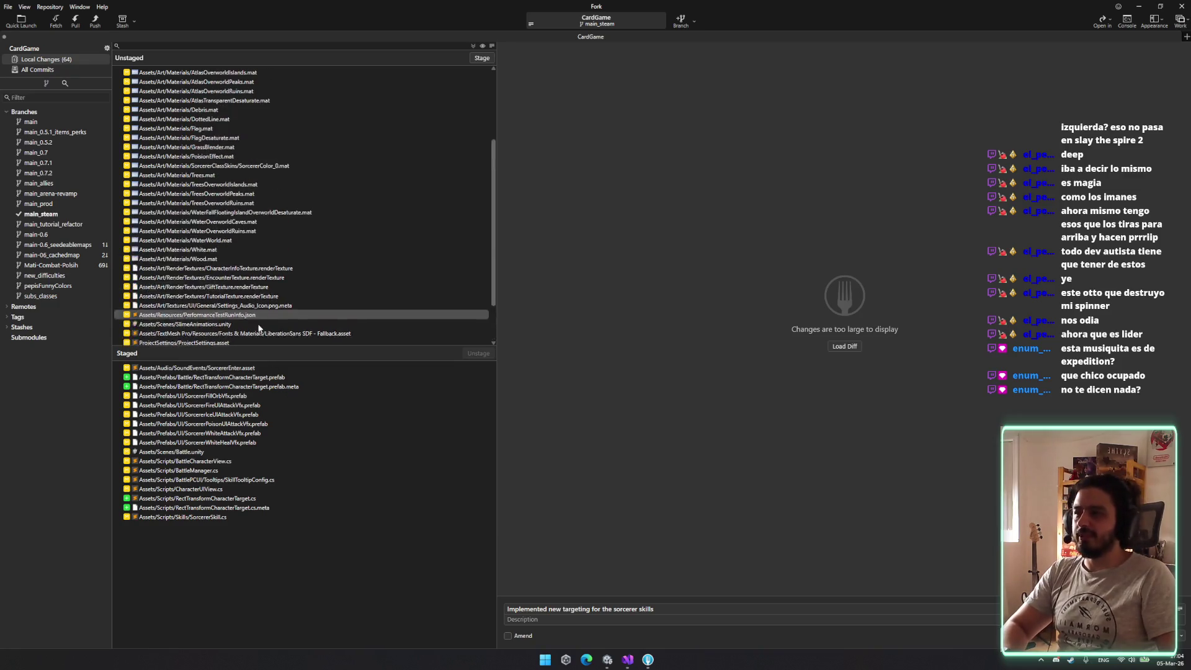
# Review unstaged changes and discard the edits to SorcererColor_0.mat
pyautogui.click(245, 304)
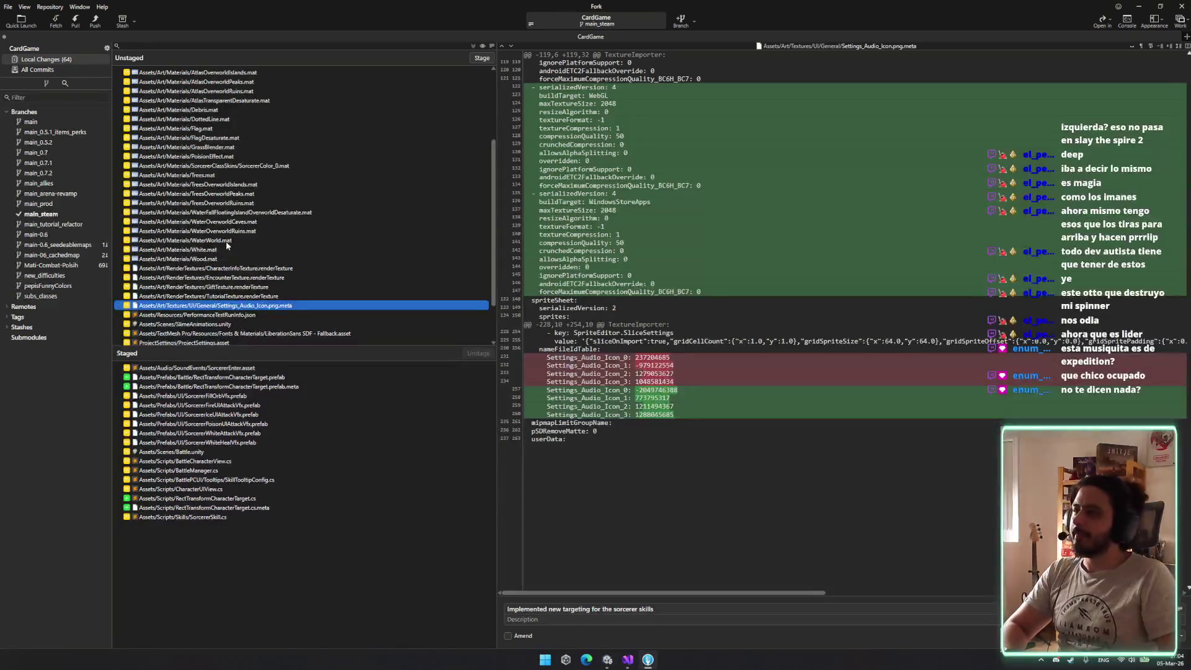
pyautogui.scroll(2, 230, 243)
pyautogui.click(273, 222)
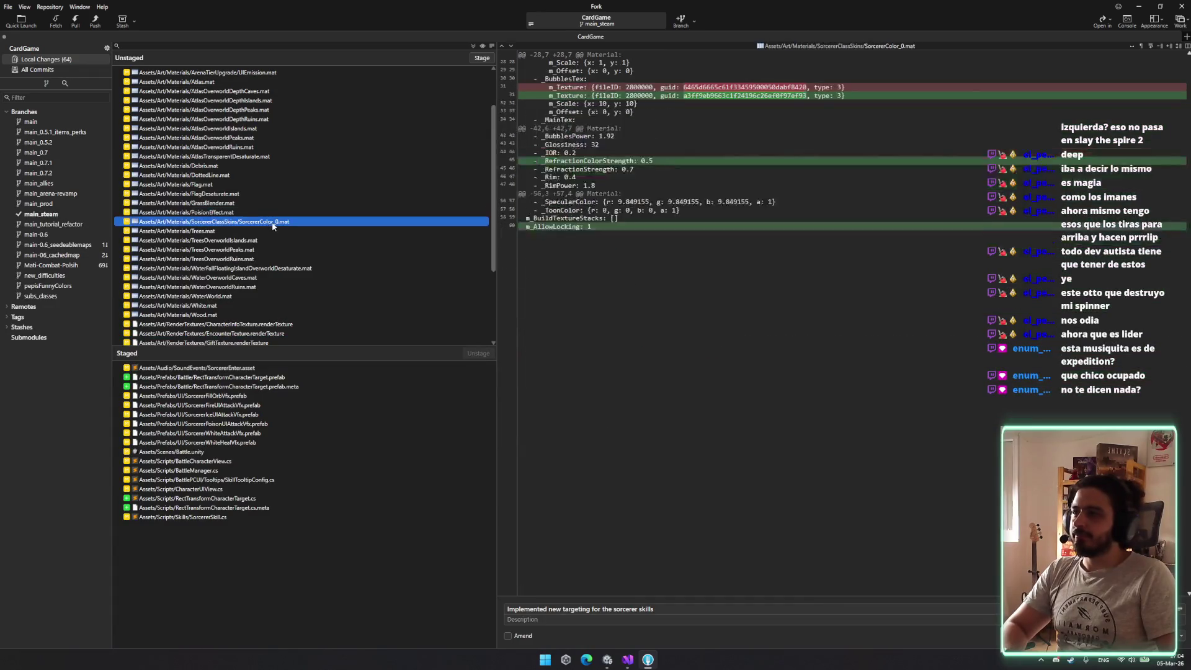
pyautogui.press('Delete')
pyautogui.press('Return')
pyautogui.scroll(2, 242, 217)
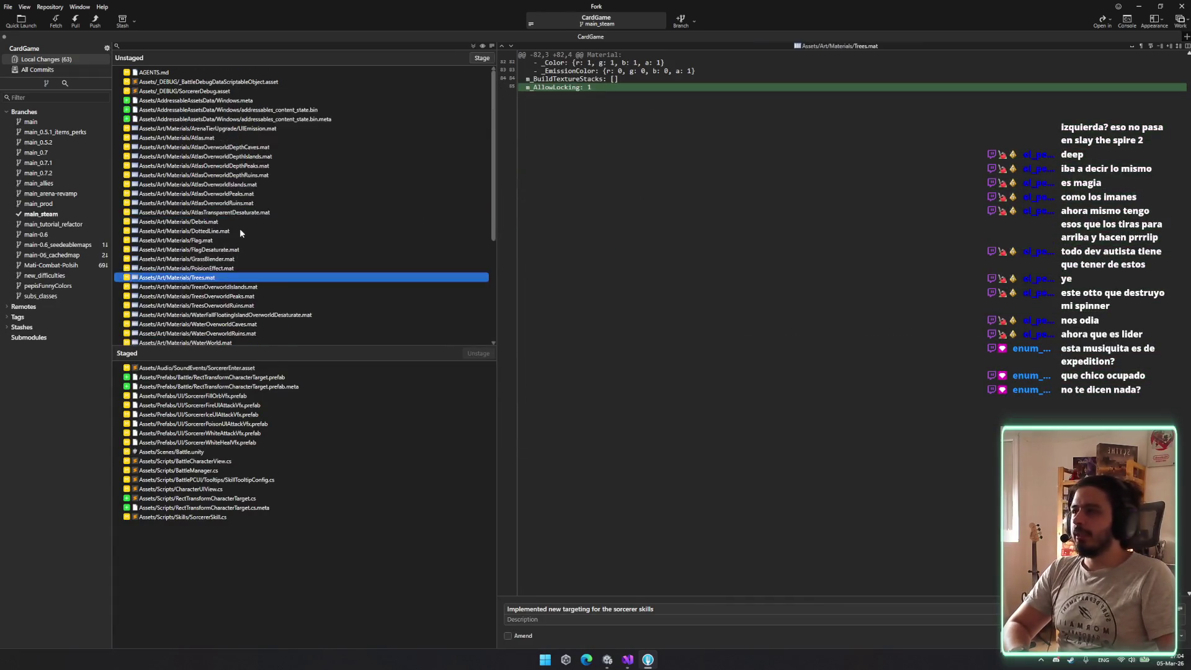
pyautogui.scroll(-5, 260, 144)
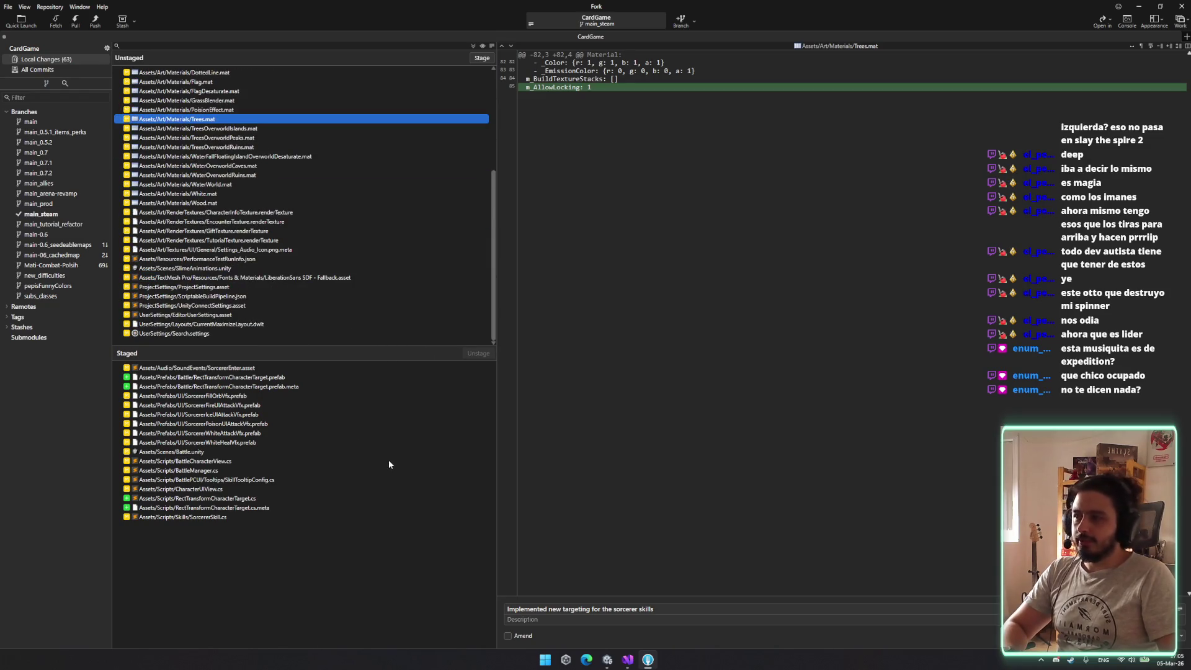
# Commit the 17 staged files as 'Implemented new targeting for the sorcerer skills'
pyautogui.click(296, 412)
pyautogui.press('Up')
pyautogui.press('Up')
pyautogui.press('Up')
pyautogui.click(722, 617)
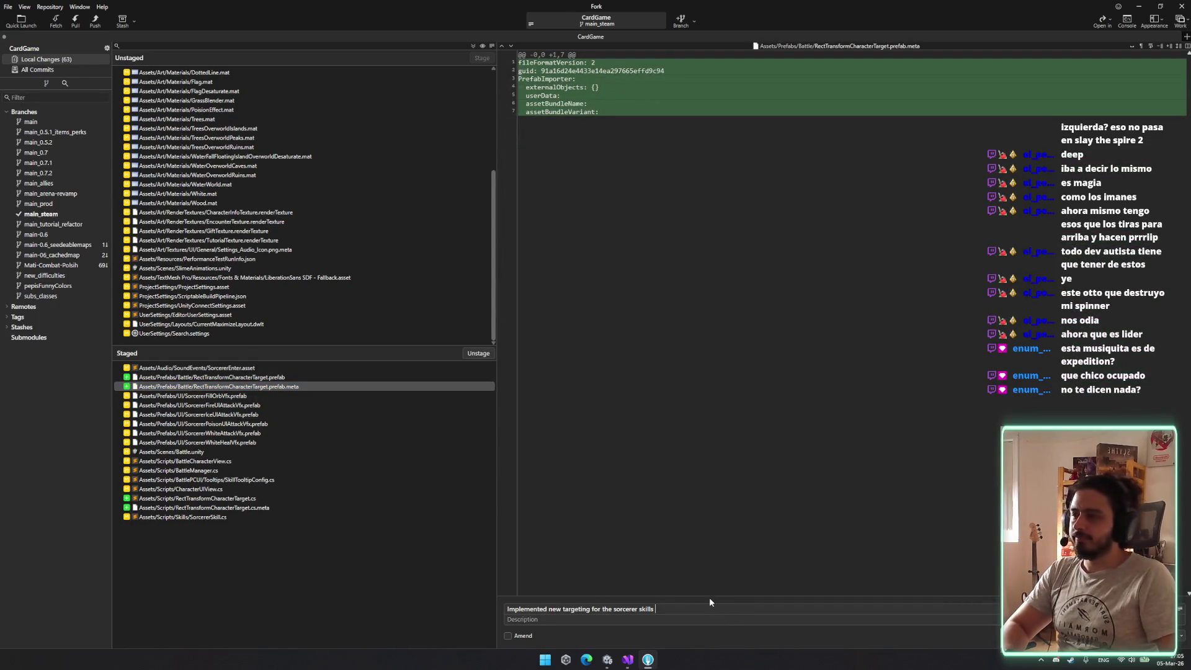
pyautogui.hotkey('ctrl', 'Return')
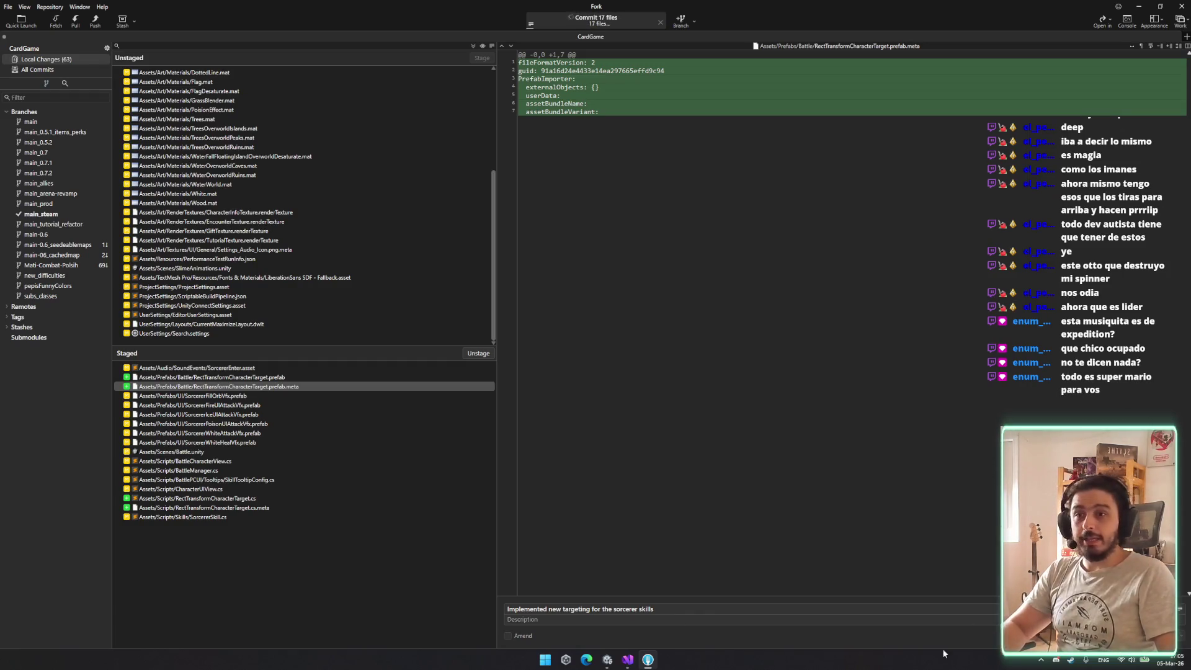
# Push main_steam to origin and return to the Unity editor
pyautogui.hotkey('ctrl', 'shift', 'p')
pyautogui.click(663, 364)
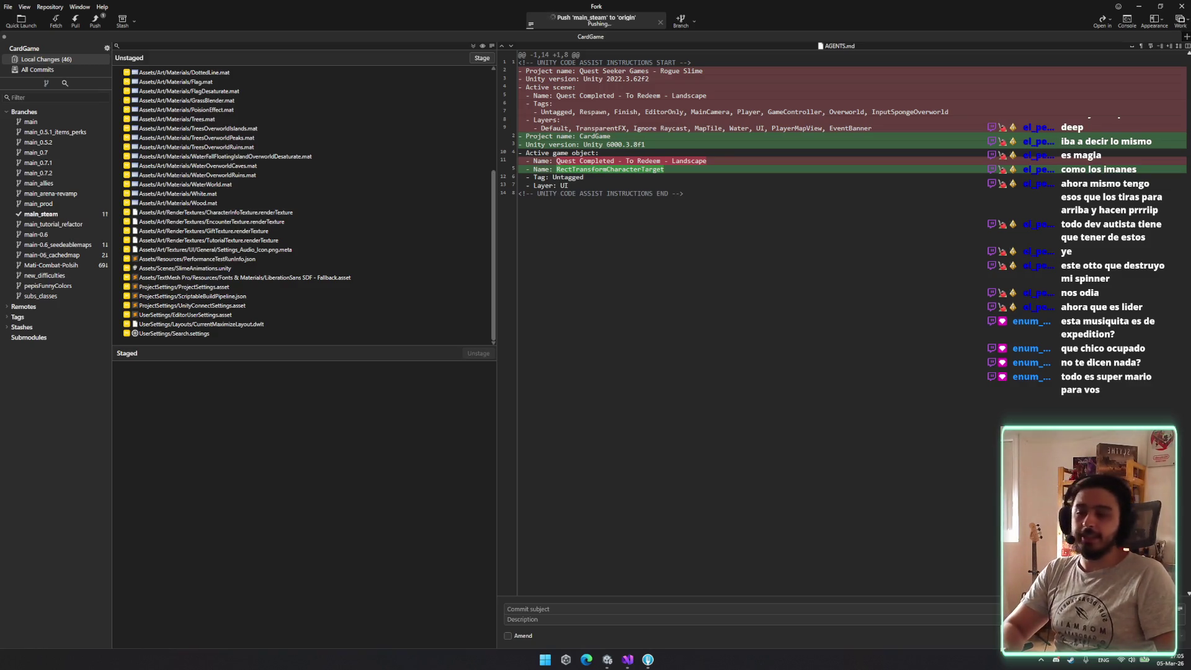
pyautogui.hotkey('alt', 'Tab')
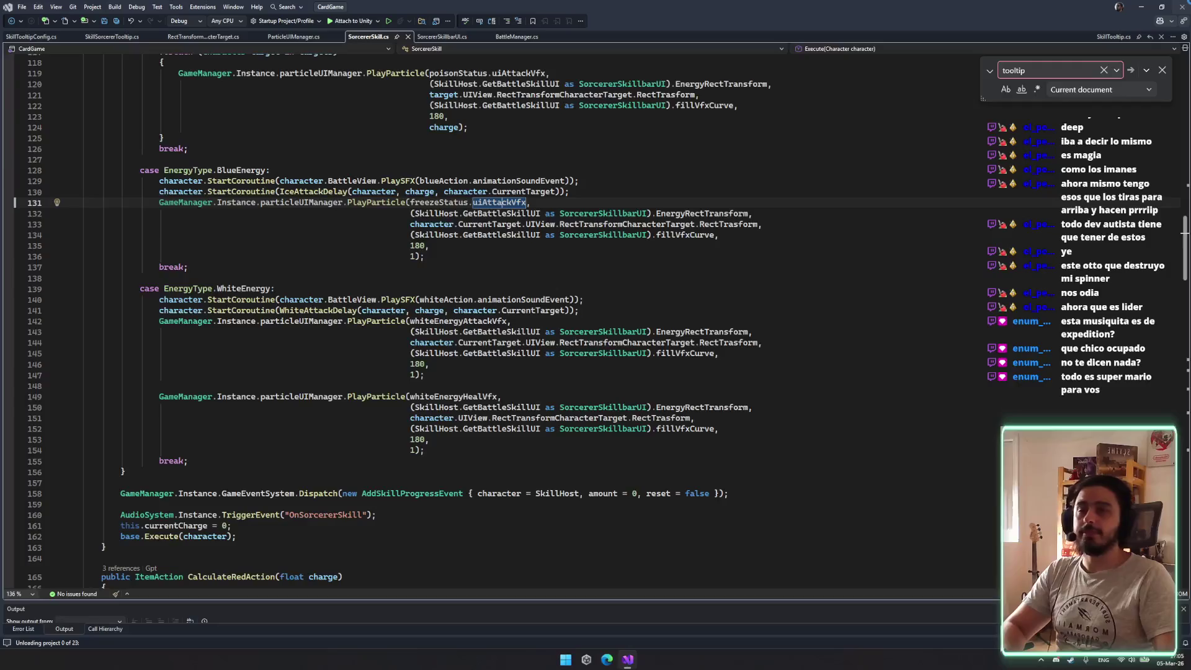
# Close Visual Studio with Alt+F4
pyautogui.hotkey('alt', 'F4')
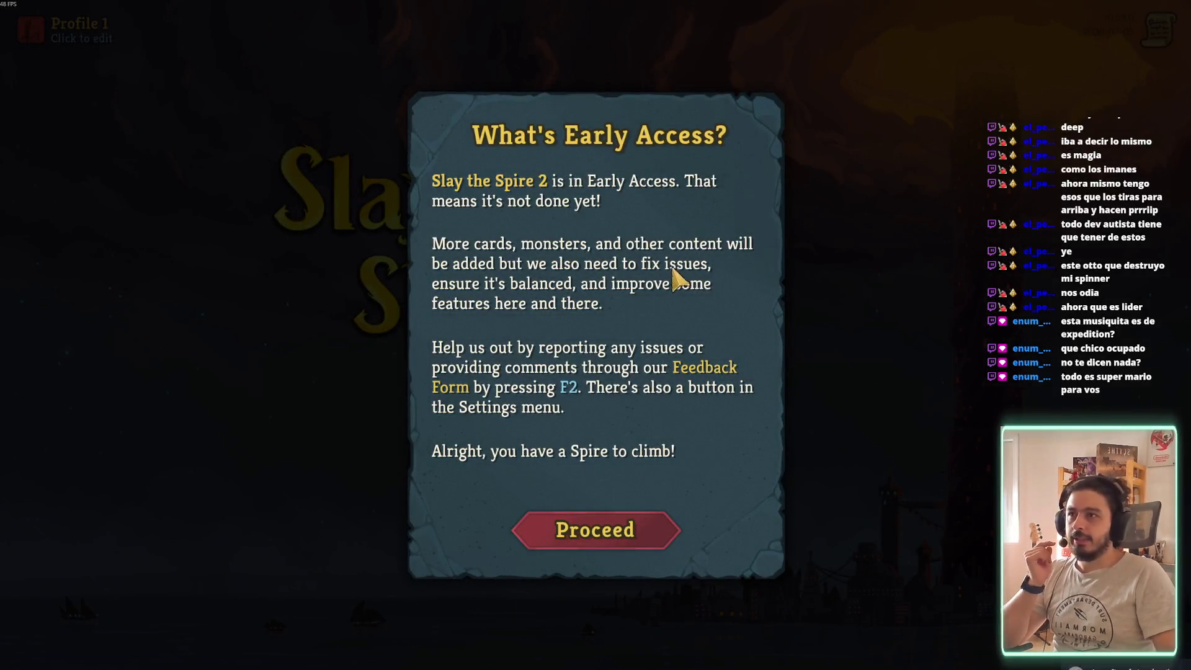
# Dismiss the Early Access notice and browse the Graphics, Sound and key binding settings
pyautogui.click(631, 508)
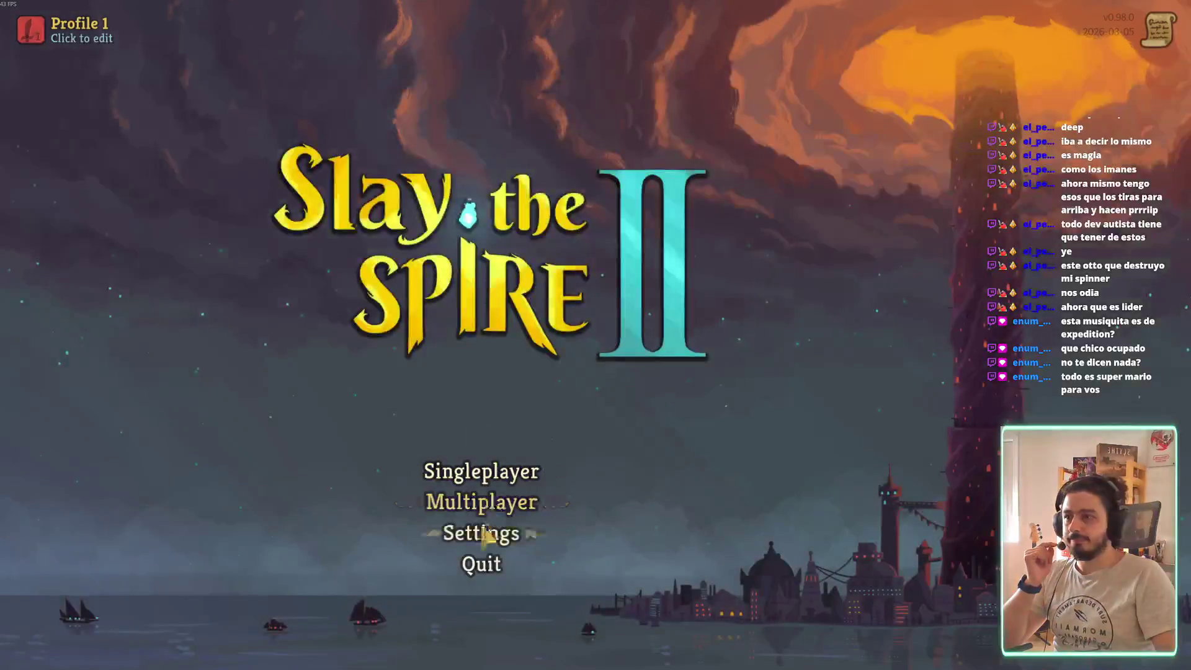
pyautogui.click(540, 528)
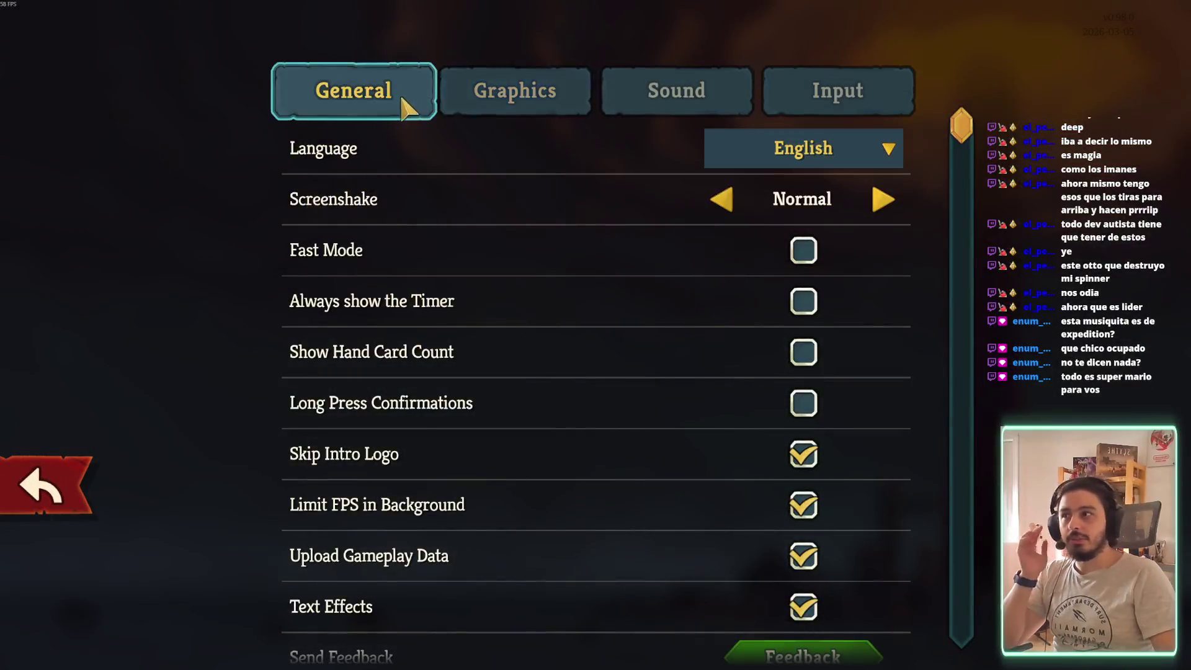
pyautogui.click(542, 110)
pyautogui.click(714, 106)
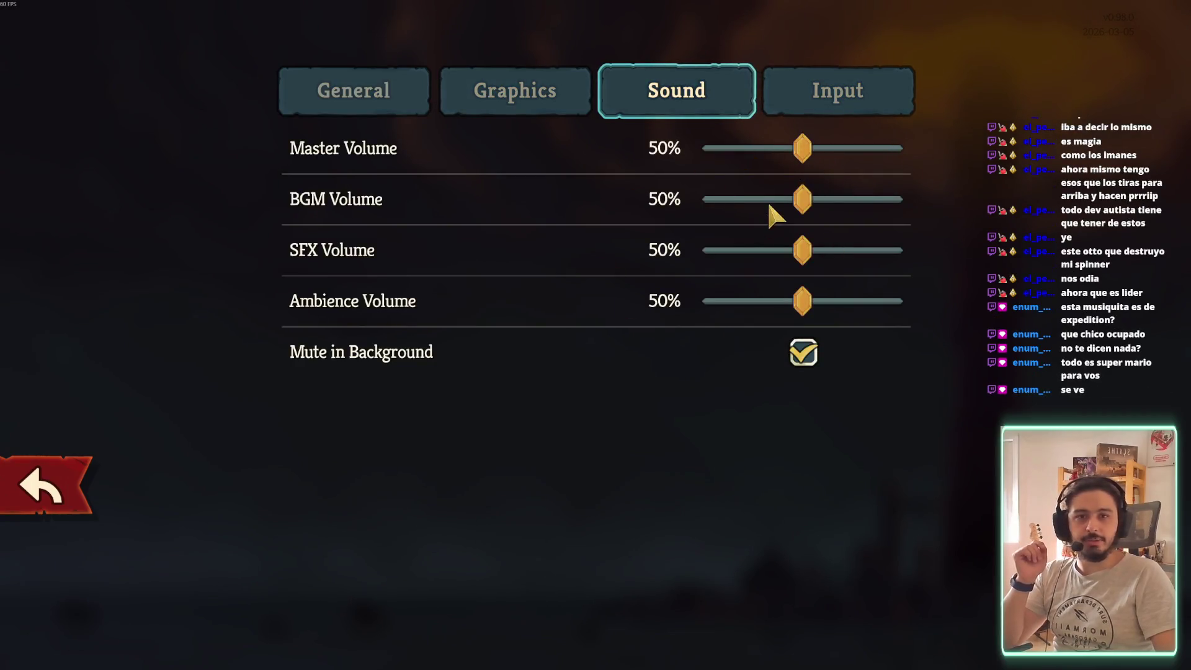
pyautogui.click(775, 108)
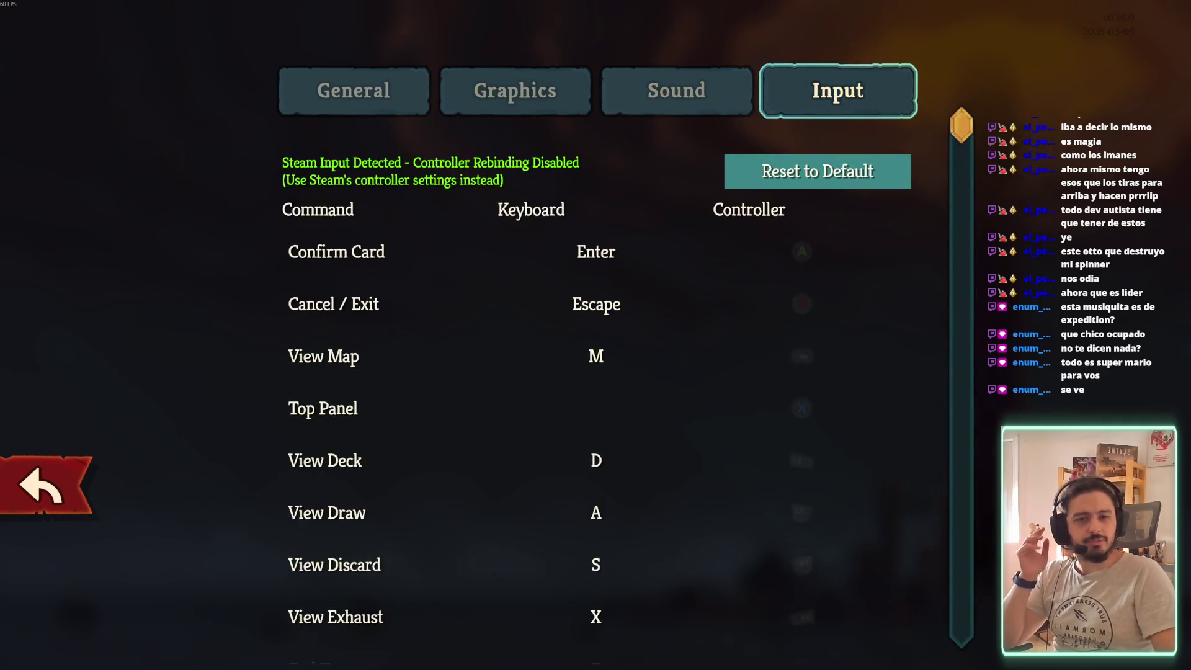
pyautogui.click(686, 114)
# Set Master Volume to 100% and BGM, SFX and Ambience to 70%, then return to menu
pyautogui.moveTo(803, 149); pyautogui.dragTo(1013, 188)
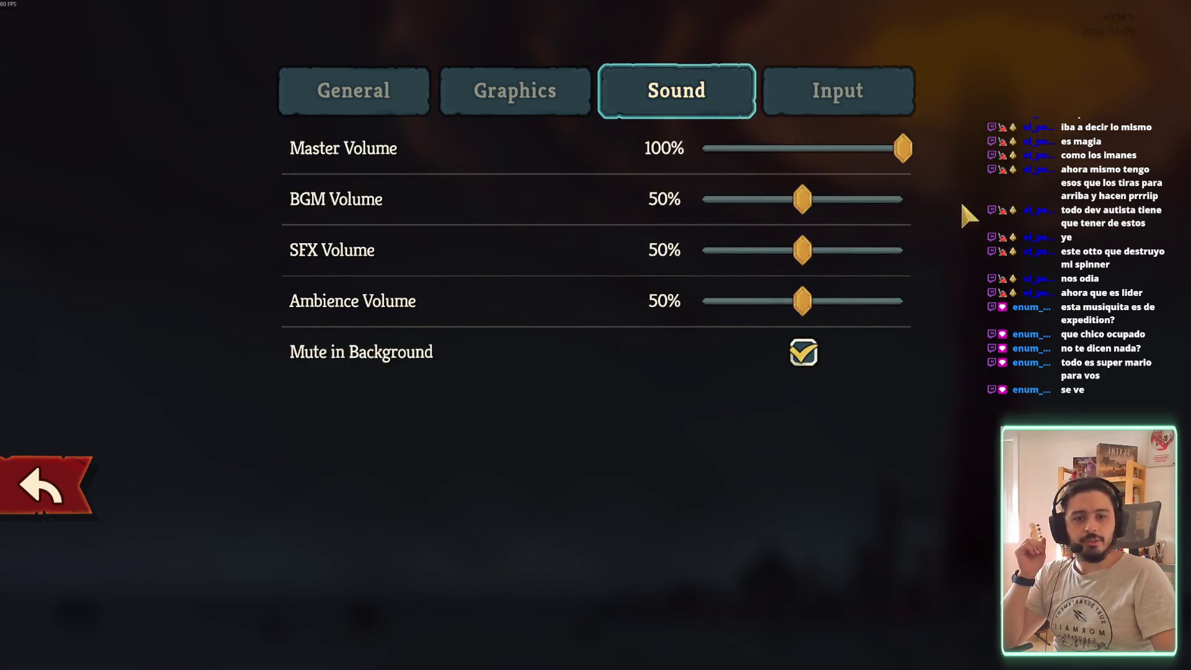
pyautogui.click(809, 197)
pyautogui.moveTo(843, 204); pyautogui.dragTo(842, 203)
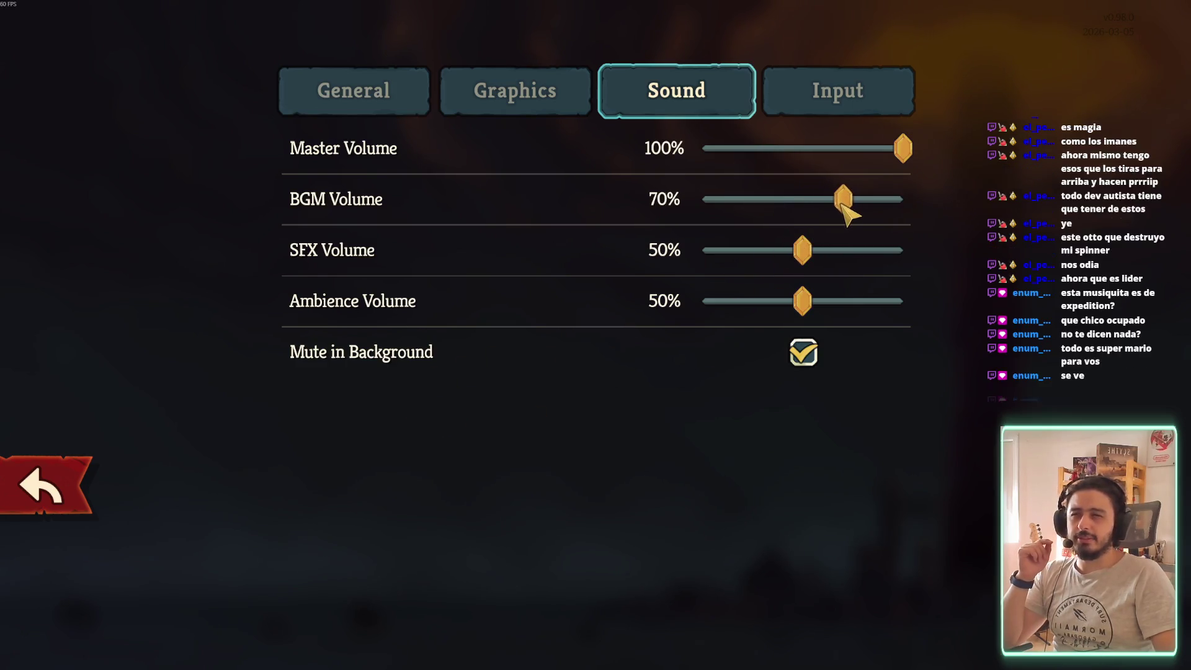
pyautogui.moveTo(803, 249); pyautogui.dragTo(842, 251)
pyautogui.moveTo(803, 301); pyautogui.dragTo(840, 304)
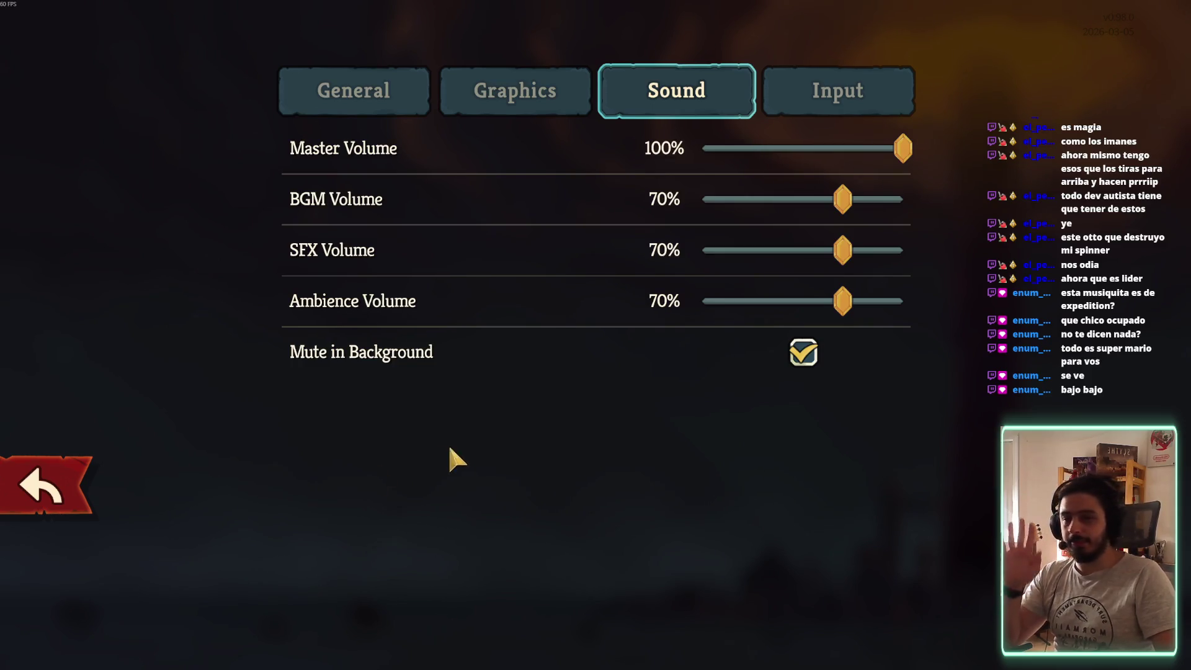
pyautogui.click(44, 487)
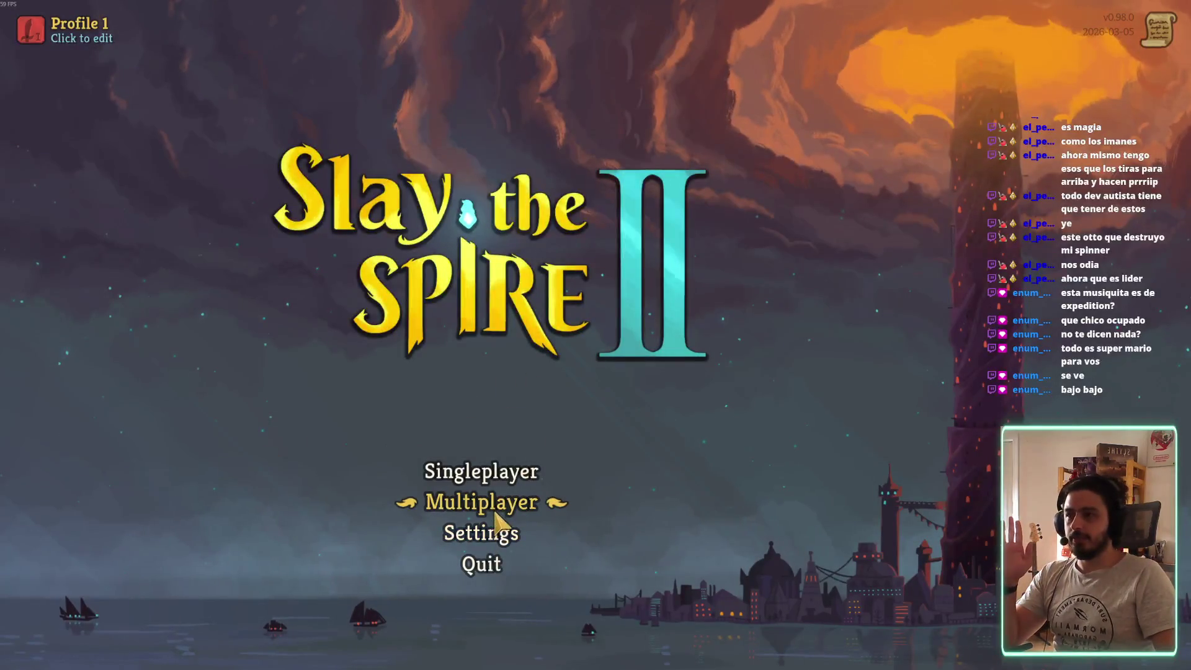
pyautogui.click(493, 503)
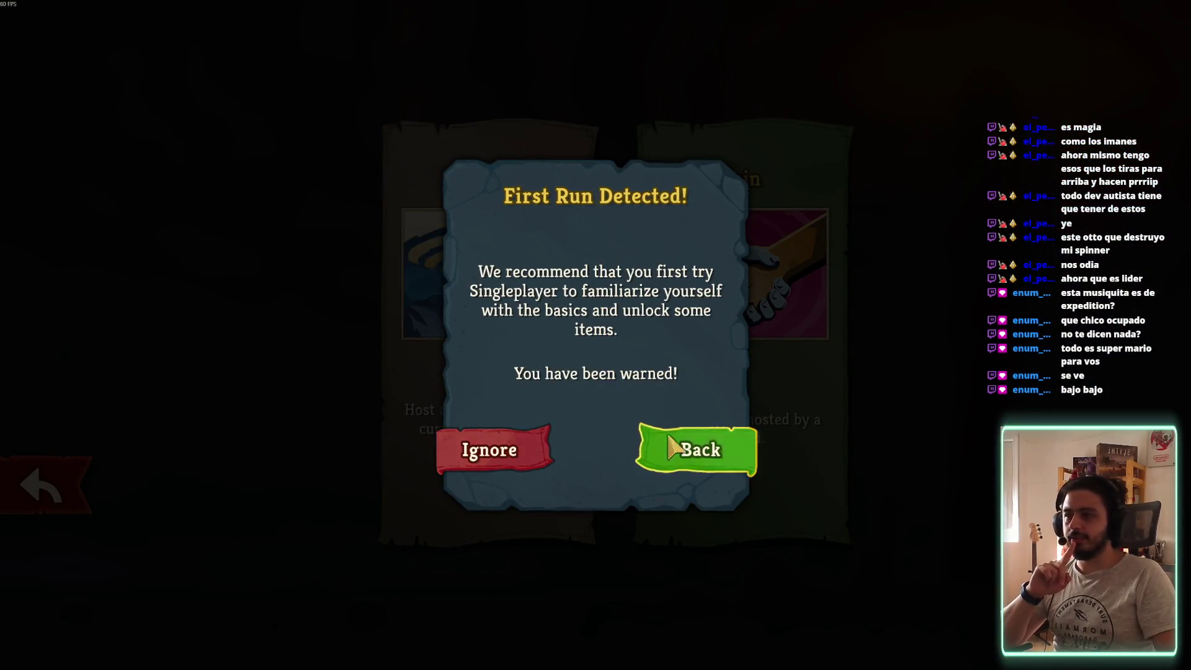
pyautogui.click(659, 441)
pyautogui.click(524, 501)
pyautogui.click(534, 451)
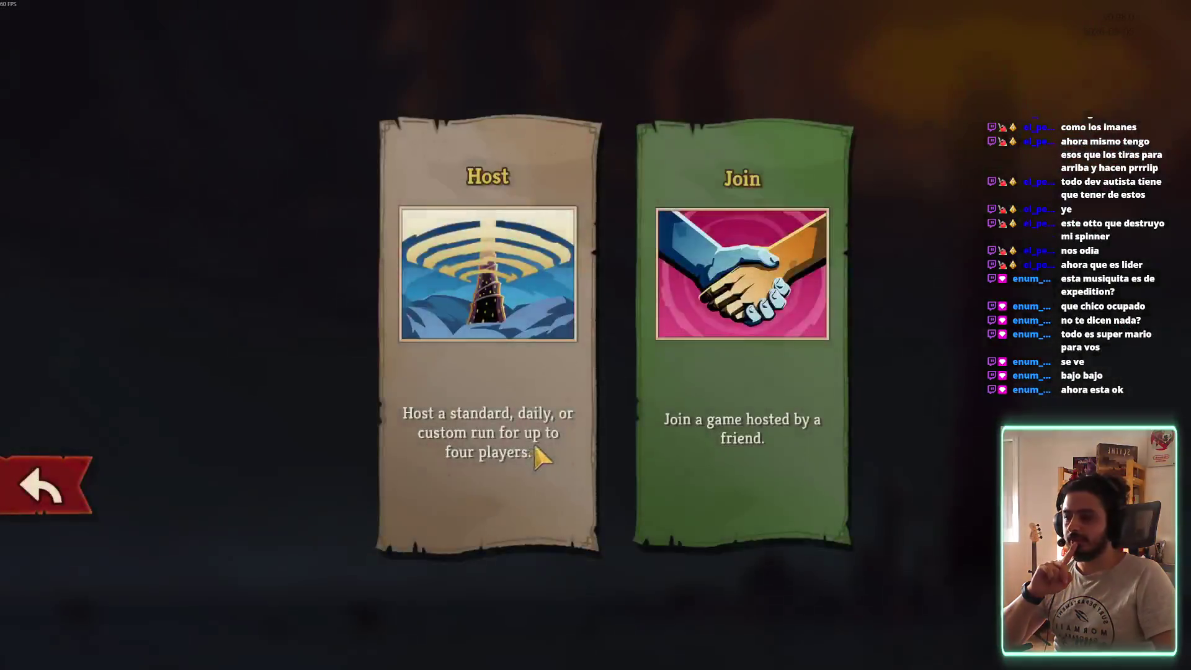
pyautogui.click(816, 369)
pyautogui.click(625, 570)
pyautogui.press('Escape')
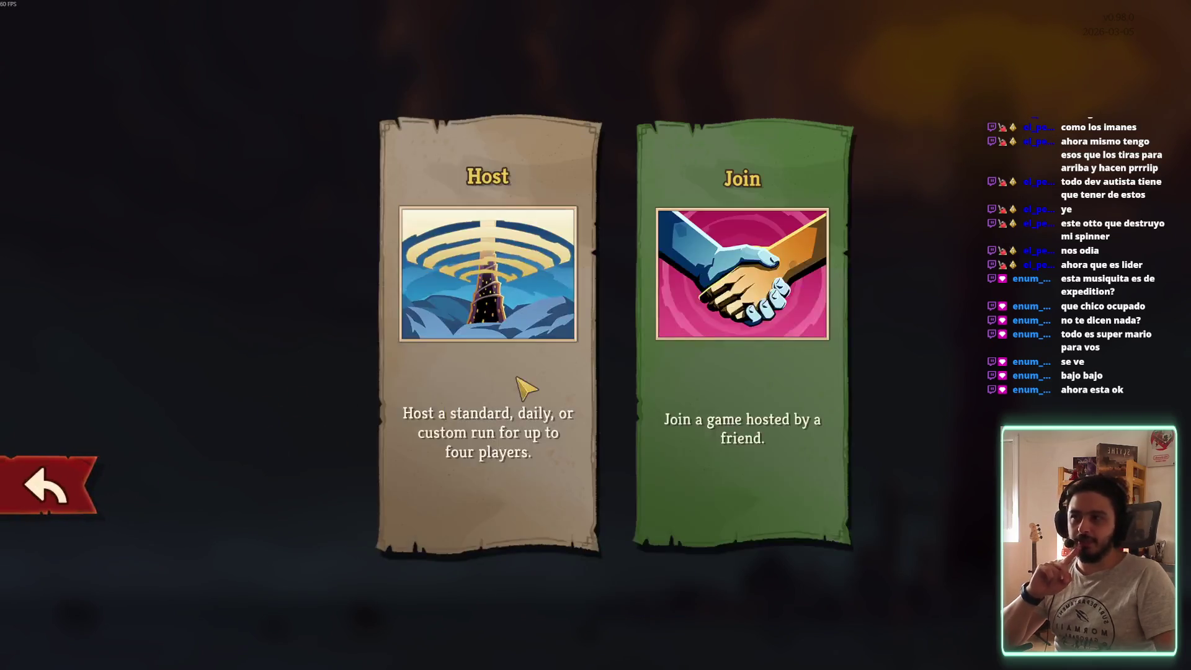
pyautogui.click(531, 385)
pyautogui.click(73, 487)
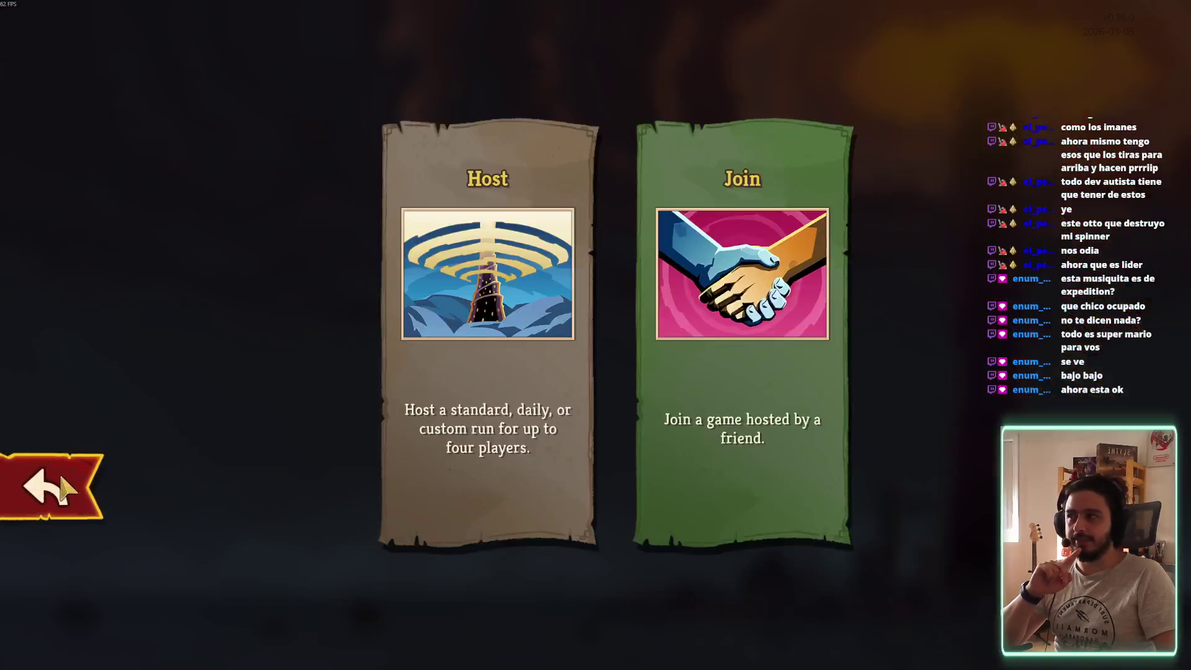
pyautogui.click(74, 487)
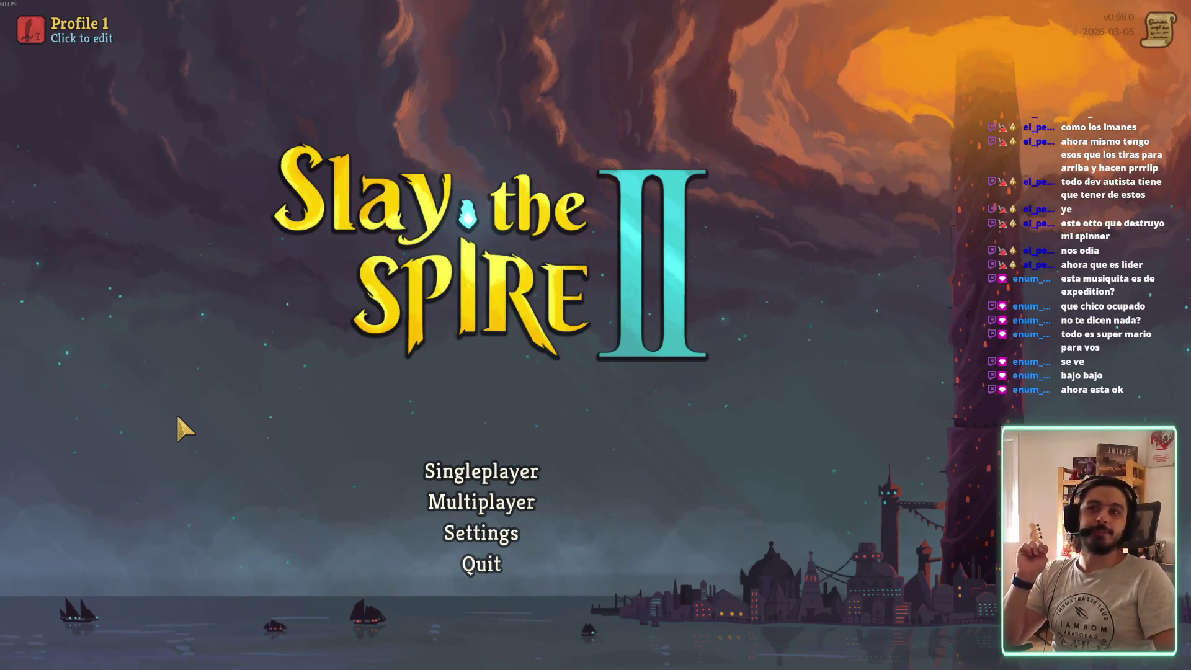
pyautogui.click(70, 37)
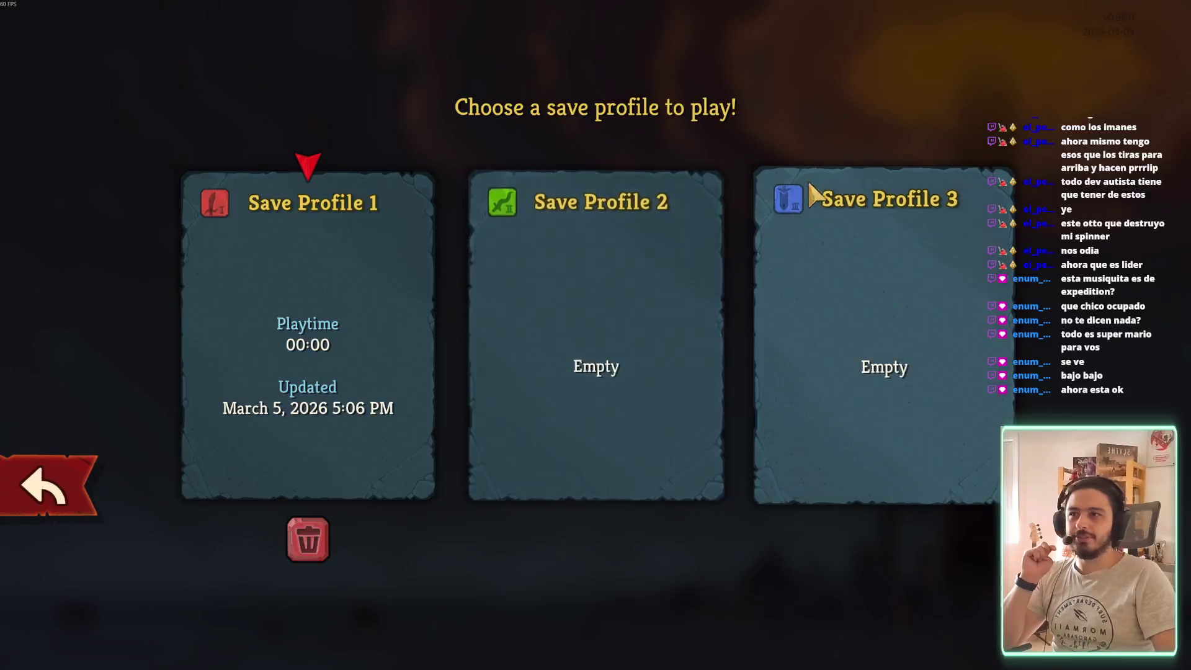
pyautogui.click(110, 510)
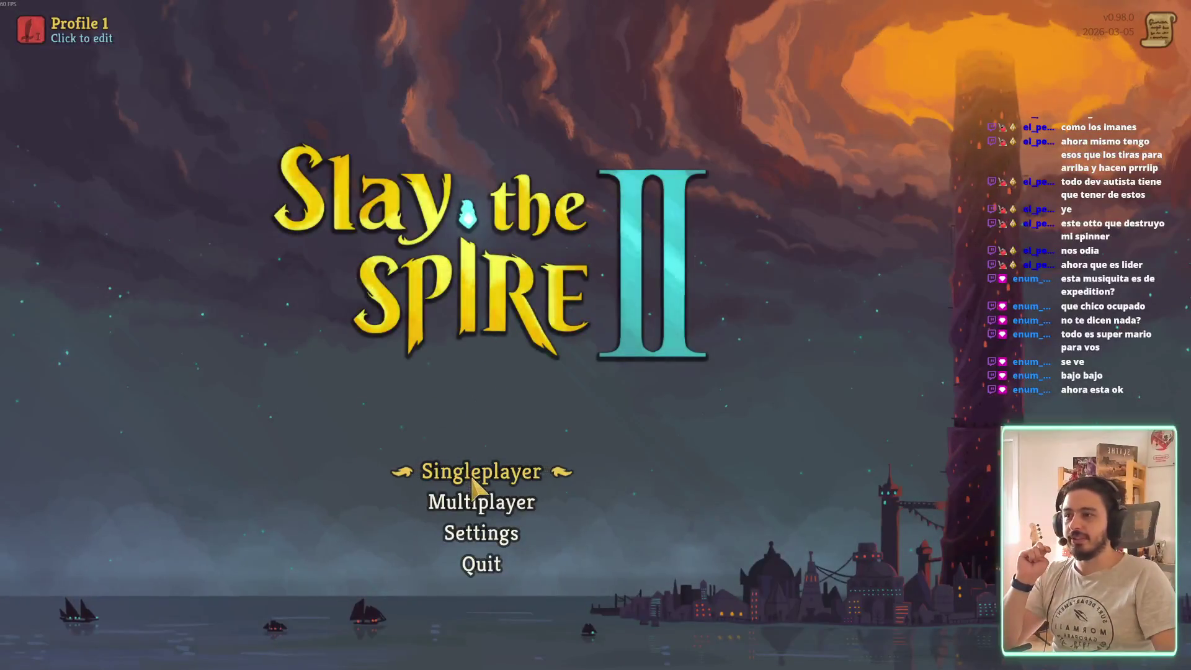
# Browse the locked characters in singleplayer selection, pick The Ironclad, then back out to the menu
pyautogui.click(479, 471)
pyautogui.click(106, 486)
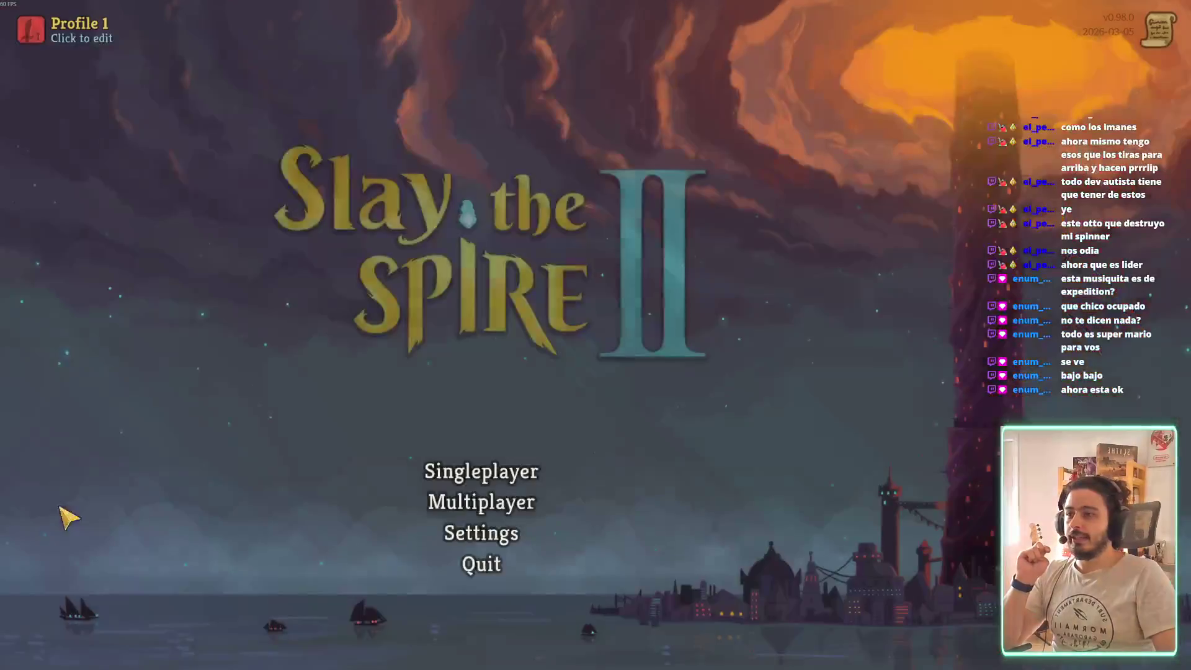
pyautogui.click(558, 473)
pyautogui.click(524, 588)
pyautogui.click(668, 589)
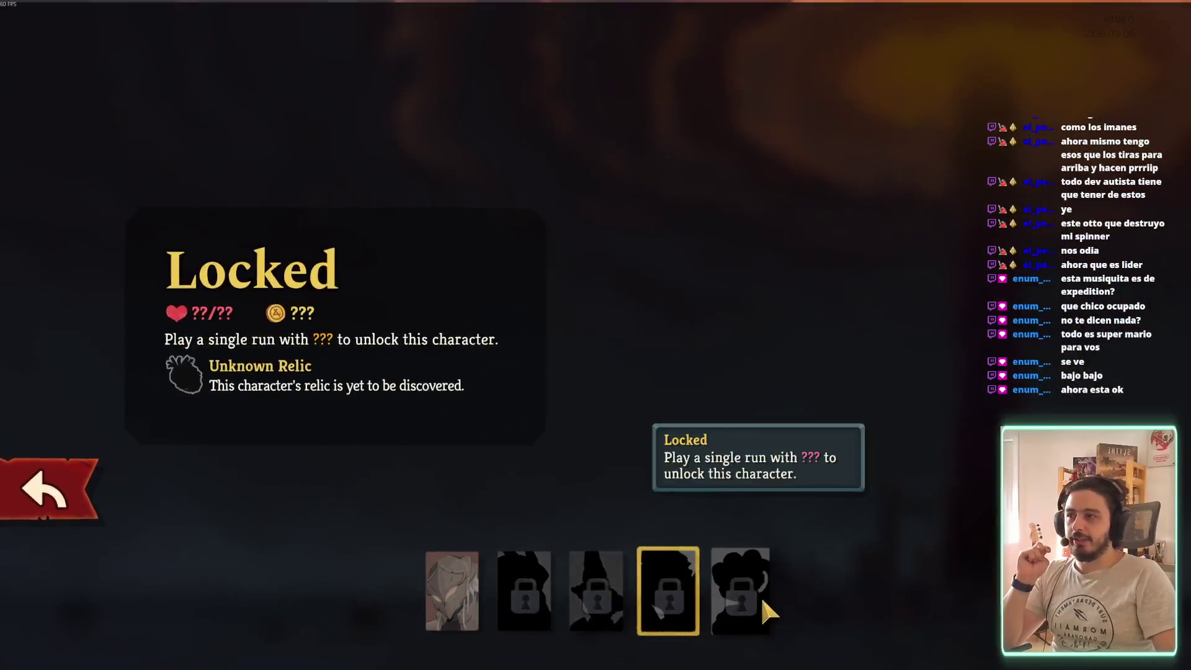
pyautogui.click(738, 593)
pyautogui.click(671, 605)
pyautogui.click(605, 605)
pyautogui.click(671, 610)
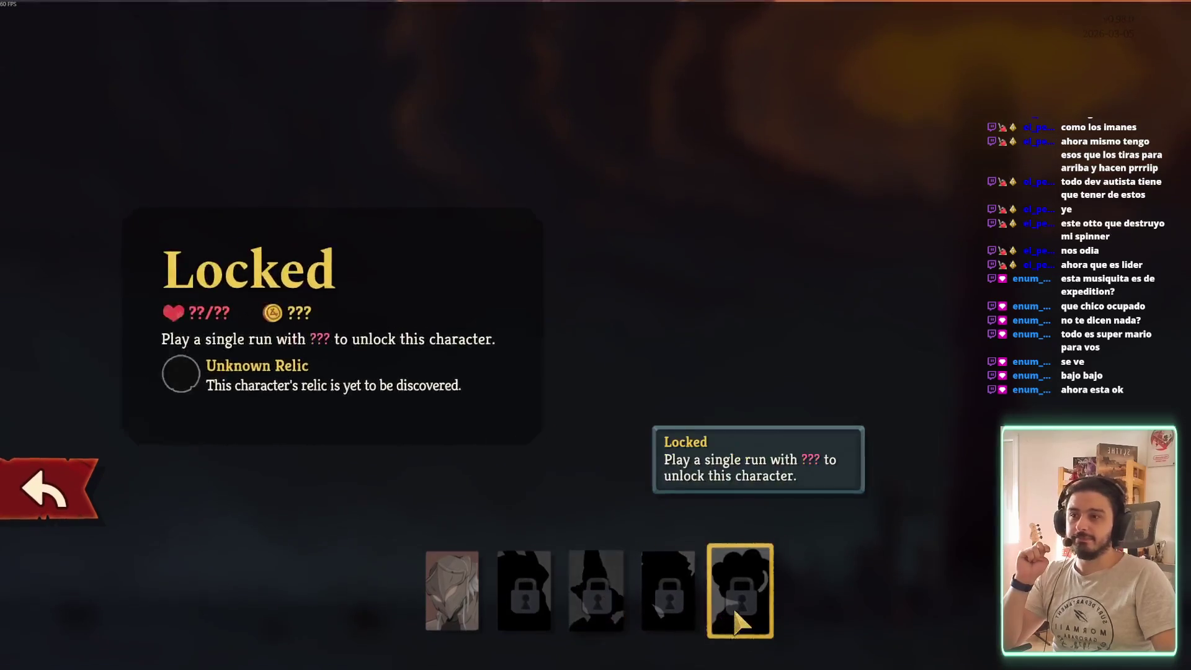
pyautogui.click(499, 586)
pyautogui.click(456, 589)
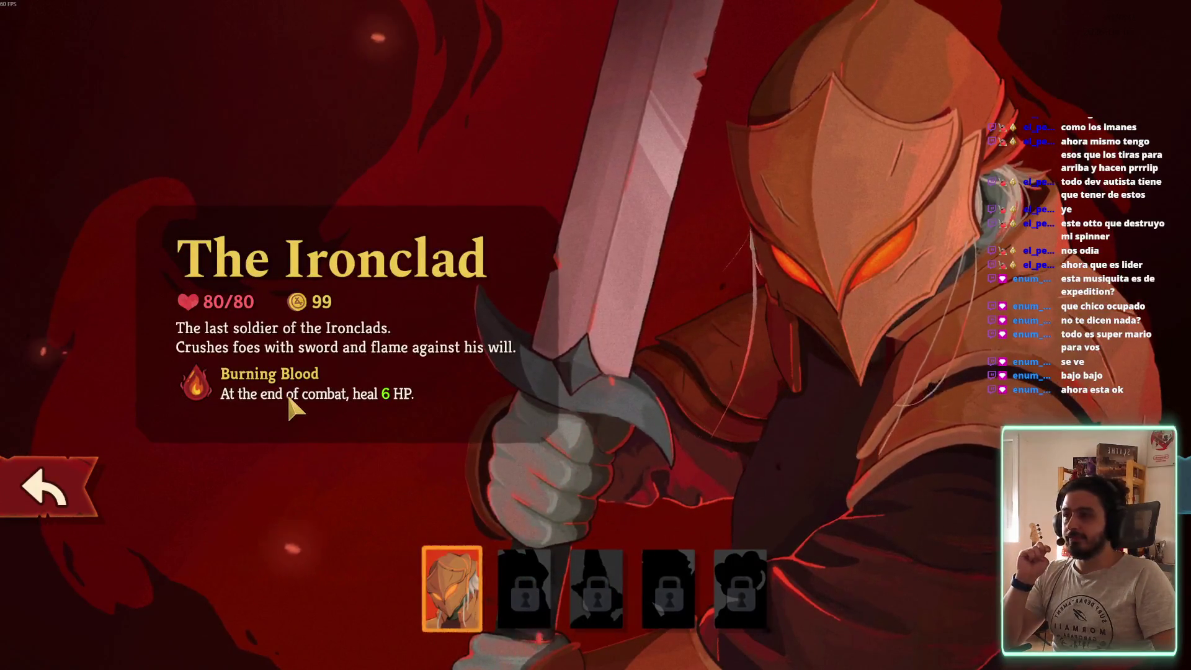
pyautogui.click(46, 487)
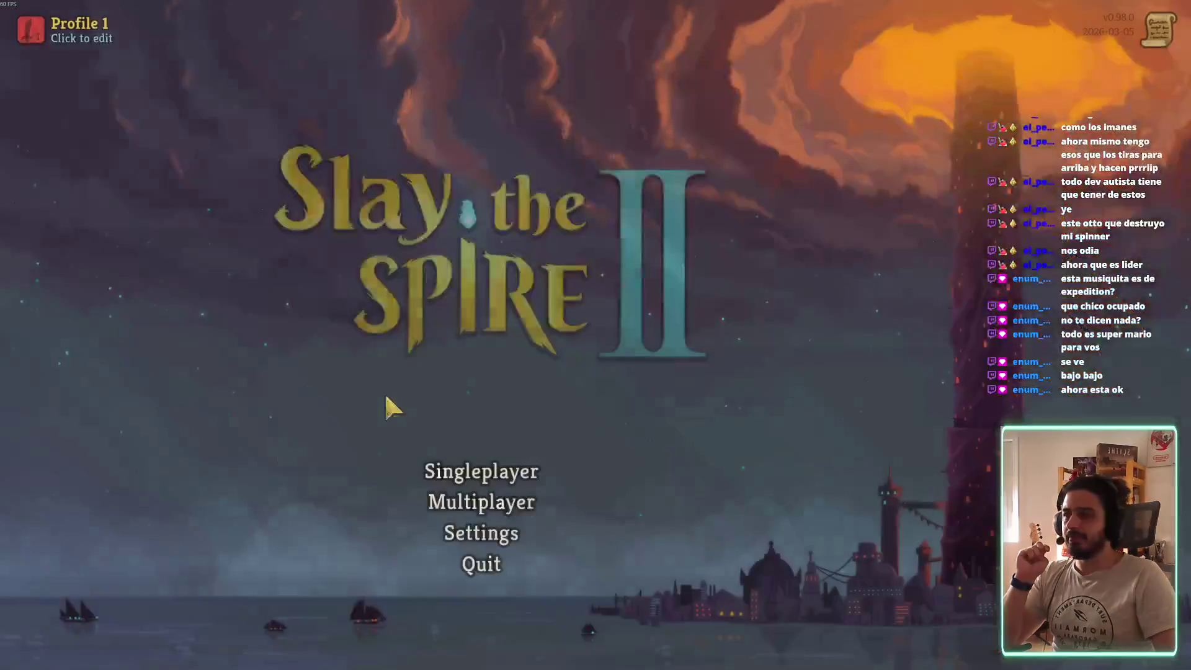
# Reopen singleplayer selection and look through the locked character slots again
pyautogui.click(486, 462)
pyautogui.click(68, 502)
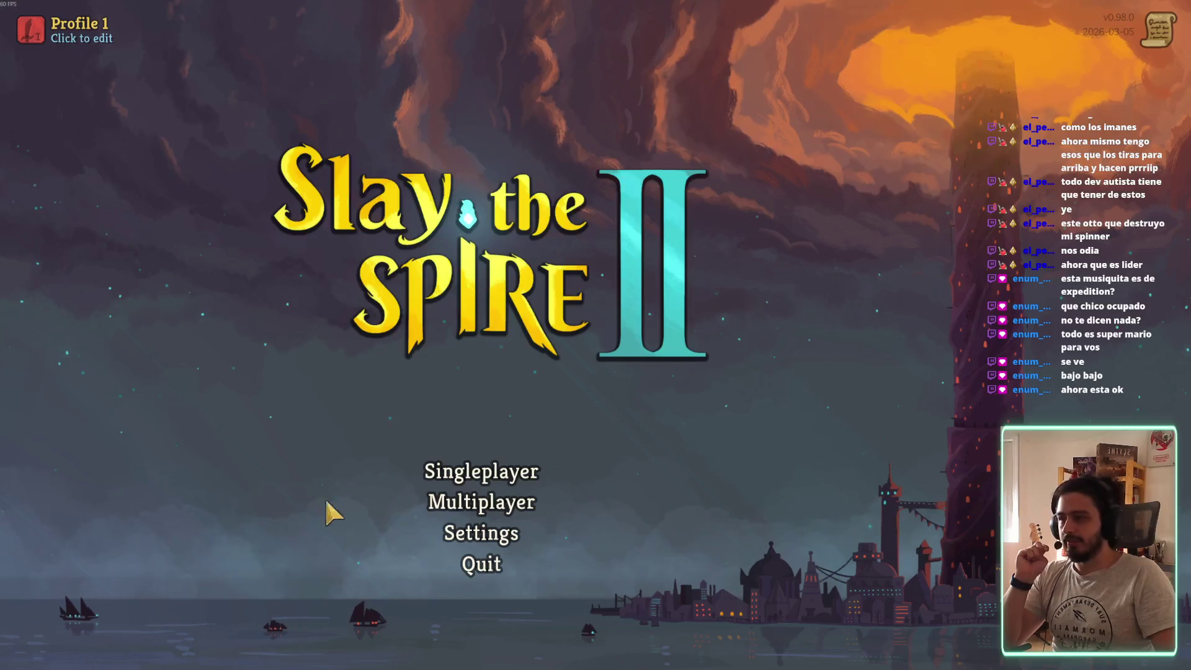
pyautogui.click(482, 472)
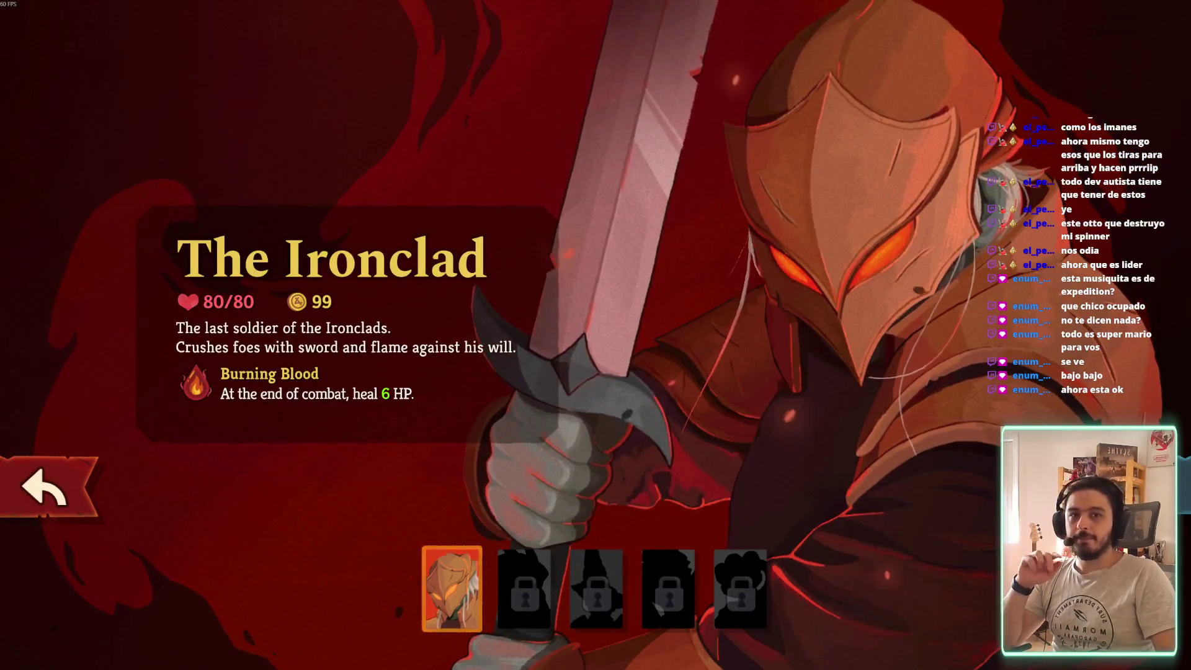
pyautogui.click(570, 574)
pyautogui.click(538, 568)
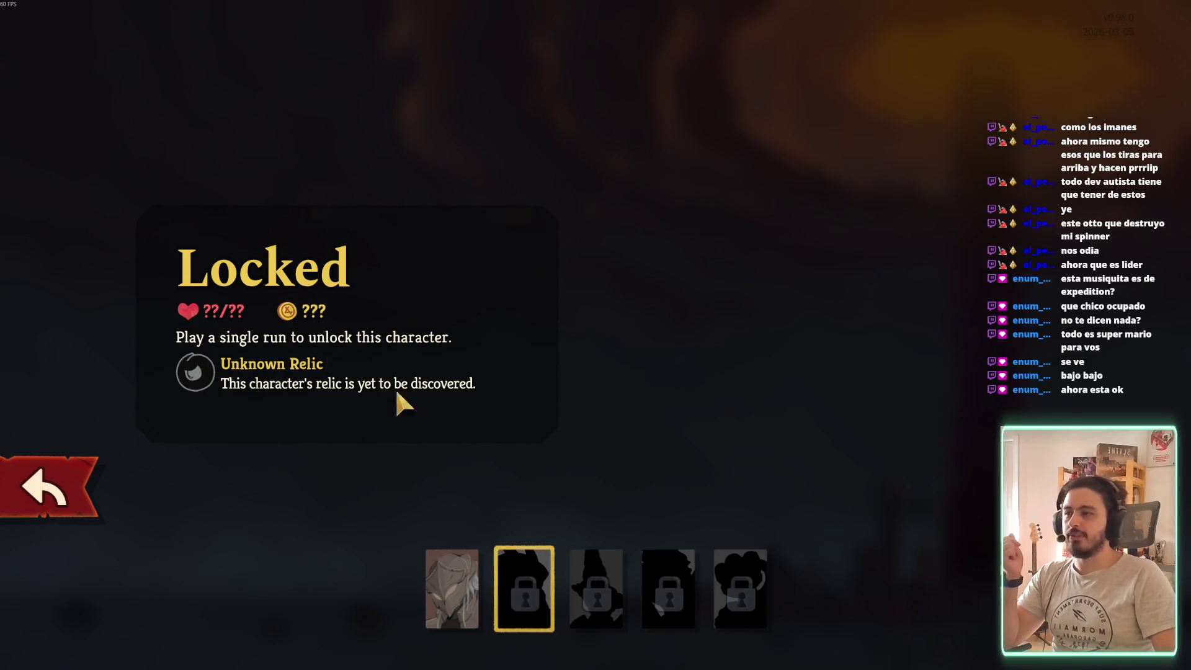
pyautogui.click(594, 571)
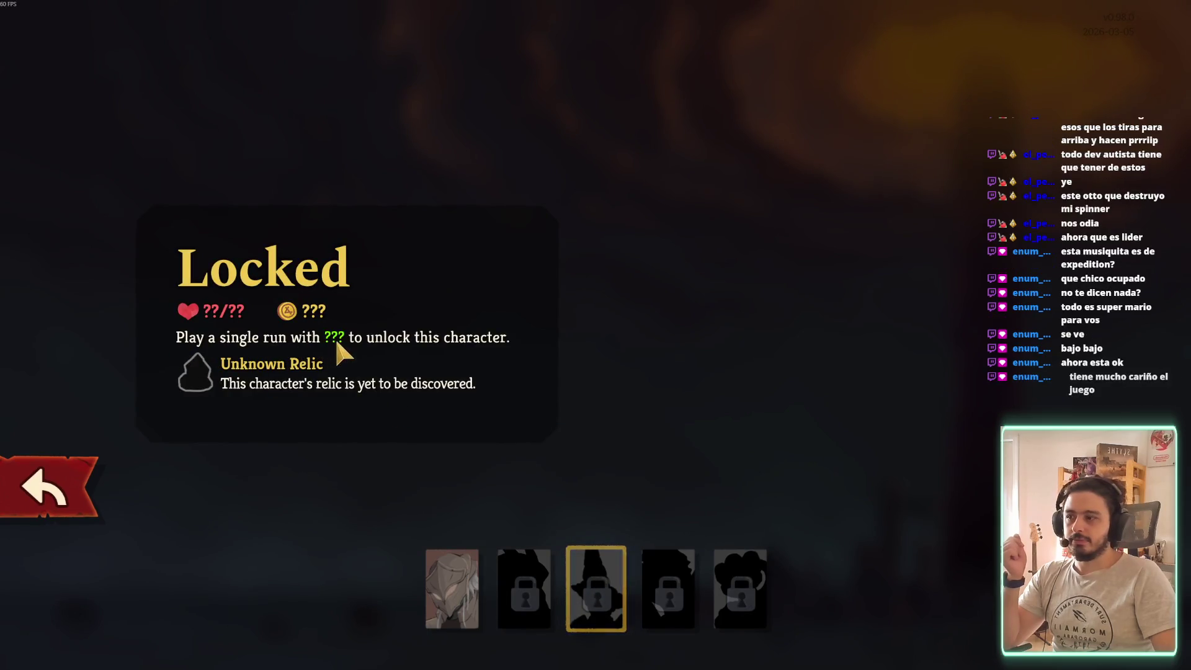
pyautogui.click(682, 599)
pyautogui.click(733, 622)
pyautogui.click(646, 594)
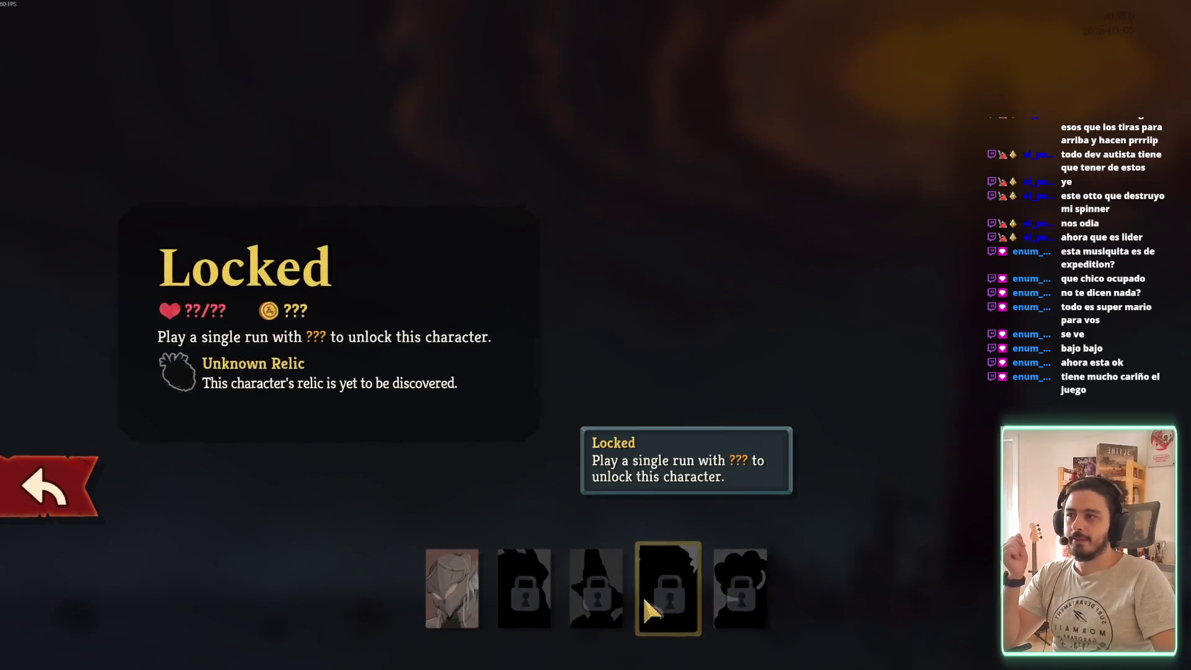
pyautogui.click(586, 599)
# Embark as The Ironclad with tutorials disabled
pyautogui.click(451, 589)
pyautogui.click(1091, 545)
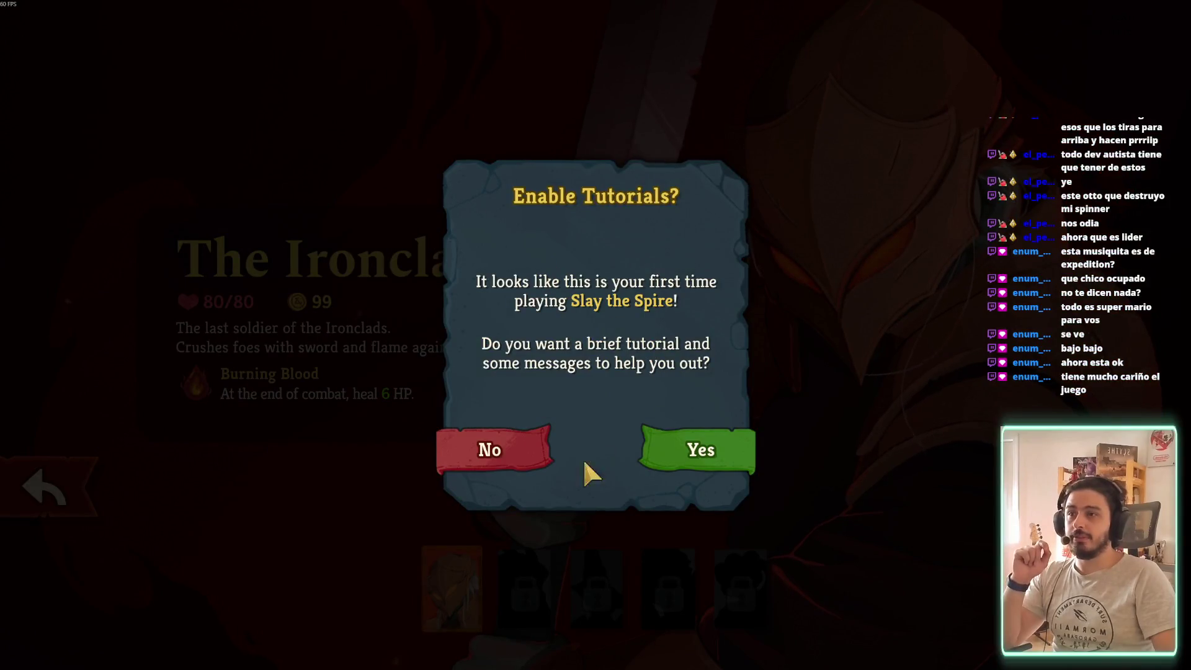
pyautogui.click(487, 450)
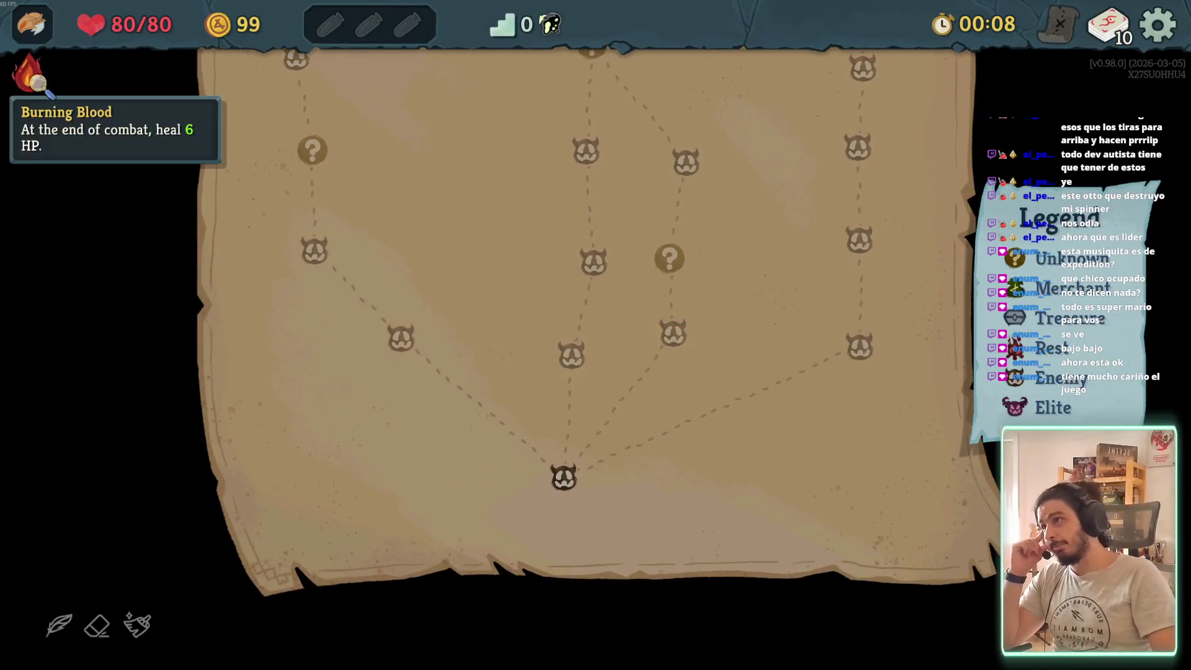
# Draw red marks on the map, try the eraser, circle the bottom enemy node, then clear all drawings
pyautogui.click(62, 627)
pyautogui.moveTo(357, 471); pyautogui.dragTo(503, 419)
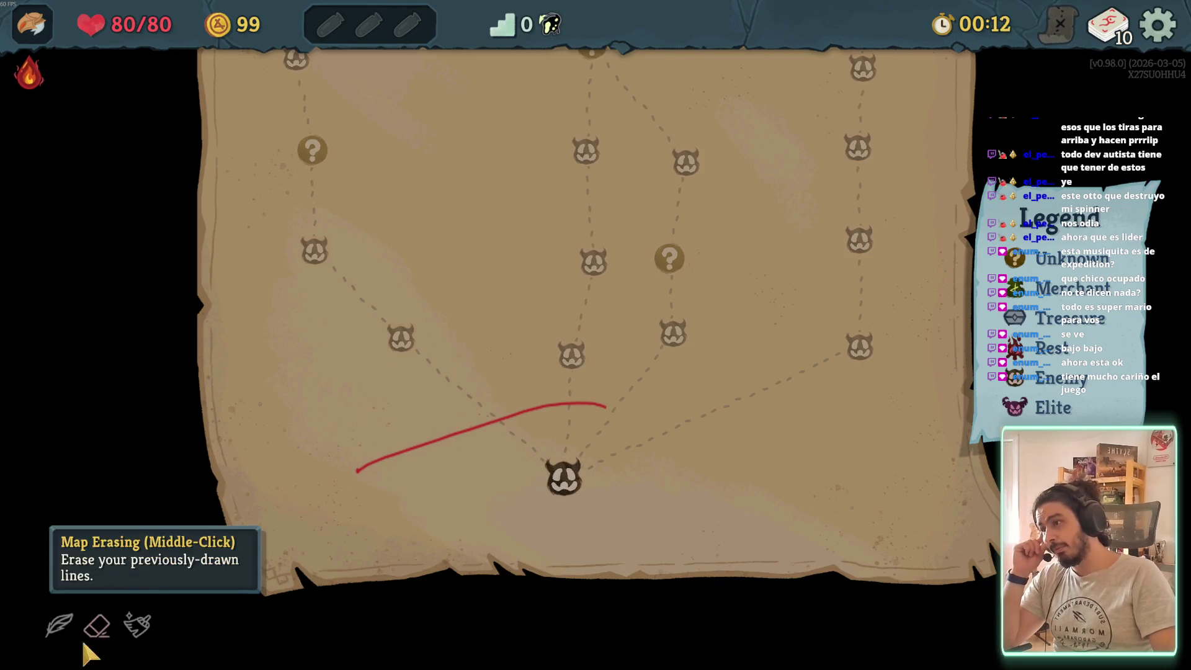
pyautogui.click(97, 626)
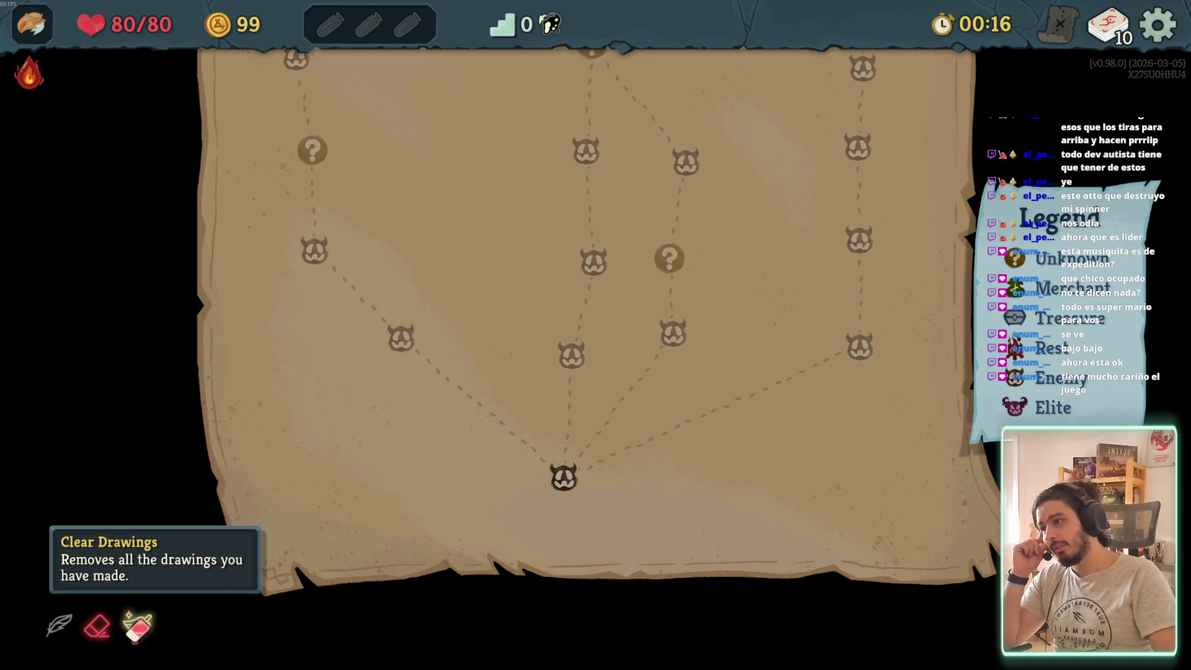
pyautogui.click(59, 625)
pyautogui.moveTo(537, 436); pyautogui.dragTo(617, 443)
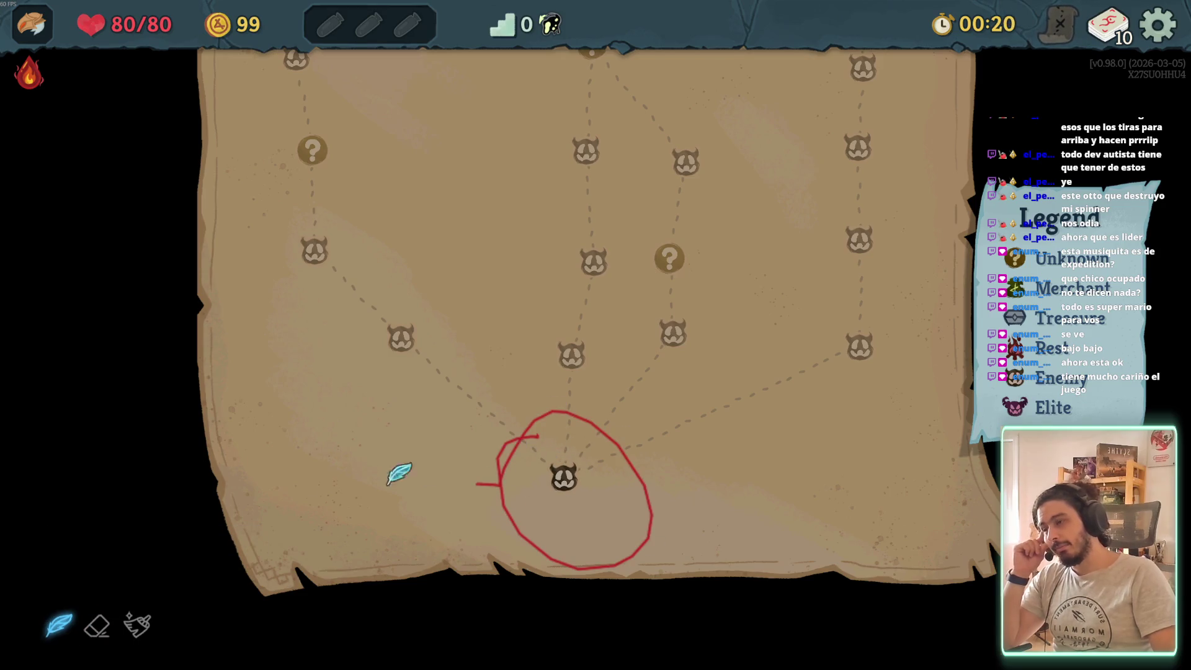
pyautogui.click(138, 631)
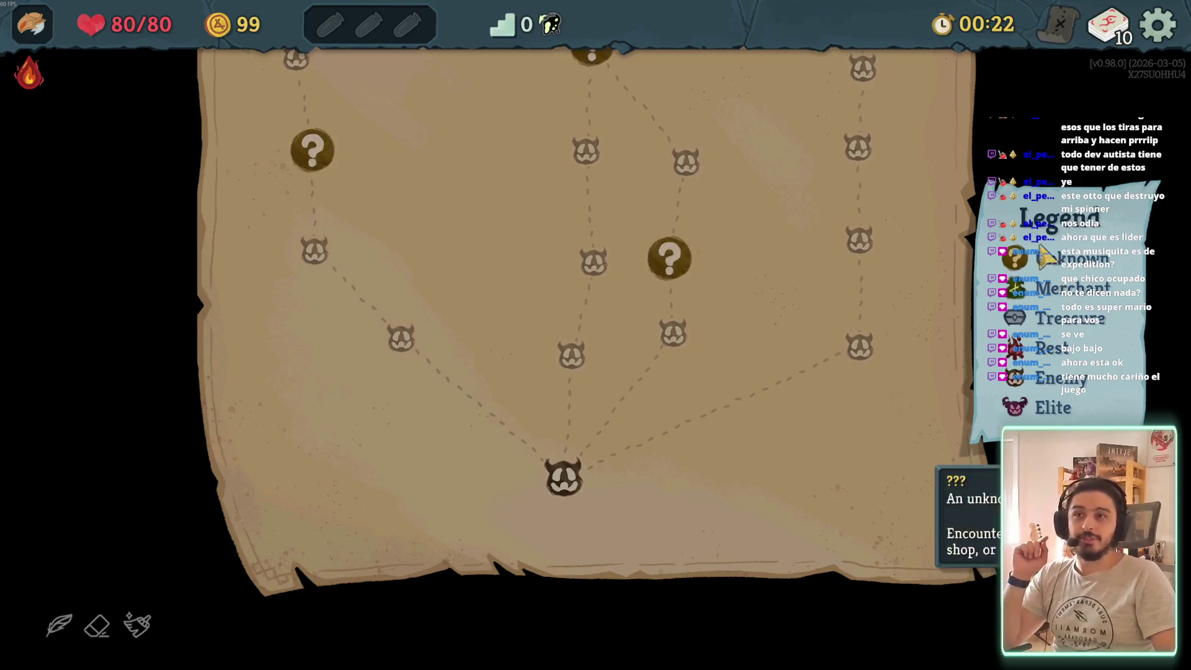
pyautogui.moveTo(1027, 379)
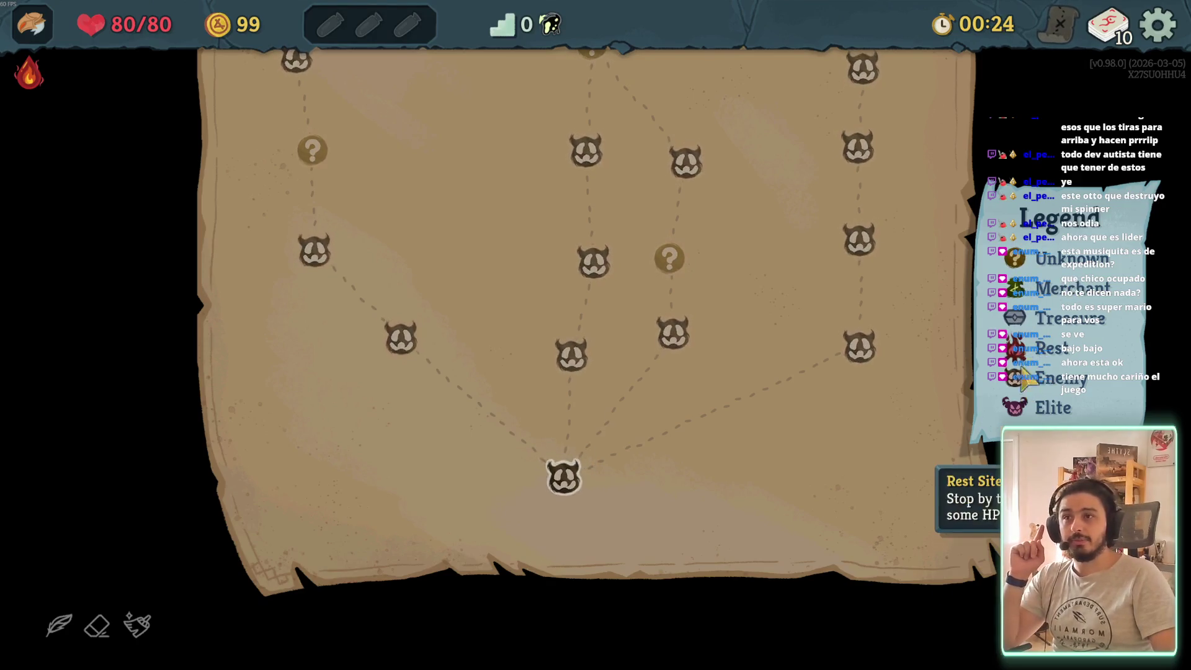
pyautogui.scroll(5, 744, 340)
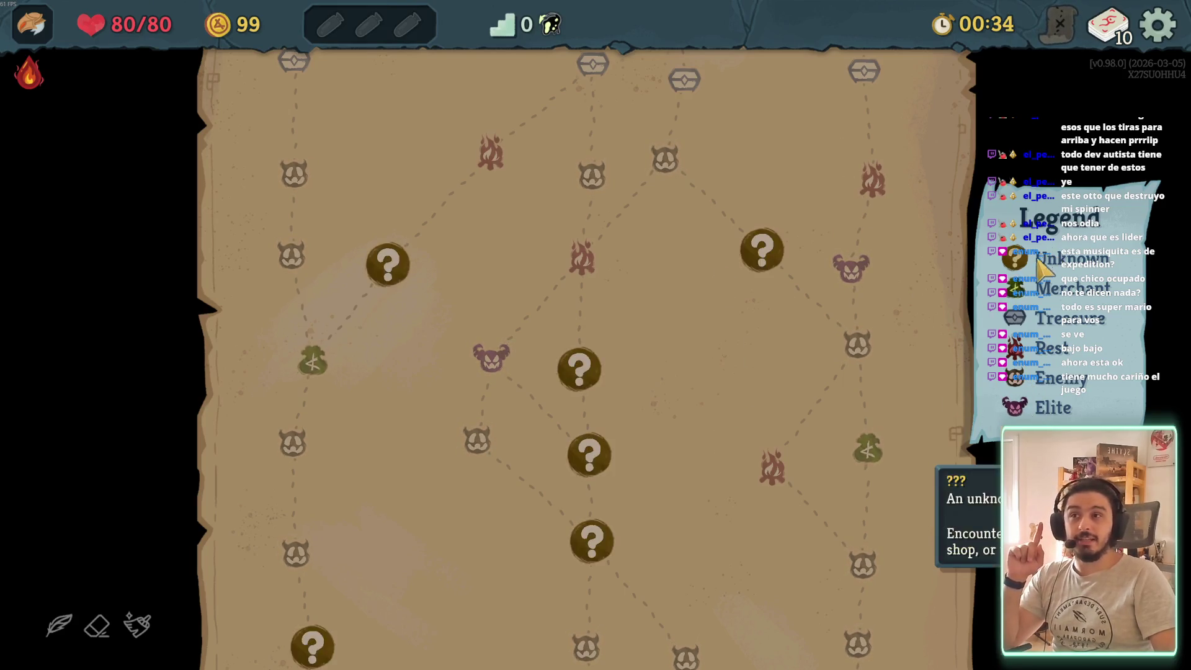
pyautogui.scroll(3, 787, 220)
pyautogui.scroll(4, 868, 273)
pyautogui.scroll(-2, 806, 279)
pyautogui.scroll(5, 800, 304)
pyautogui.scroll(3, 806, 307)
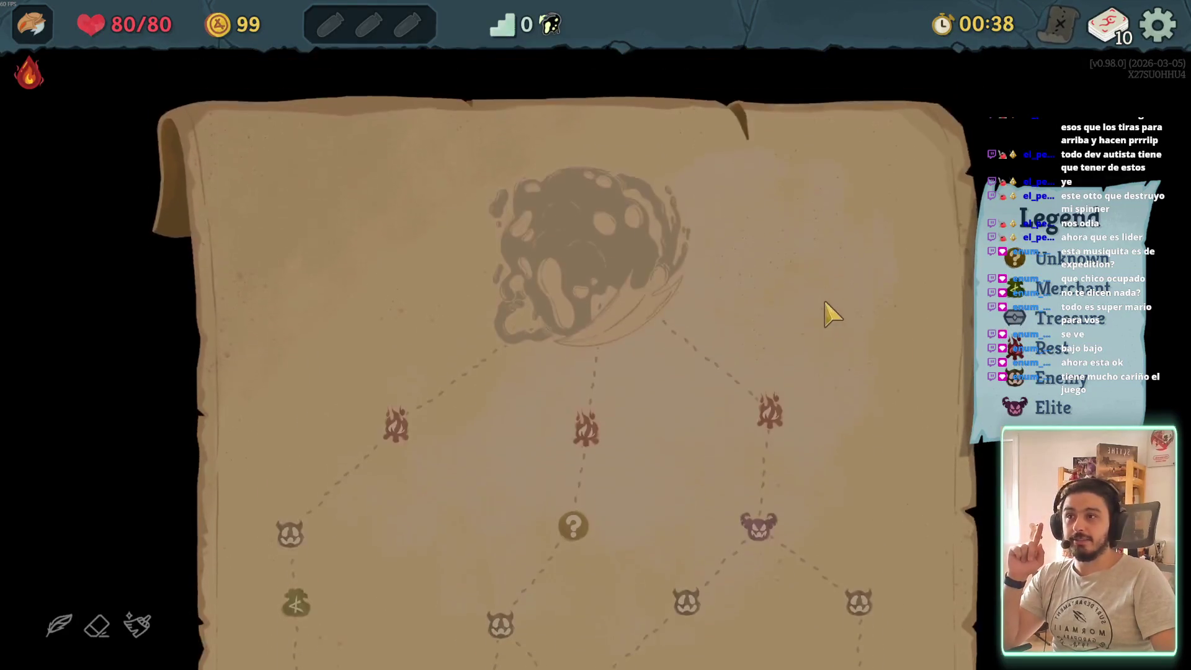
pyautogui.moveTo(547, 24)
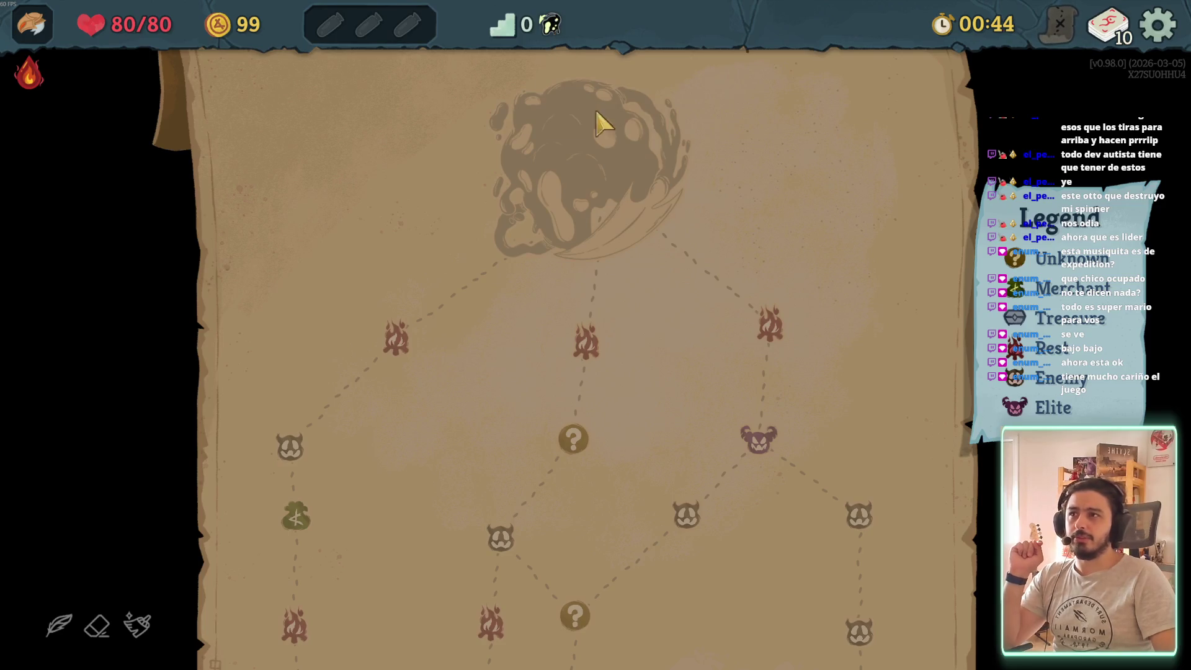
pyautogui.moveTo(496, 30)
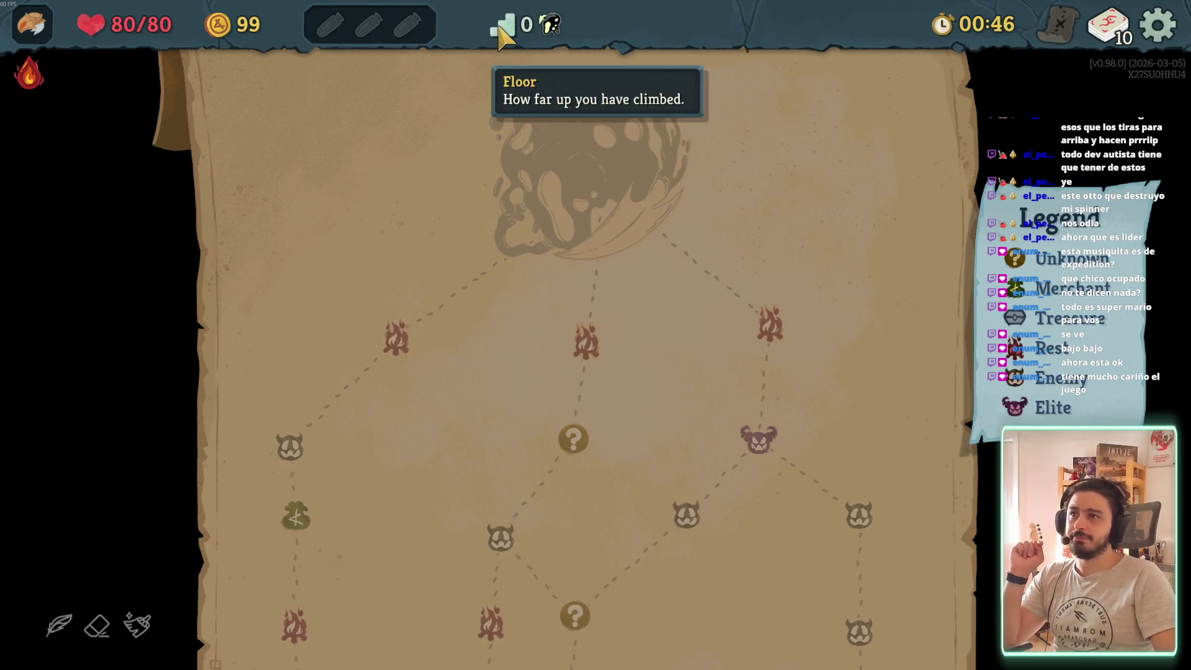
pyautogui.moveTo(211, 26)
pyautogui.moveTo(370, 31)
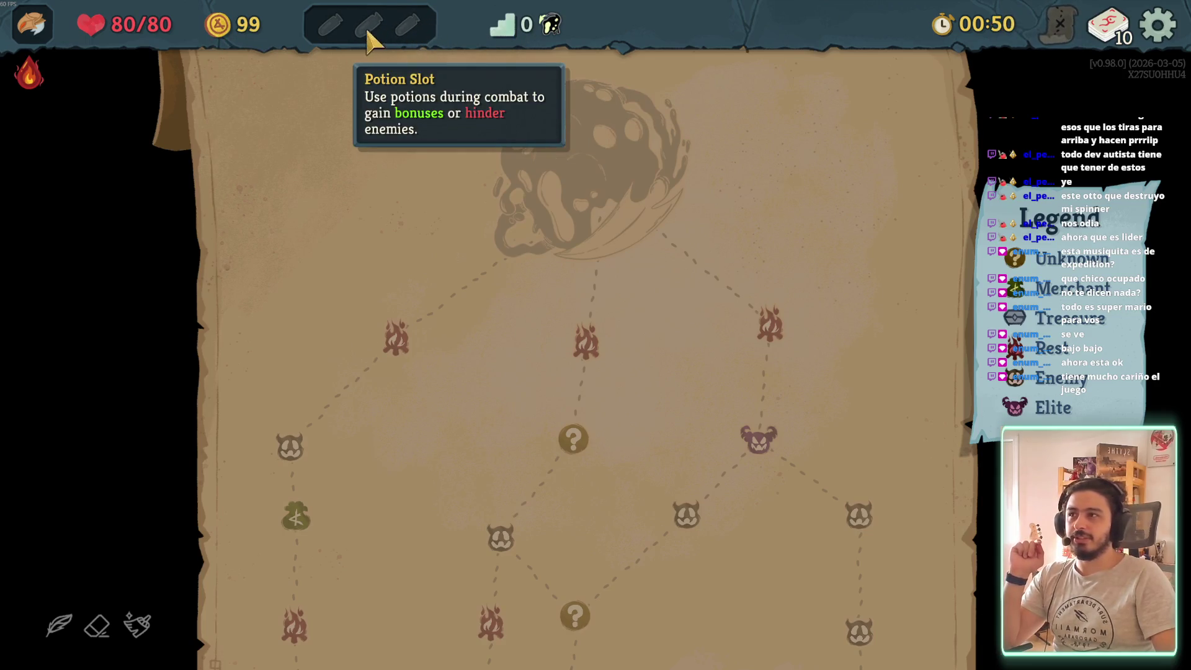
pyautogui.moveTo(139, 38)
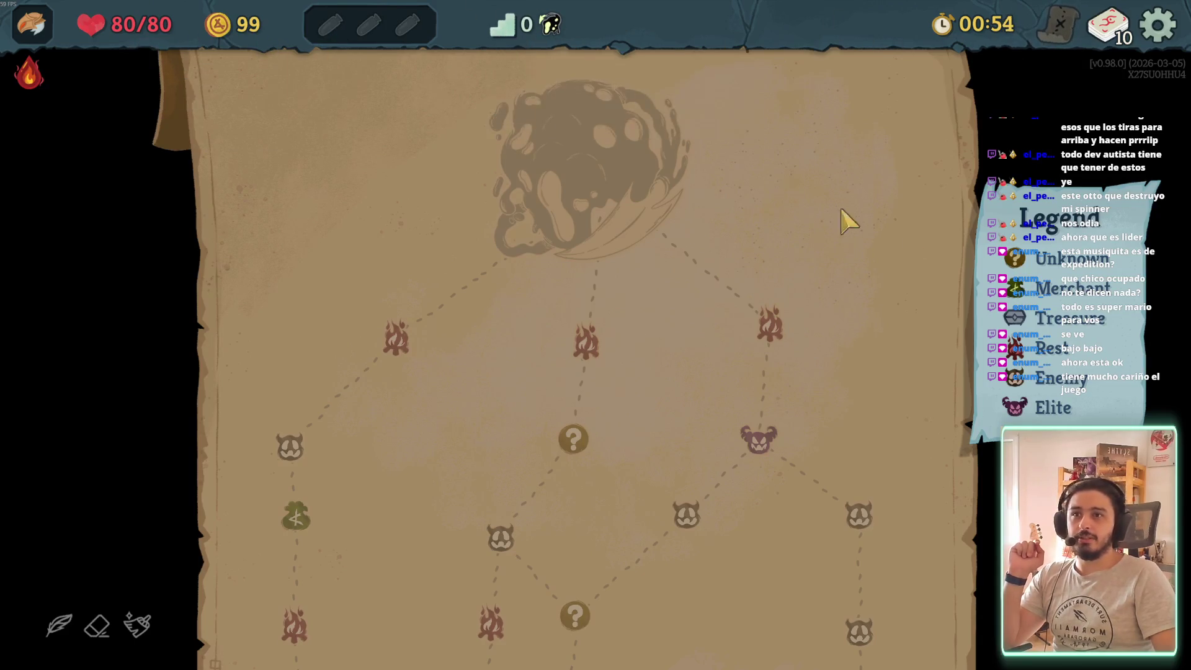
pyautogui.scroll(2, 868, 217)
pyautogui.moveTo(1006, 315)
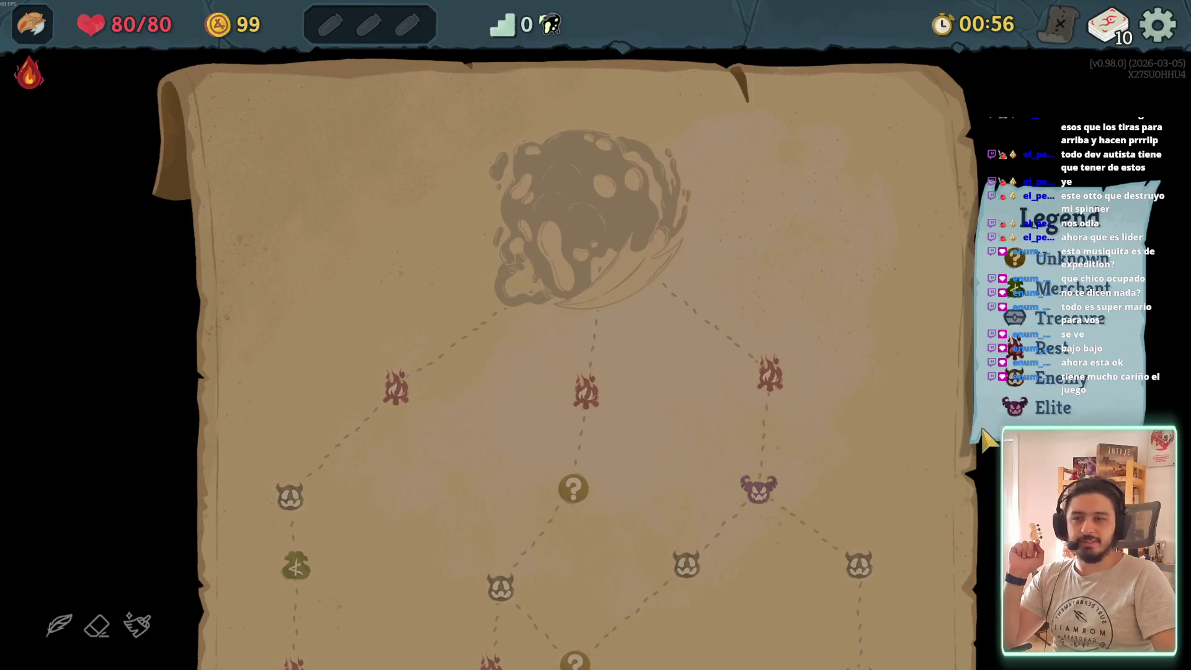
pyautogui.scroll(-5, 680, 415)
pyautogui.scroll(-8, 695, 471)
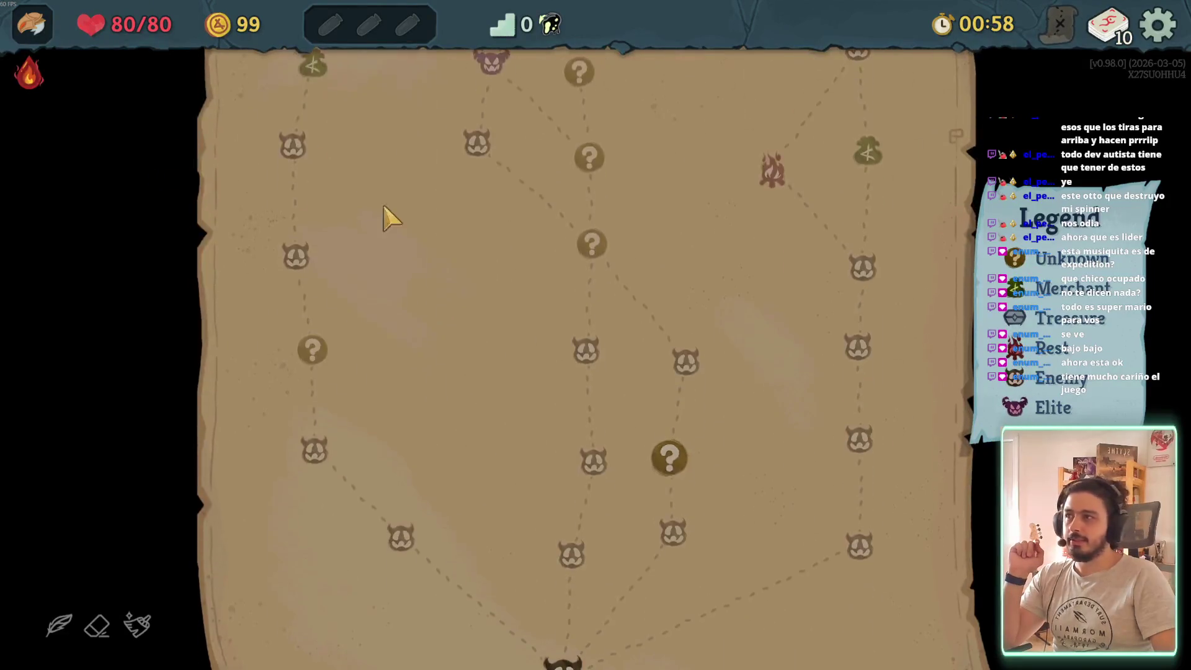
pyautogui.moveTo(37, 96)
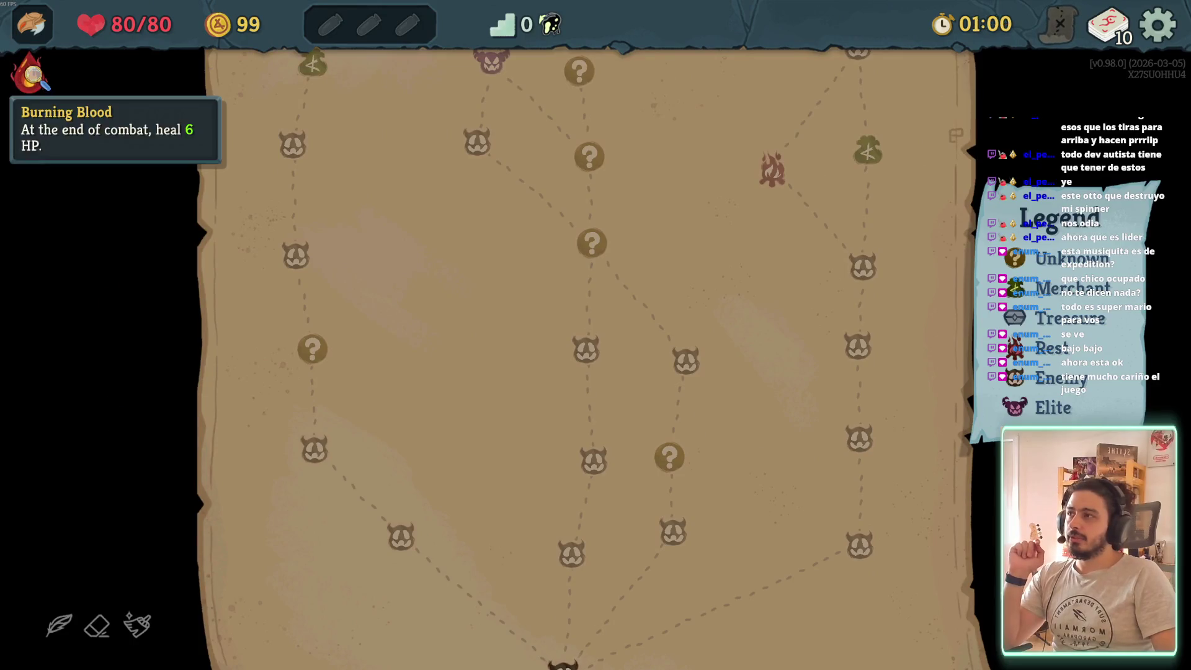
pyautogui.click(20, 78)
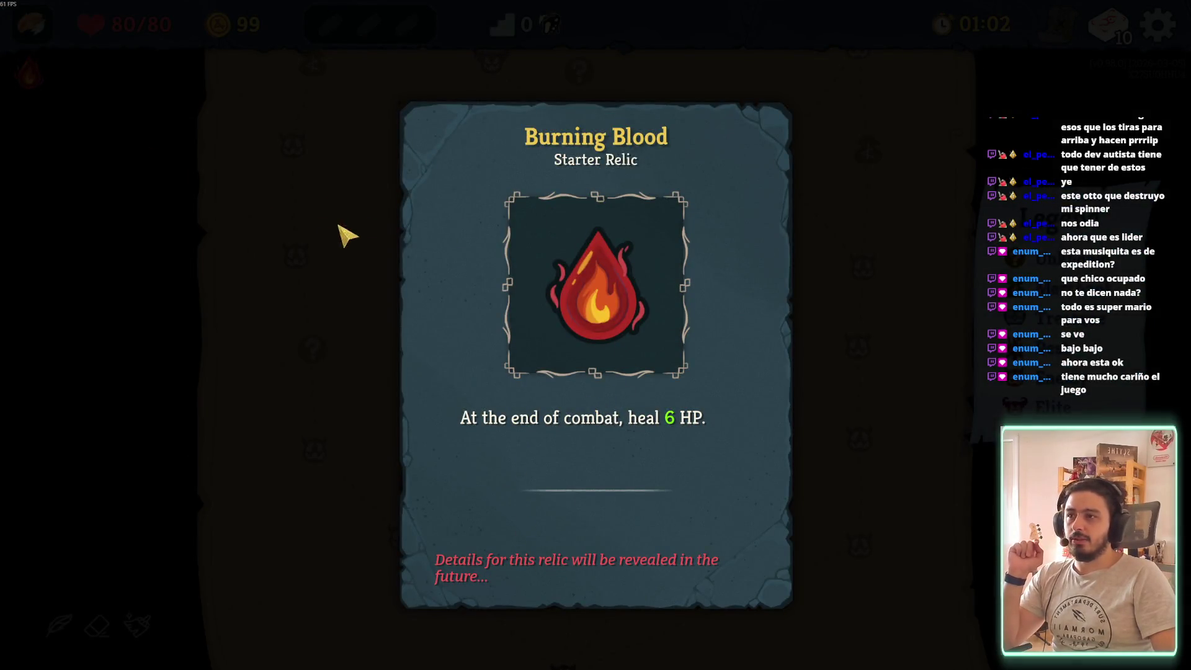
pyautogui.click(868, 273)
pyautogui.click(28, 73)
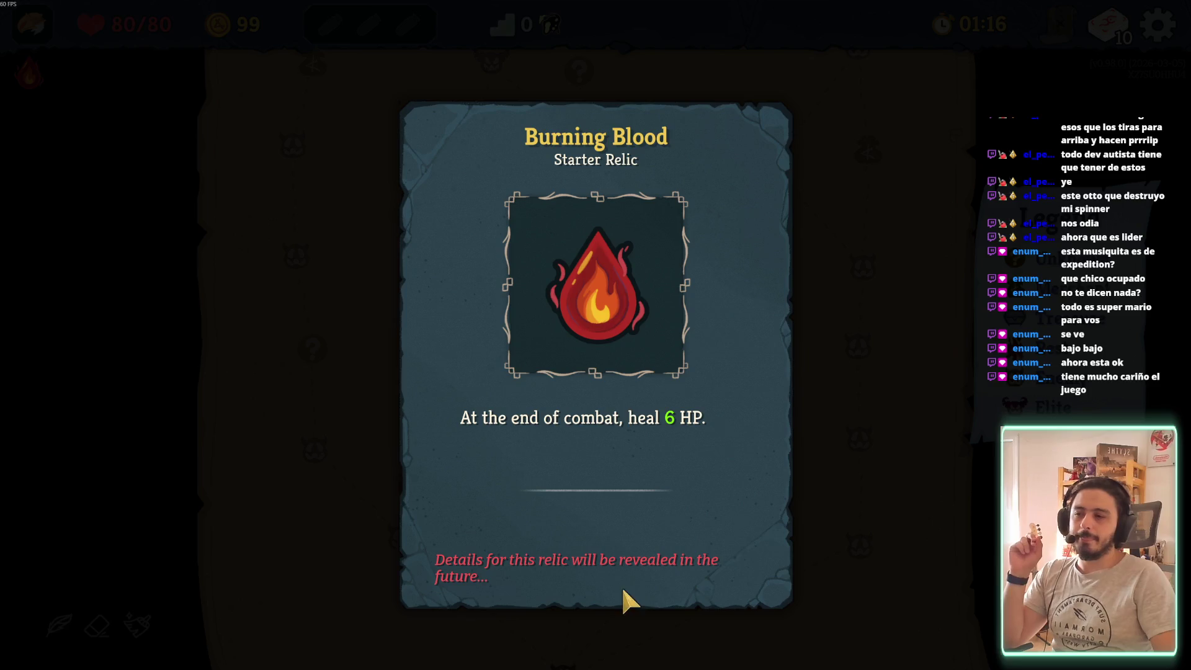
pyautogui.click(279, 577)
pyautogui.click(29, 72)
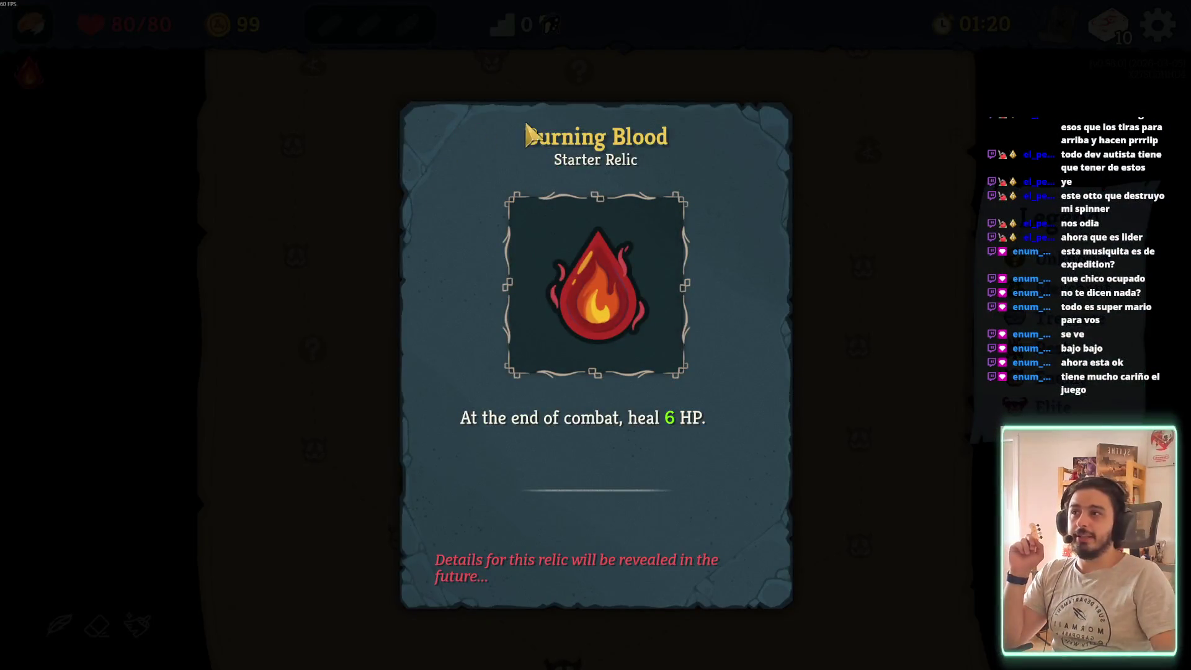
pyautogui.click(211, 410)
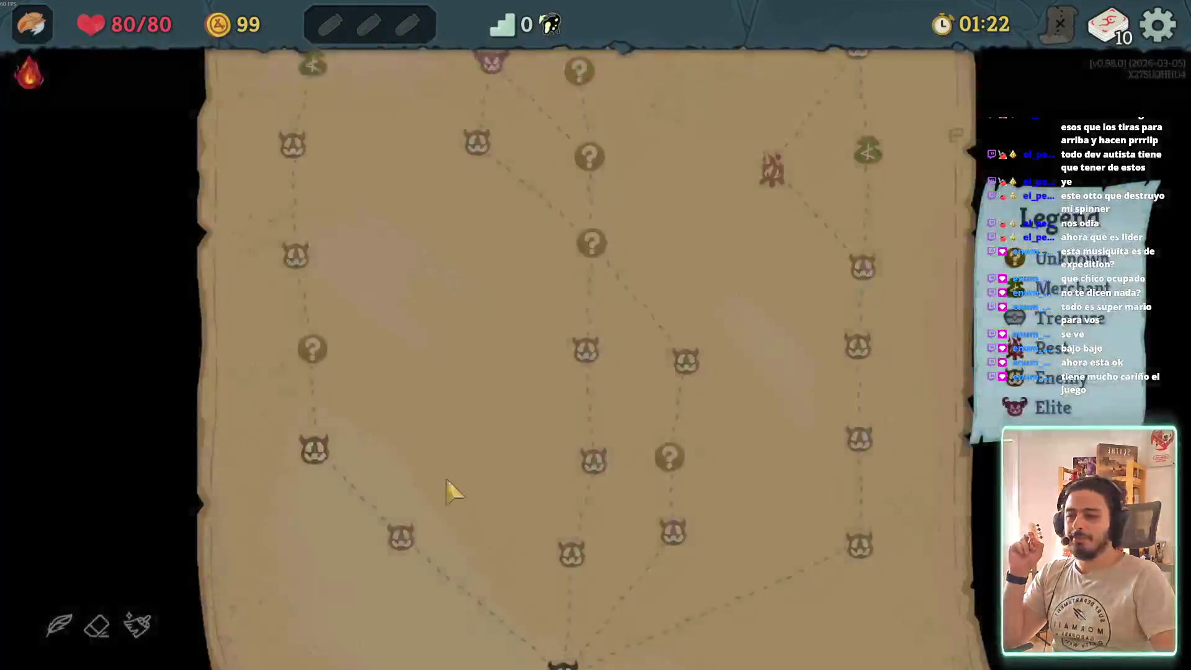
pyautogui.scroll(3, 373, 506)
pyautogui.scroll(-6, 453, 518)
pyautogui.click(563, 469)
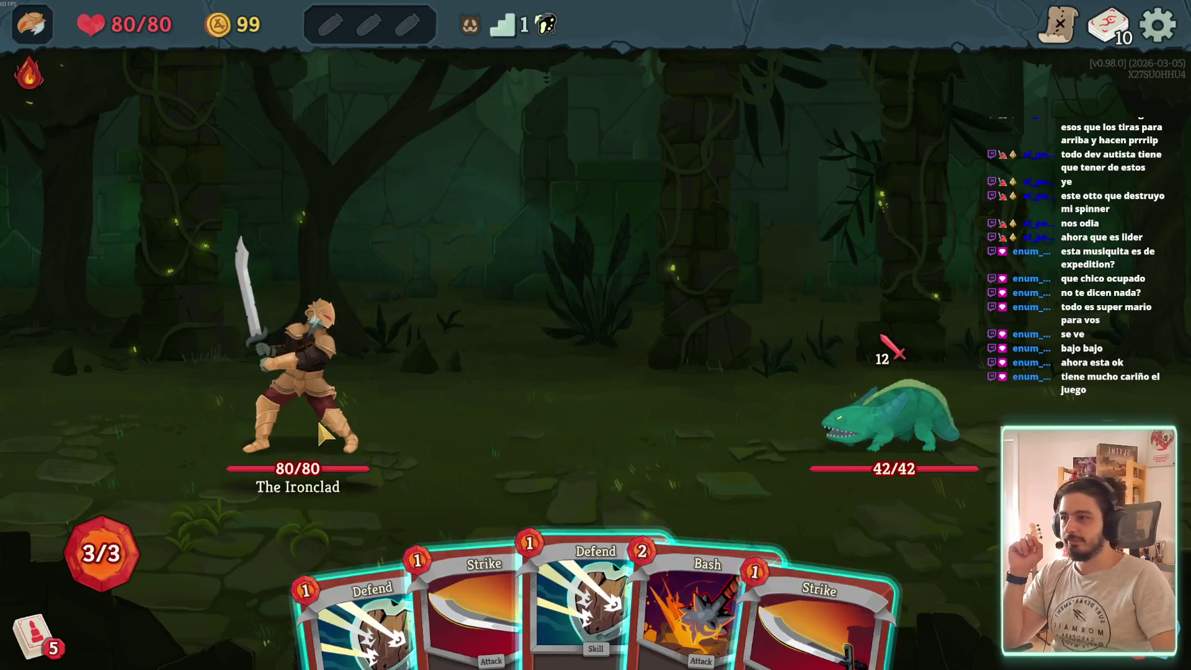
# Inspect the draw pile, the empty discard pile and the act map before acting
pyautogui.moveTo(859, 474)
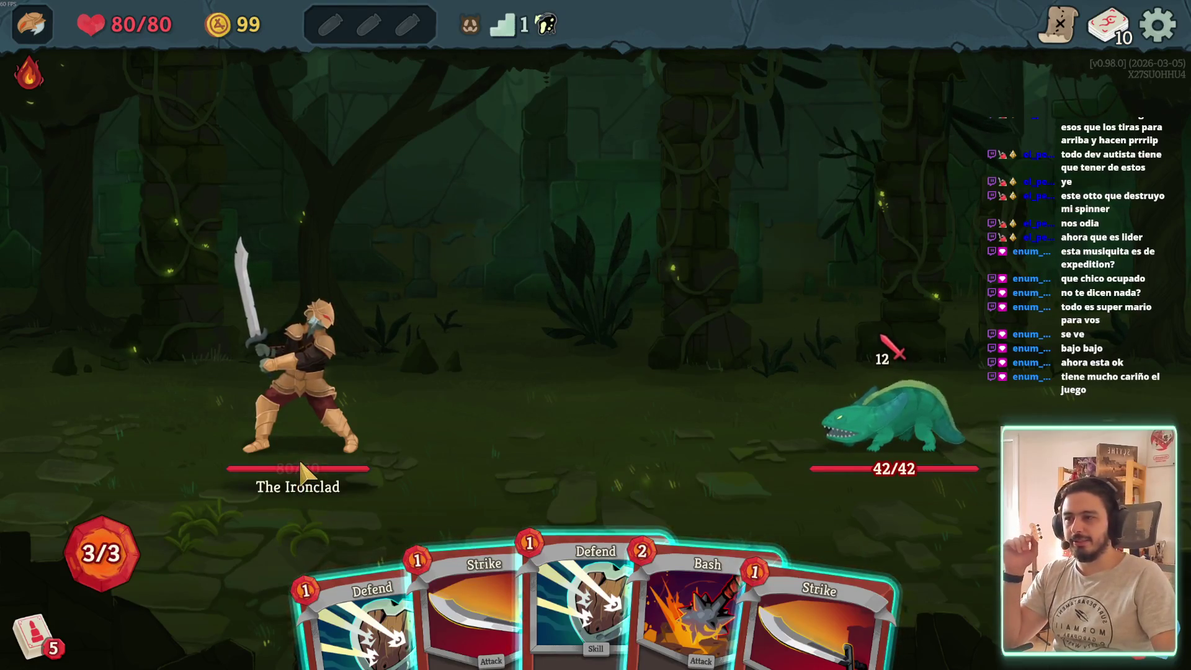
pyautogui.moveTo(93, 564)
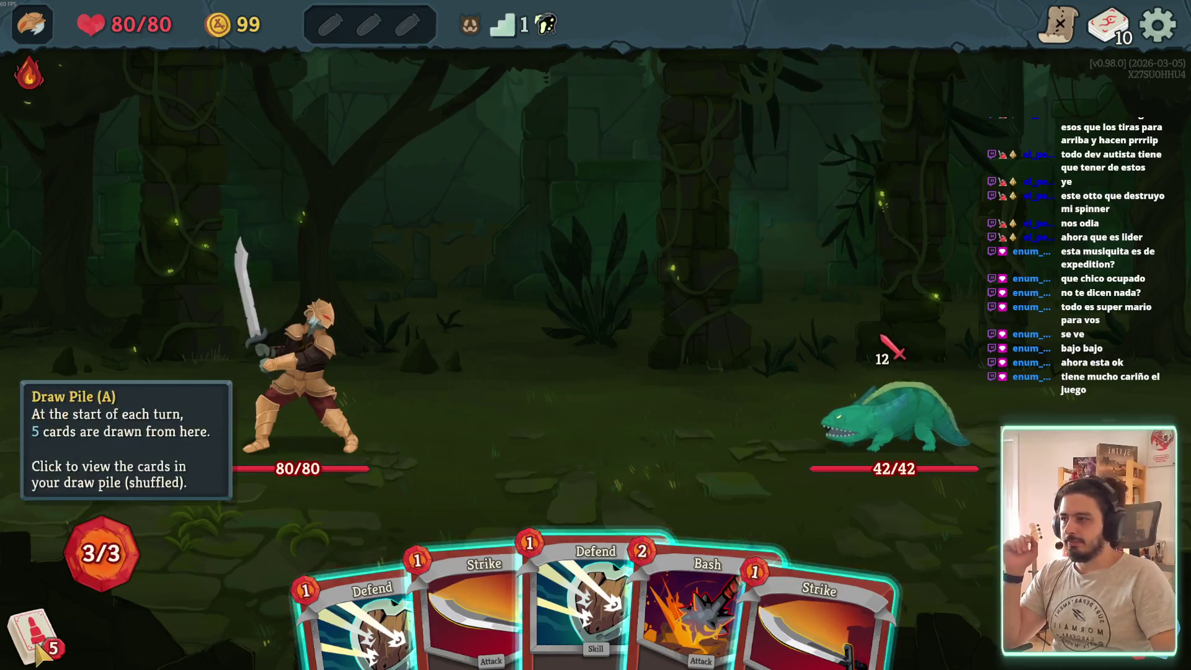
pyautogui.click(31, 636)
pyautogui.click(37, 481)
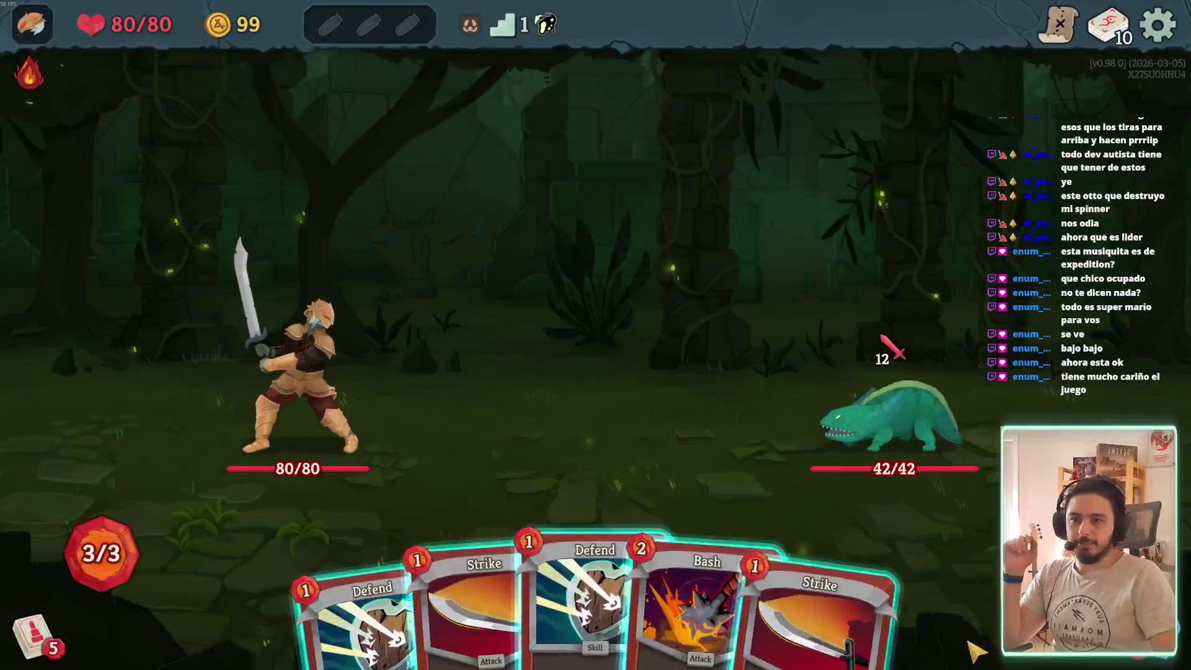
pyautogui.click(1154, 639)
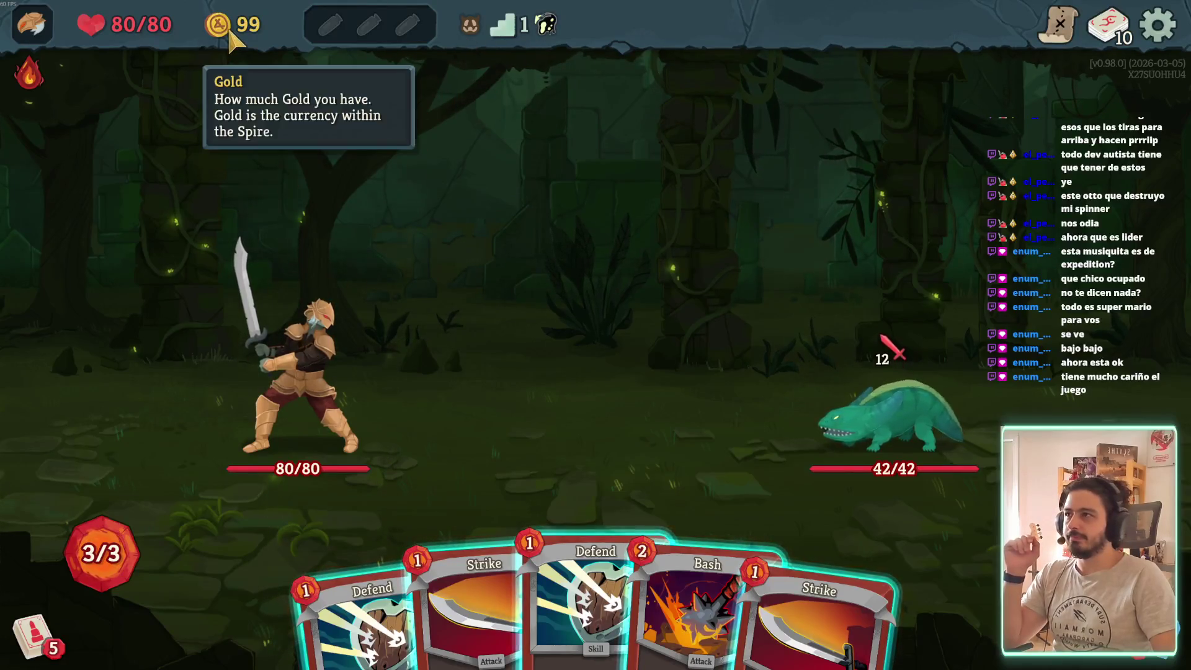
pyautogui.click(1059, 25)
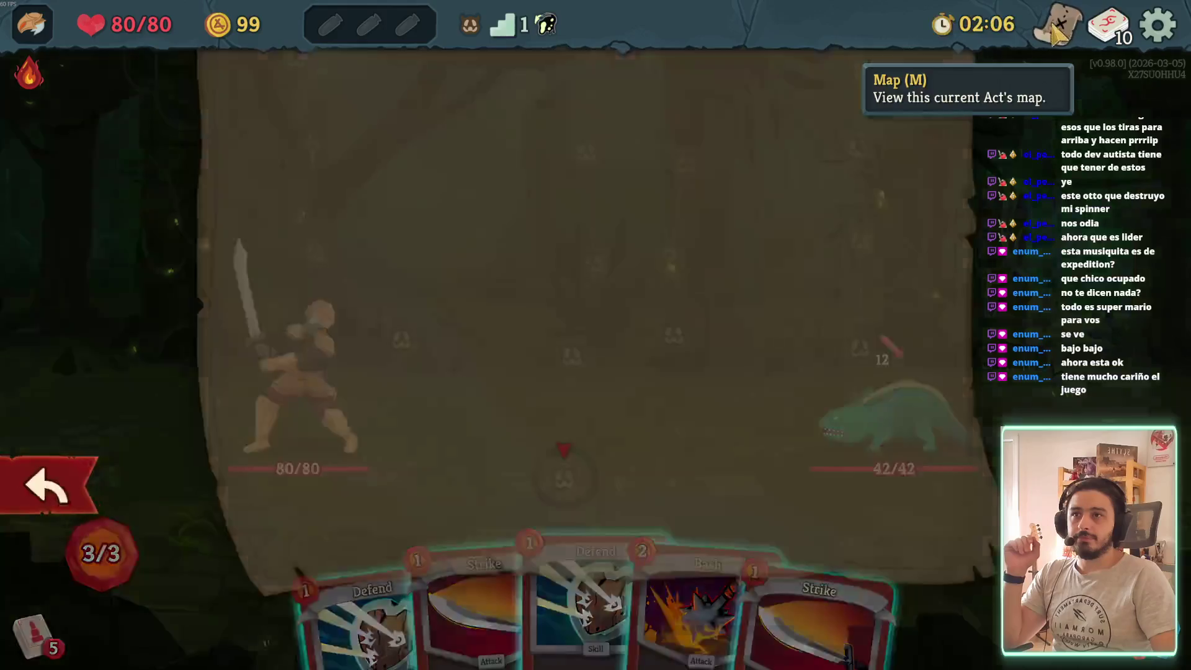
pyautogui.press('Escape')
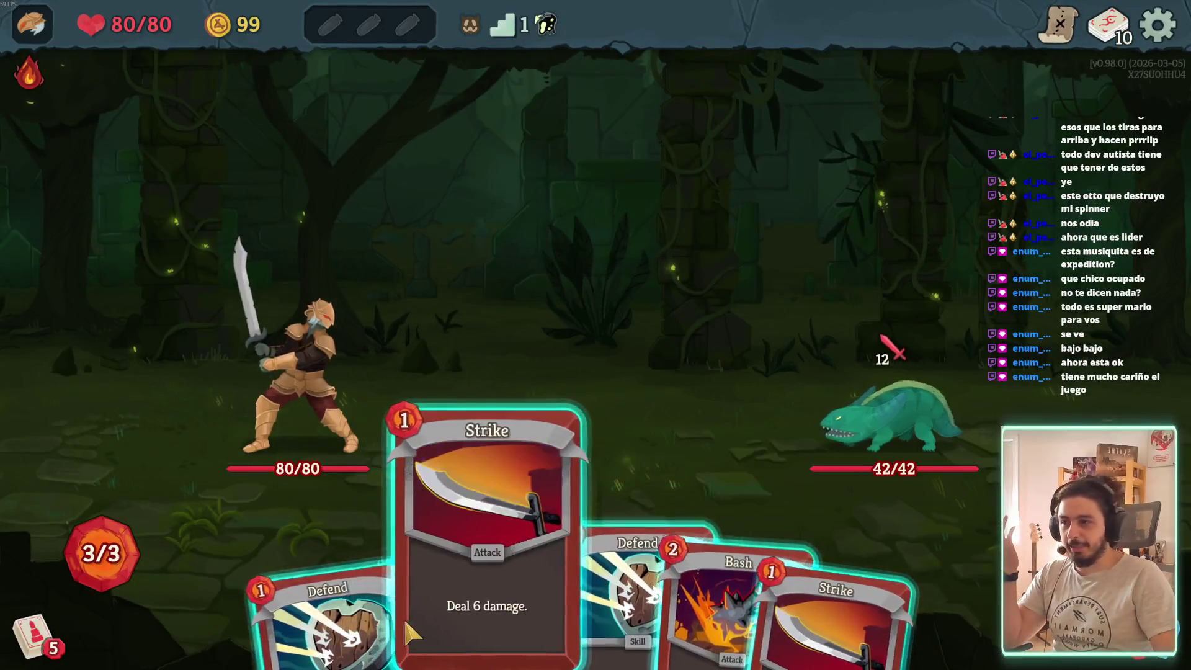
# Play Bash then Strike on Nibbit, leaving it Vulnerable at 25 HP, and end the turn
pyautogui.click(680, 617)
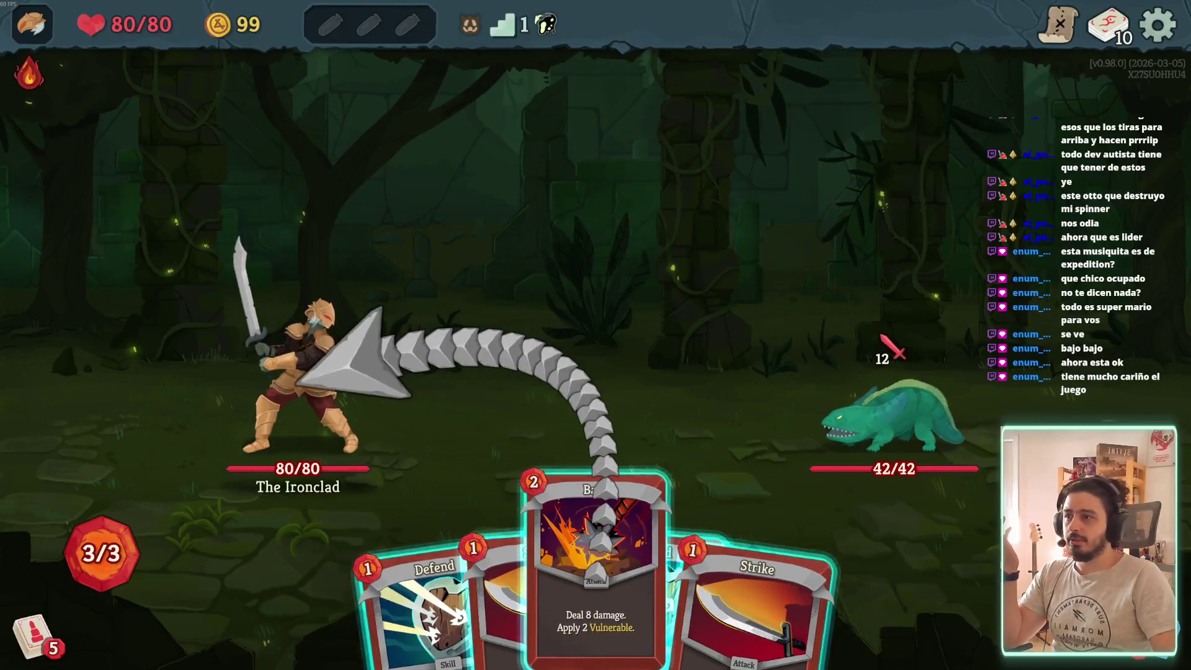
pyautogui.click(887, 415)
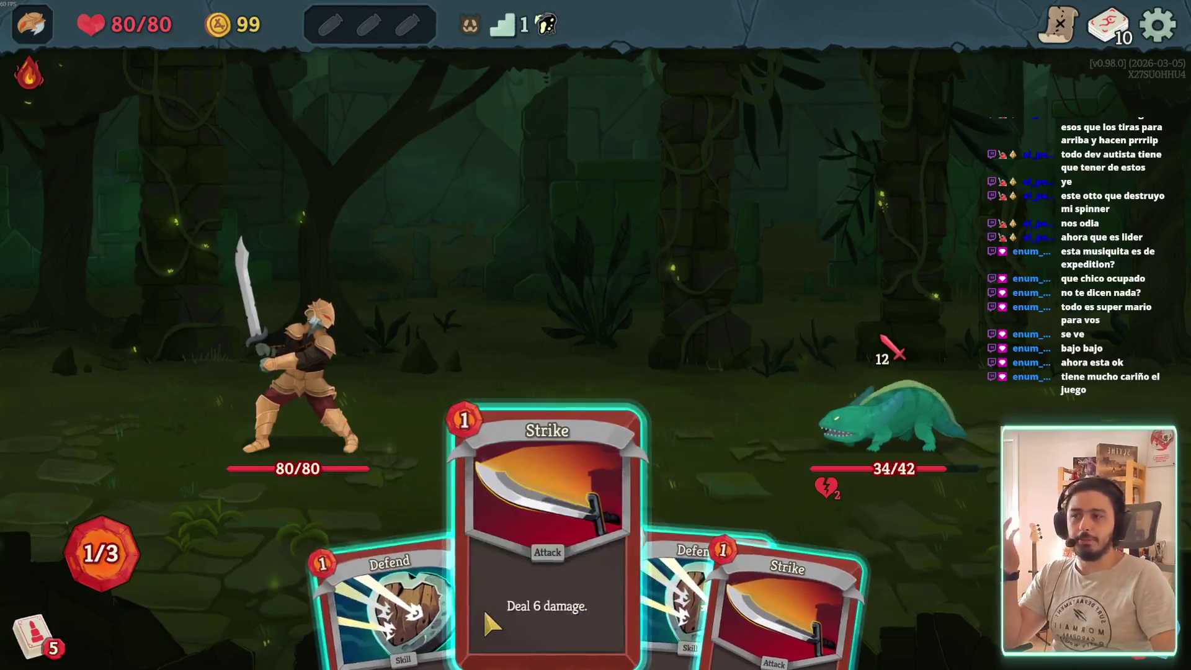
pyautogui.click(509, 590)
pyautogui.click(912, 385)
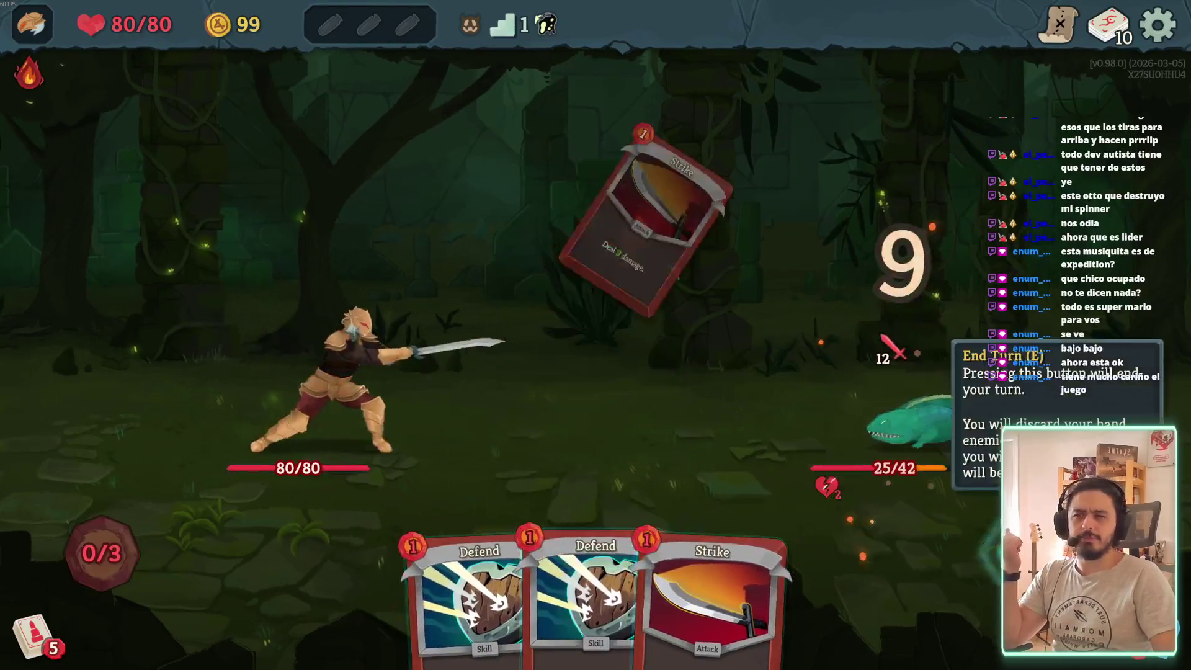
pyautogui.click(1091, 546)
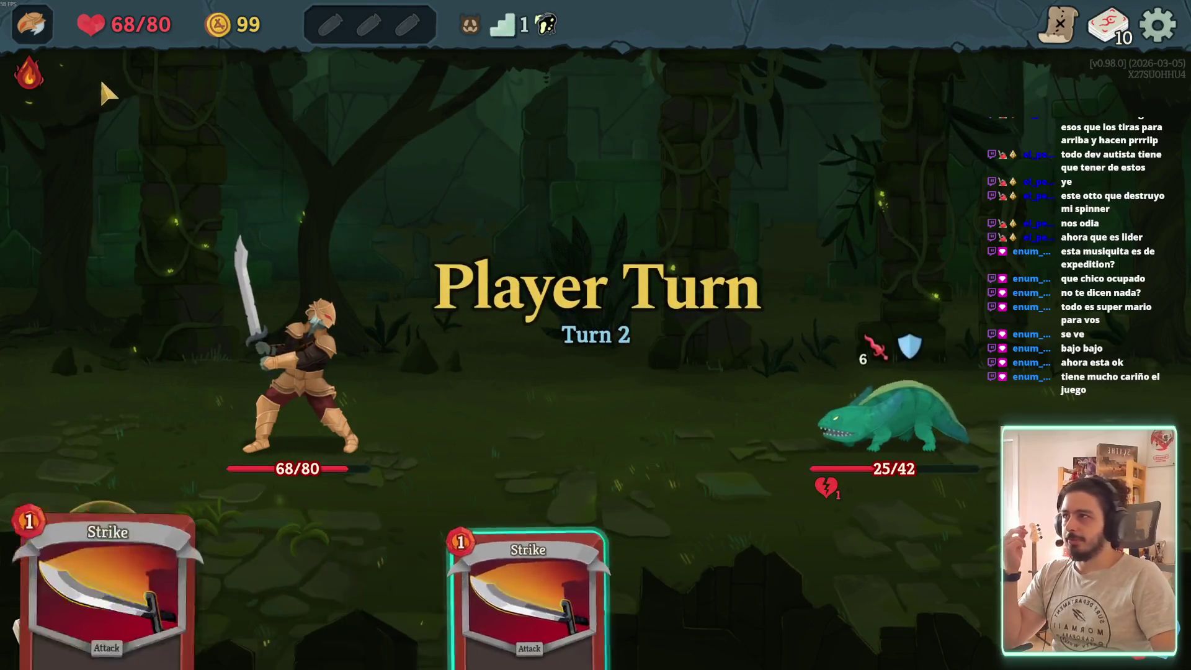
# Play Defend for 5 block, then keep playing Strikes on Nibbit until it dies
pyautogui.moveTo(44, 86)
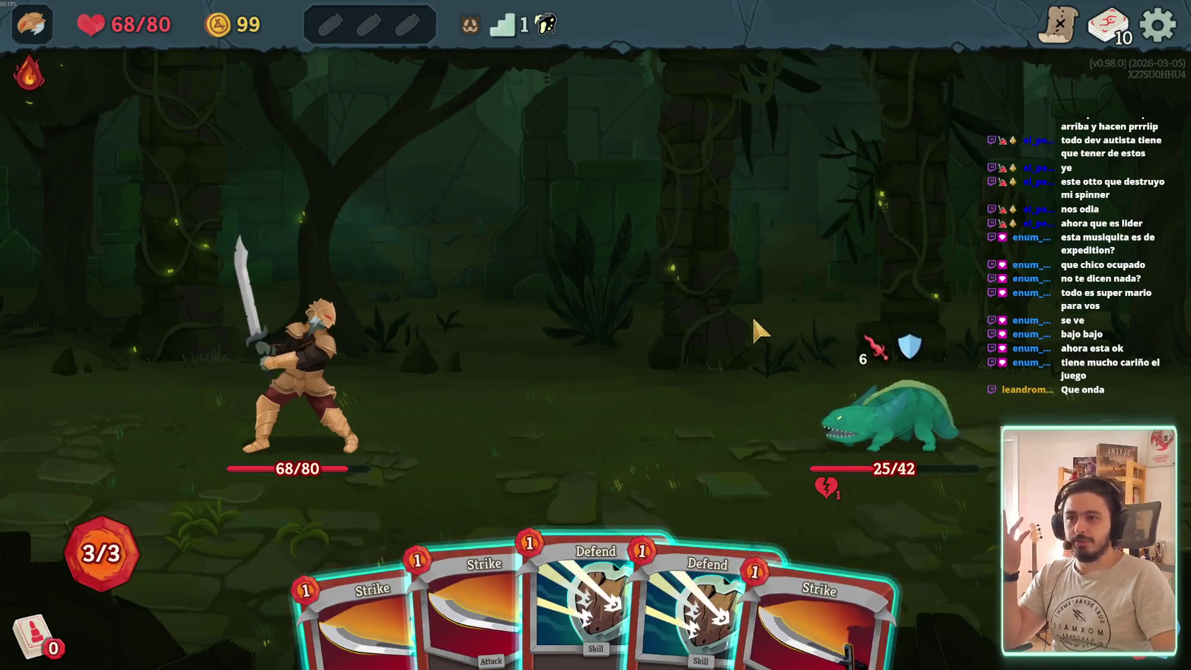
pyautogui.moveTo(885, 343)
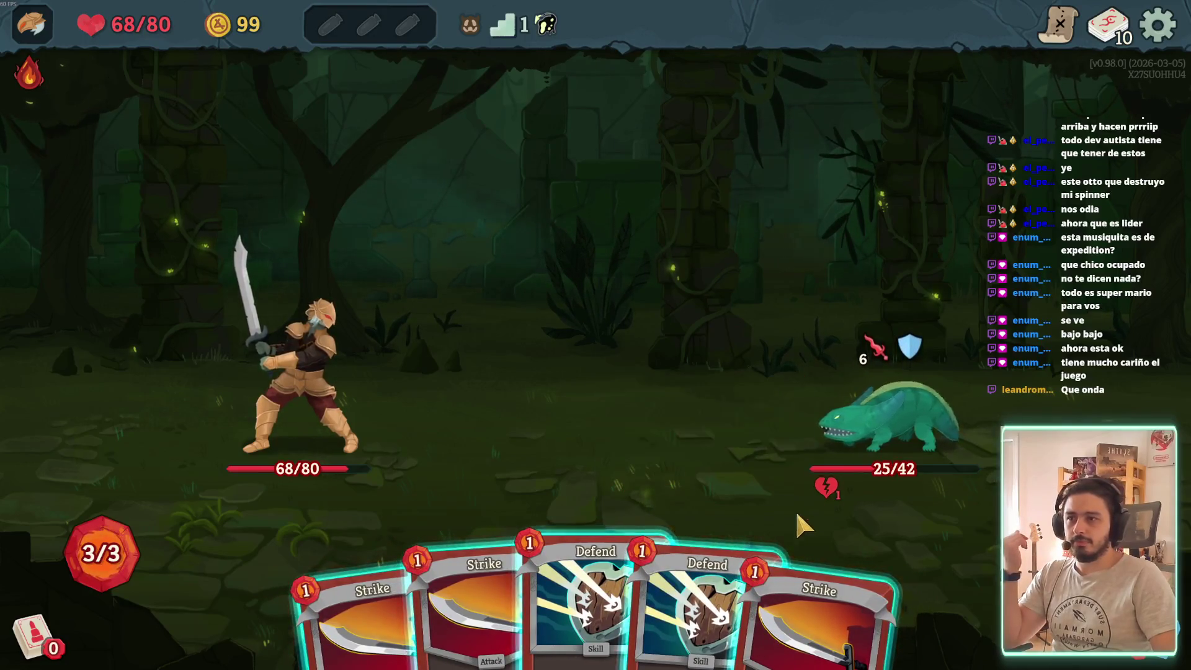
pyautogui.moveTo(704, 596); pyautogui.dragTo(679, 347)
pyautogui.moveTo(819, 608); pyautogui.dragTo(886, 415)
pyautogui.moveTo(545, 571); pyautogui.dragTo(887, 416)
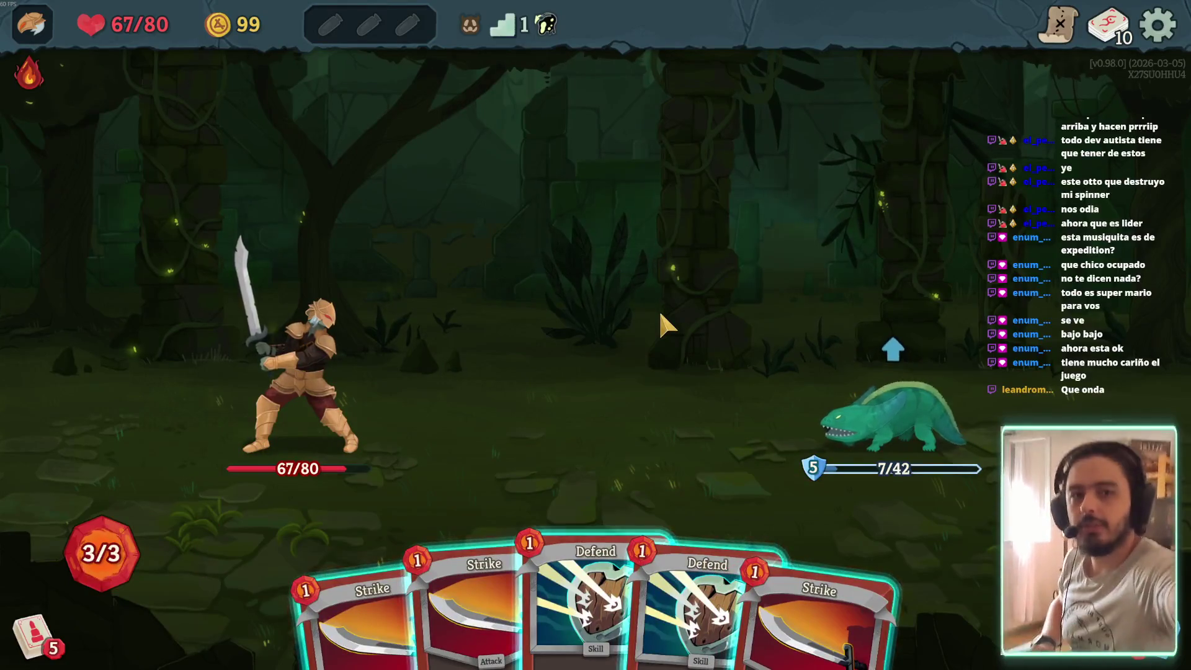
pyautogui.moveTo(893, 354)
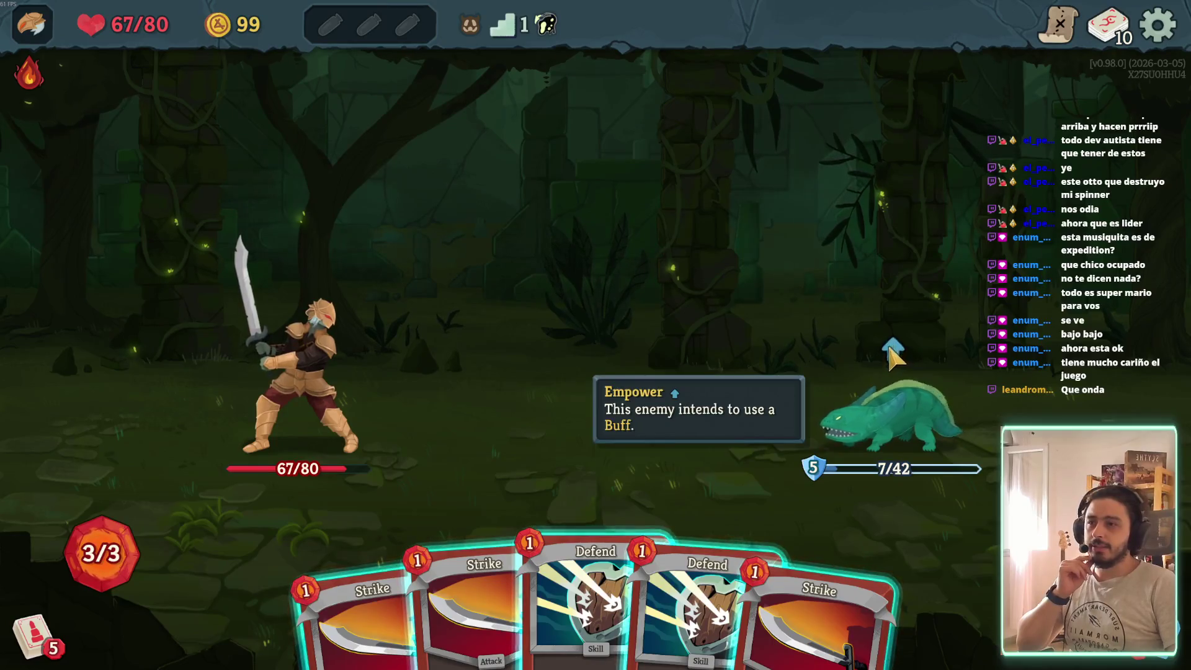
pyautogui.press('5')
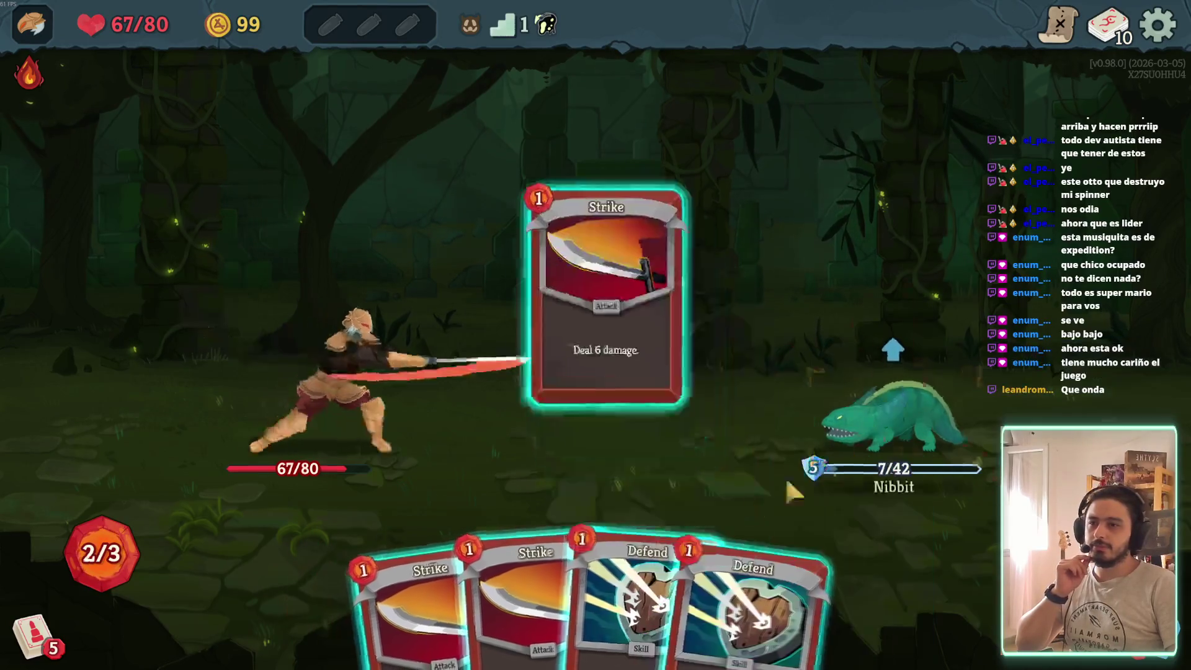
pyautogui.click(858, 400)
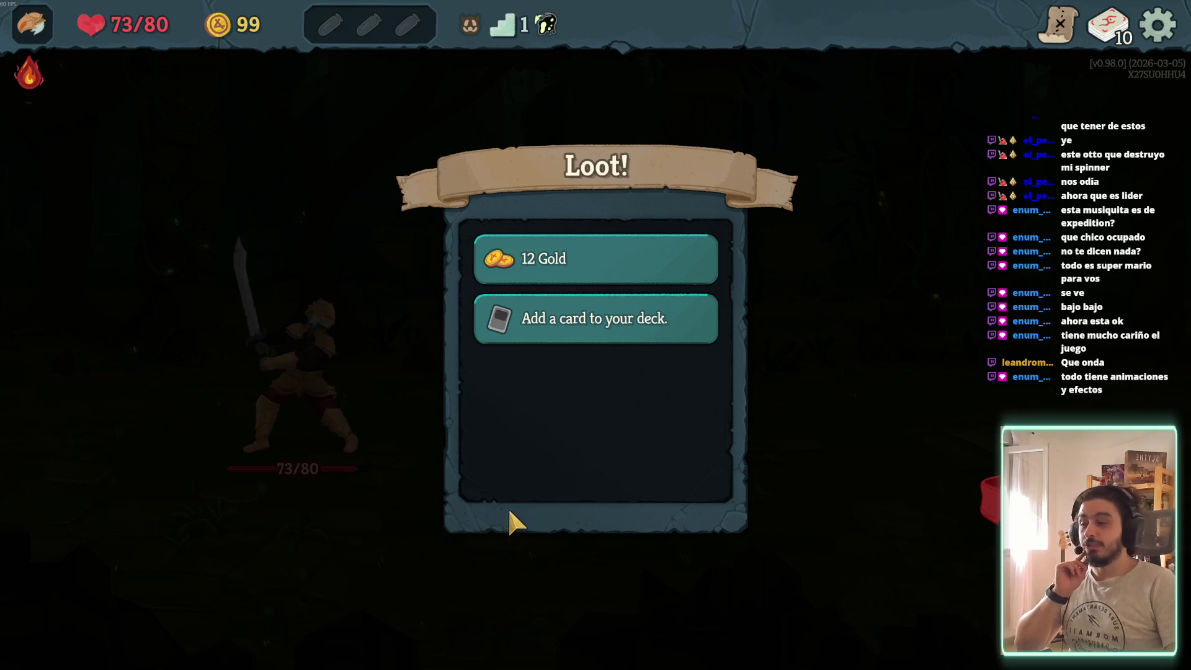
# Take the 12 Gold reward and add Setup Strike to the deck
pyautogui.click(602, 259)
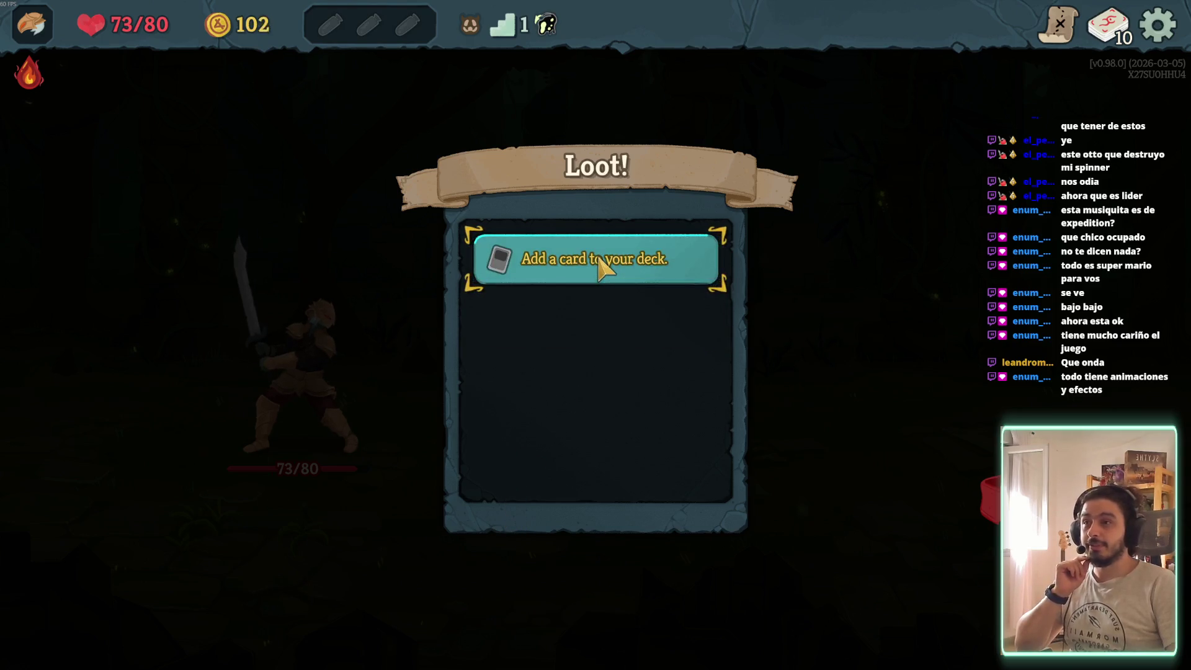
pyautogui.click(598, 260)
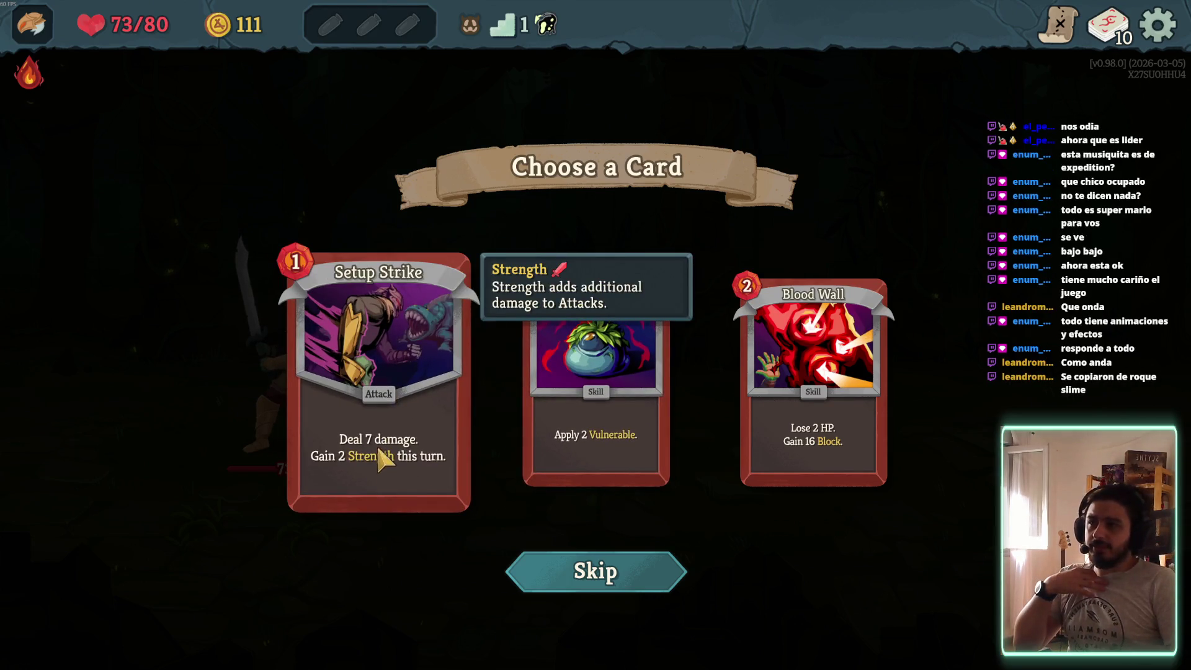
pyautogui.click(391, 463)
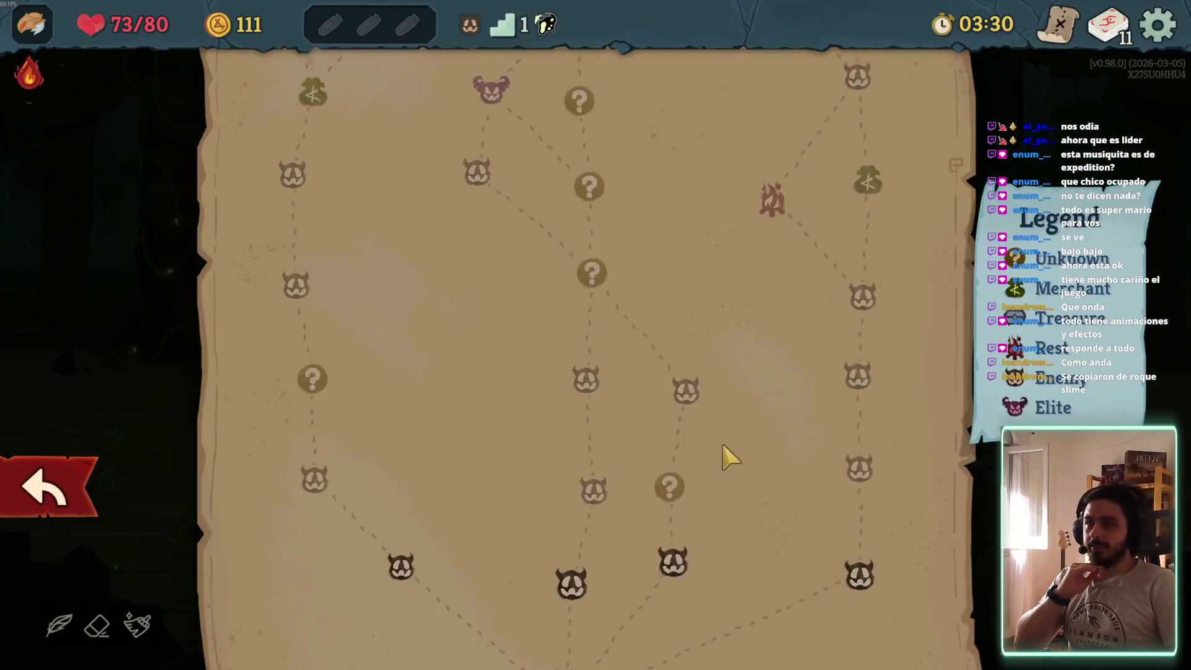
# Scroll and pan the Act 1 map to view the higher nodes of the route
pyautogui.scroll(3, 745, 434)
pyautogui.scroll(-3, 740, 498)
pyautogui.moveTo(645, 217); pyautogui.dragTo(645, 296)
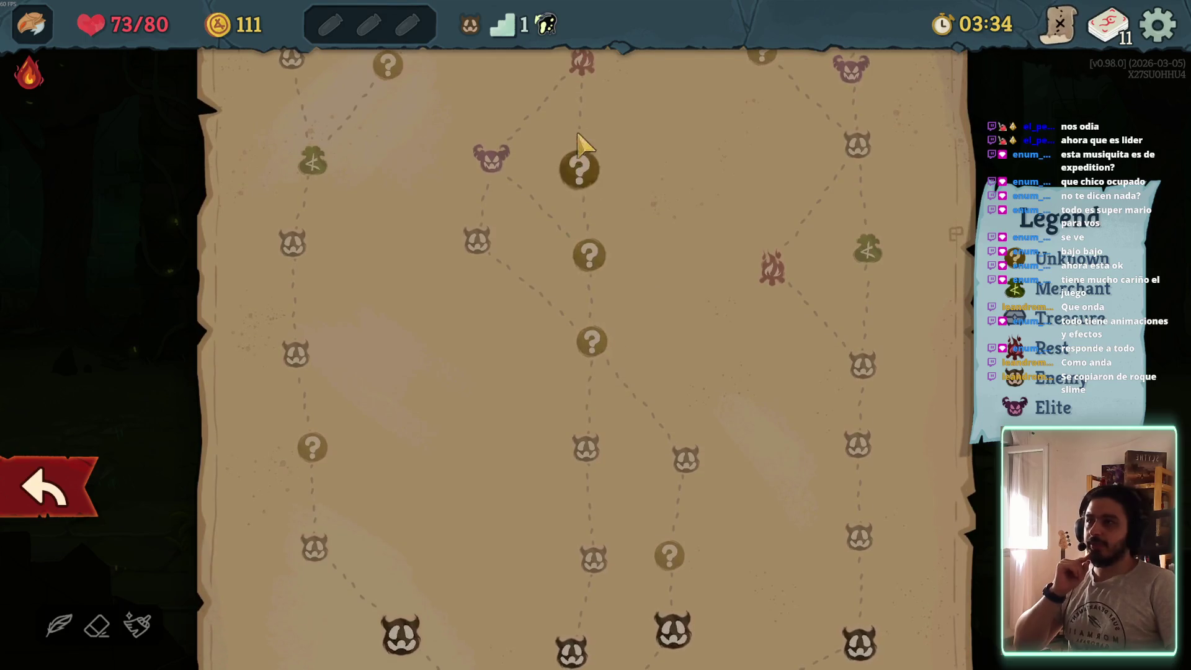
pyautogui.scroll(4, 672, 434)
pyautogui.scroll(-5, 672, 341)
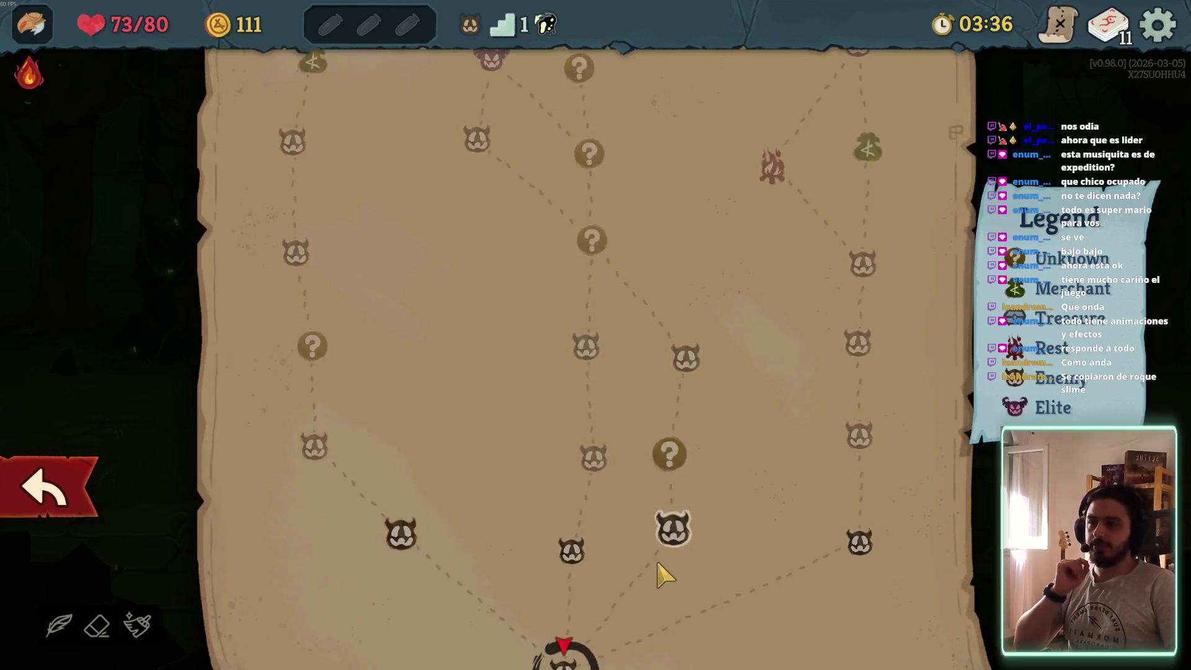